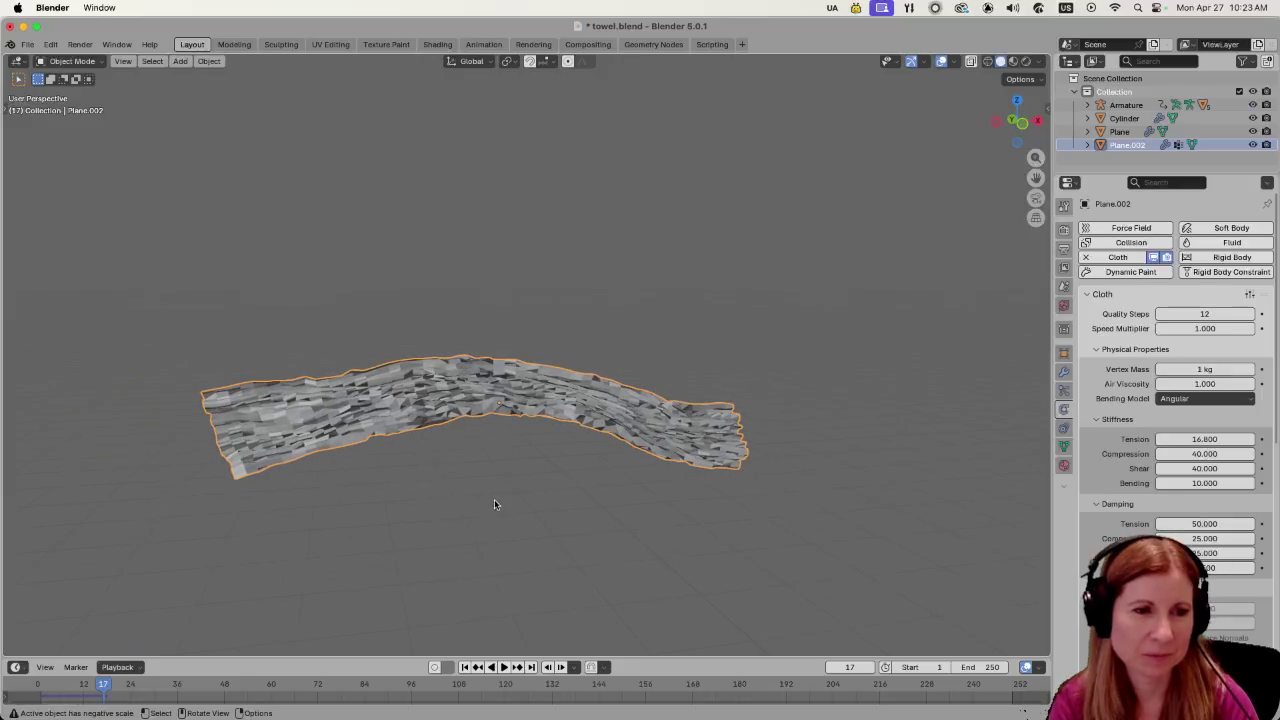
Rewind the cloth simulation to frame 10, scrub to frame 13, and orbit to inspect the towel.
click(76, 686)
drag(76, 686, 87, 688)
mouse_move(380, 530)
mouse_down()
mouse_move(591, 497)
mouse_move(569, 509)
mouse_move(393, 500)
mouse_move(534, 509)
mouse_move(437, 526)
mouse_move(371, 557)
mouse_move(368, 530)
mouse_move(414, 487)
mouse_up()
Select the collar Plane wrapped around the goose's neck.
scroll(458, 499, down, 3)
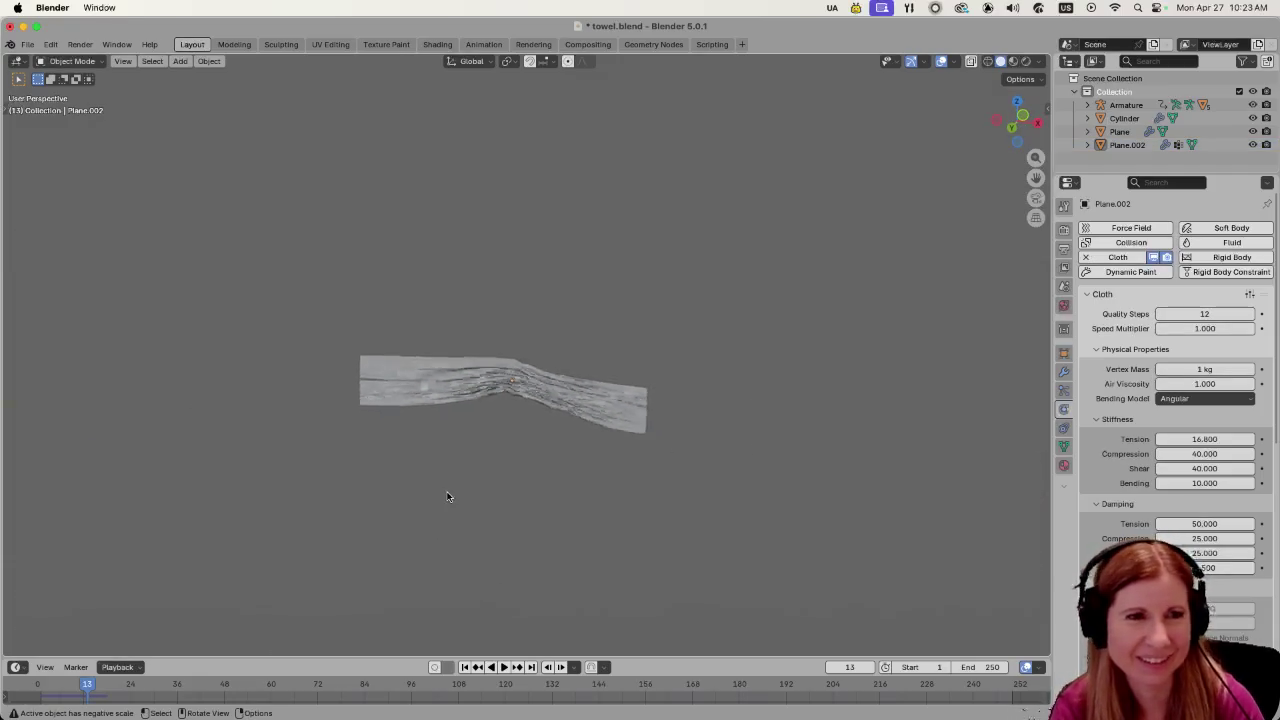
scroll(351, 443, left, 5)
scroll(353, 483, left, 5)
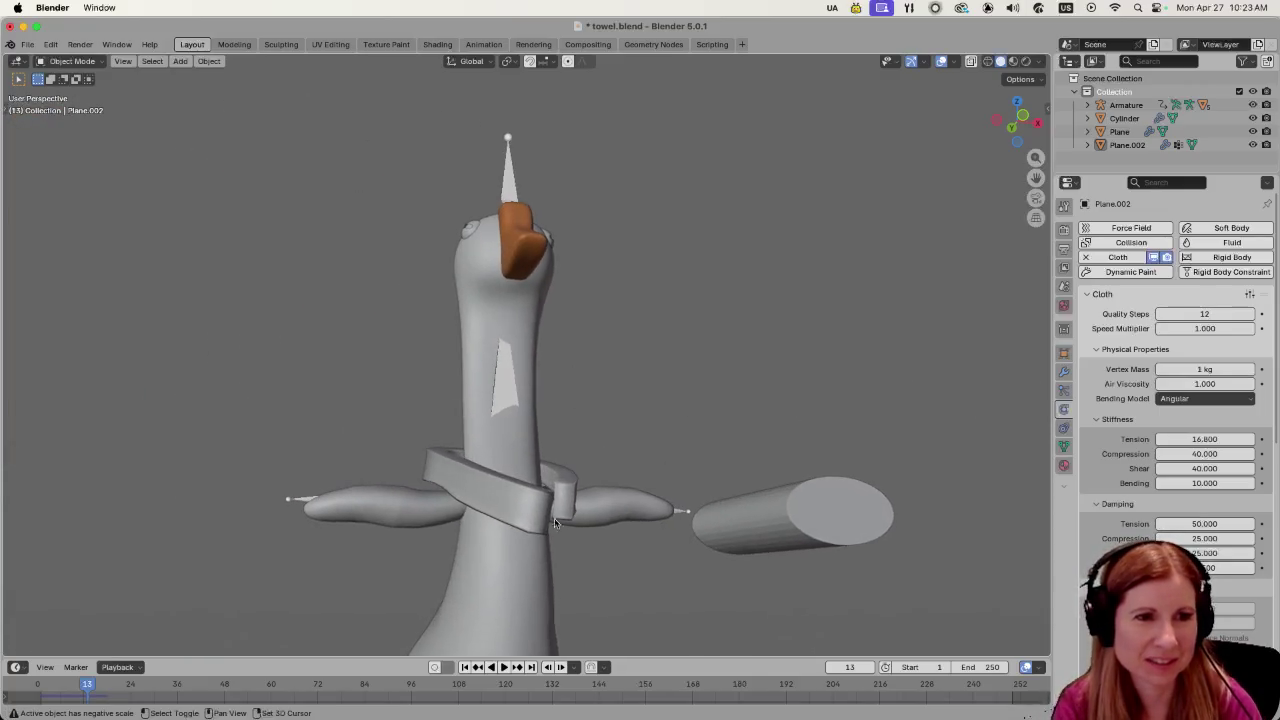
click(480, 515)
scroll(499, 518, right, 10)
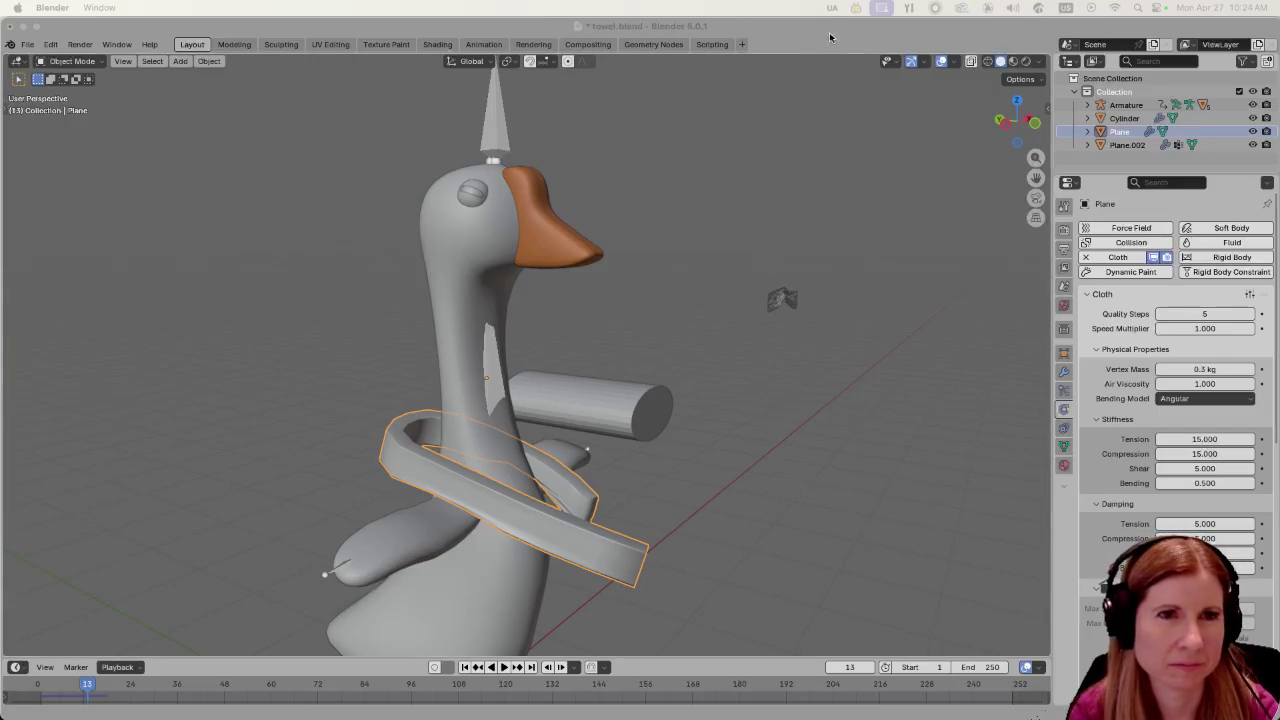
Orbit the view and select the flat wrinkled towel sheet Plane.002.
click(761, 222)
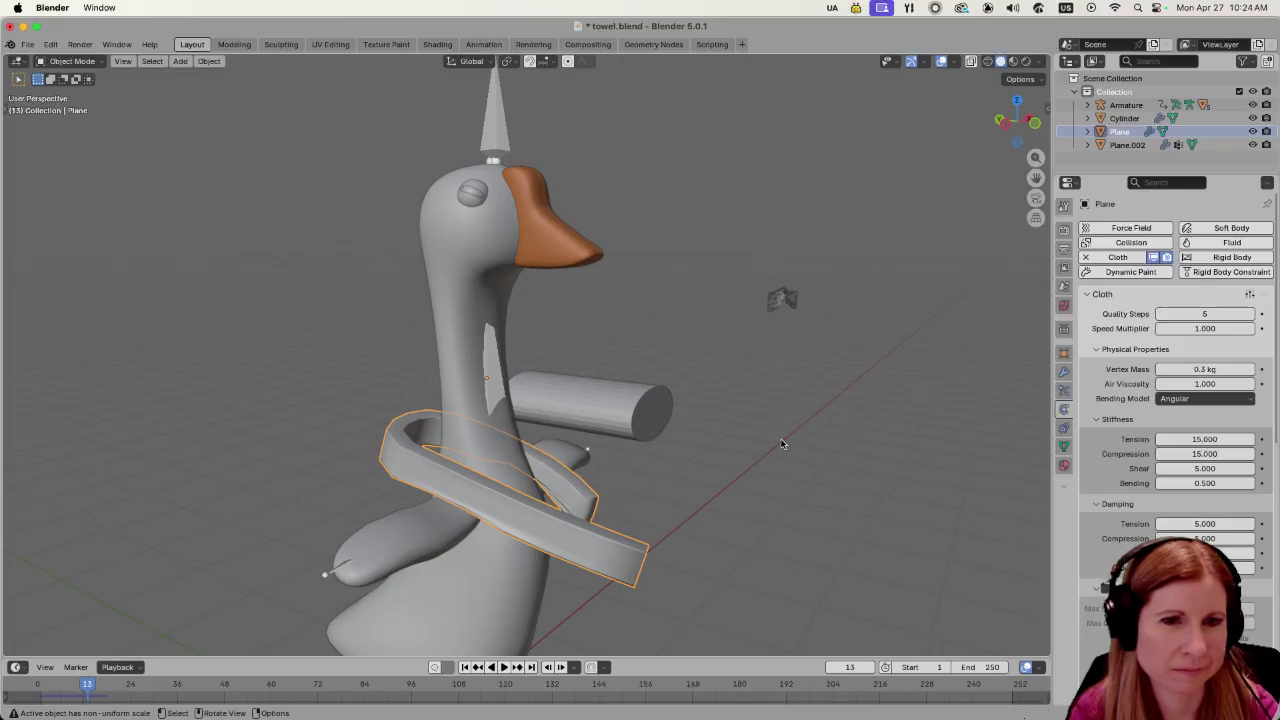
scroll(783, 444, right, 5)
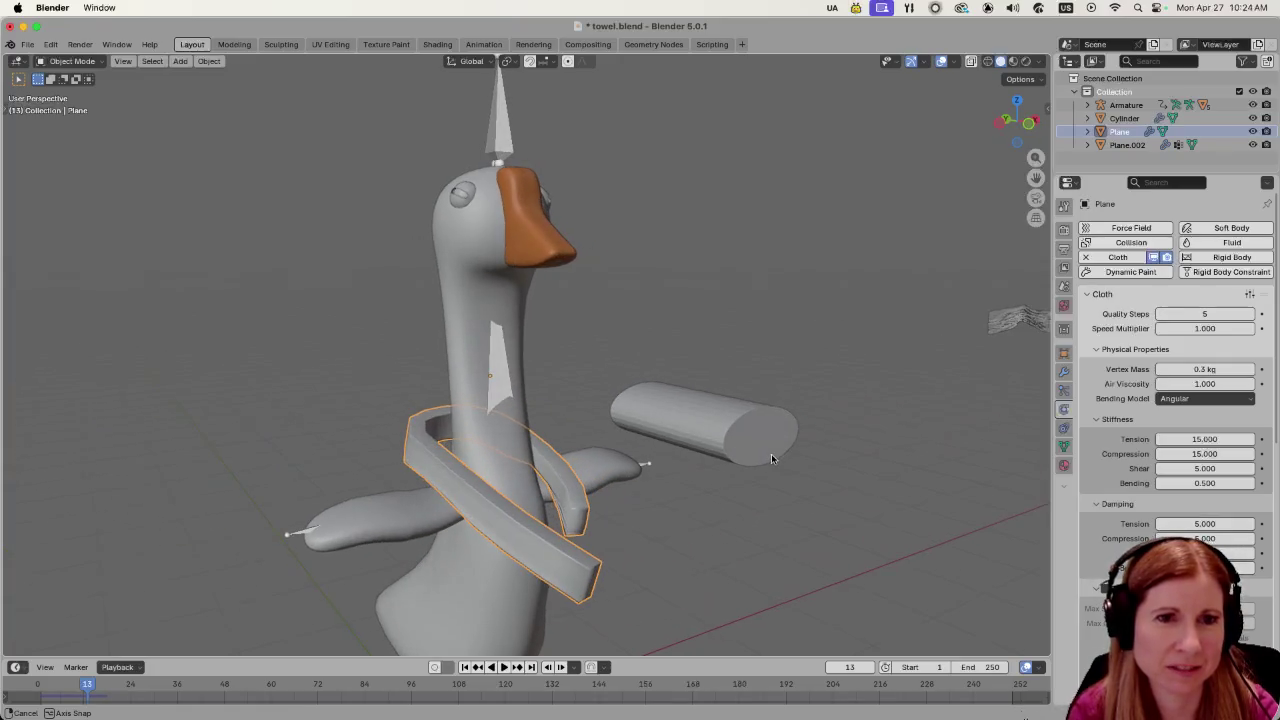
scroll(772, 454, down, 2)
scroll(754, 437, right, 5)
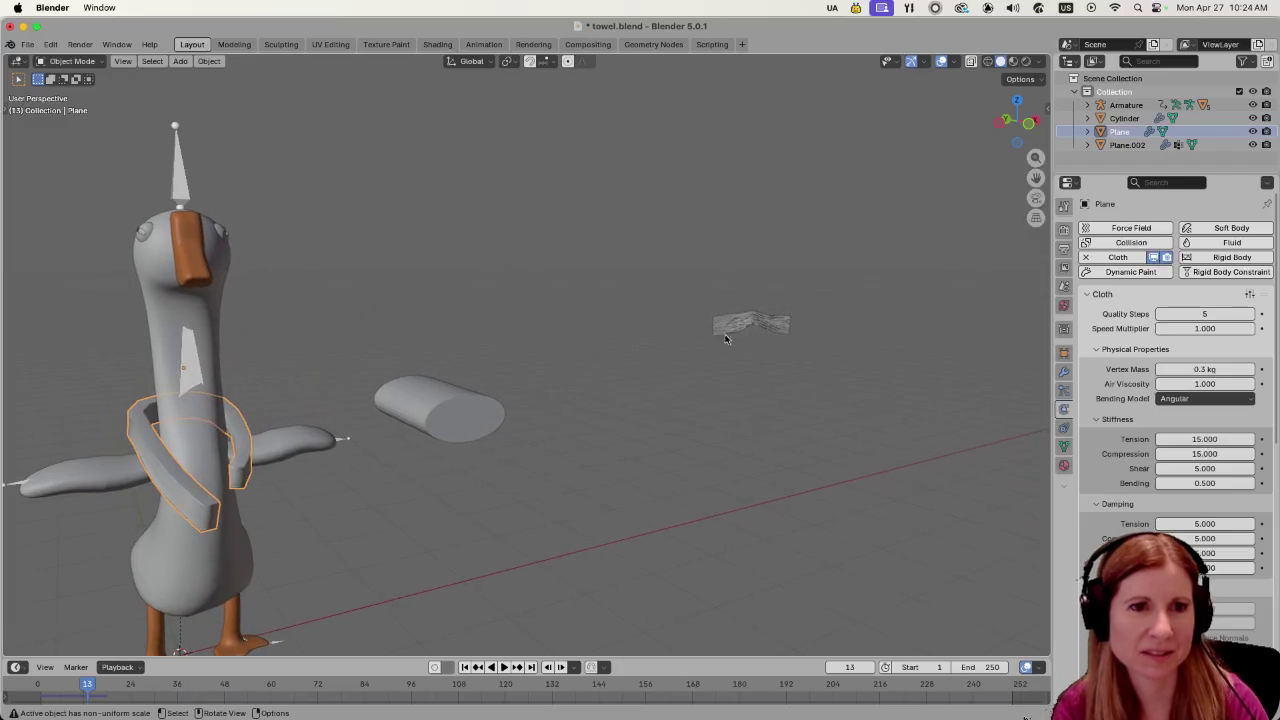
scroll(758, 322, right, 5)
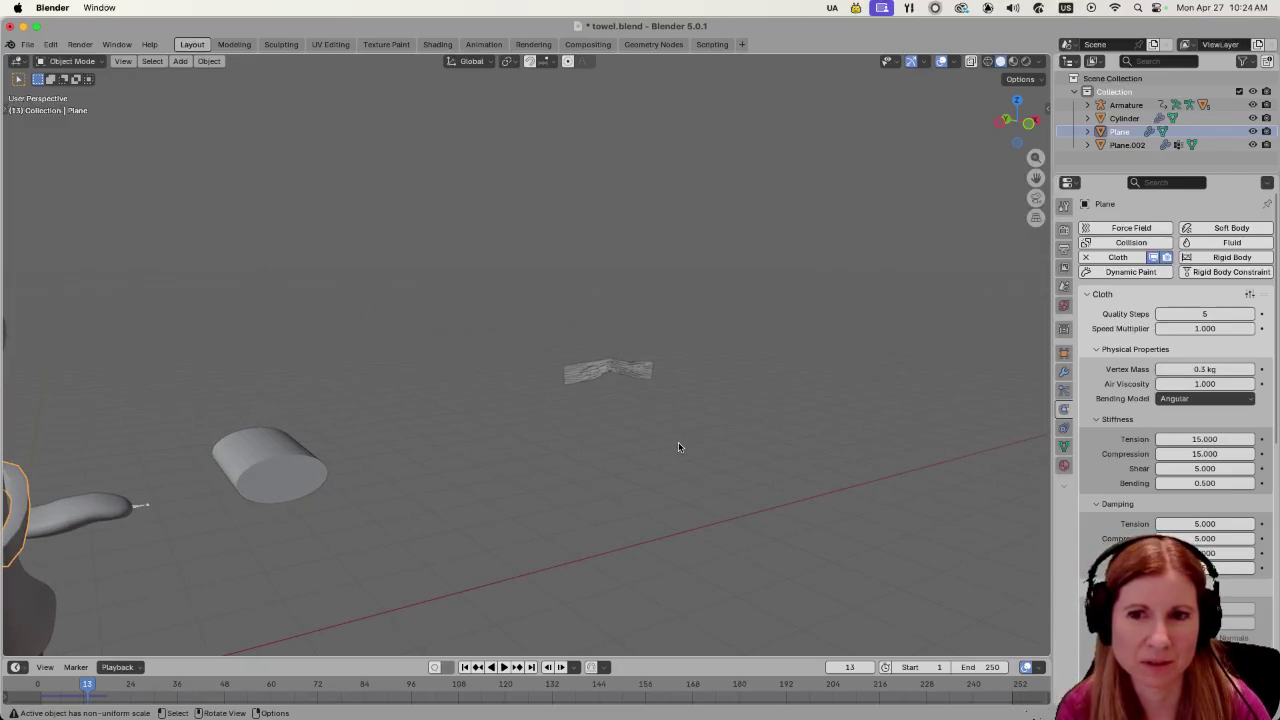
click(606, 374)
Zoom in close on Plane.002 and reselect it after deselecting.
scroll(703, 420, up, 10)
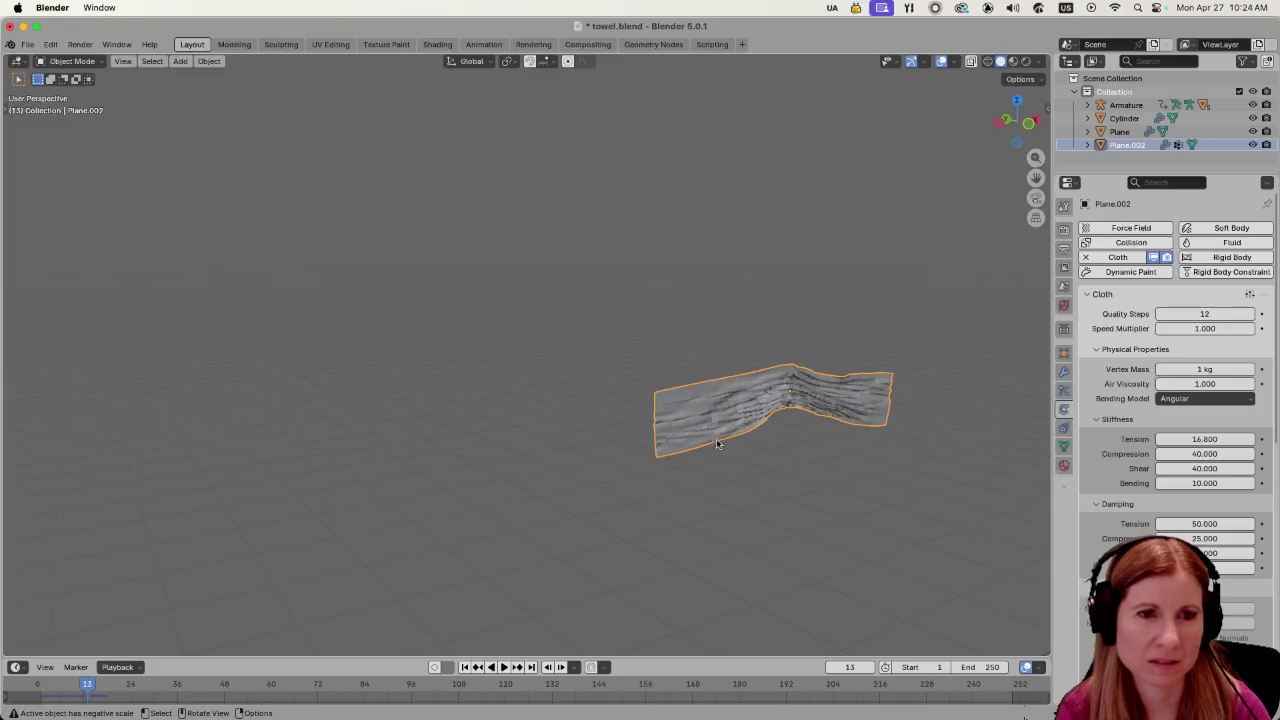
scroll(766, 458, right, 10)
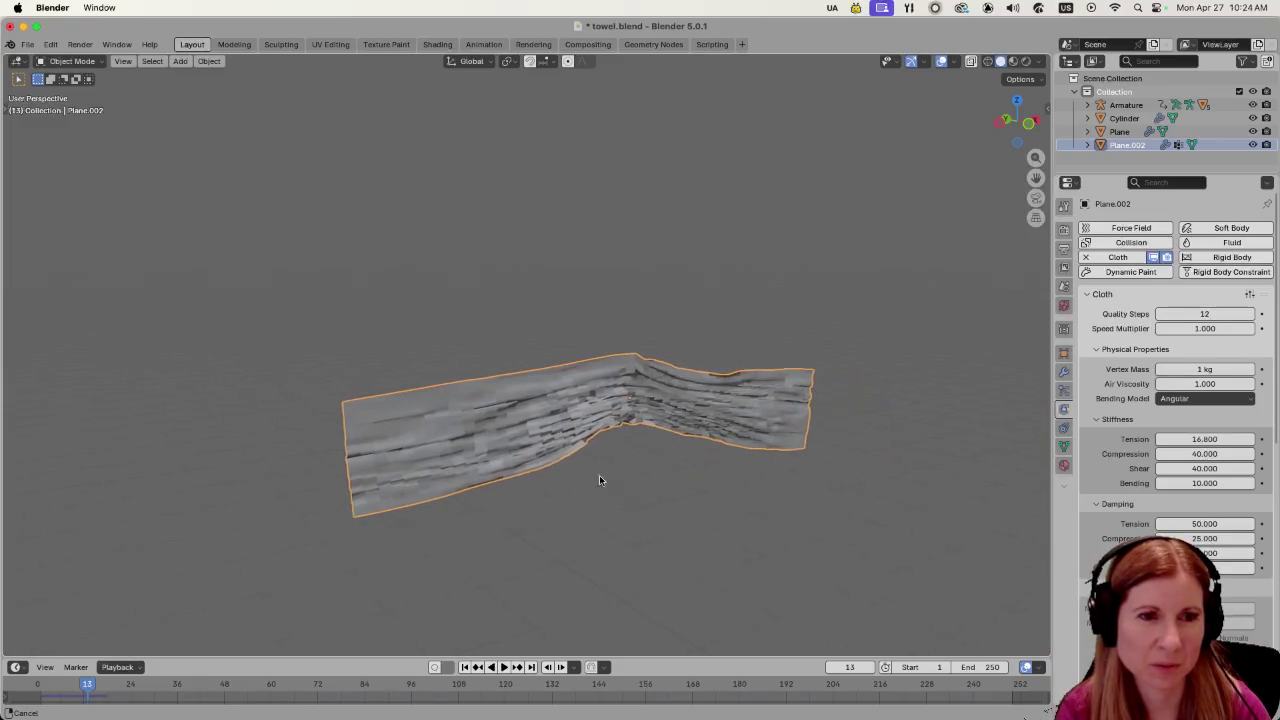
scroll(680, 480, left, 5)
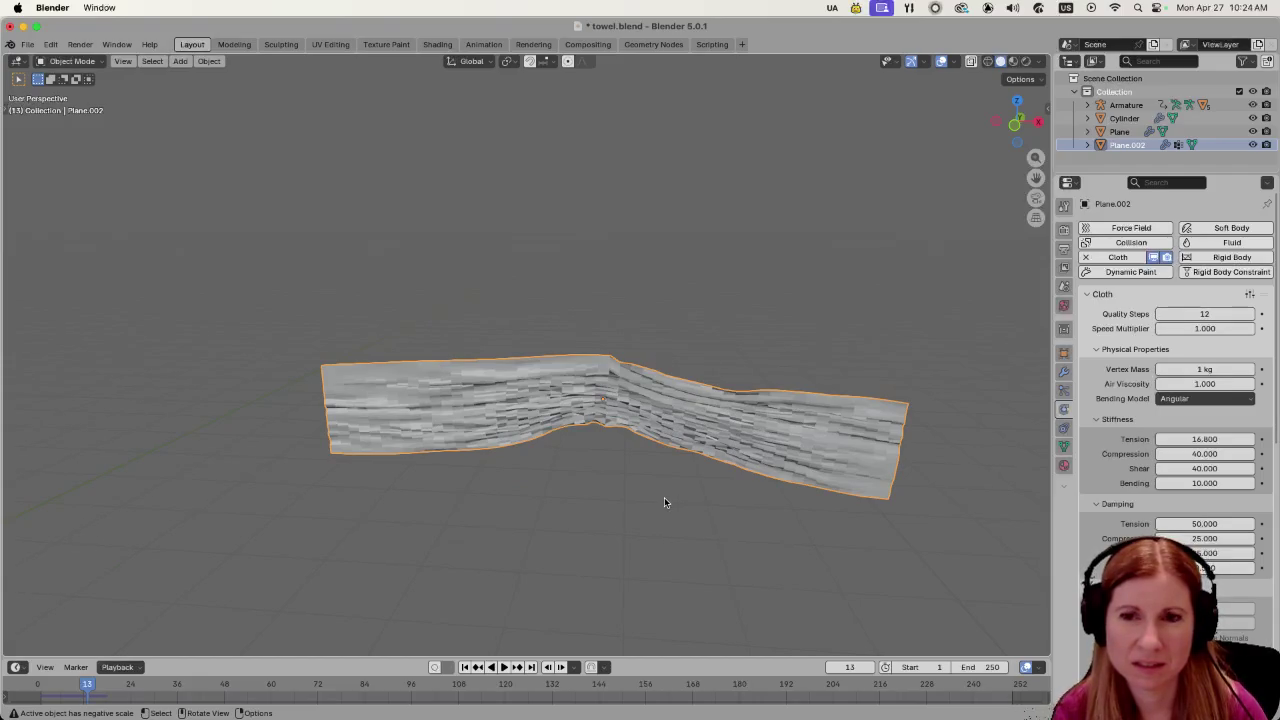
click(635, 564)
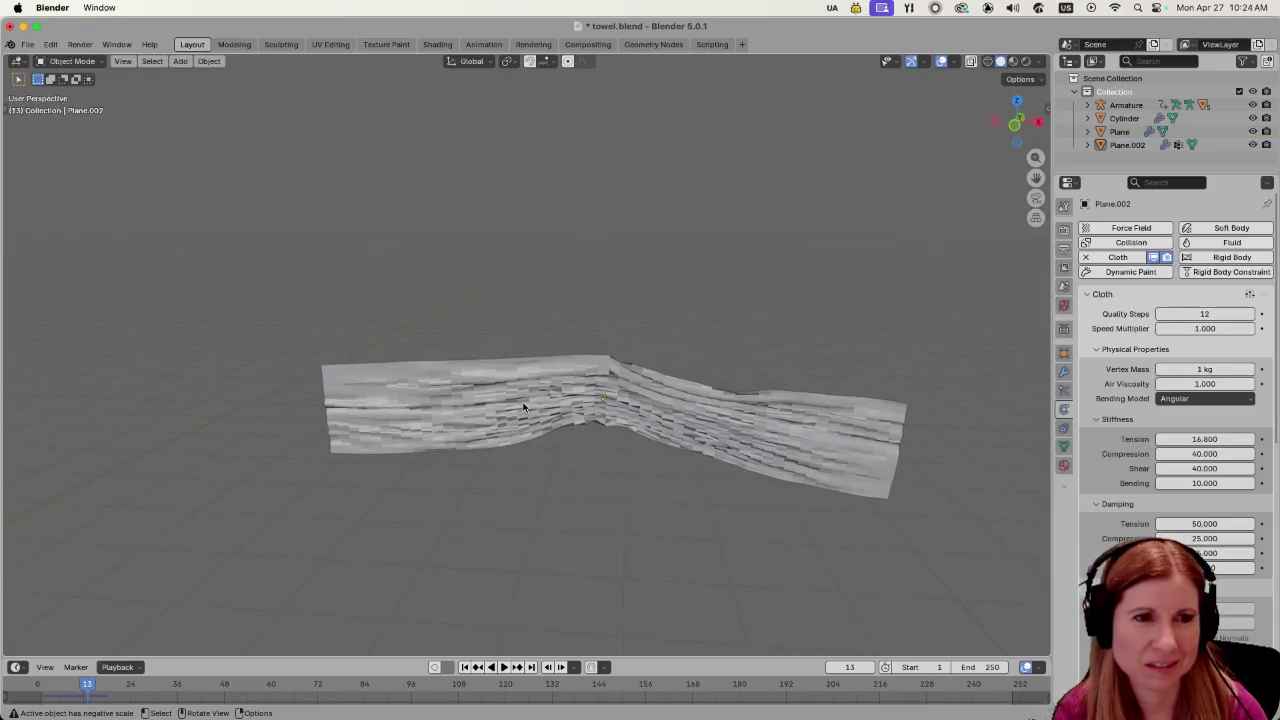
click(520, 407)
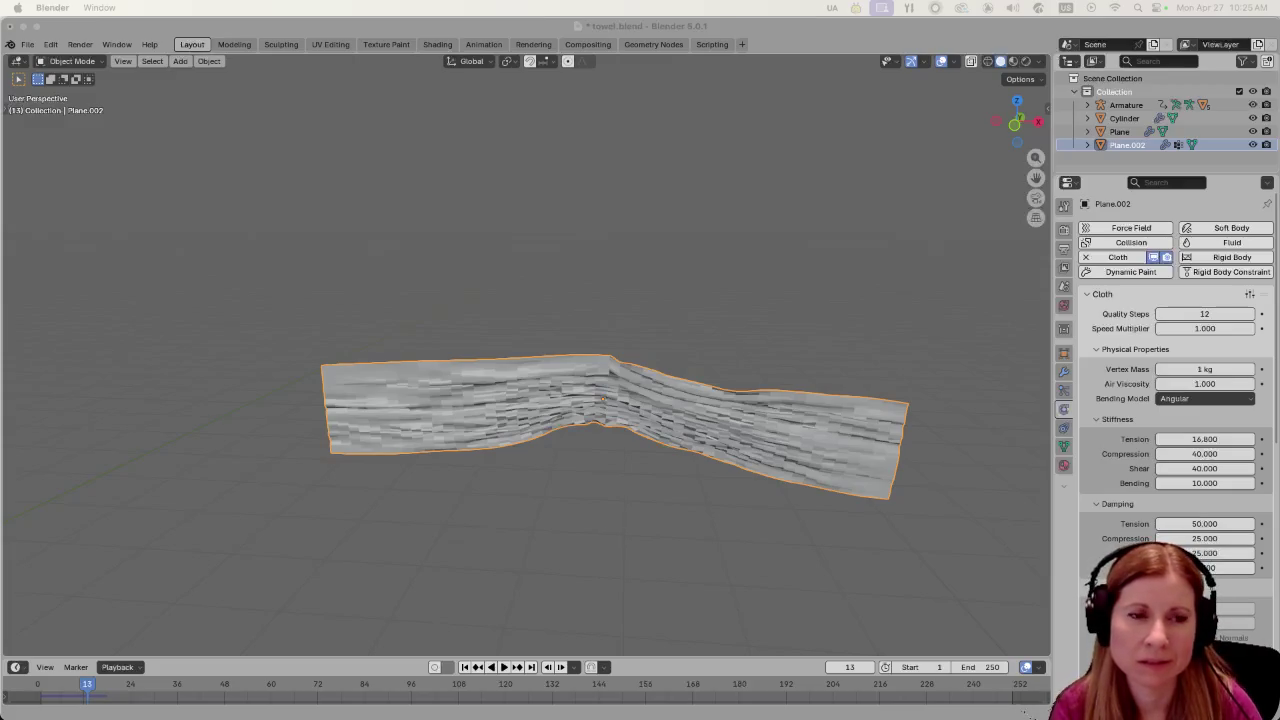
click(579, 505)
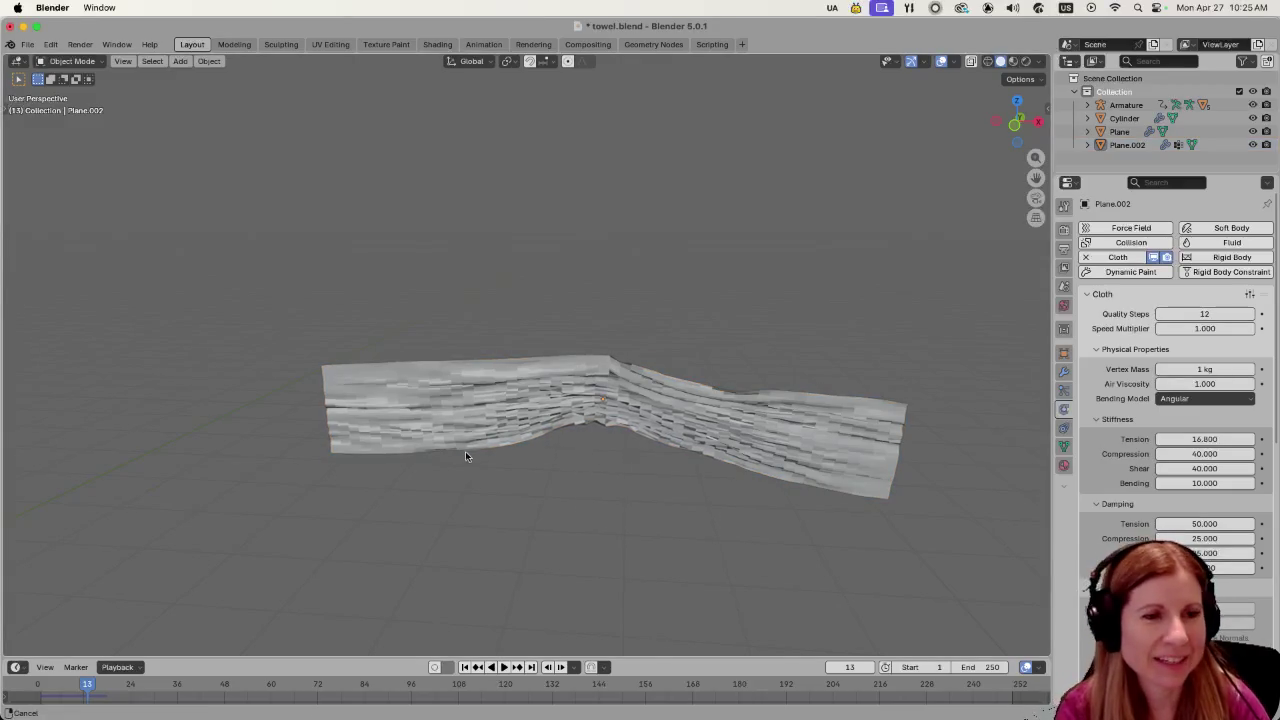
Orbit the view and reselect the towel sheet Plane.002.
scroll(465, 451, left, 5)
scroll(681, 489, down, 5)
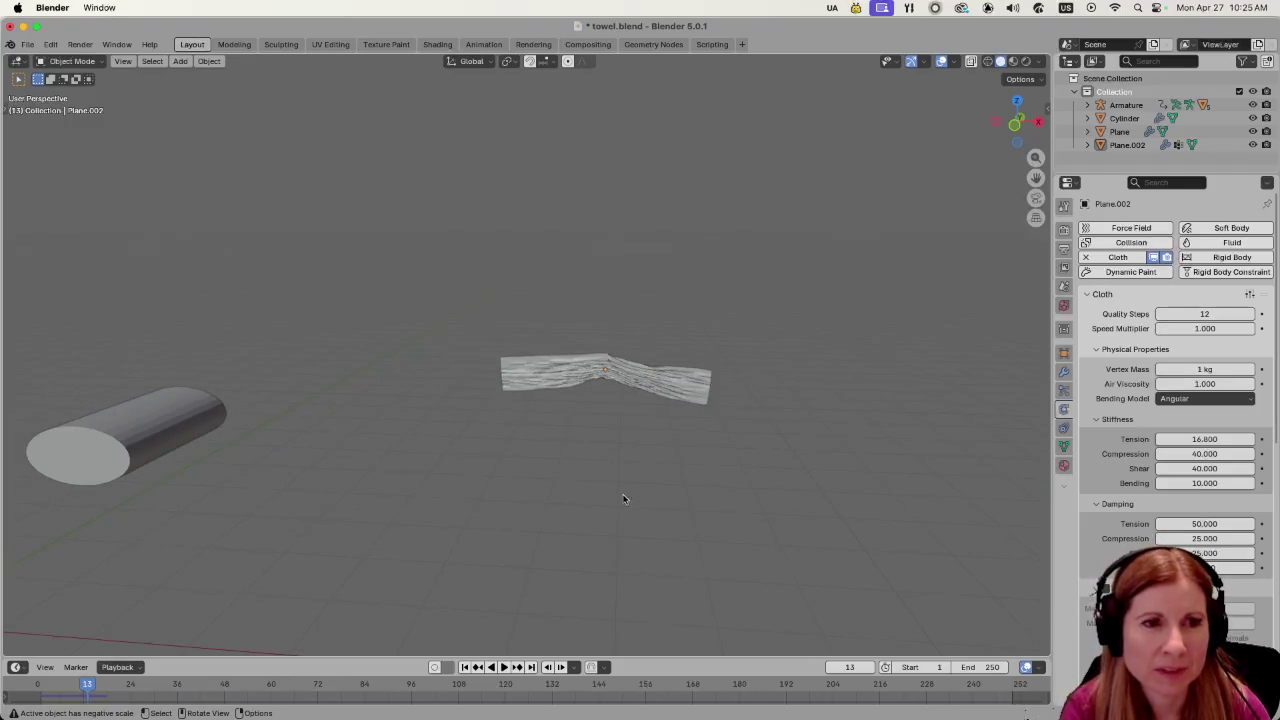
scroll(636, 497, up, 4)
scroll(631, 497, right, 4)
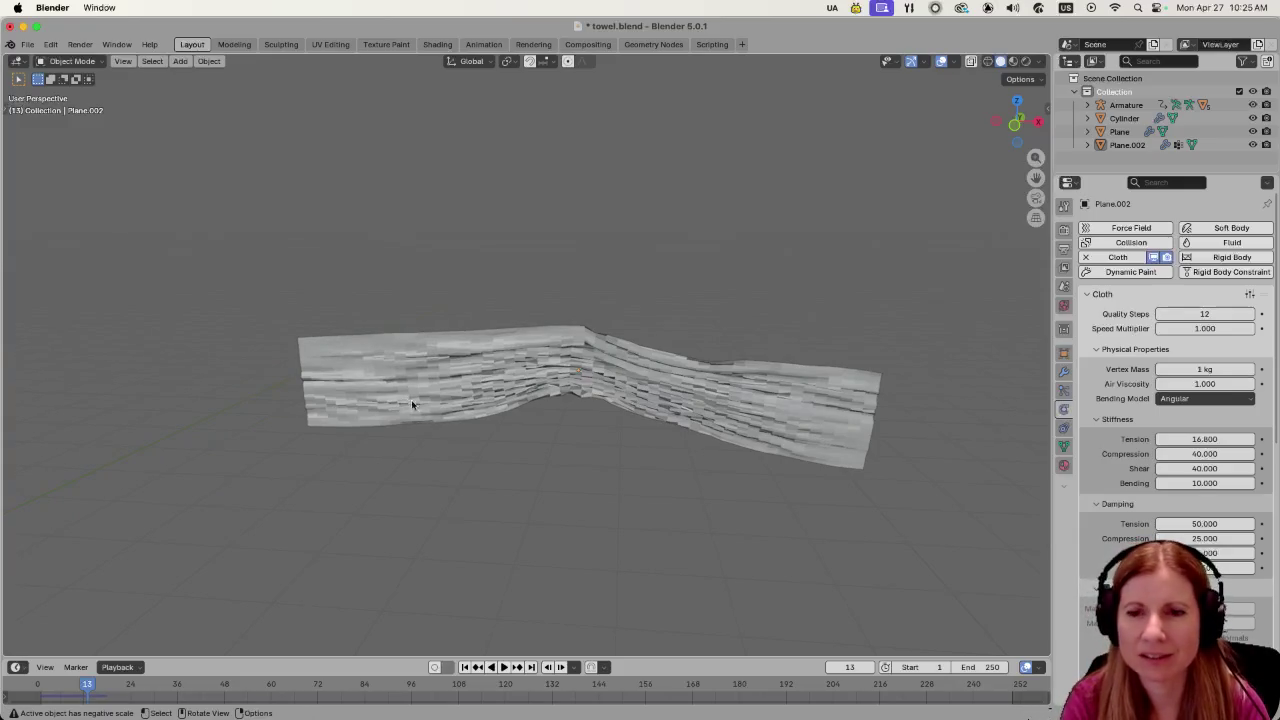
click(505, 364)
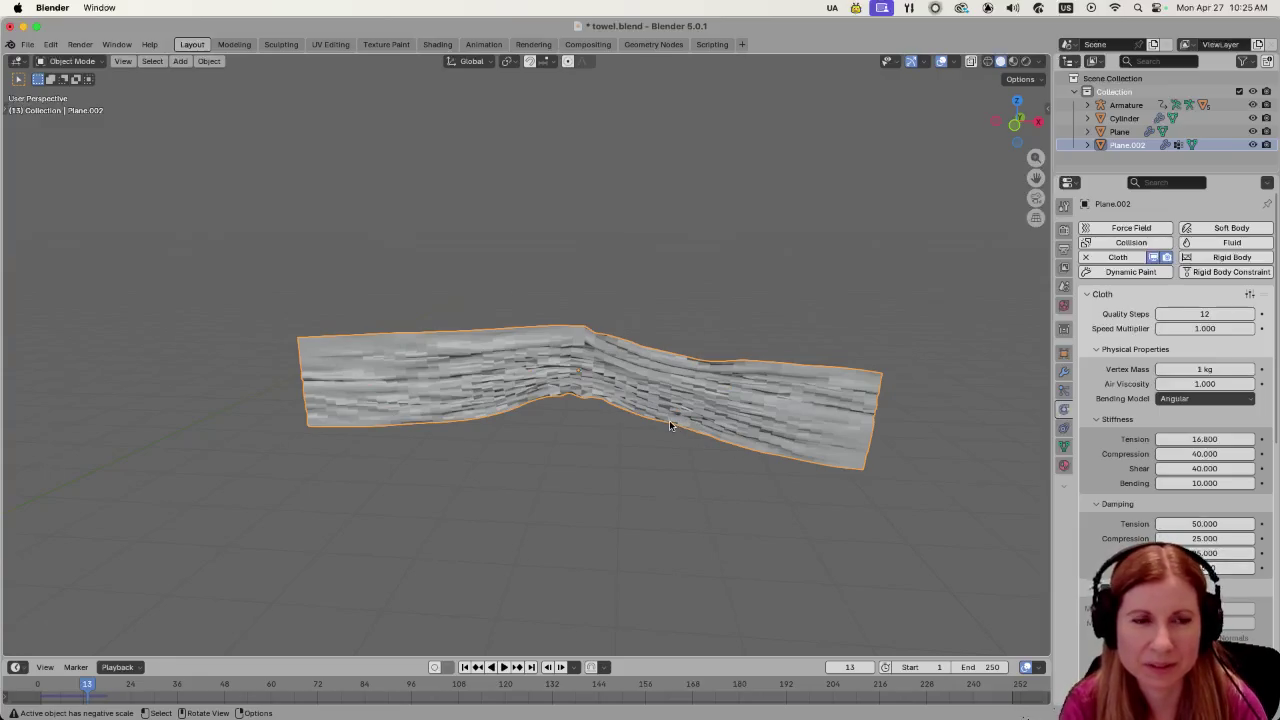
Zoom out around the goose's front and select the collar Plane on its neck.
scroll(669, 420, down, 10)
scroll(564, 439, left, 10)
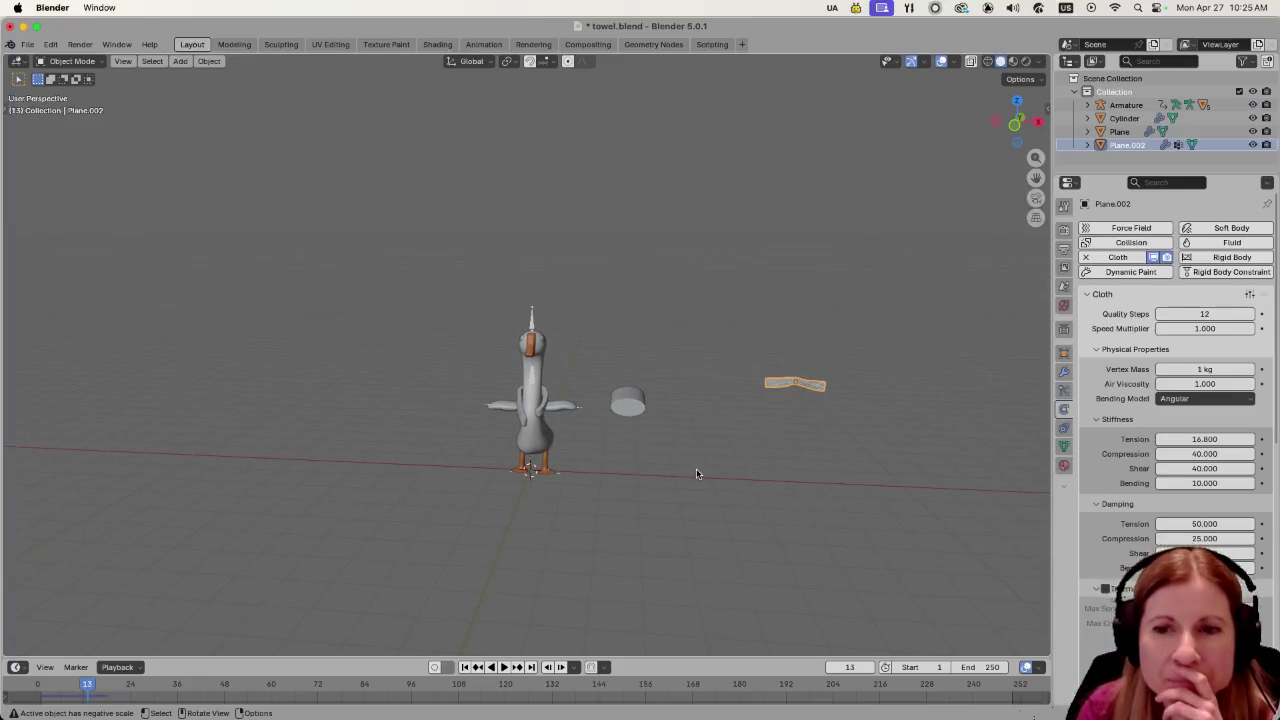
scroll(485, 510, up, 10)
scroll(493, 496, left, 10)
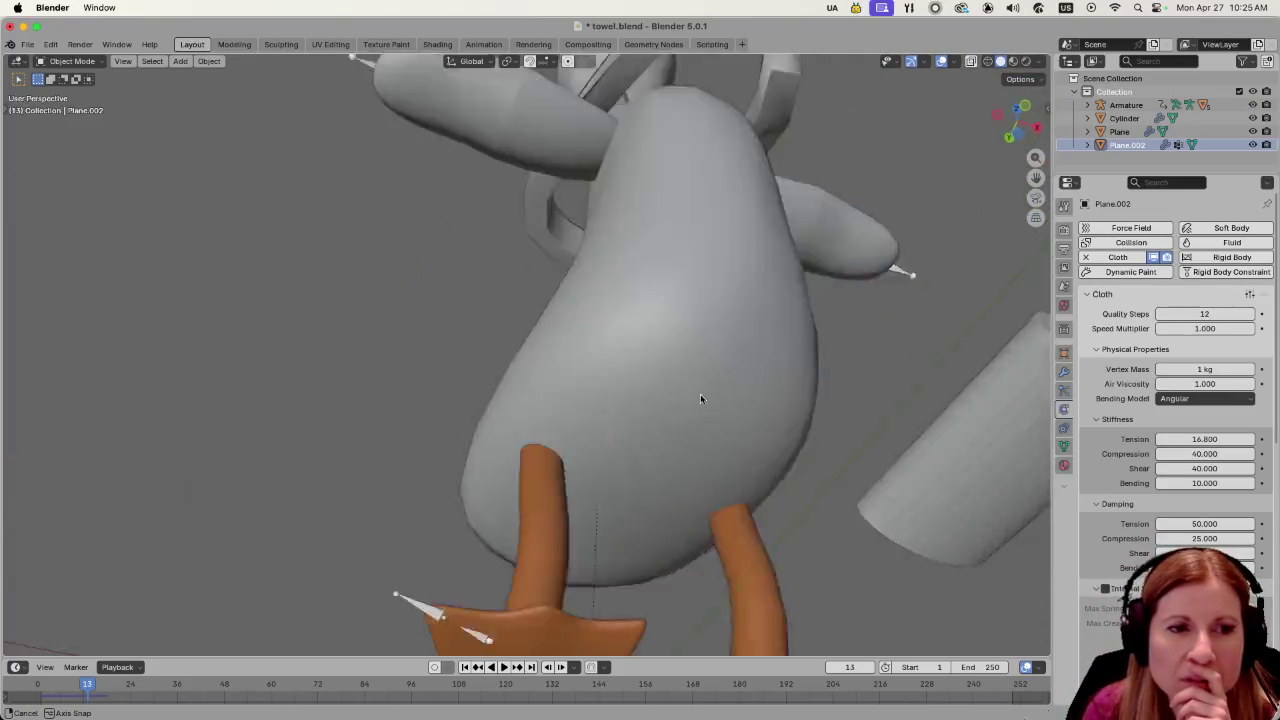
scroll(725, 517, up, 10)
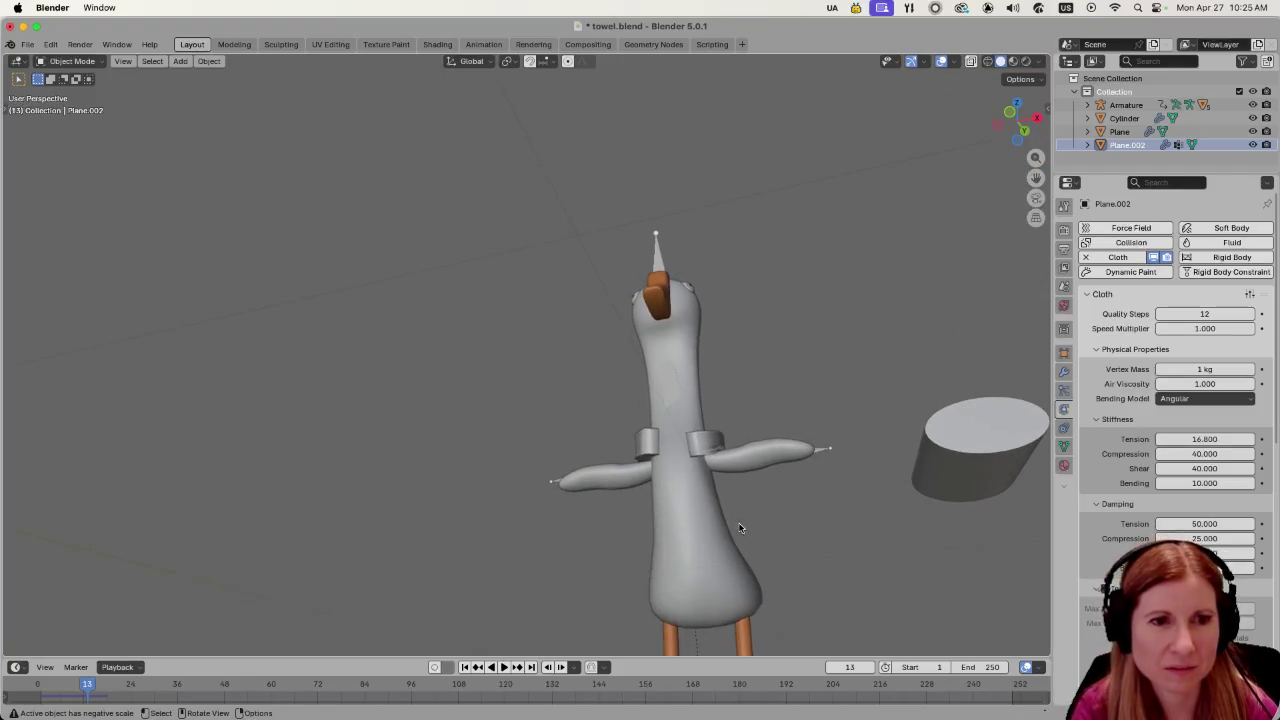
scroll(721, 480, down, 10)
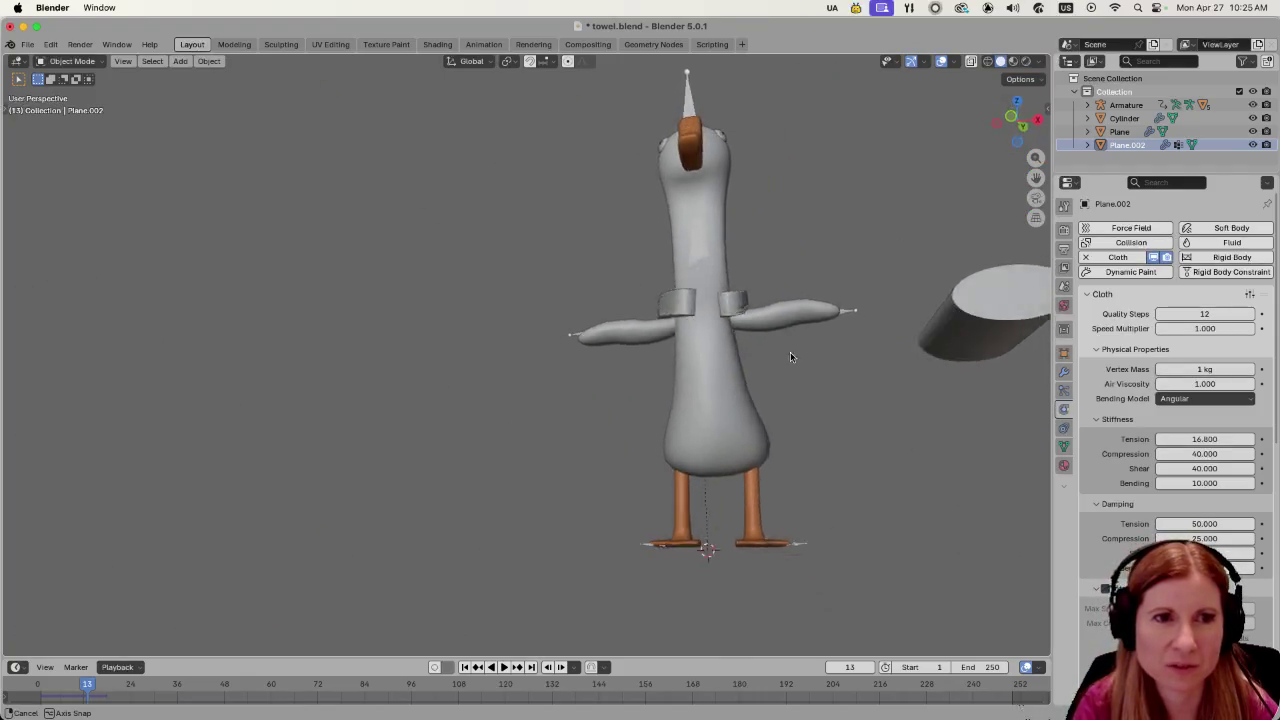
scroll(788, 383, up, 5)
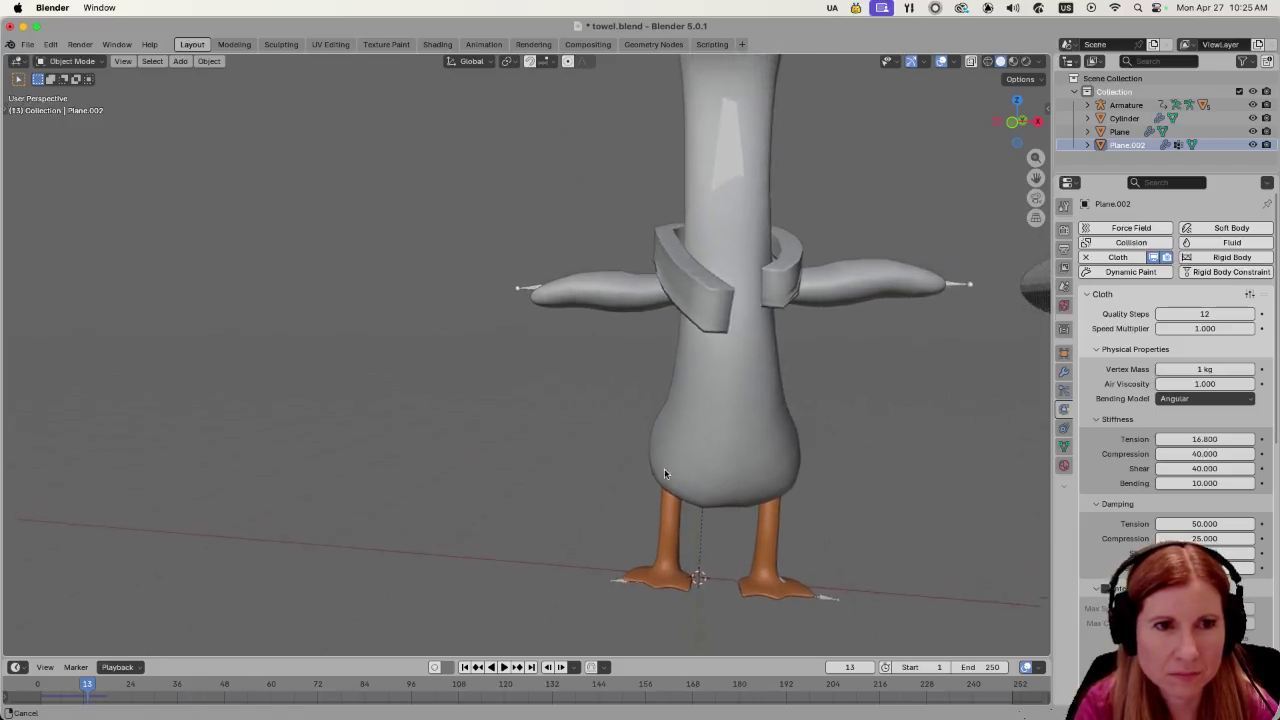
scroll(738, 316, up, 3)
click(587, 435)
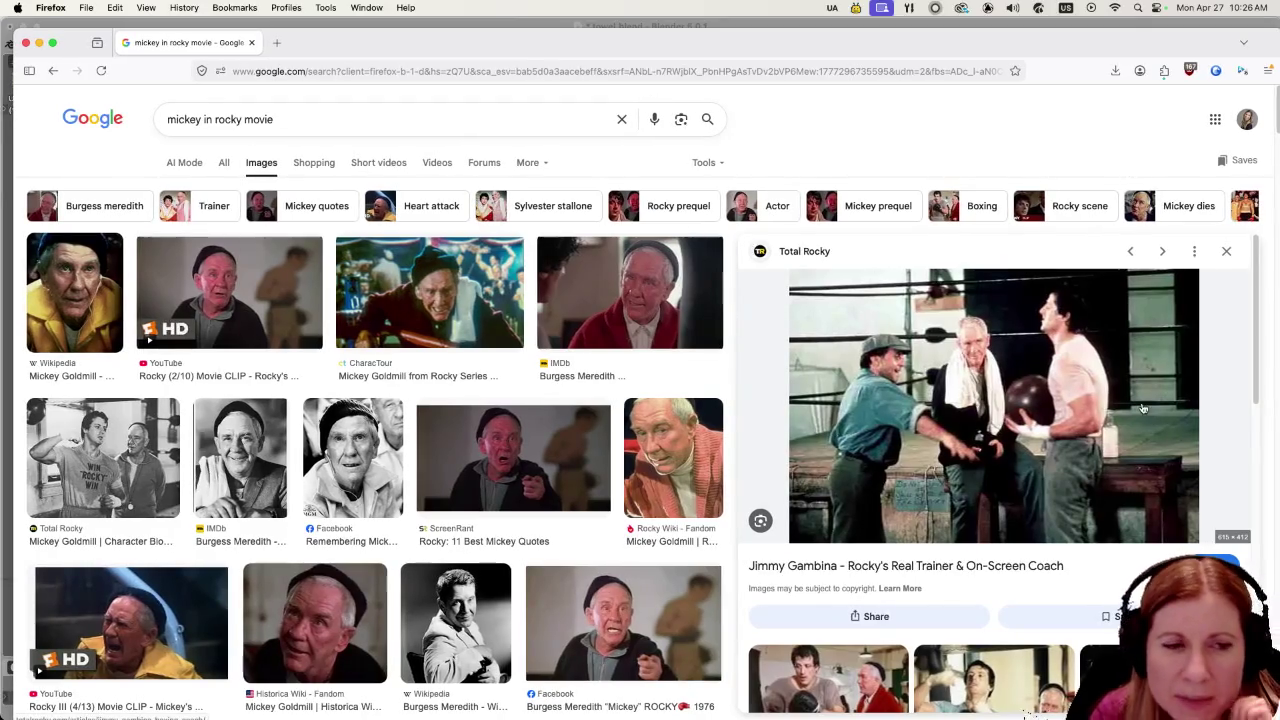
Browse the boxing-trainer towel reference images, then switch back to Blender.
scroll(1010, 470, down, 10)
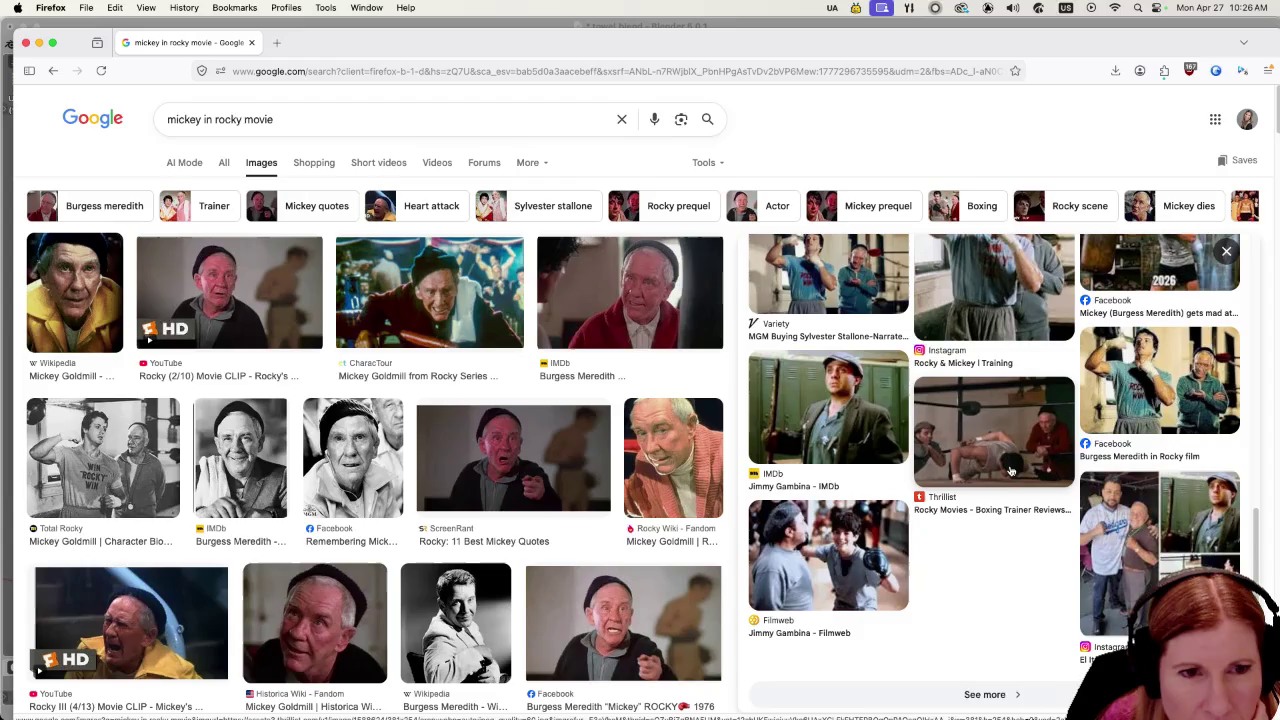
scroll(990, 480, up, 10)
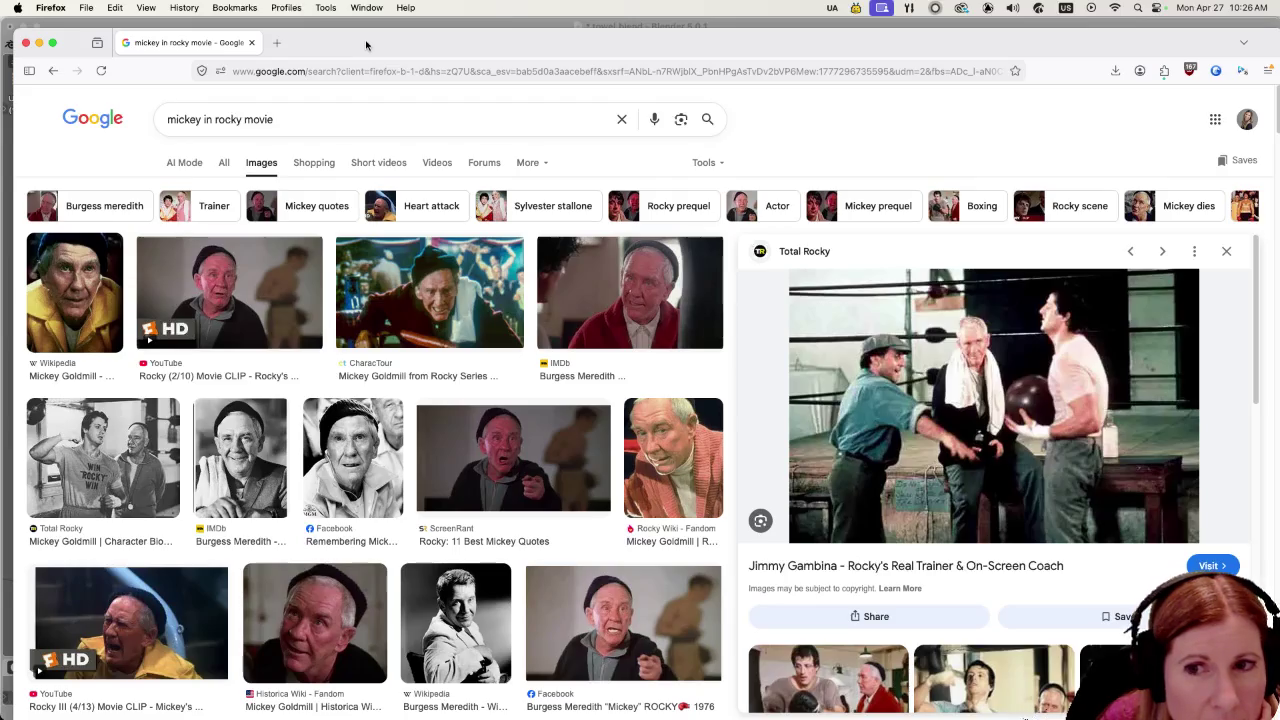
key(super+Tab)
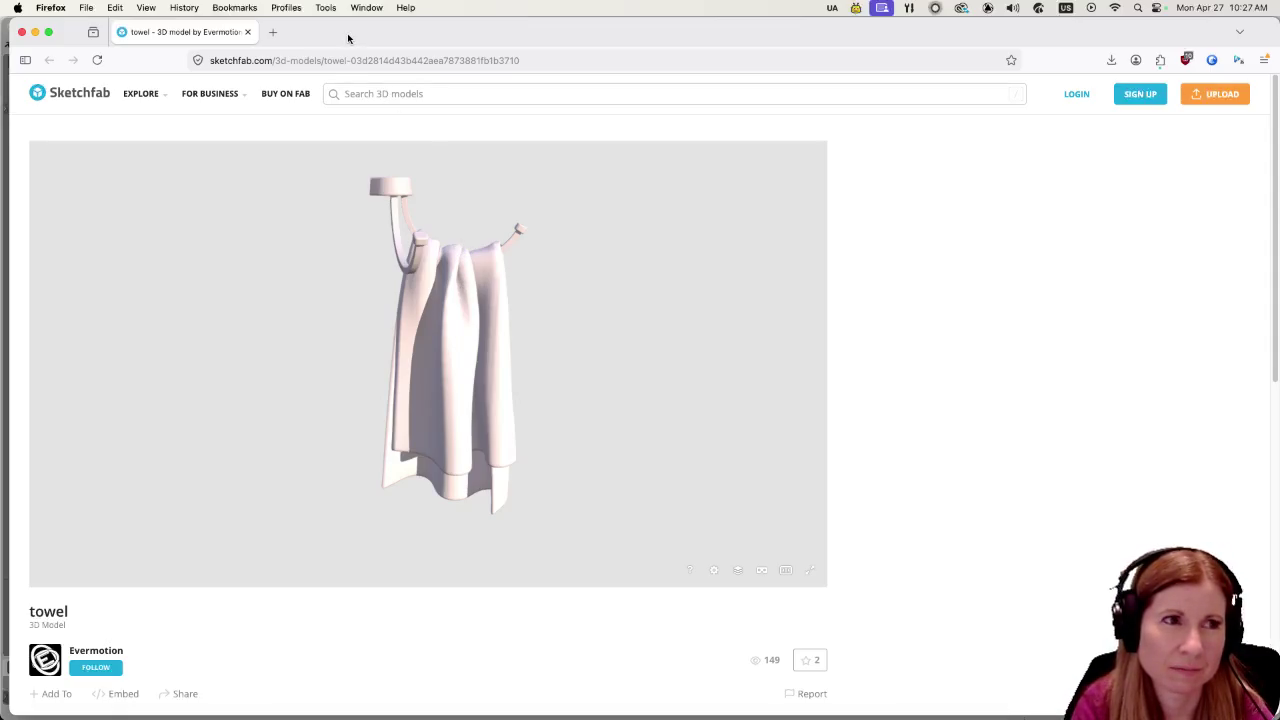
Back in Blender, try stretching the neck ring to 1.778 on Y, then undo and cancel.
click(22, 32)
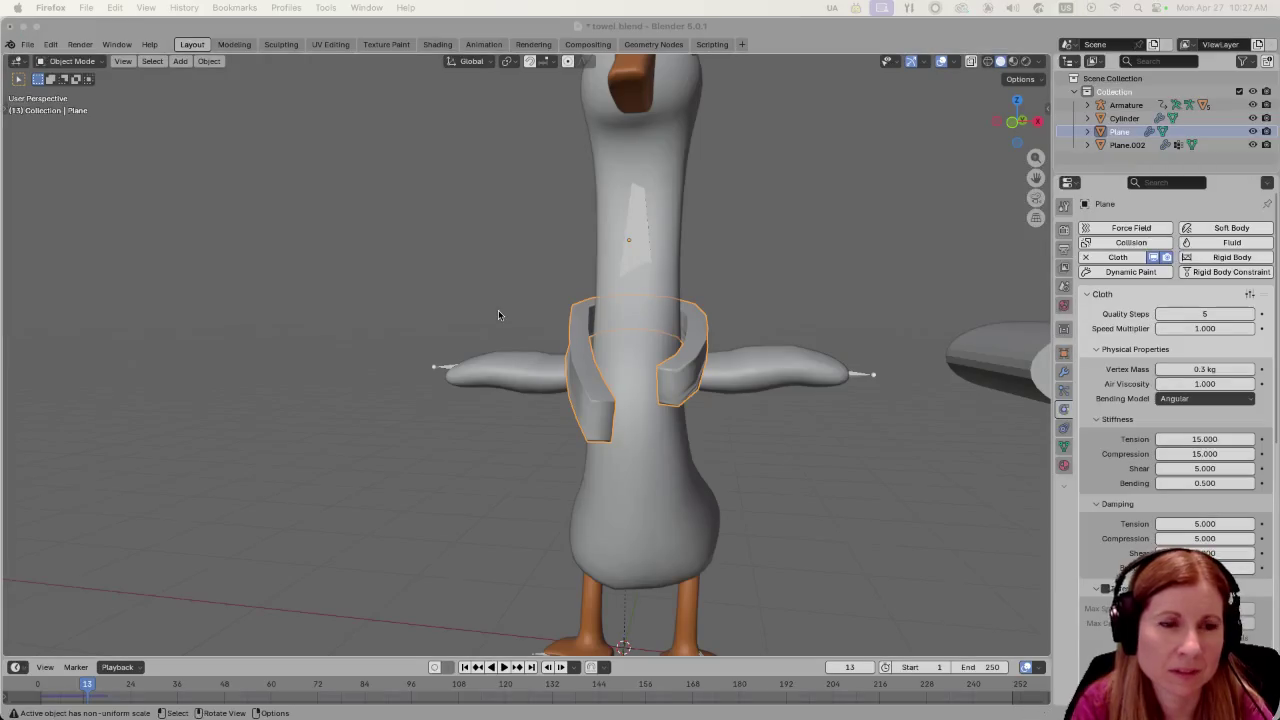
click(591, 428)
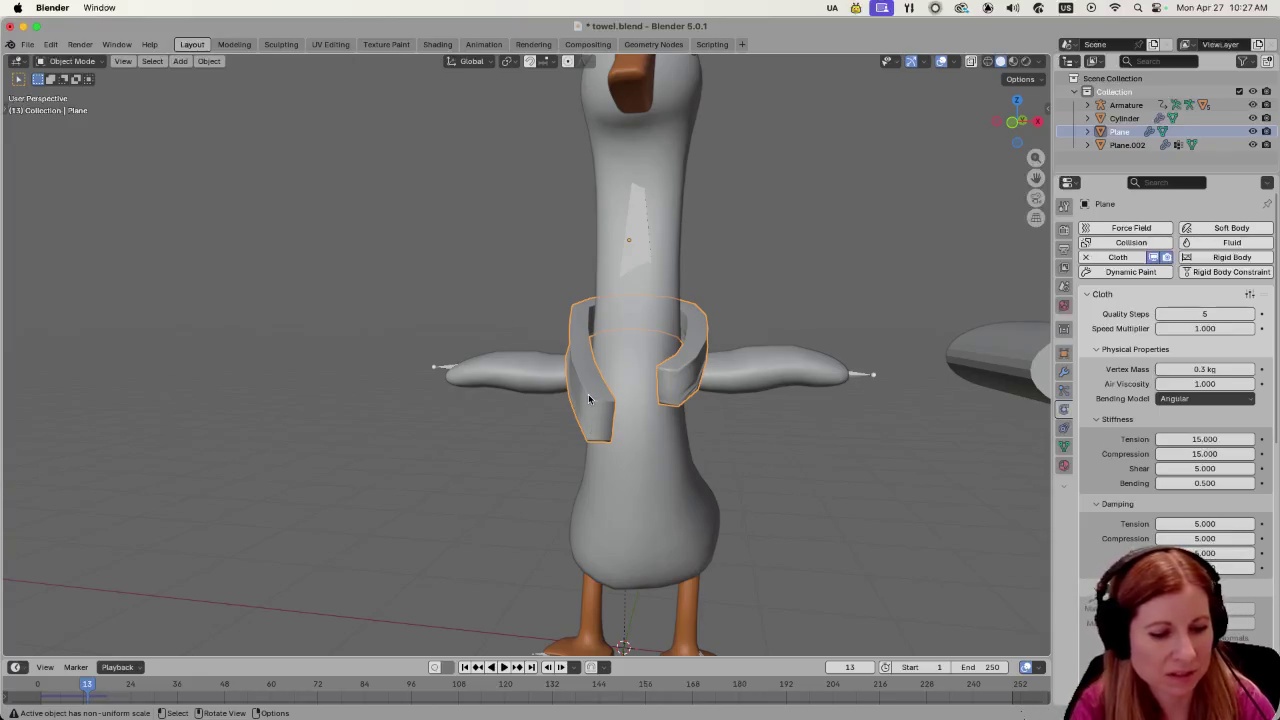
key(s)
key(y)
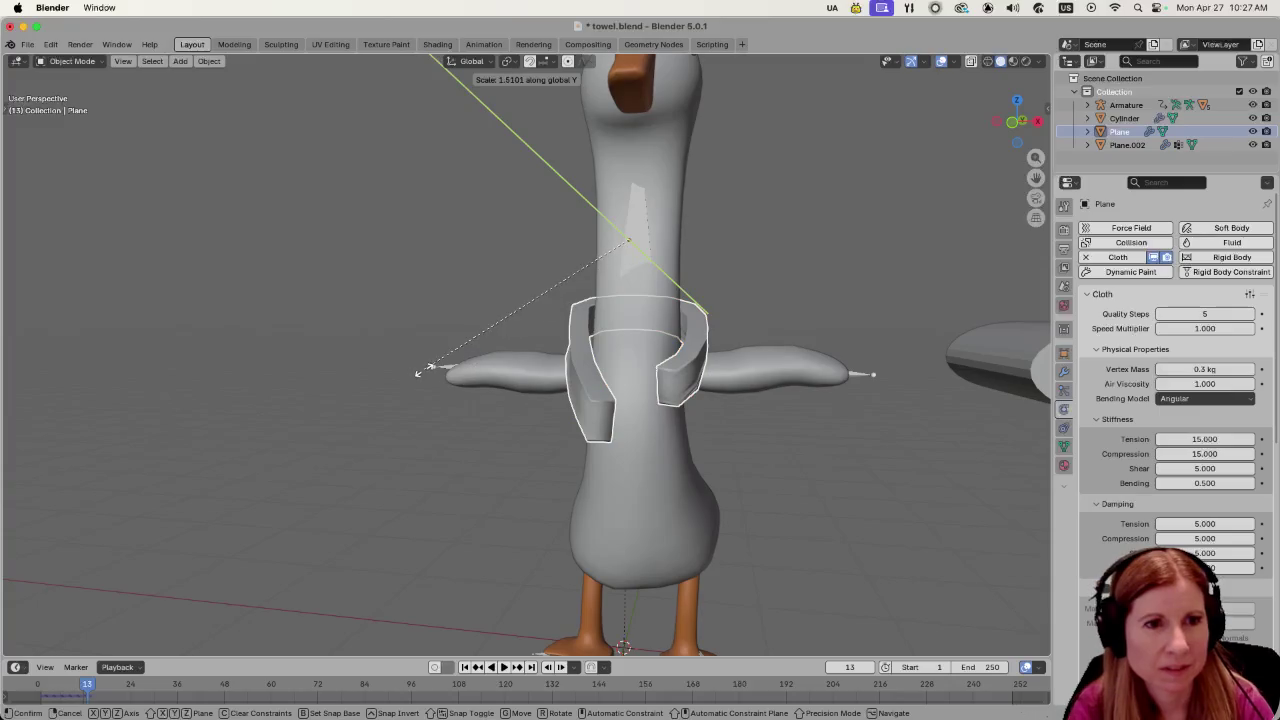
click(768, 405)
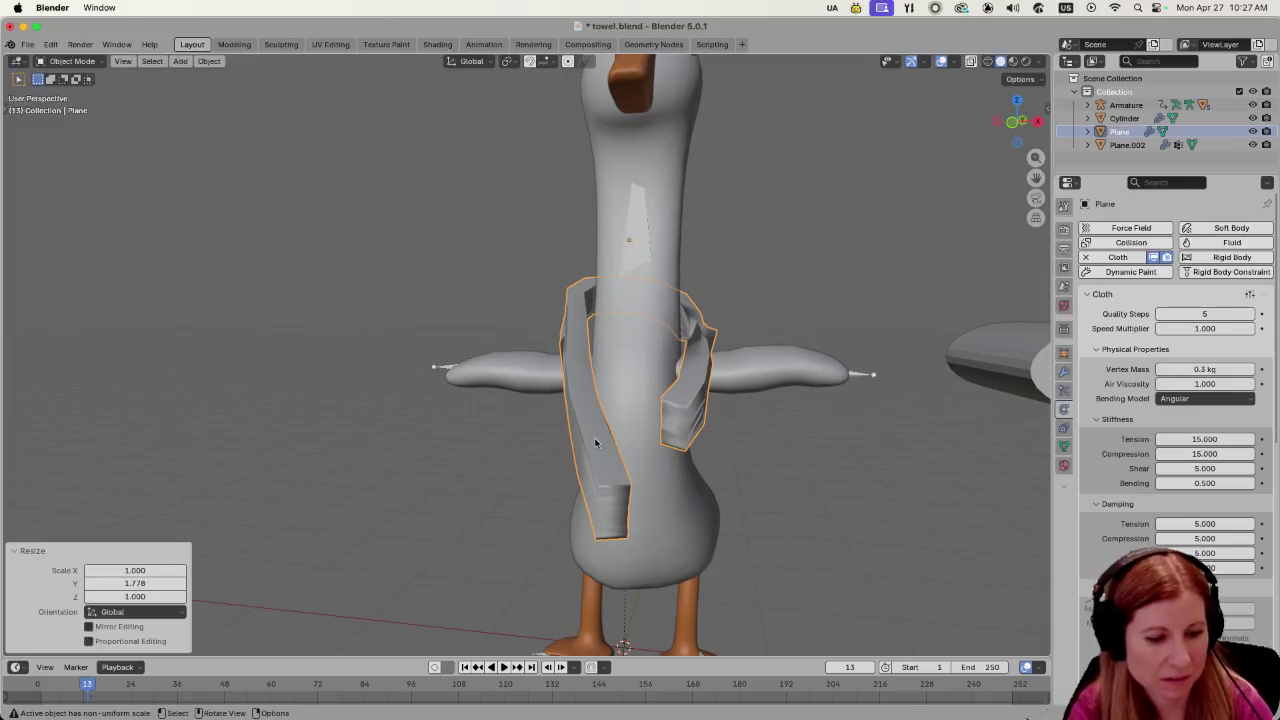
key(ctrl+z)
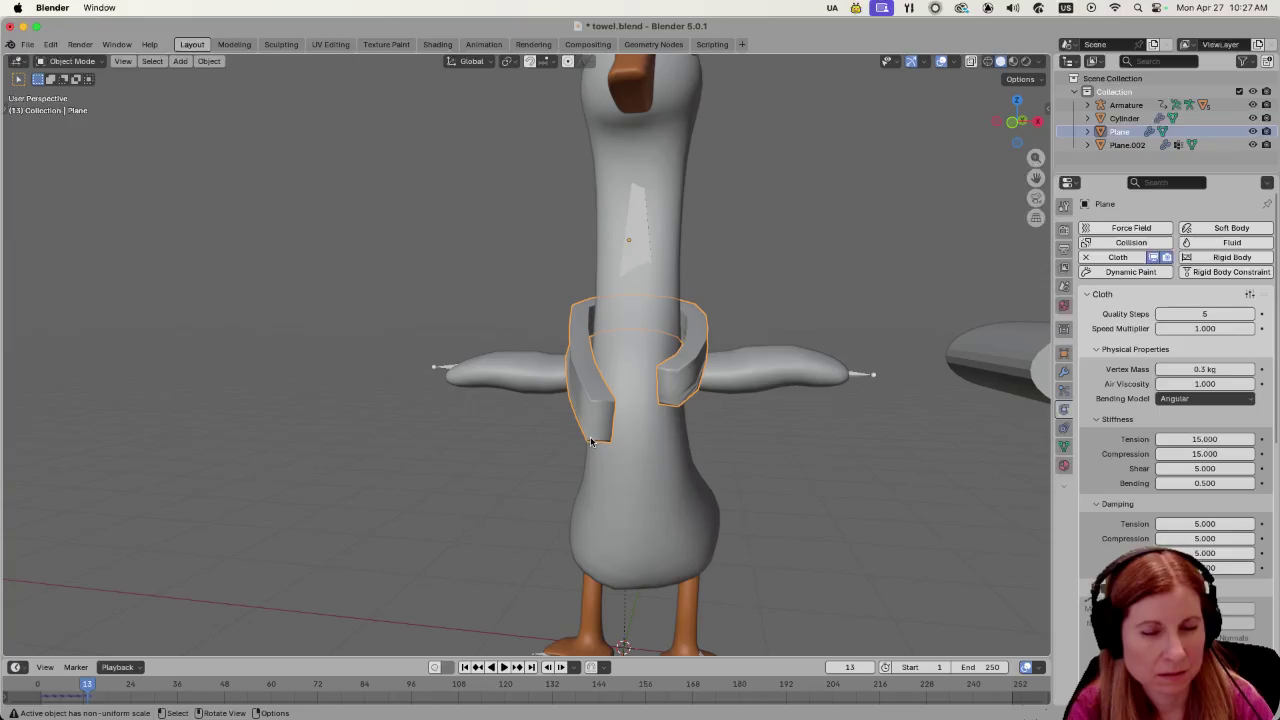
key(s)
key(x)
key(Escape)
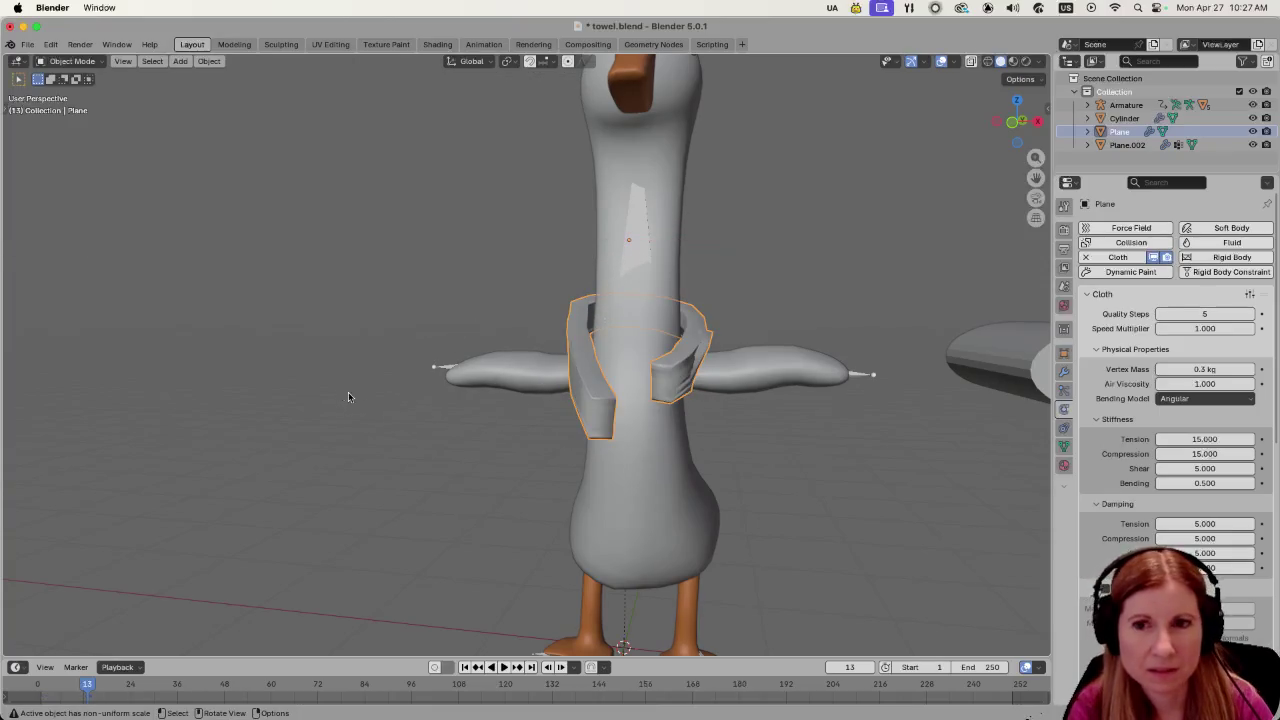
Select the separate towel Plane.002 and frame it in the view.
scroll(473, 433, down, 5)
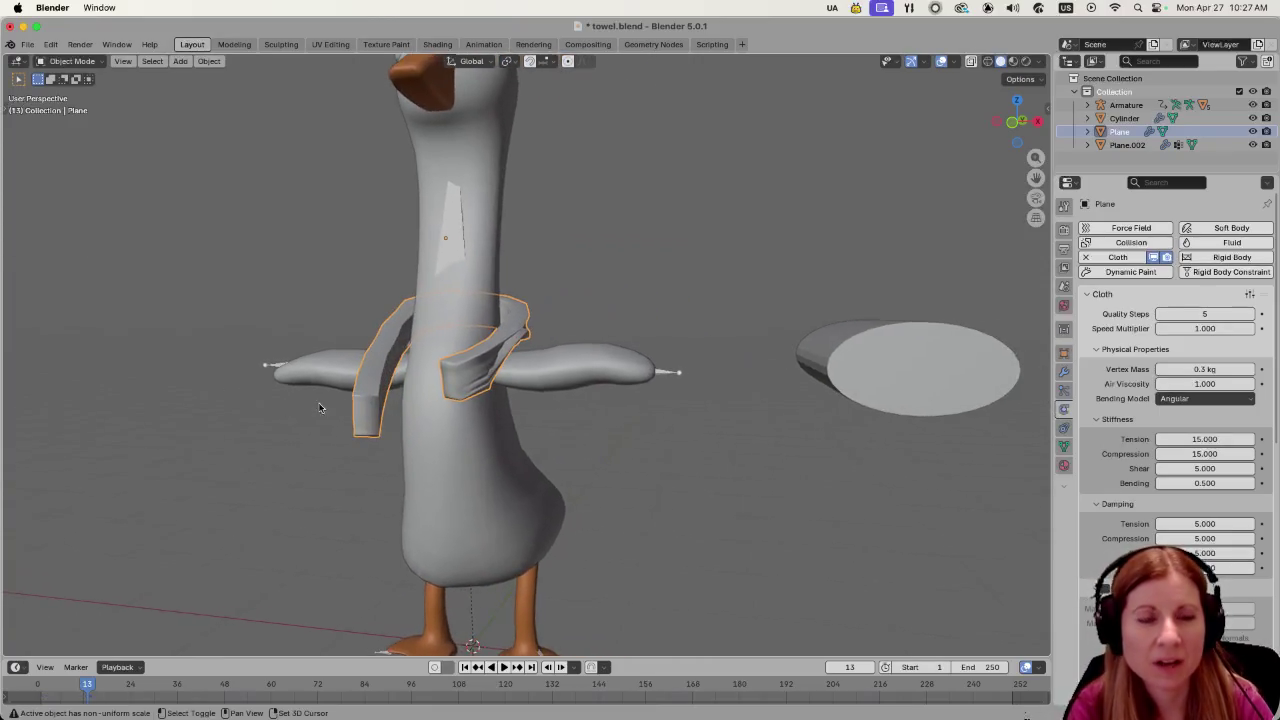
scroll(508, 420, up, 8)
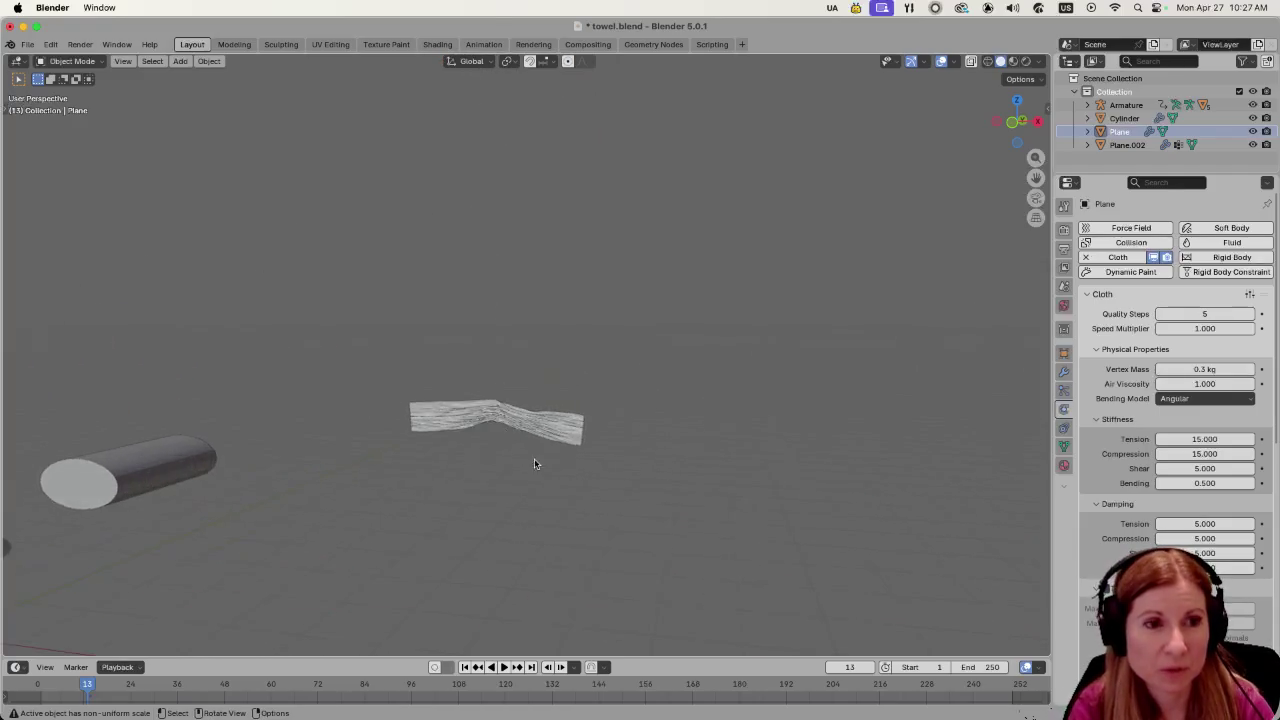
scroll(507, 530, down, 10)
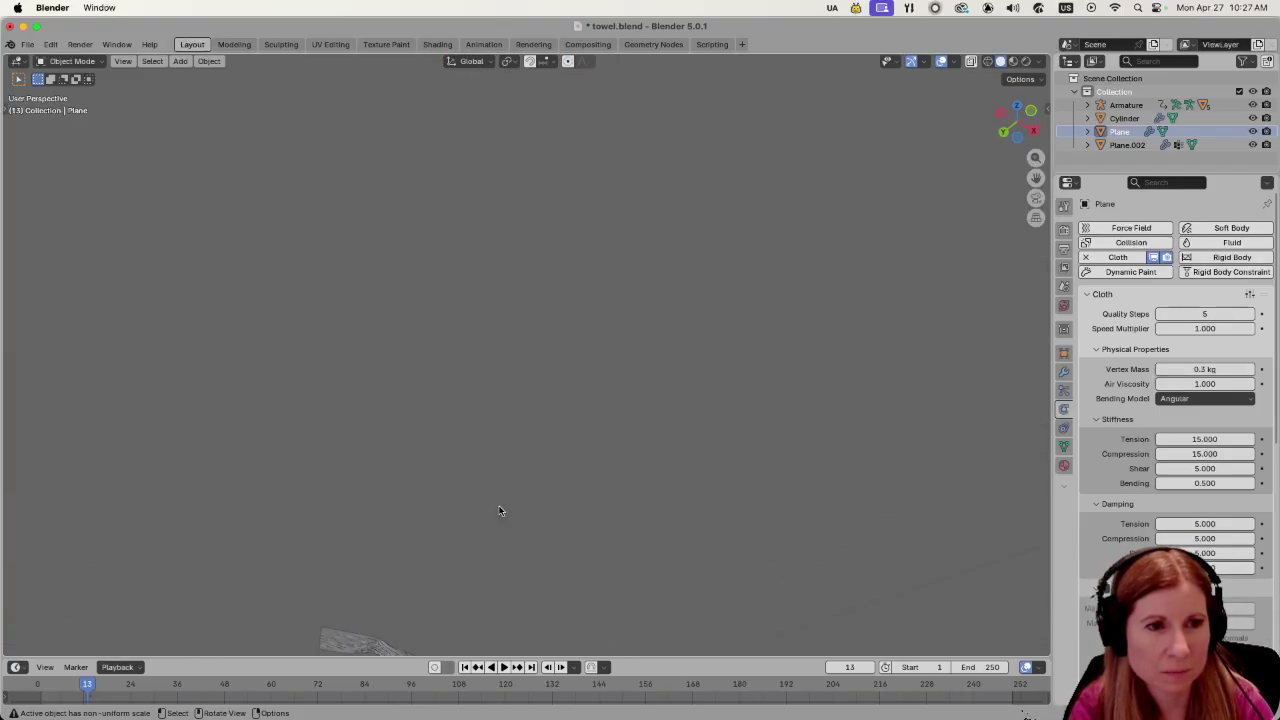
click(403, 575)
key(KP_Decimal)
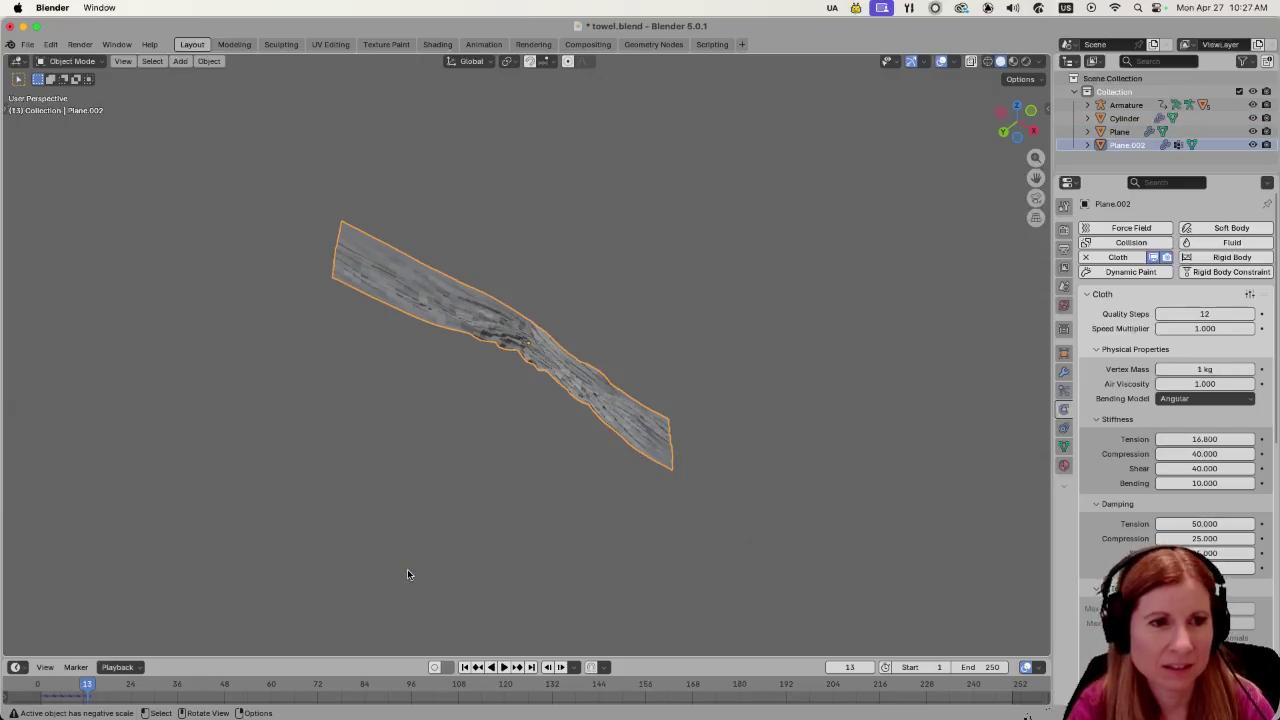
scroll(407, 569, up, 5)
key(Tab)
scroll(520, 349, up, 6)
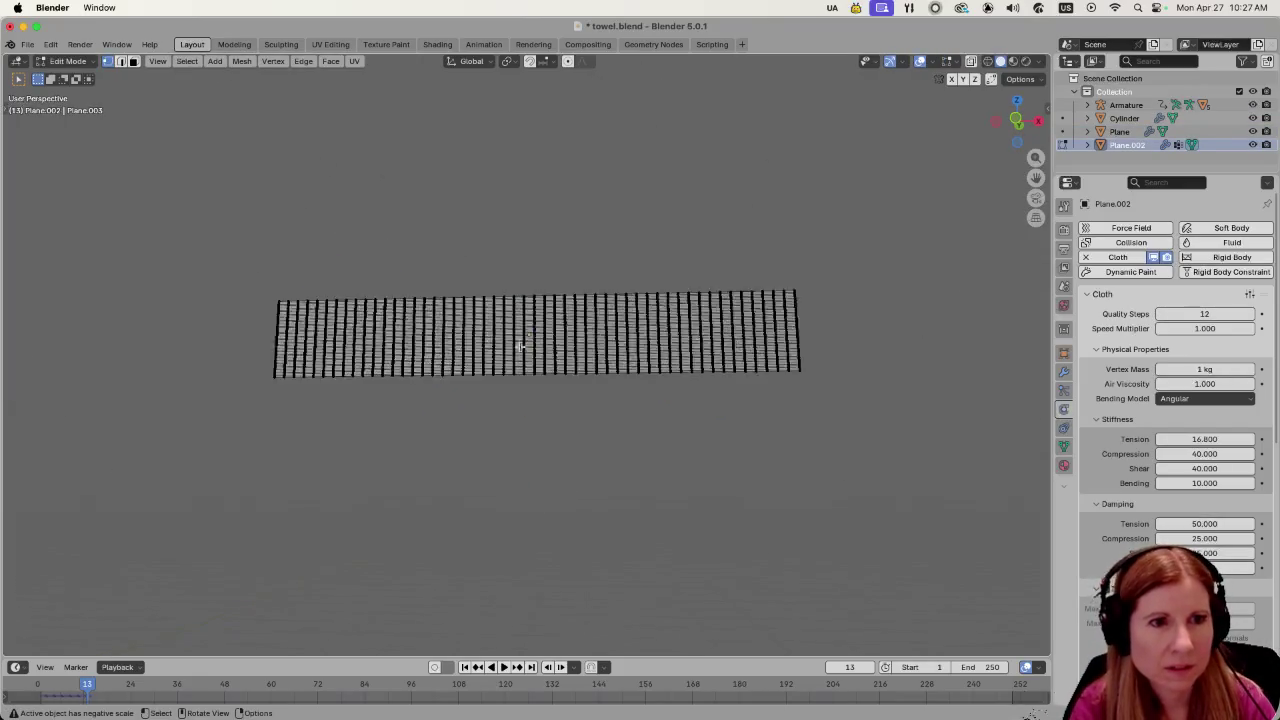
click(1064, 427)
click(1066, 410)
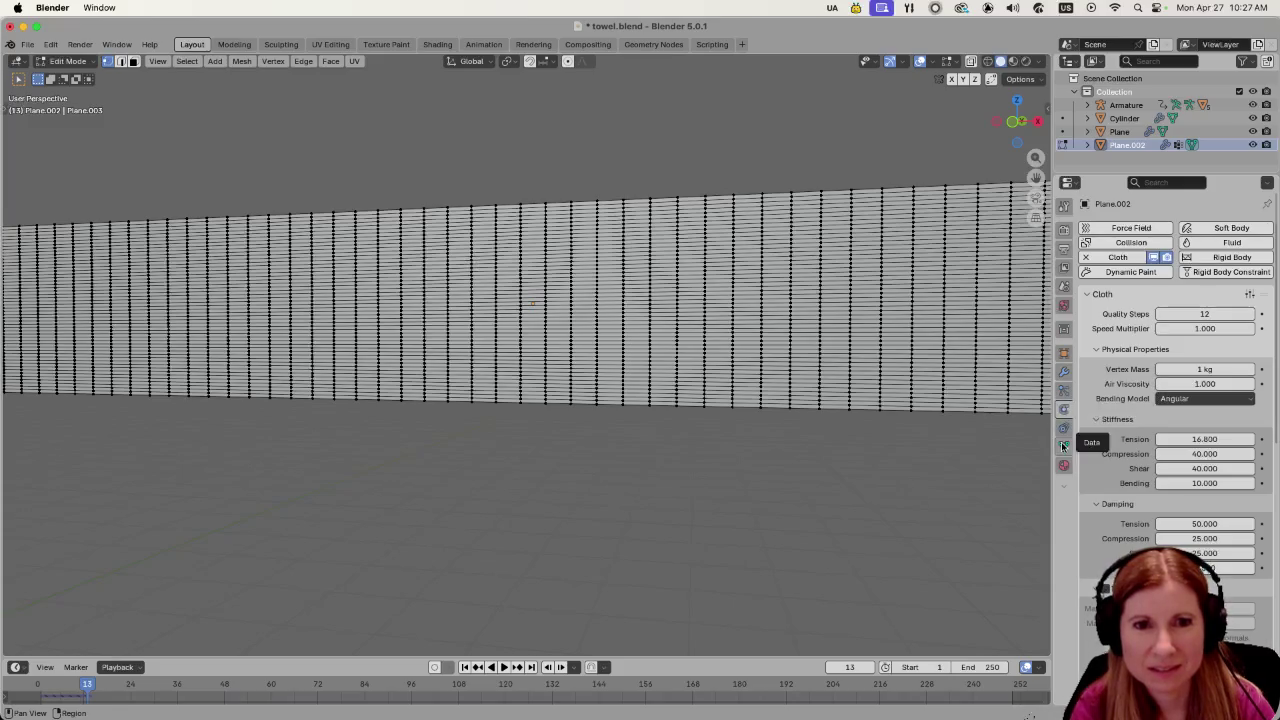
click(1064, 446)
click(1200, 353)
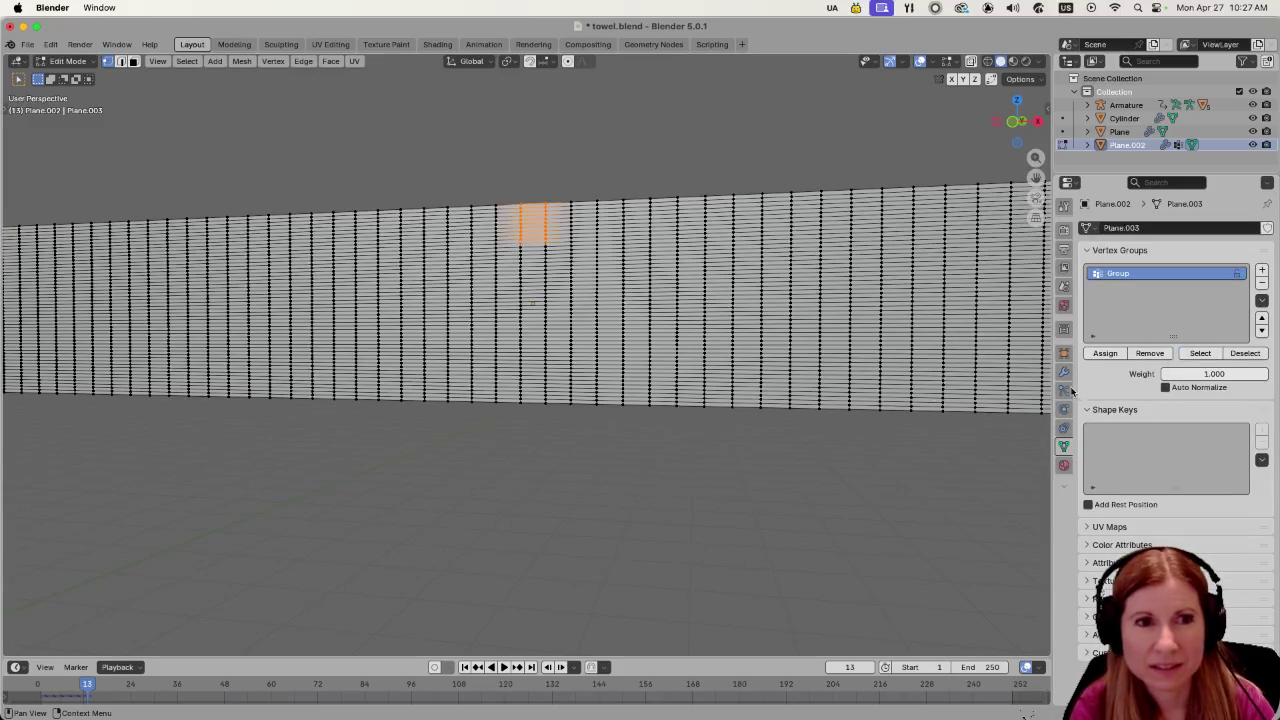
scroll(598, 378, down, 5)
scroll(598, 378, right, 2)
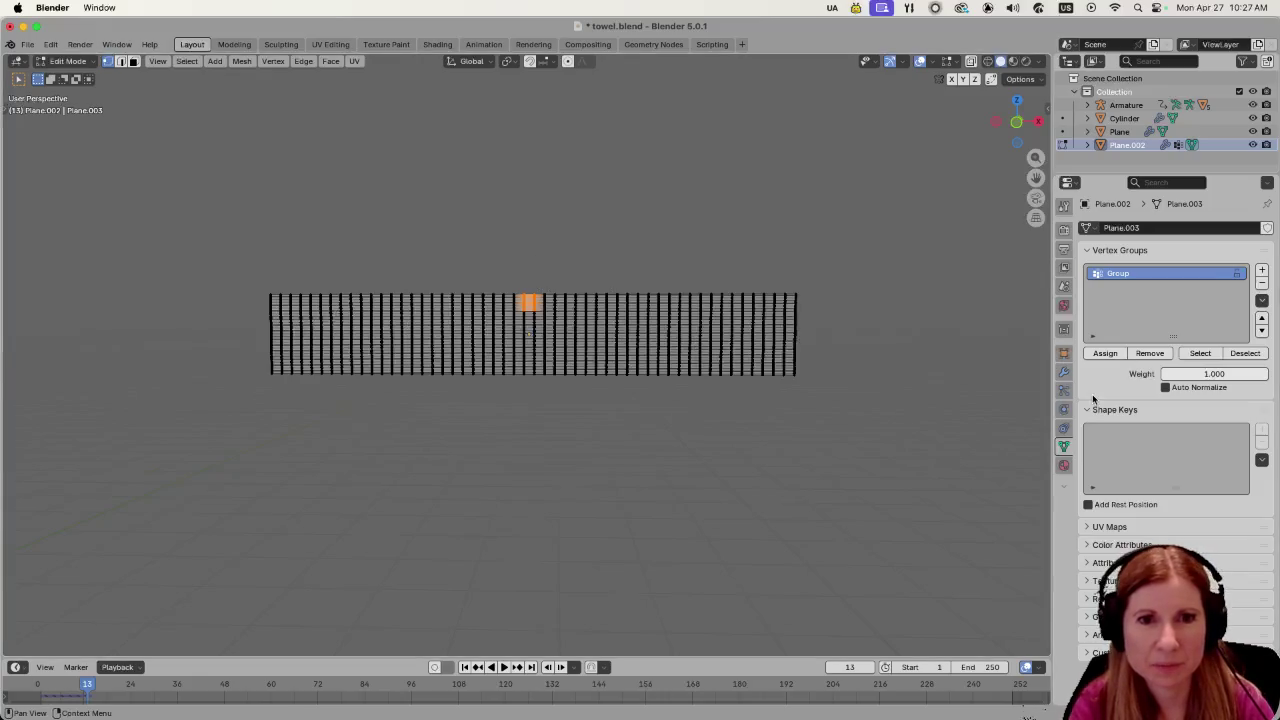
click(1064, 409)
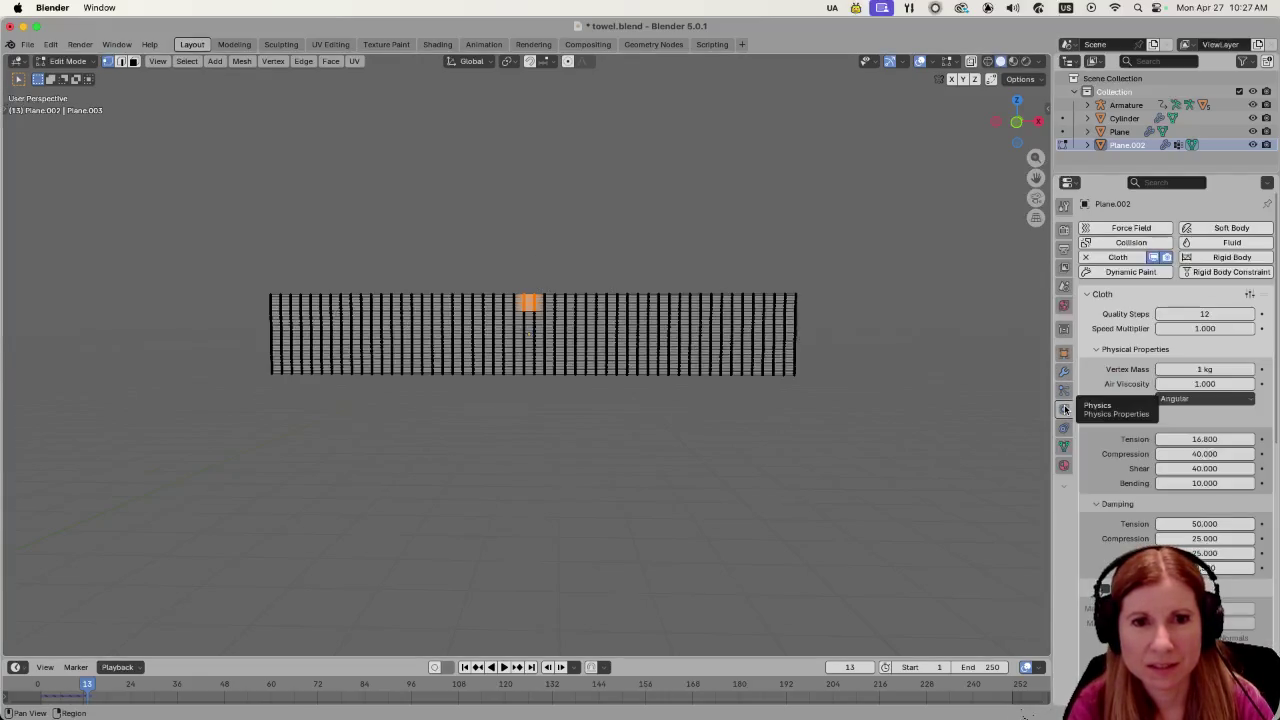
scroll(1170, 400, down, 15)
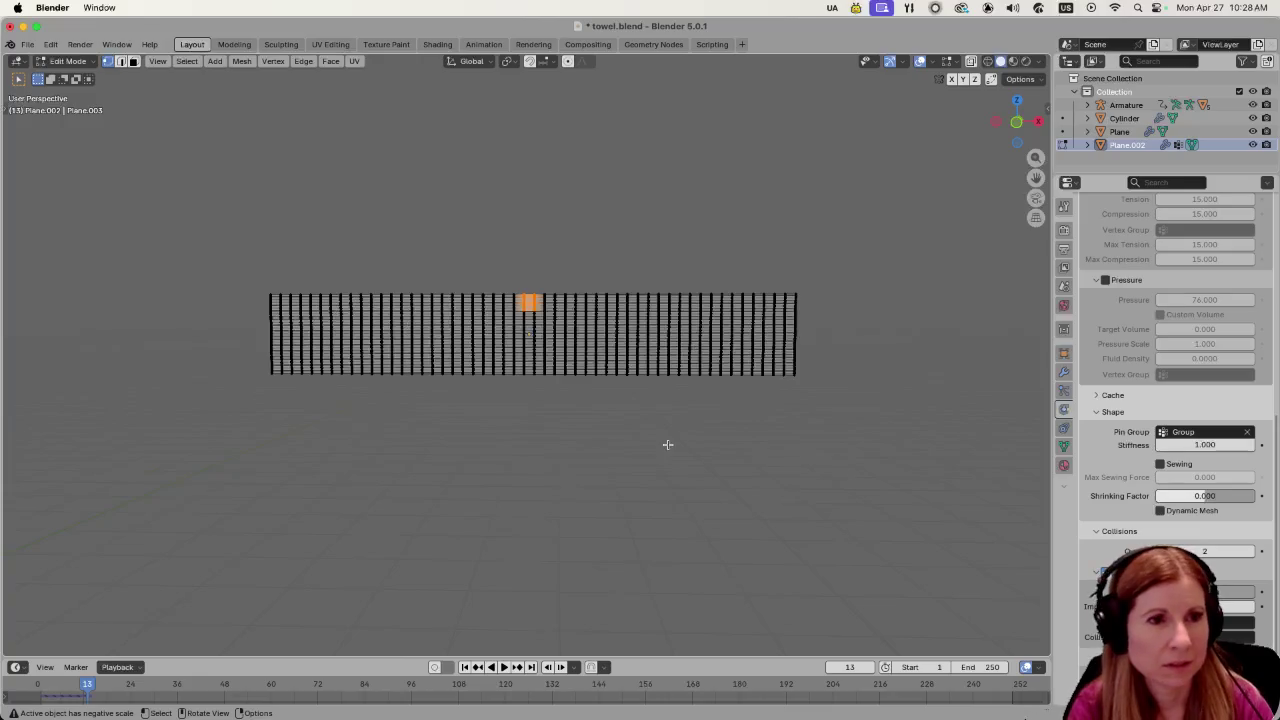
scroll(660, 445, down, 10)
scroll(458, 441, left, 6)
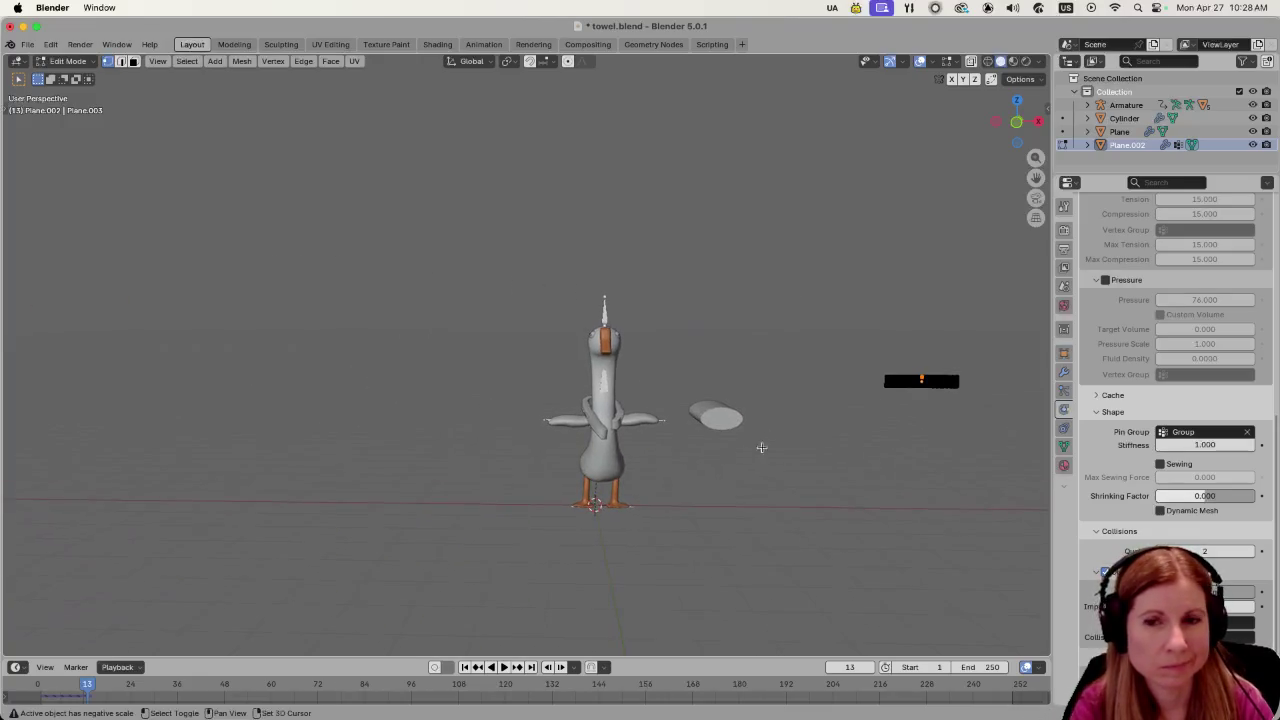
scroll(603, 520, up, 6)
scroll(603, 520, down, 3)
scroll(580, 460, up, 4)
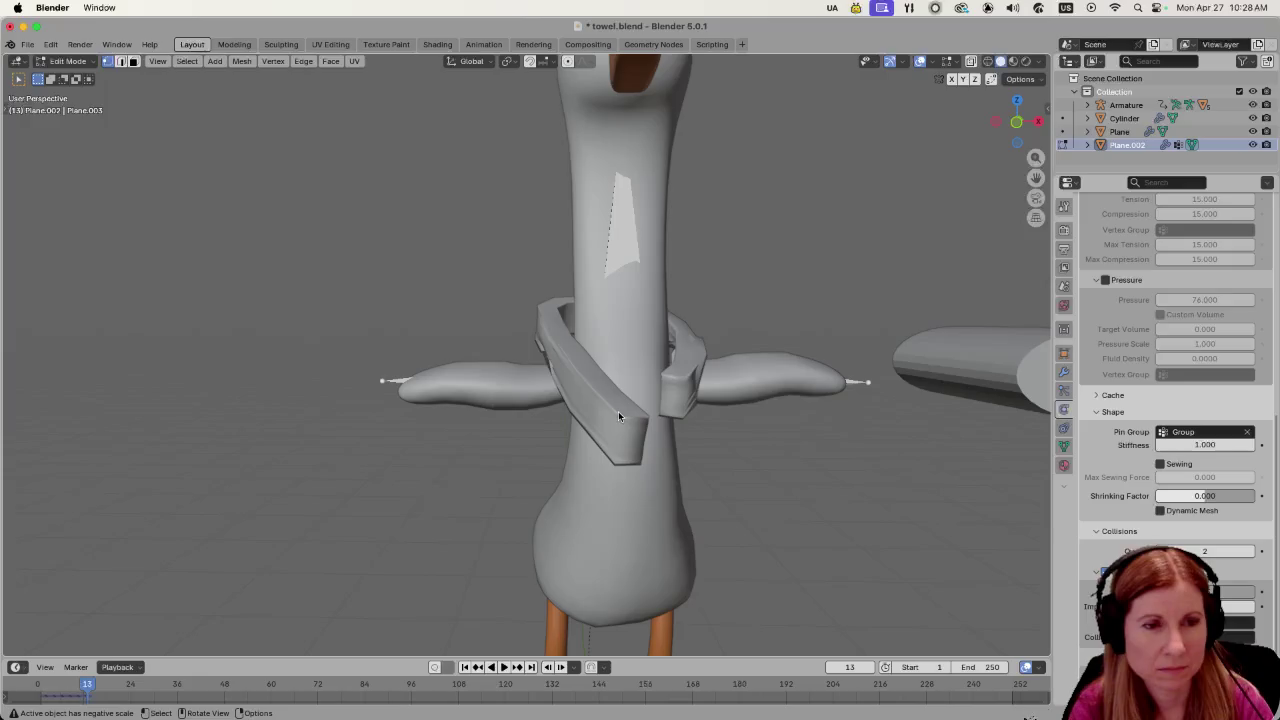
key(Tab)
click(618, 416)
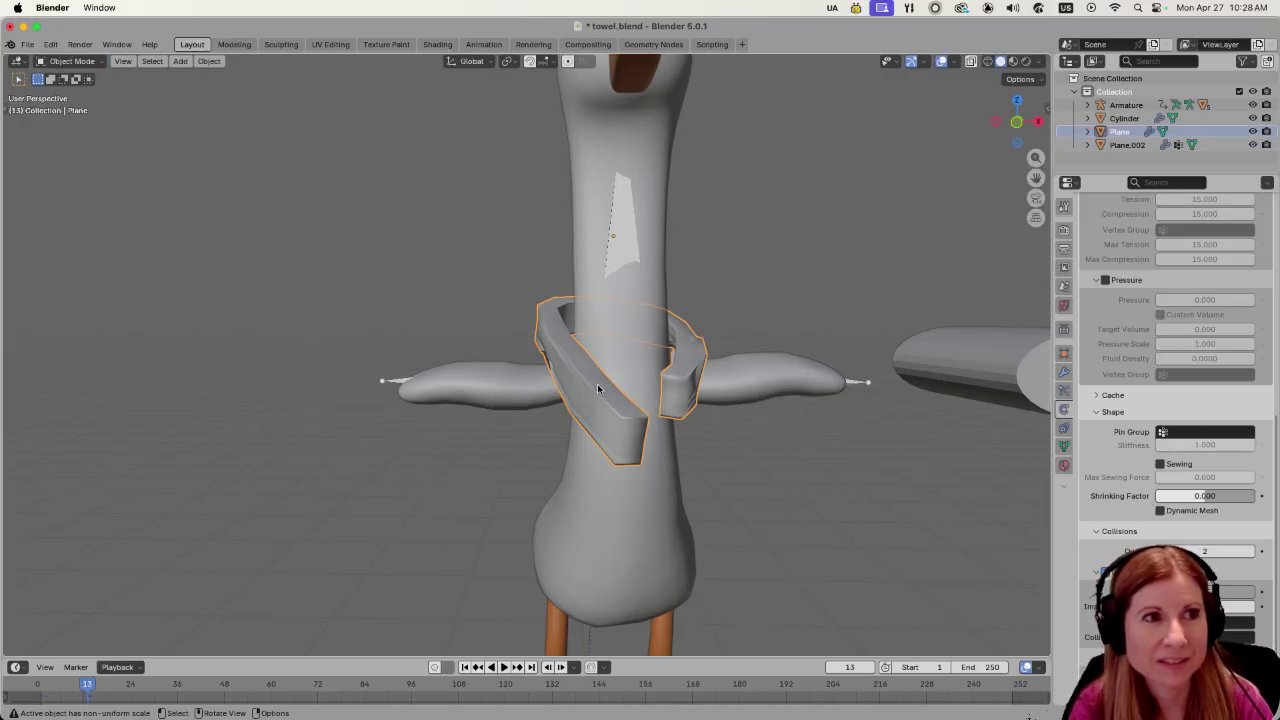
scroll(601, 391, down, 4)
scroll(740, 400, down, 3)
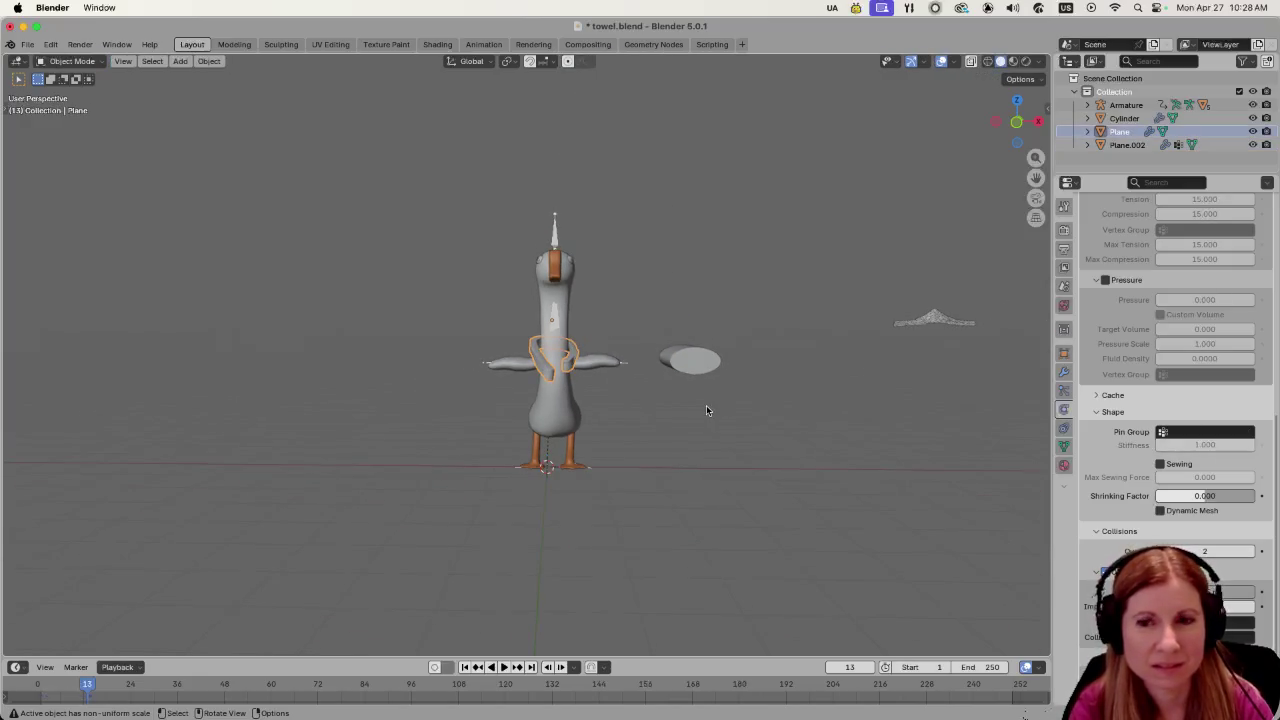
scroll(480, 484, up, 4)
scroll(485, 484, up, 4)
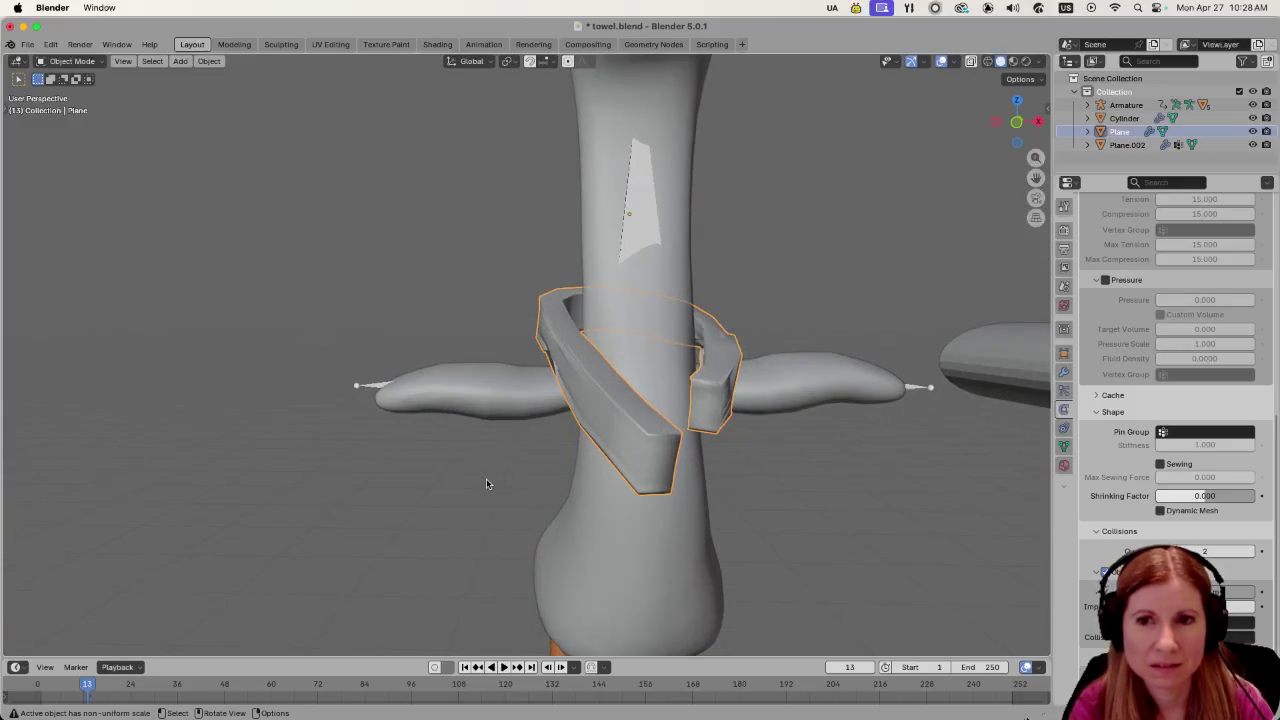
scroll(486, 480, down, 6)
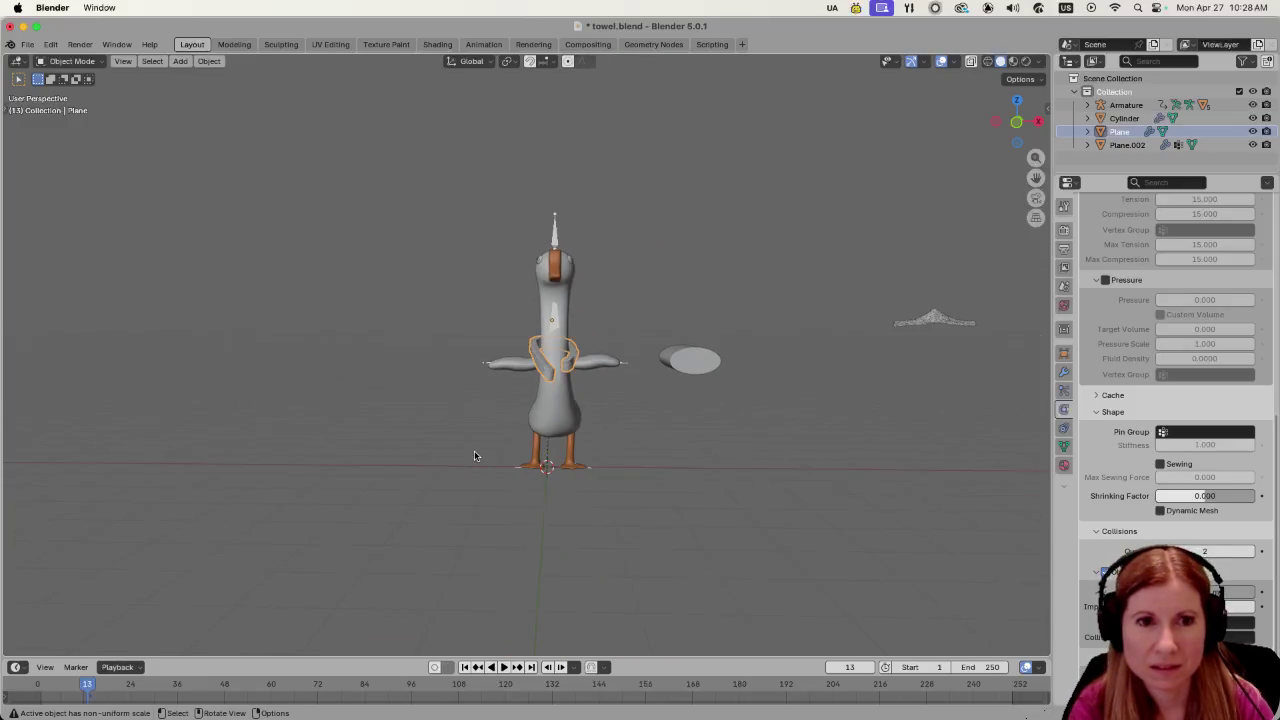
click(944, 324)
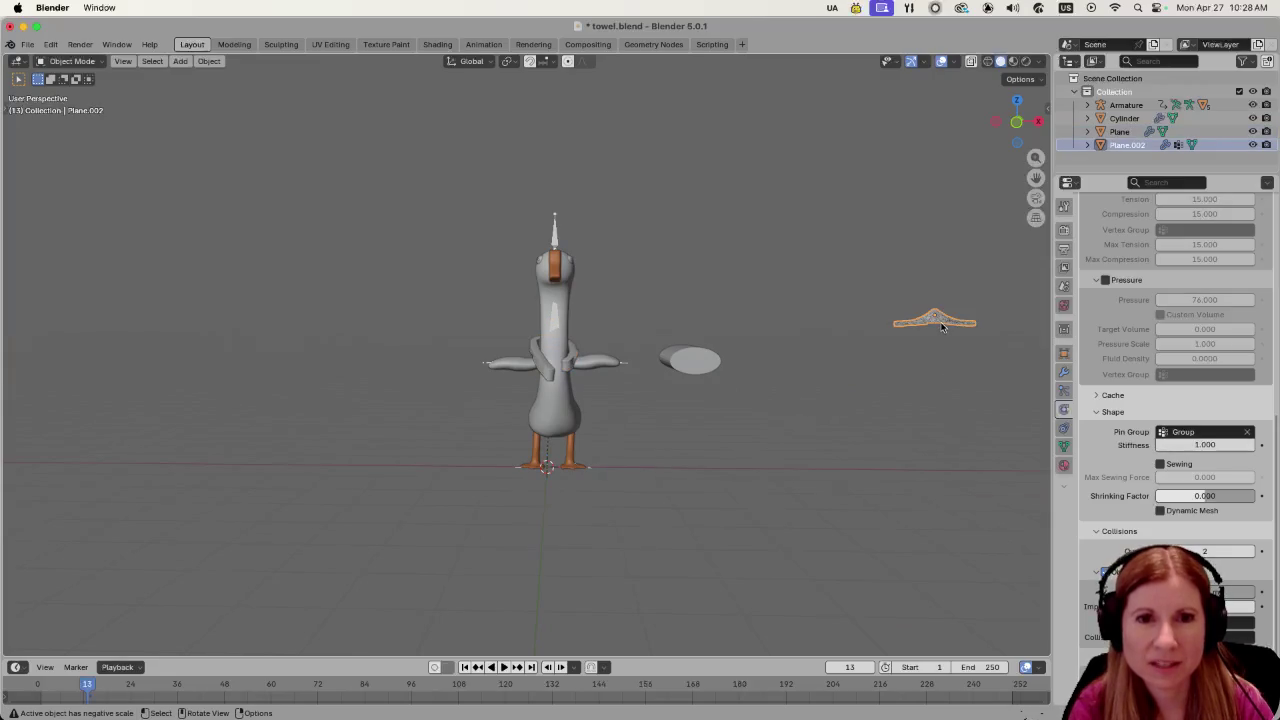
Show the towel's cloth physics settings in the Properties panel.
click(1065, 428)
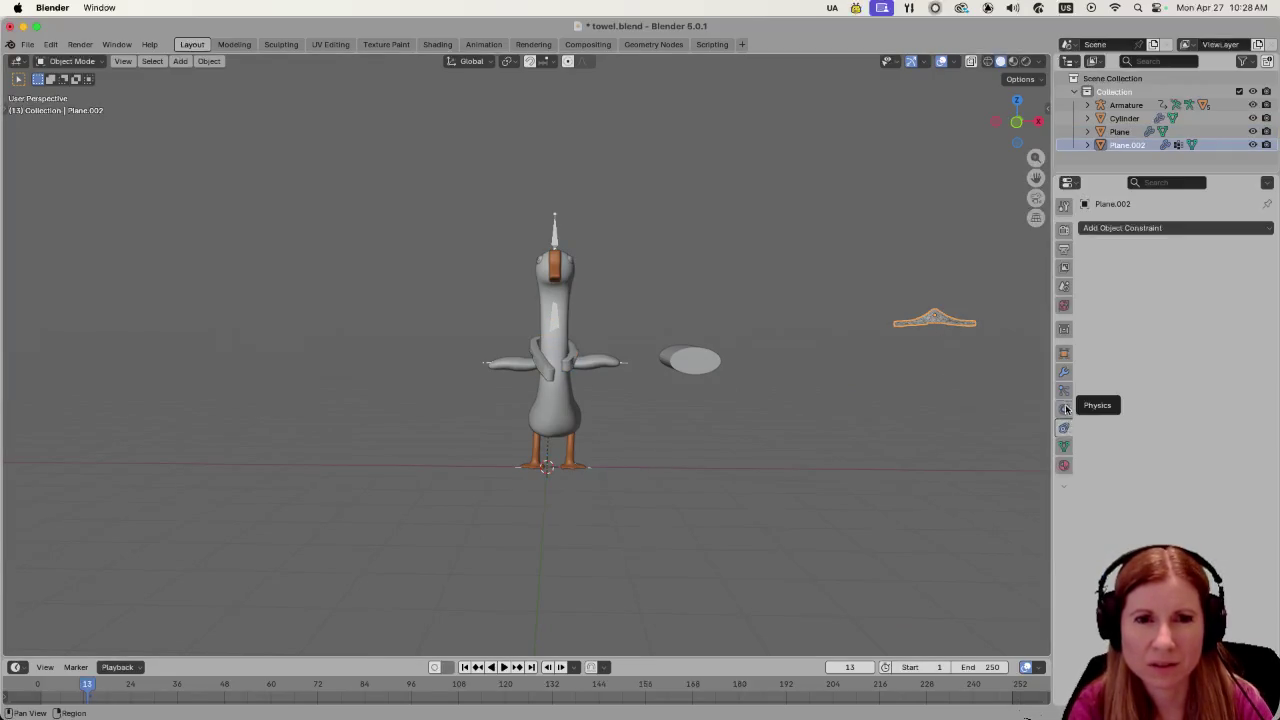
click(1065, 407)
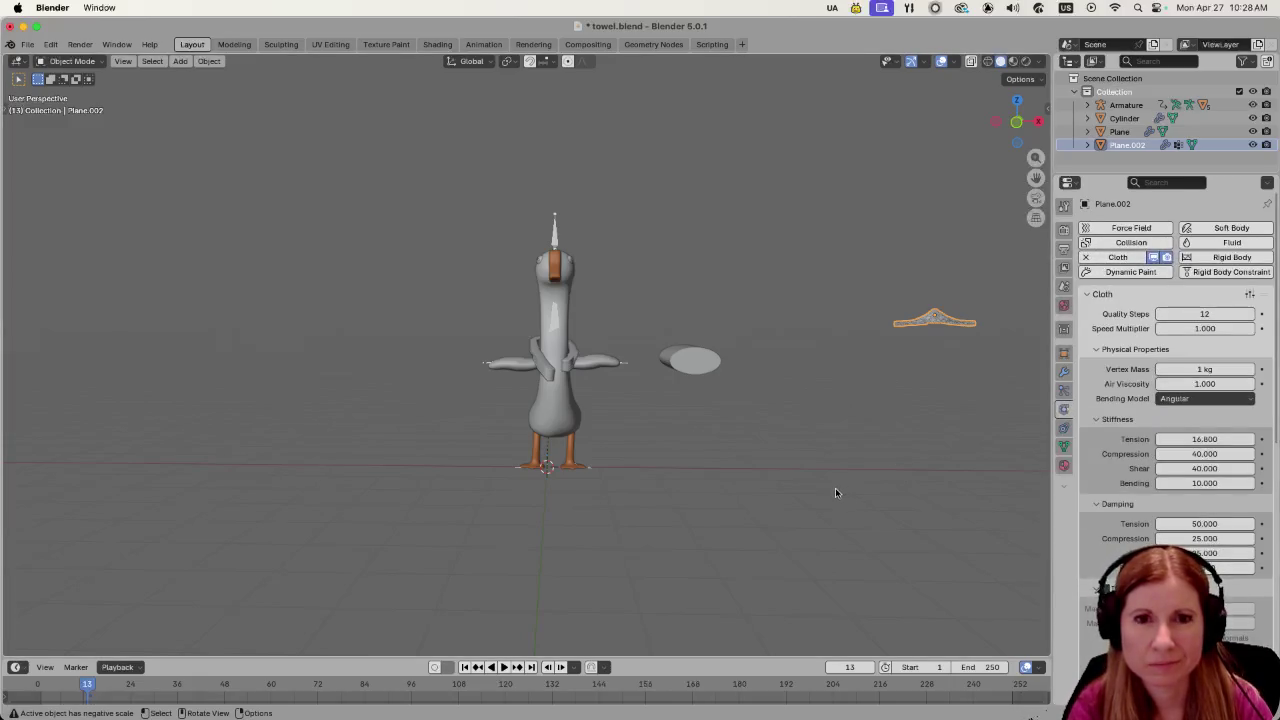
scroll(563, 457, up, 8)
Select the collar ring and scale it along the X axis, cancelling a second rescale.
click(607, 431)
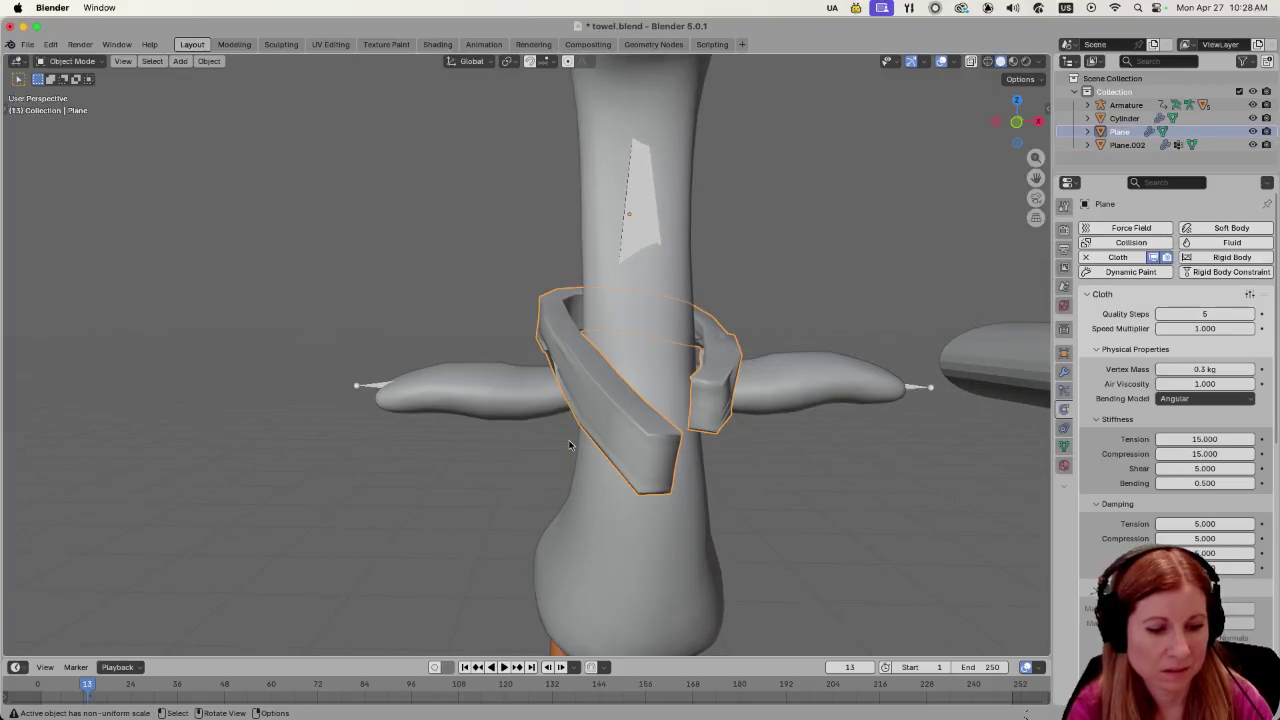
key(s)
key(x)
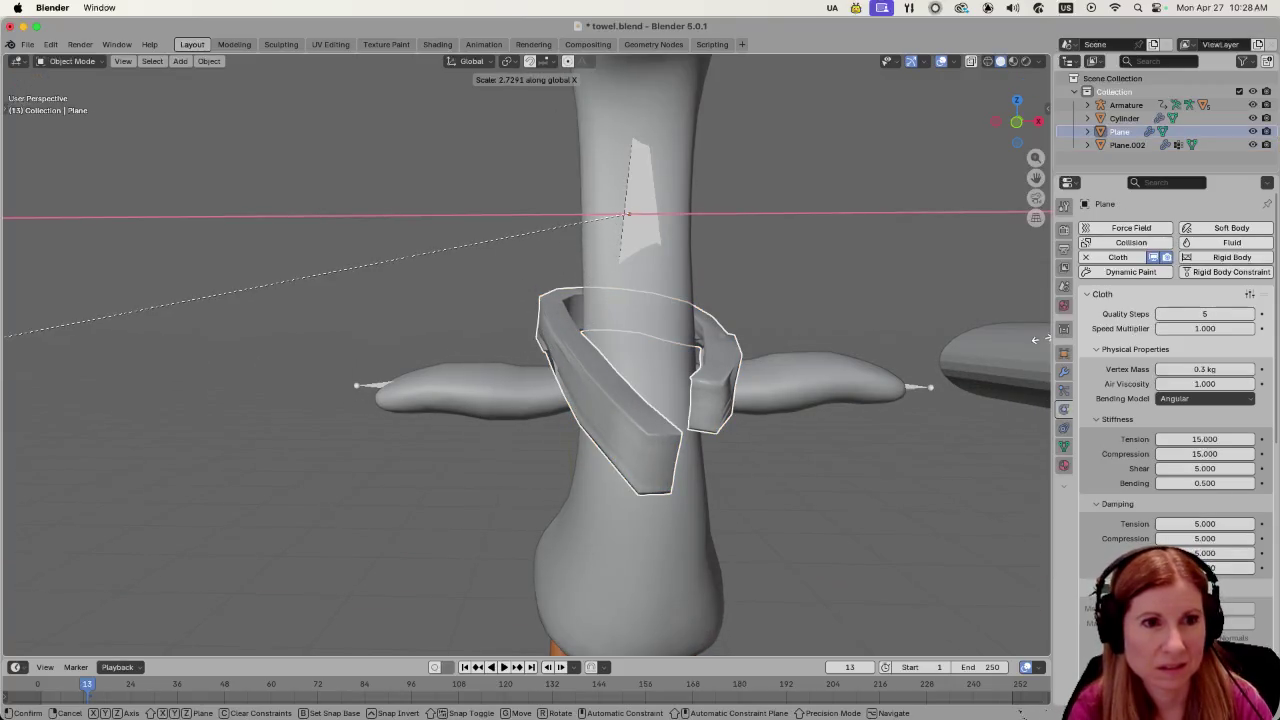
click(876, 302)
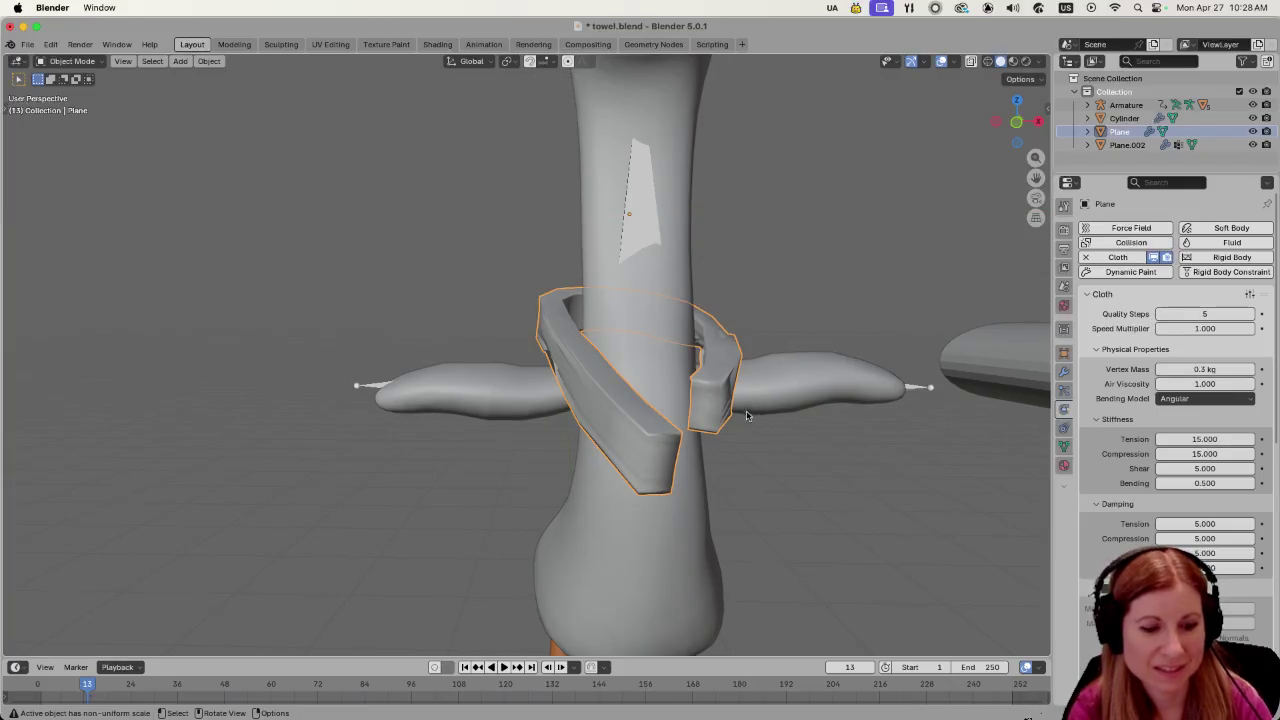
key(s)
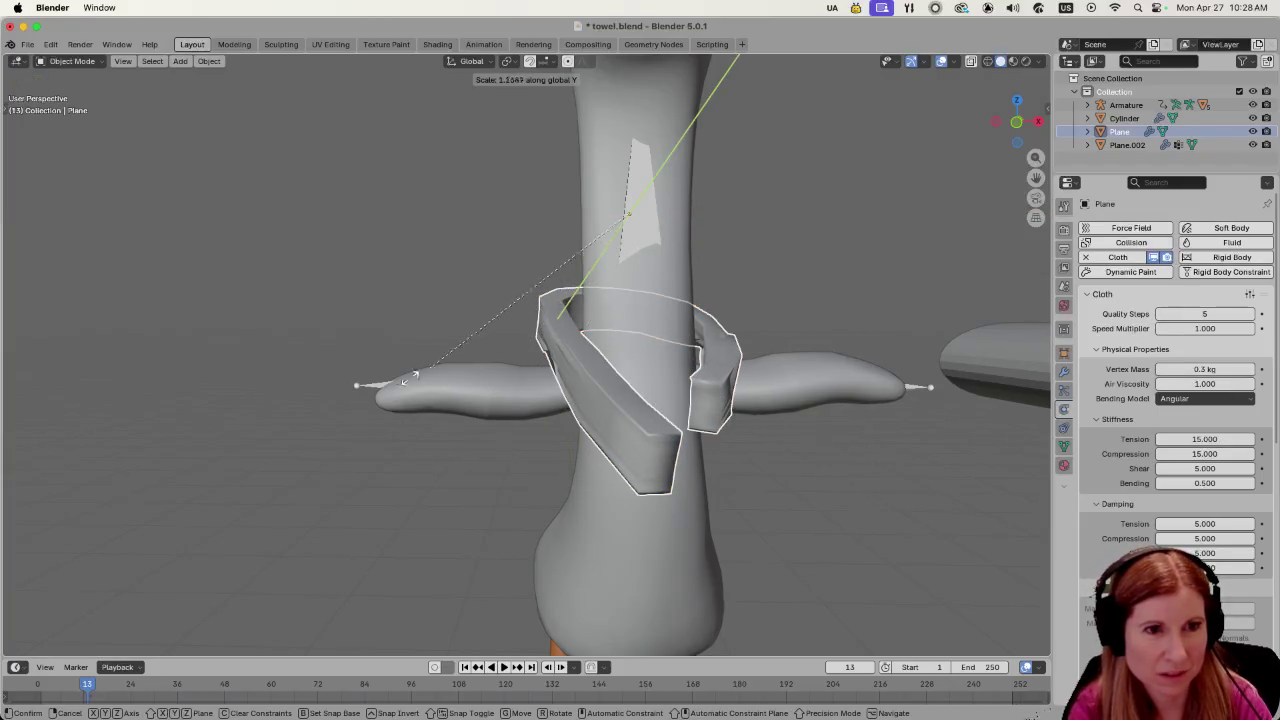
key(Escape)
scroll(731, 379, down, 8)
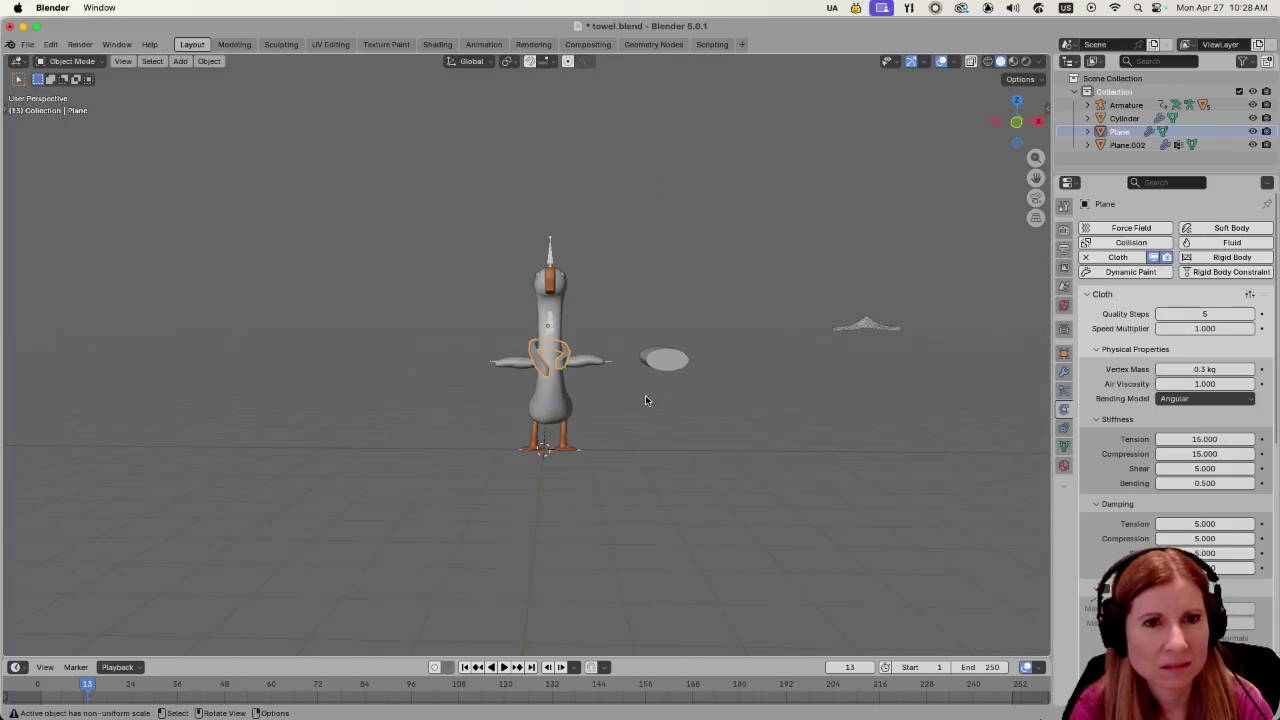
scroll(610, 403, up, 2)
Apply Set Origin > Origin to Geometry (Median Center) to the collar ring.
right_click(551, 381)
mouse_move(556, 381)
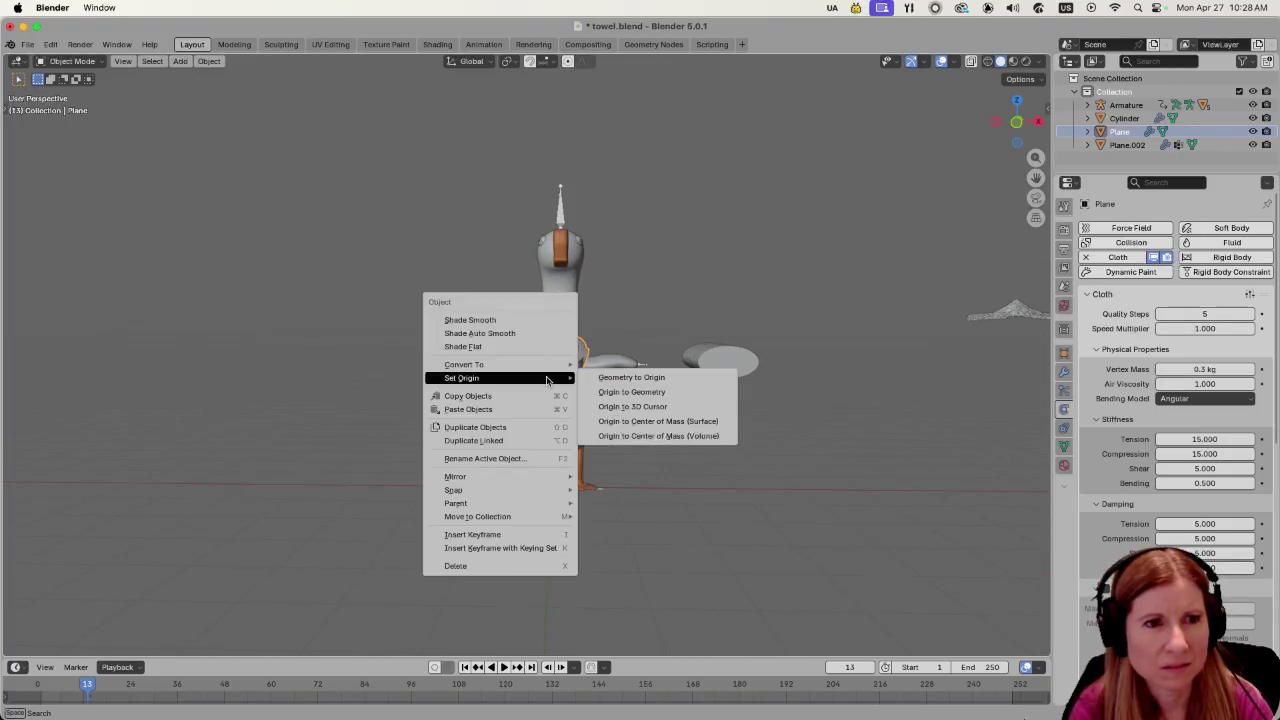
click(604, 390)
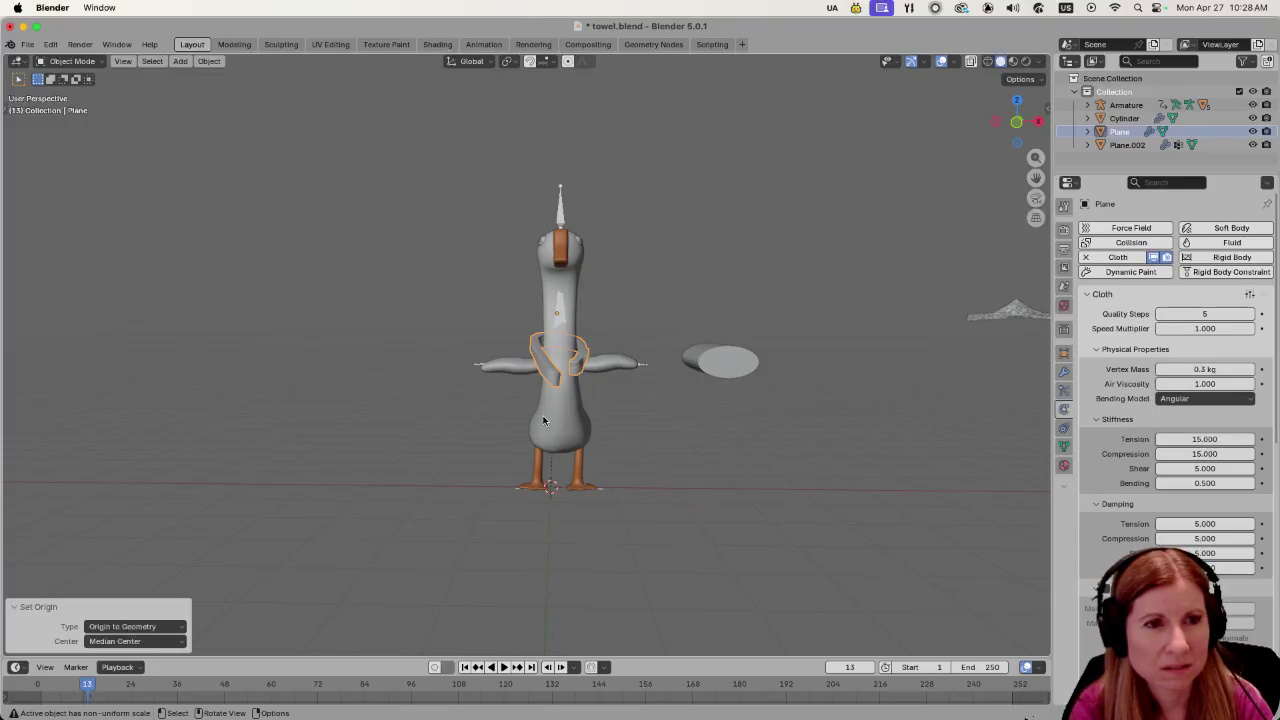
scroll(545, 423, up, 1)
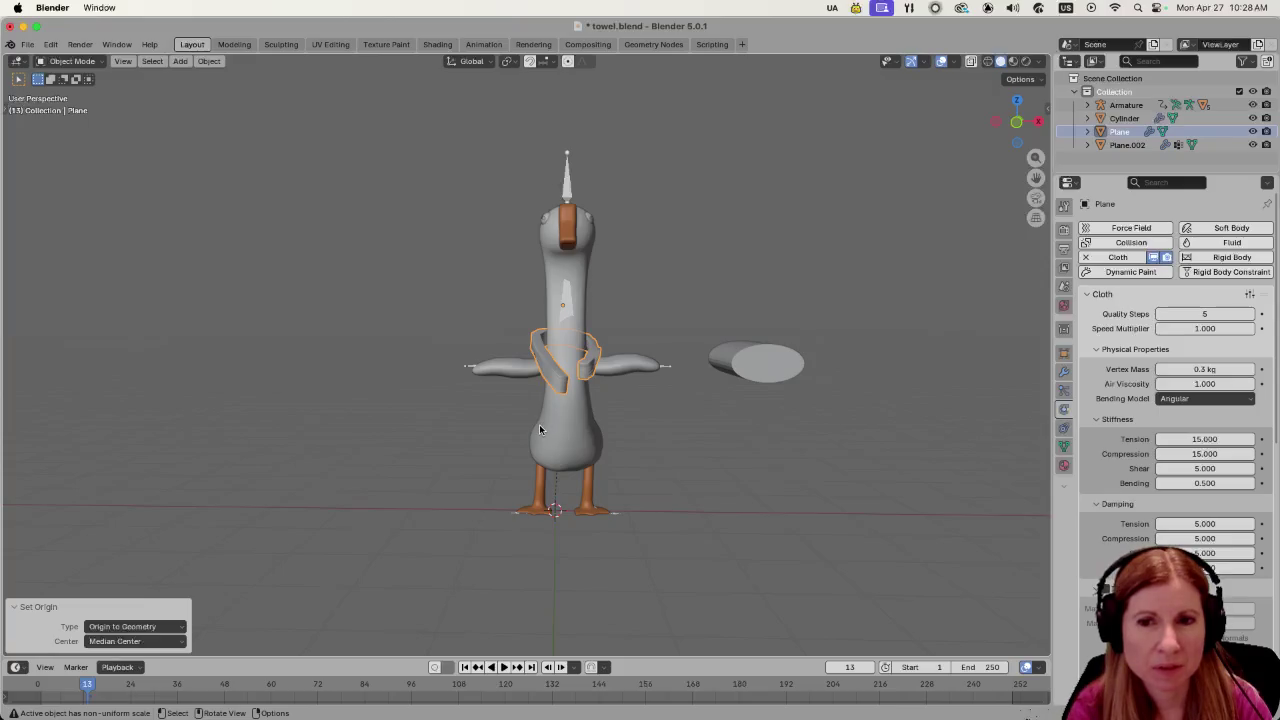
scroll(614, 395, right, 5)
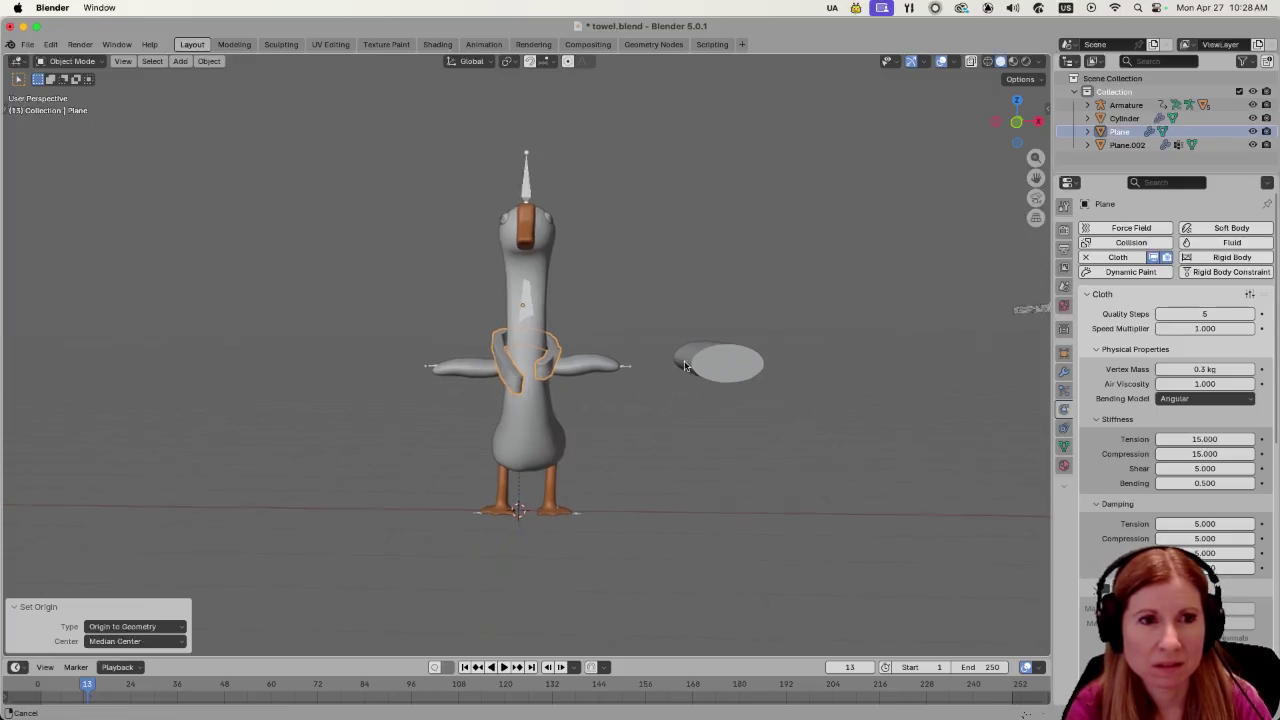
Delete the leftover towel object and hide the goose's Armature in the Outliner.
click(804, 326)
key(Delete)
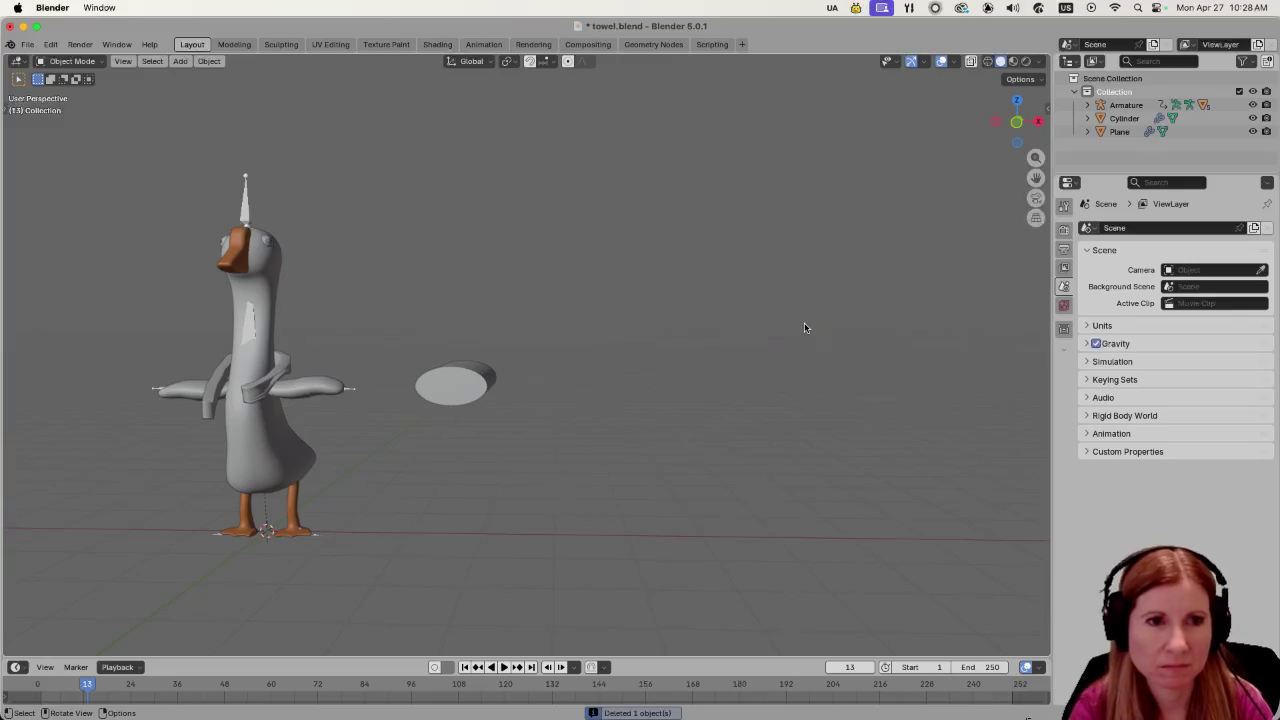
scroll(674, 351, left, 5)
scroll(502, 358, left, 3)
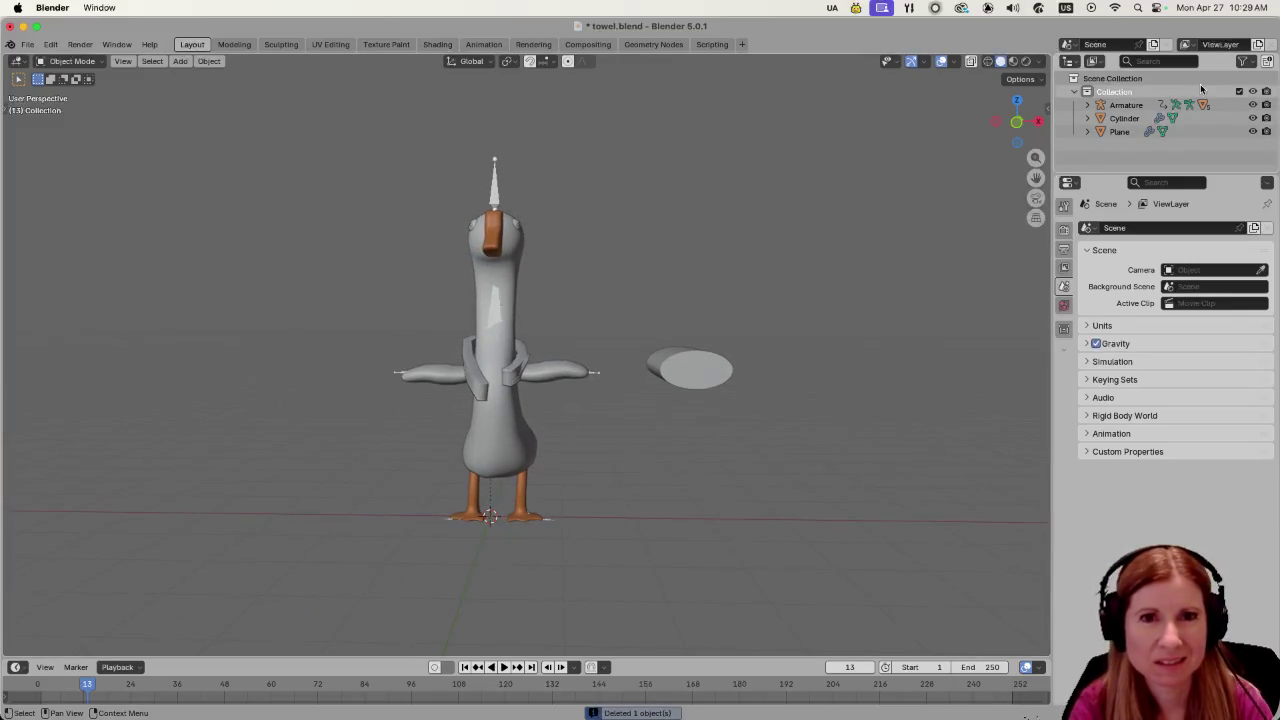
click(1253, 105)
scroll(550, 454, up, 5)
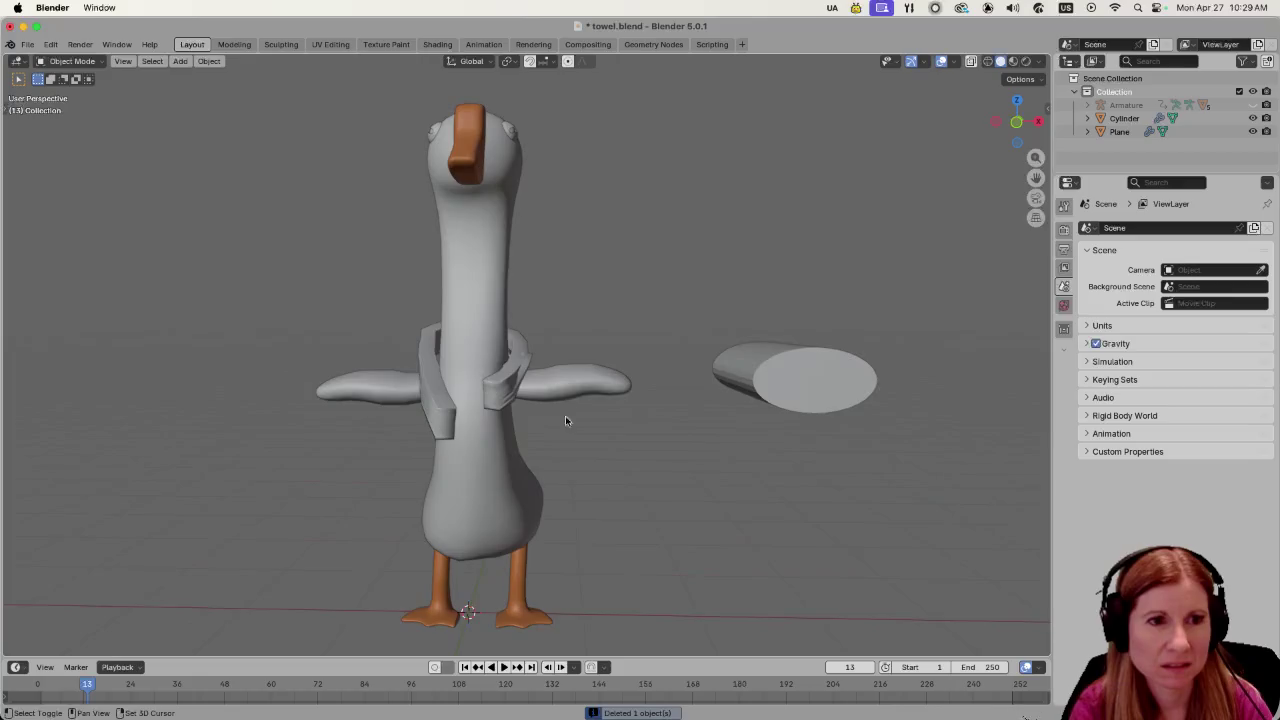
Select the towel ring, rescale it to sit lower around the upper body, then deselect all.
click(593, 401)
key(s)
key(x)
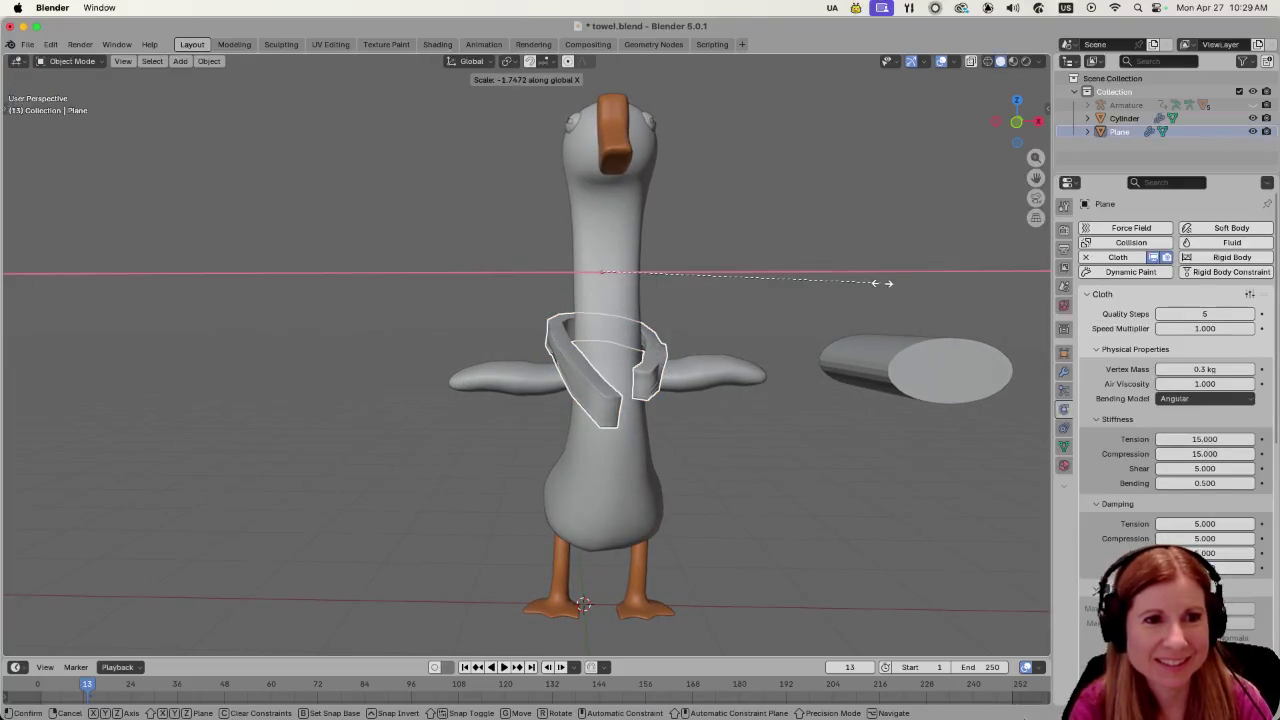
key(x)
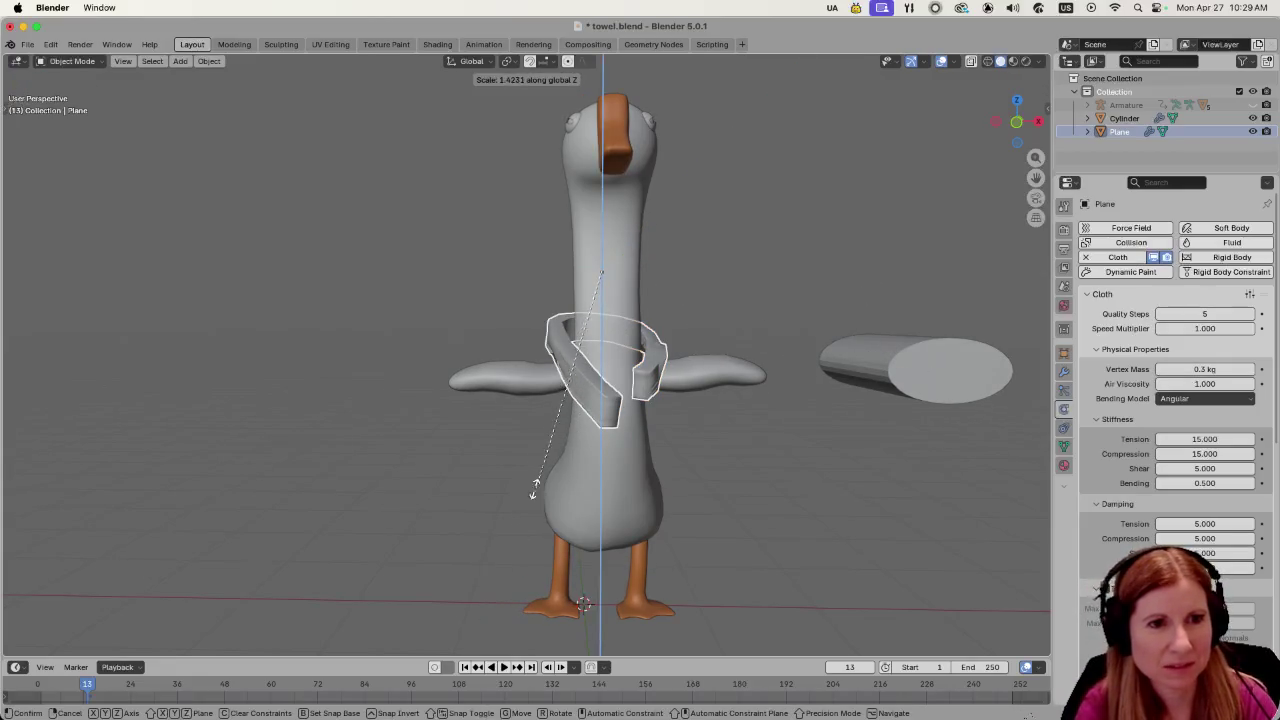
click(512, 448)
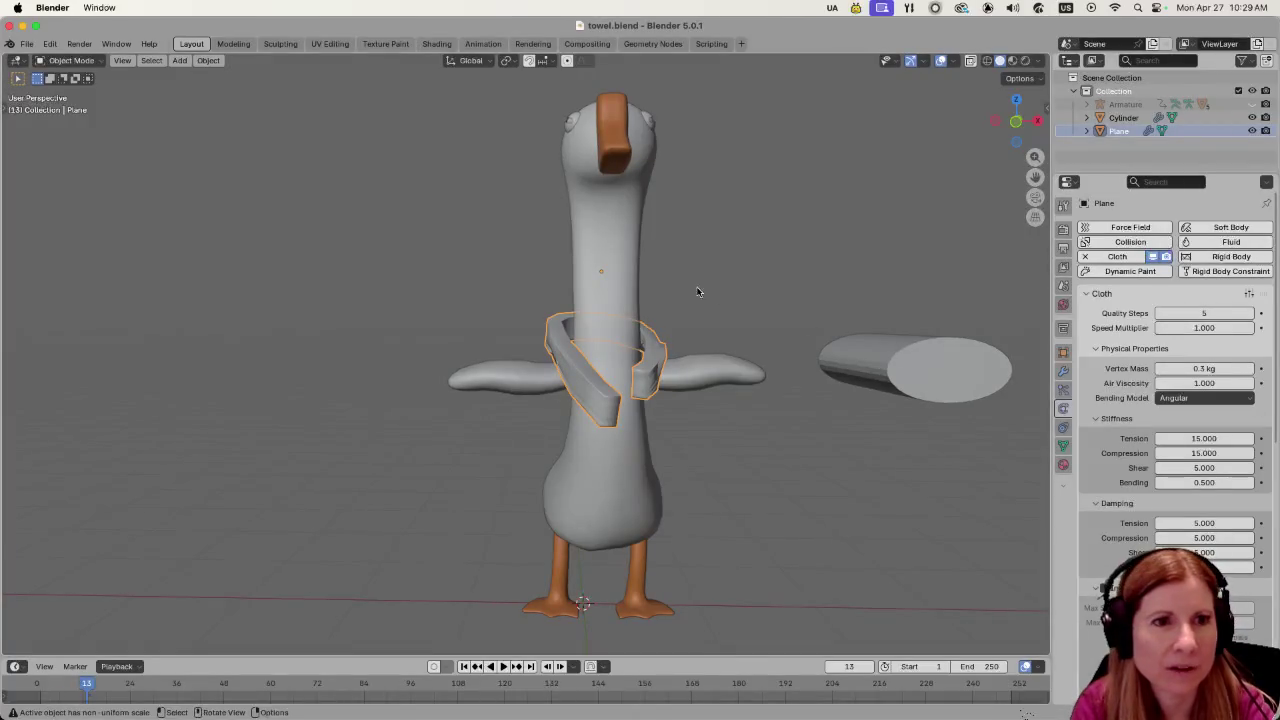
click(841, 175)
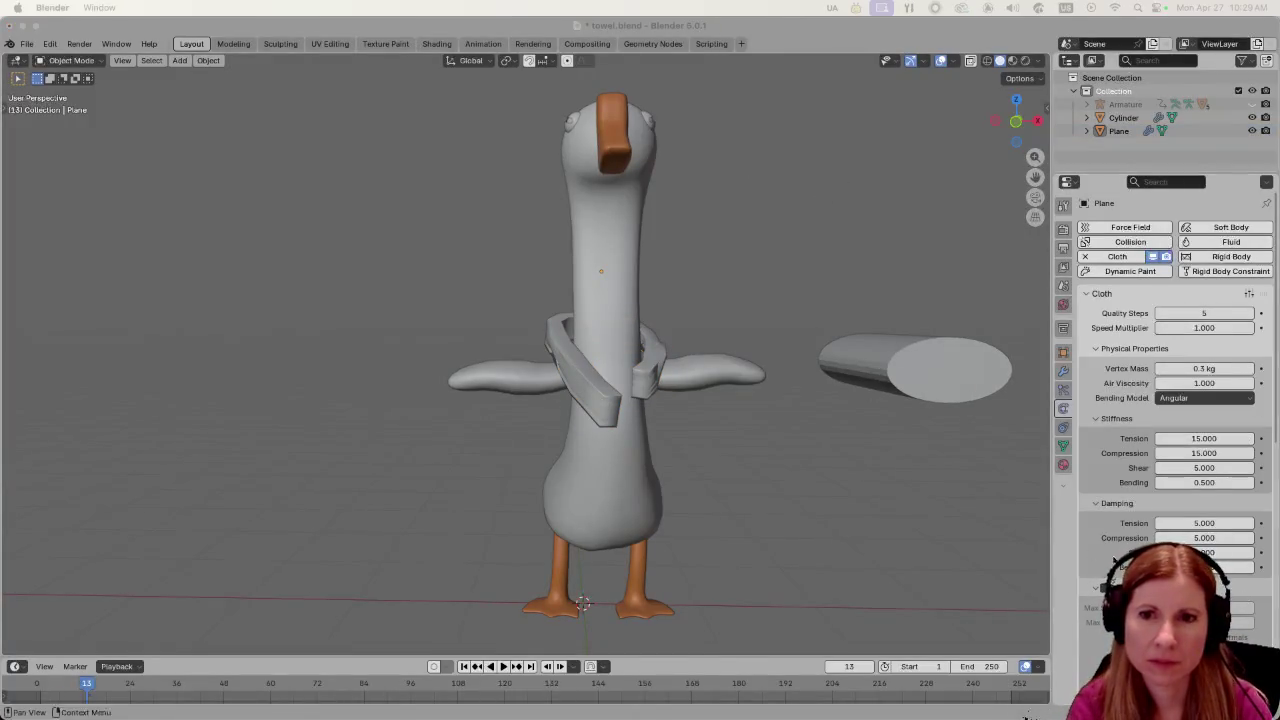
Select the towel ring and shrink it slightly with a uniform scale.
click(590, 400)
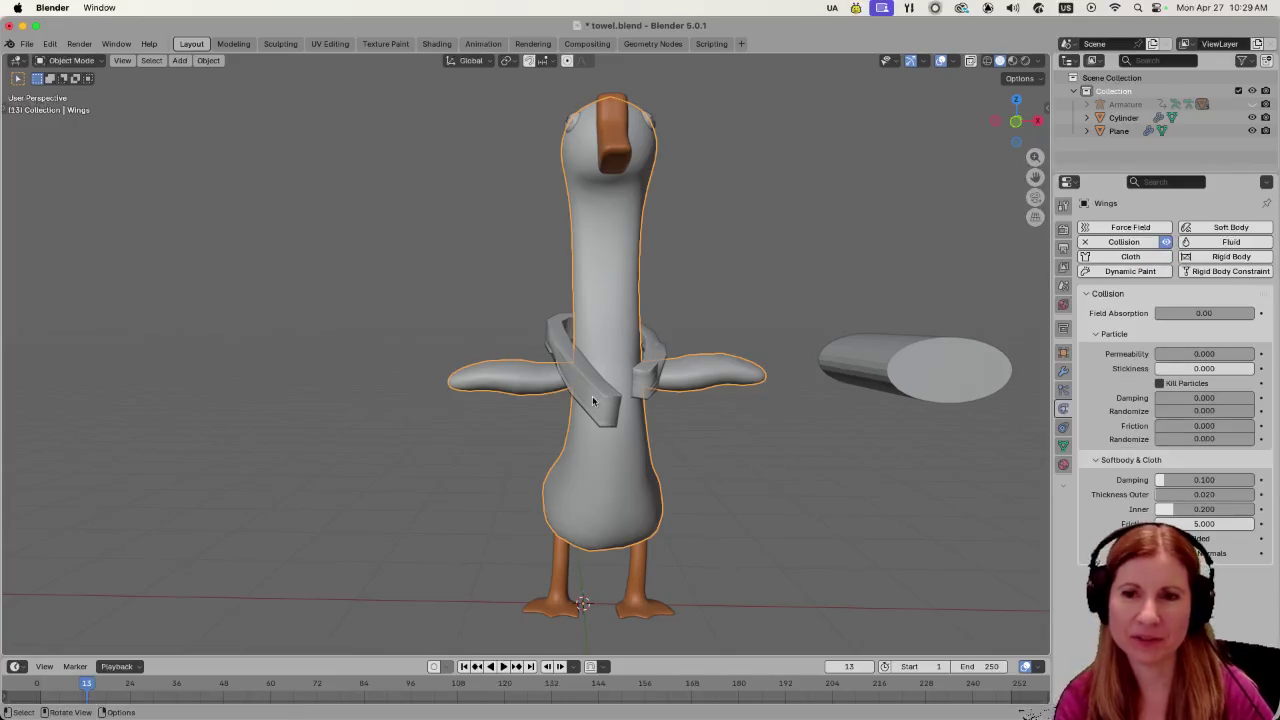
click(590, 407)
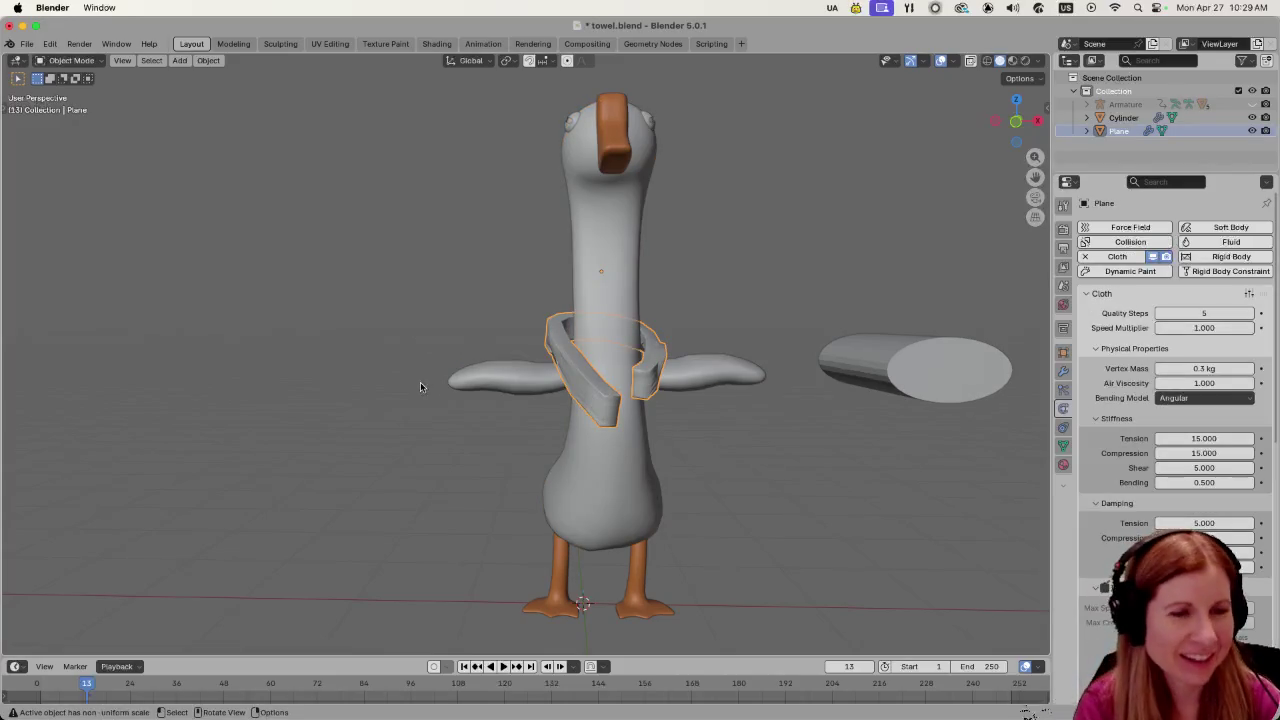
key(s)
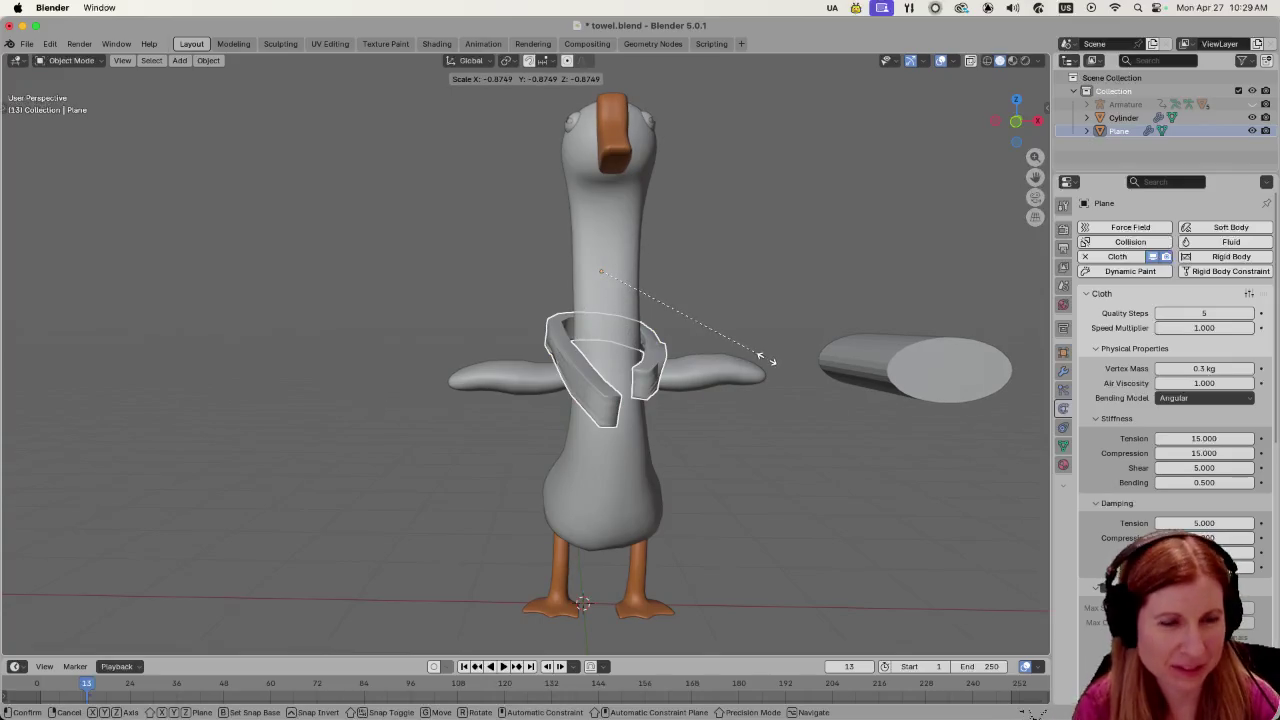
click(631, 298)
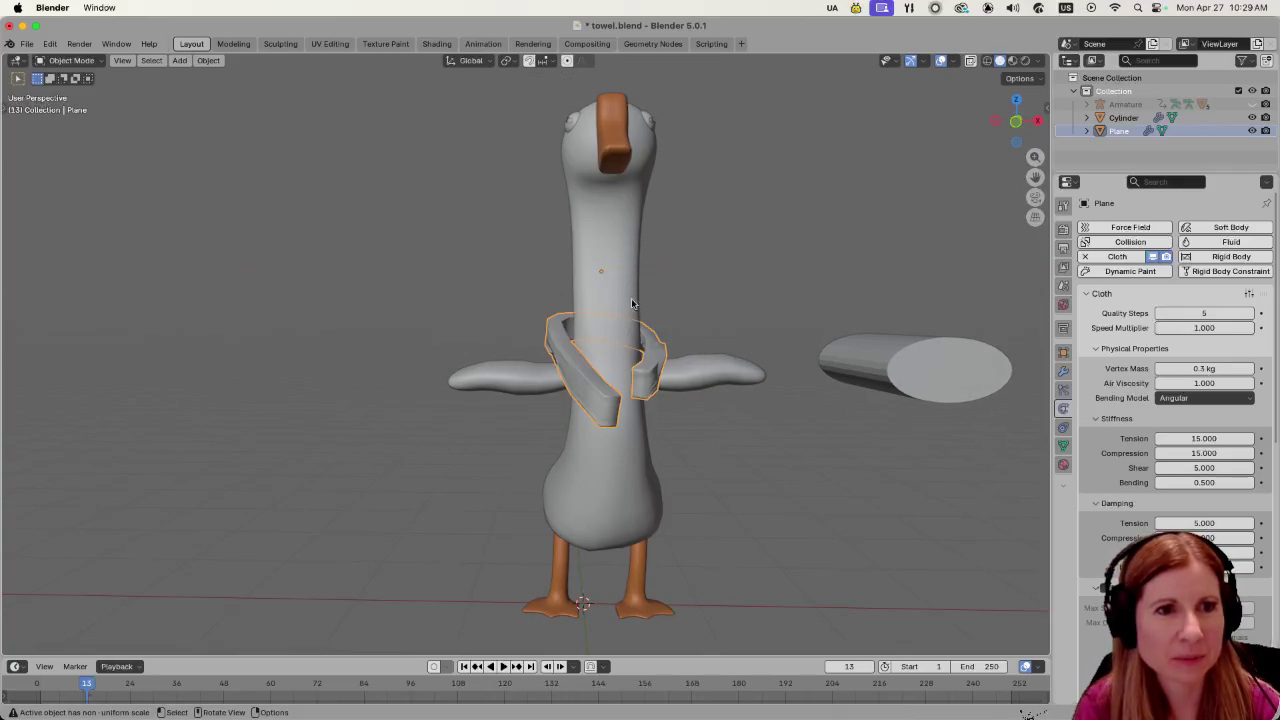
Shade the towel ring smooth and set the current frame to 0.
right_click(588, 376)
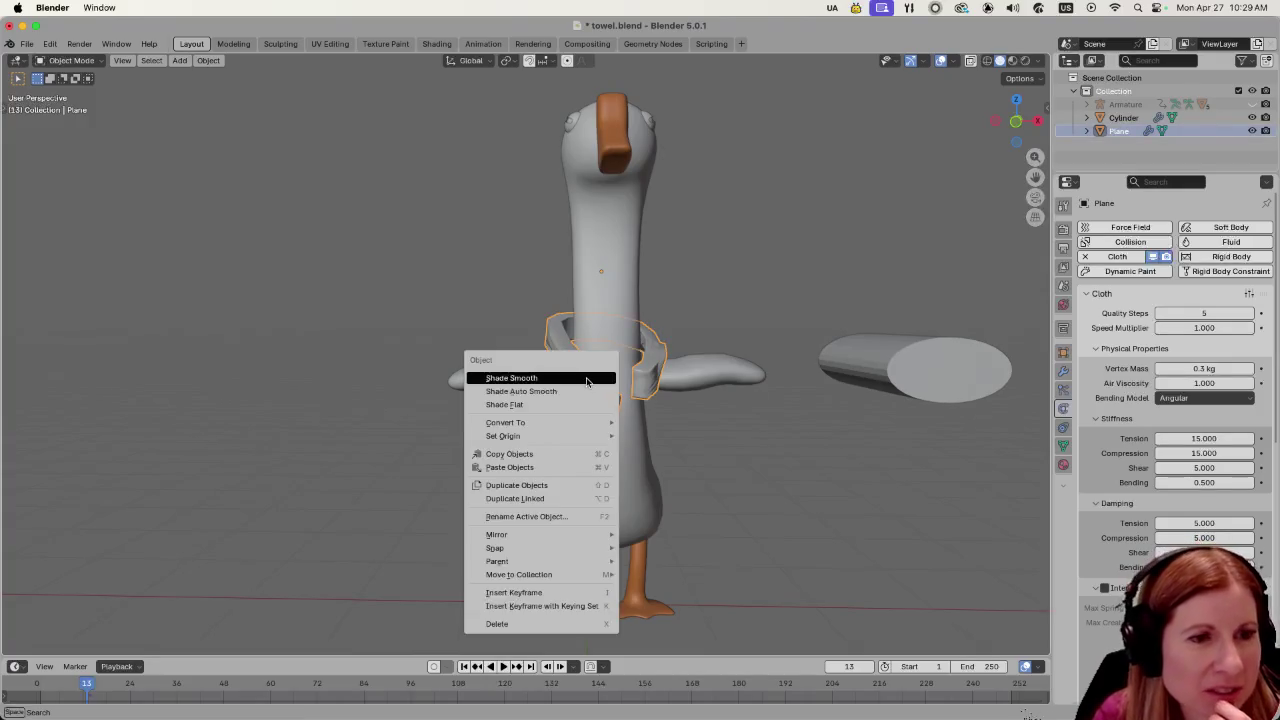
click(585, 379)
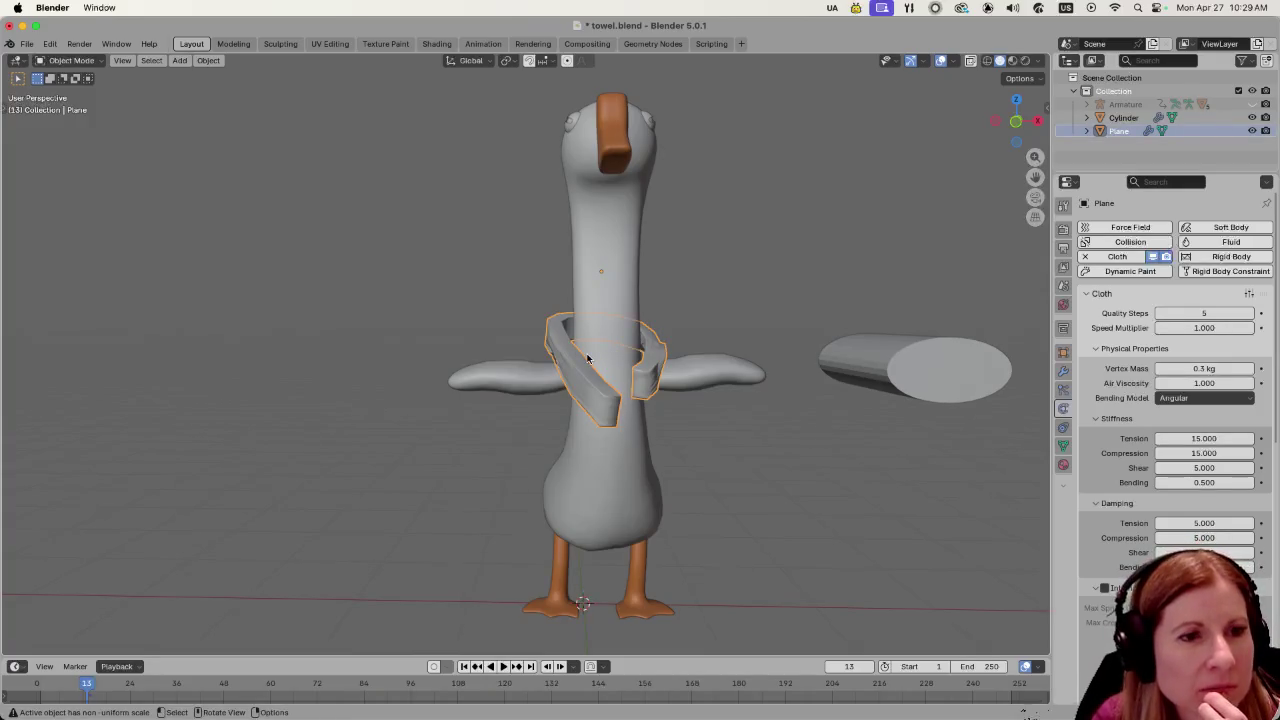
click(852, 666)
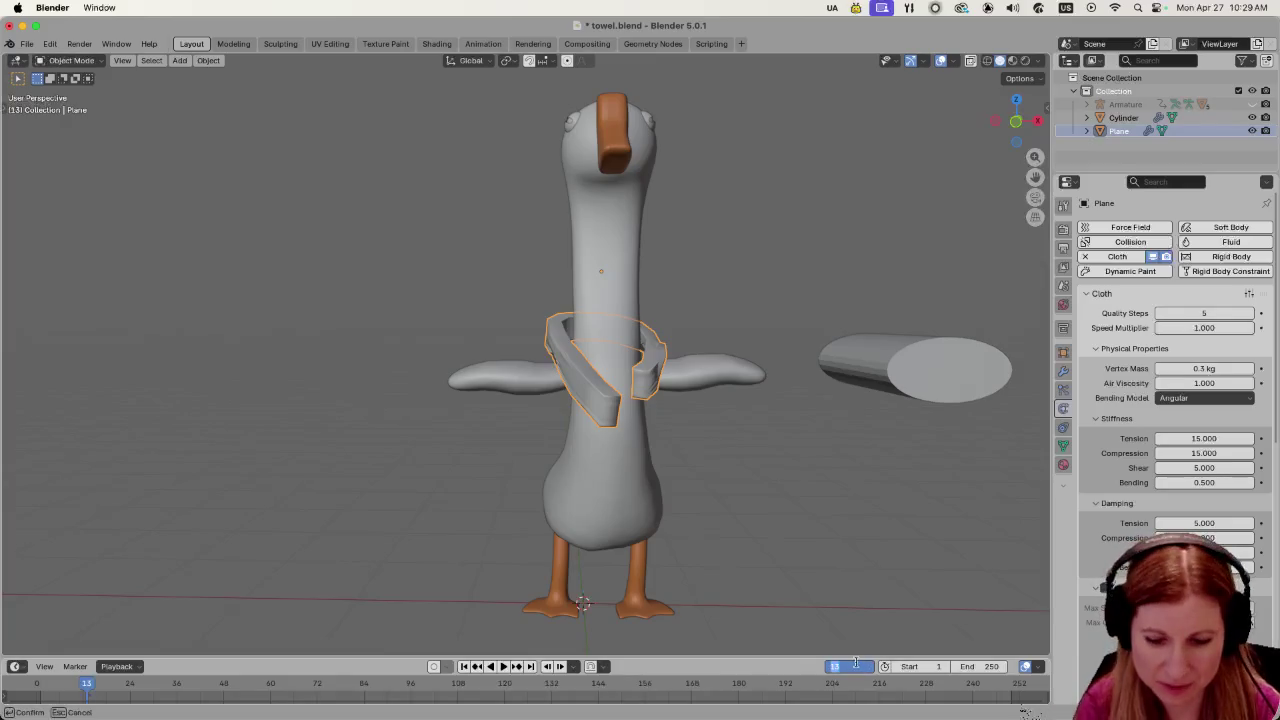
text(0)
key(Return)
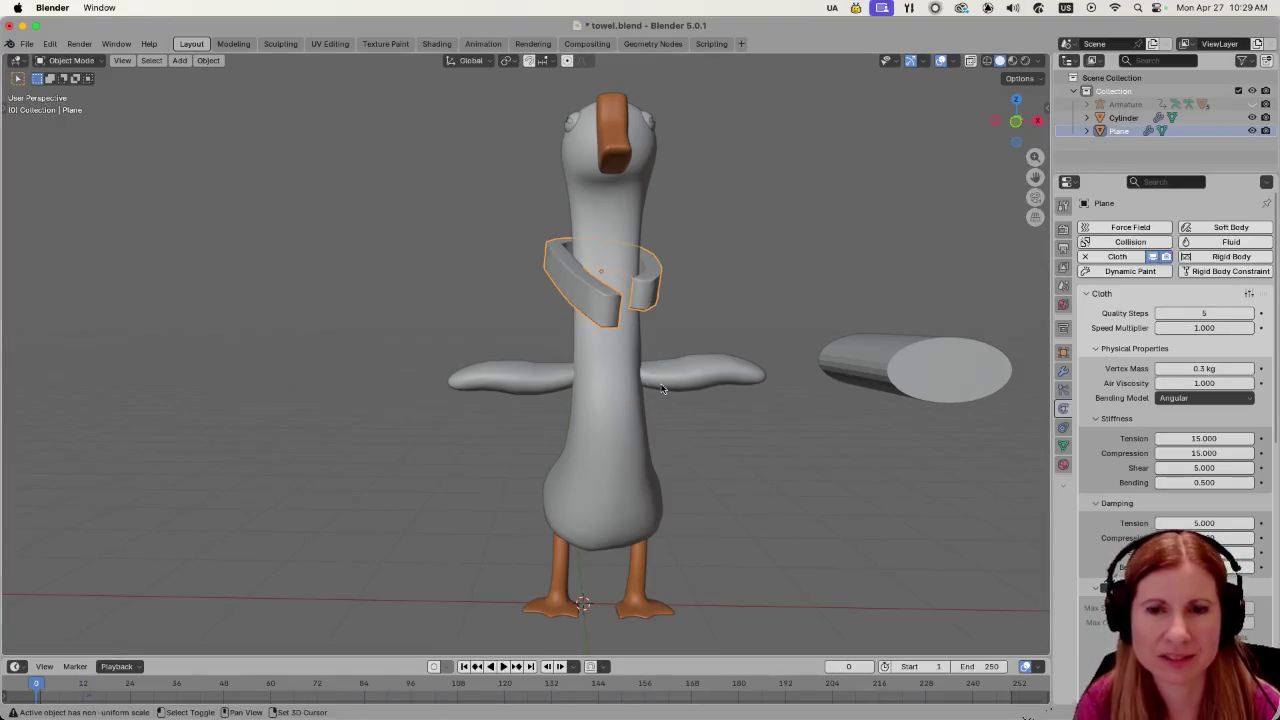
Orbit around the goose and adjust the ring's X scale, ending with a narrower width.
scroll(611, 479, down, 3)
mouse_move(611, 479)
mouse_down()
mouse_move(534, 516)
mouse_move(547, 512)
mouse_up()
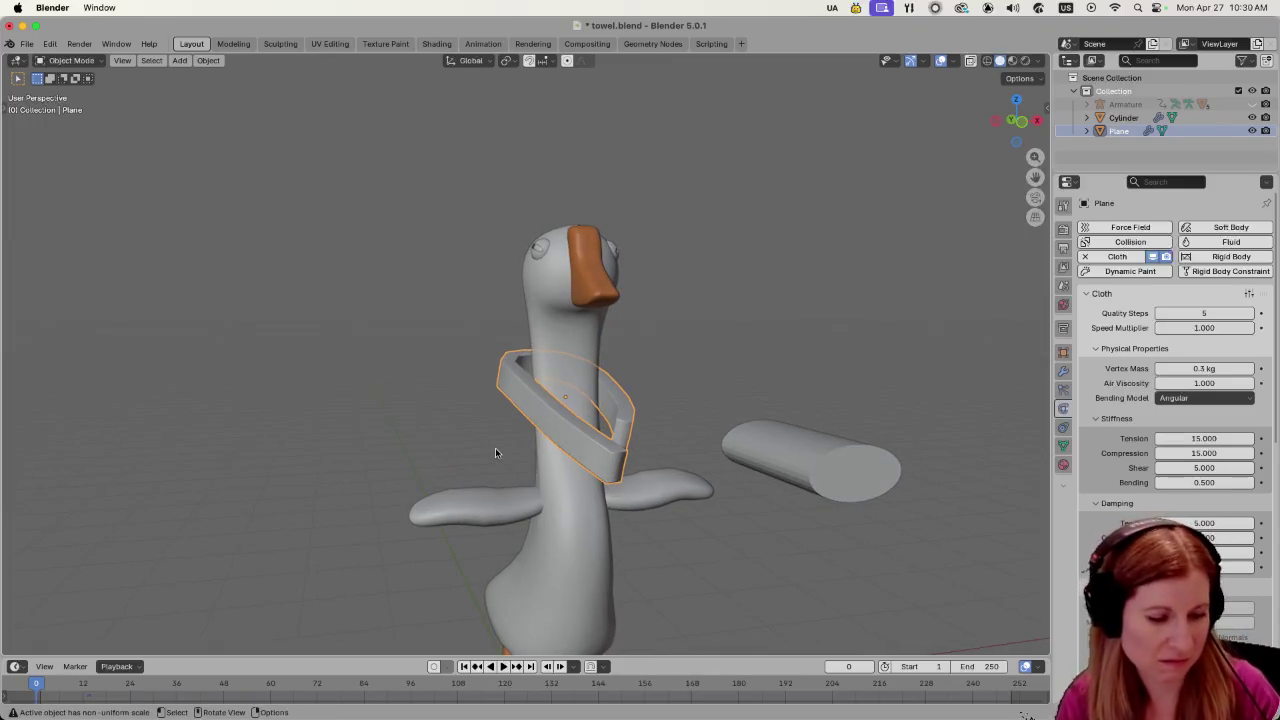
key(s)
key(x)
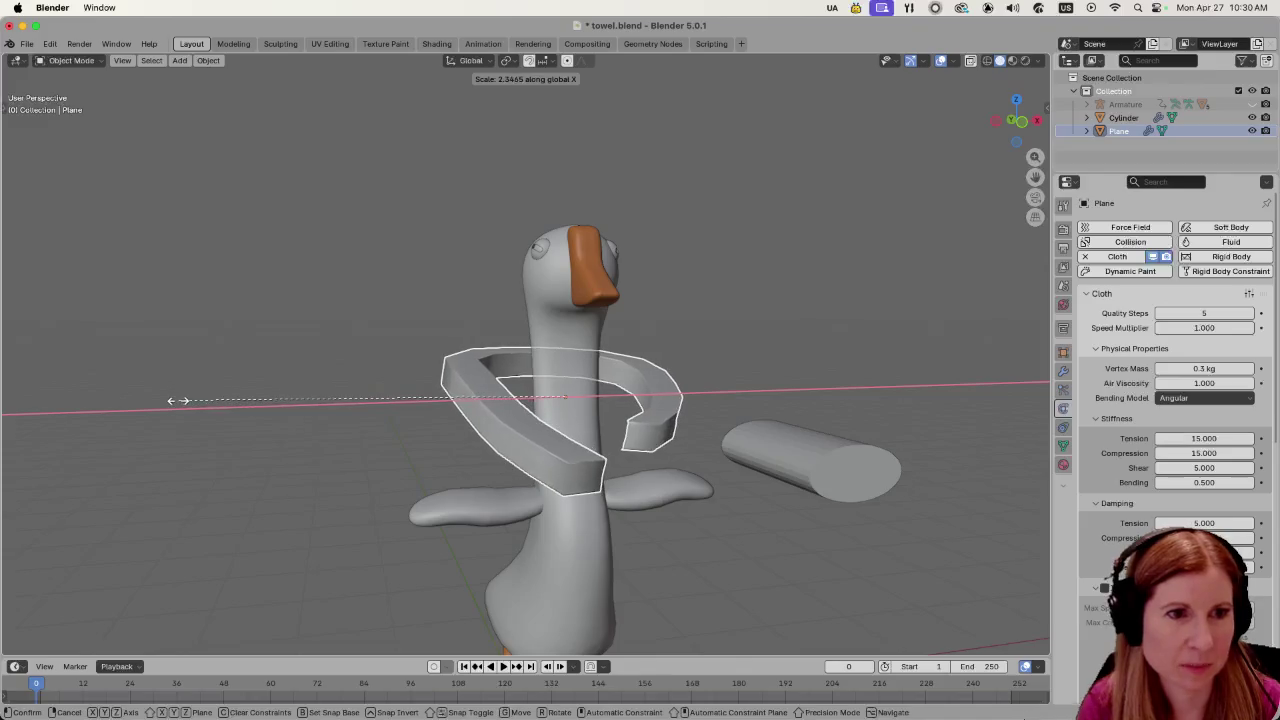
click(130, 404)
key(s)
key(x)
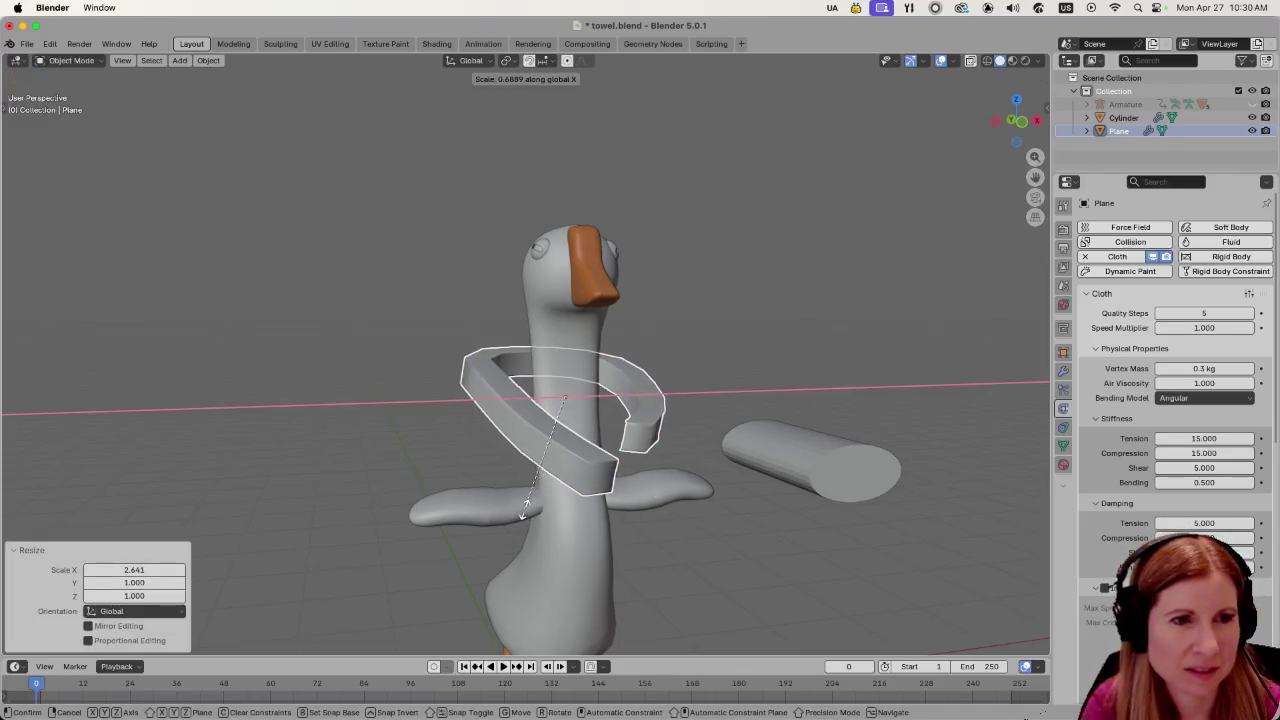
click(377, 446)
Rescale the ring vertically along Z to about 0.782, then slightly taller.
key(s)
key(z)
click(479, 499)
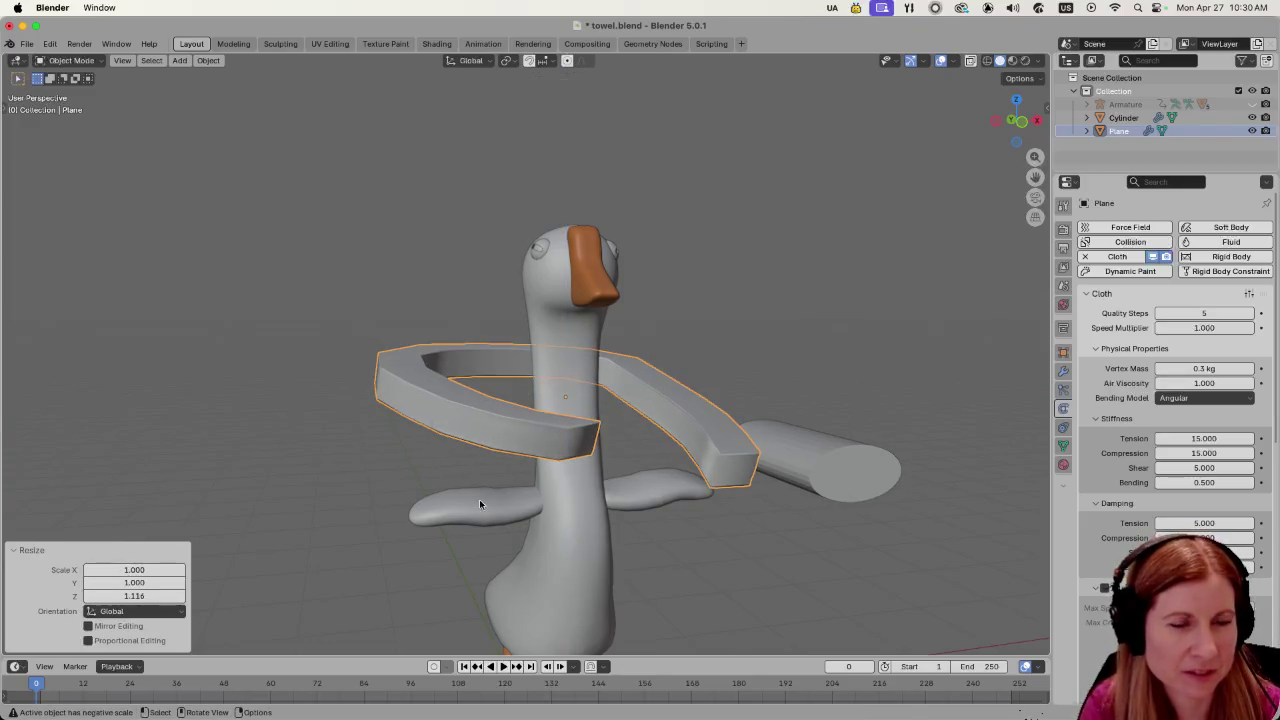
key(s)
key(z)
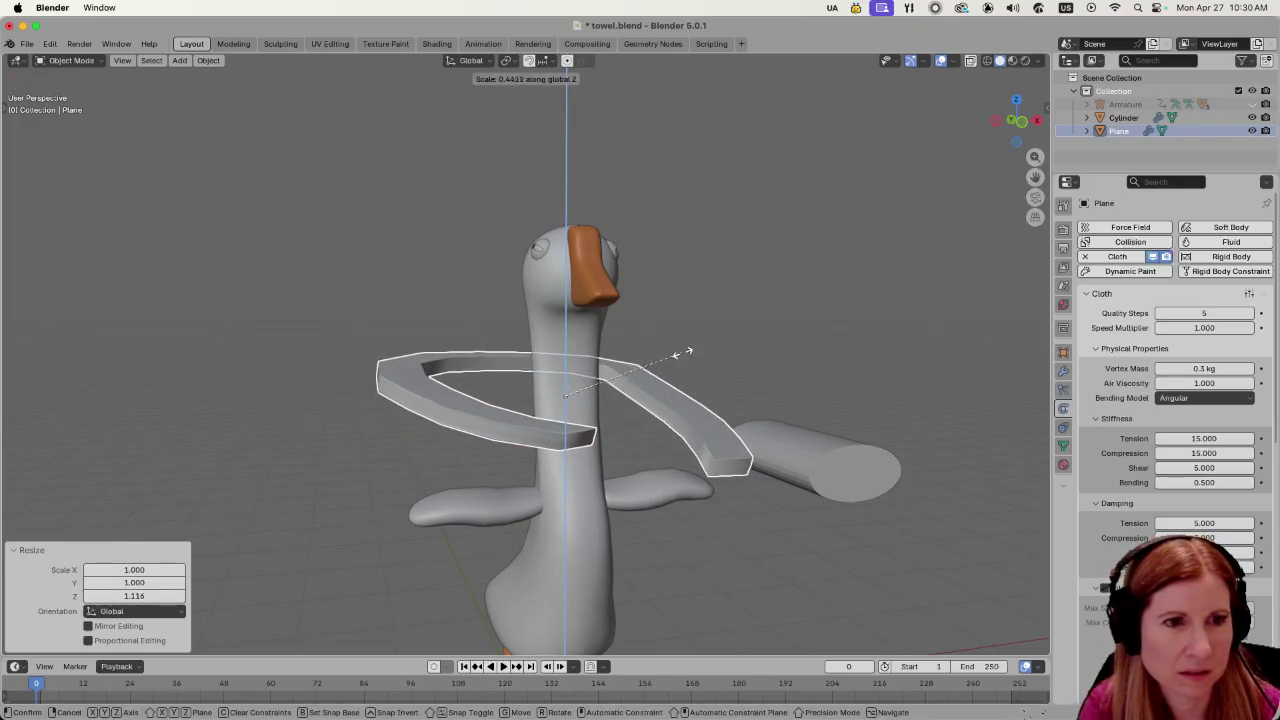
click(680, 357)
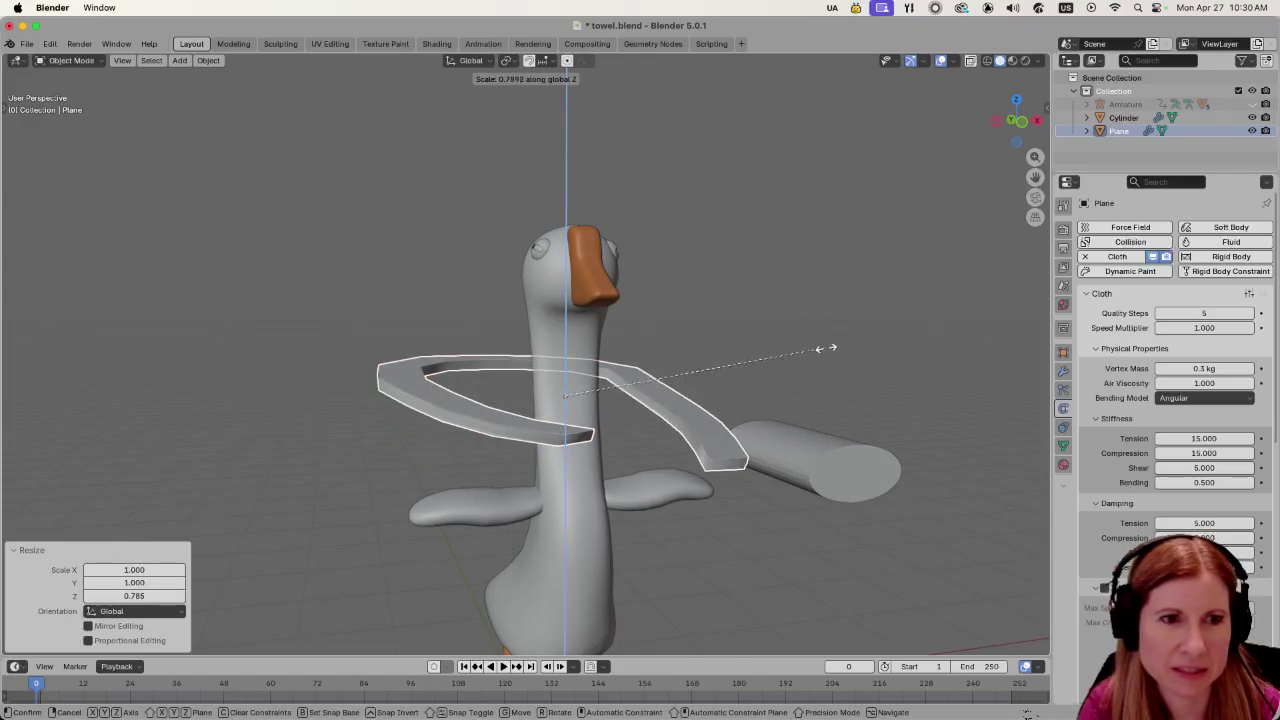
click(817, 377)
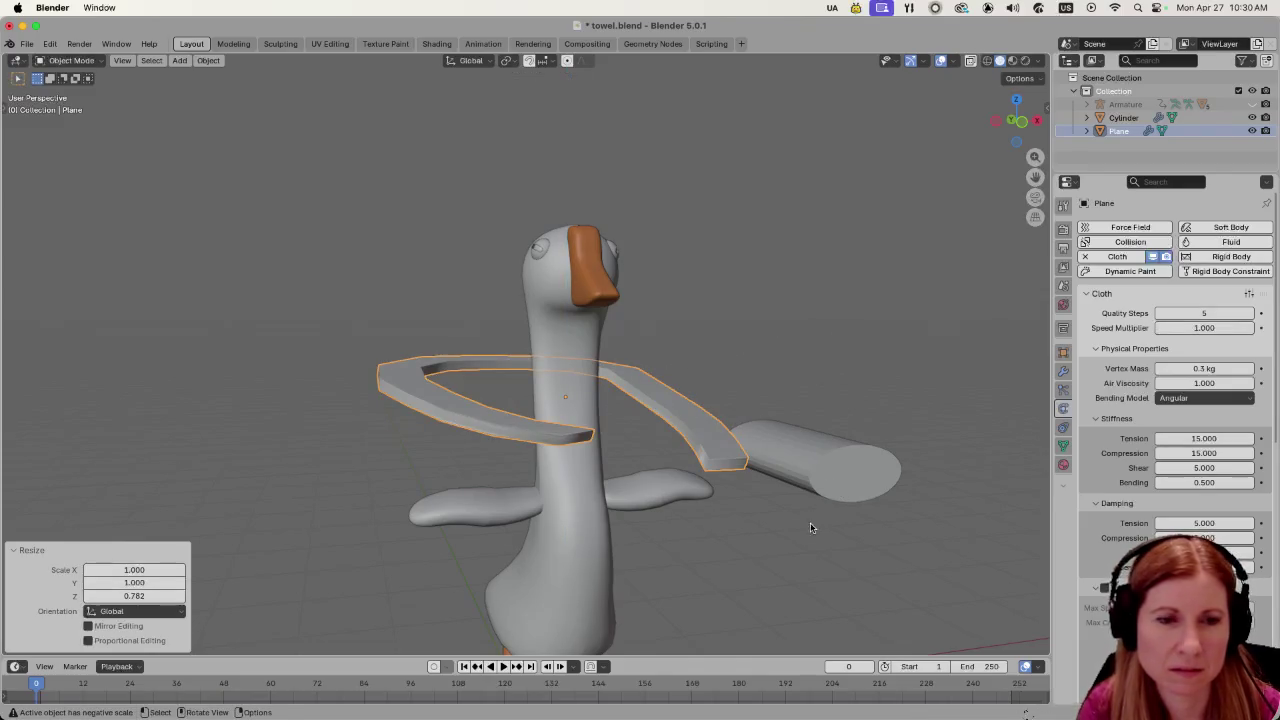
key(s)
key(z)
click(810, 296)
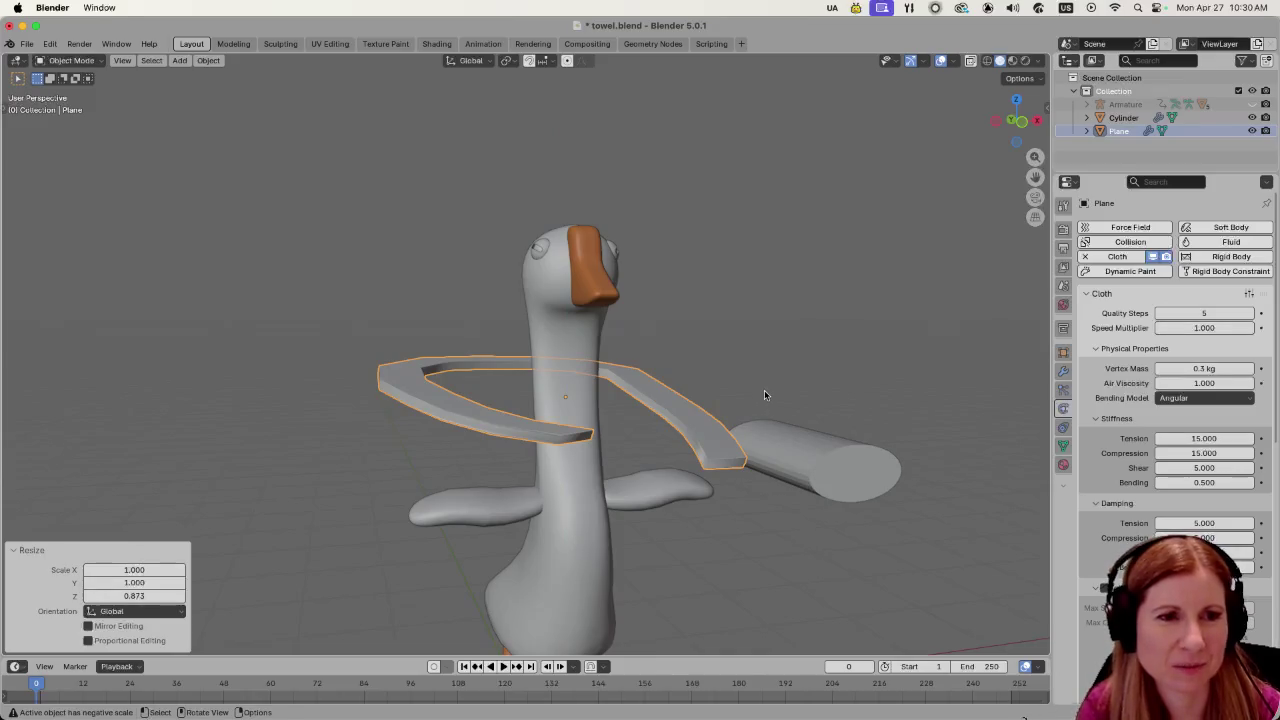
Shrink the ring uniformly and stretch it front to back to 1.420 along Y.
scroll(837, 353, left, 5)
key(s)
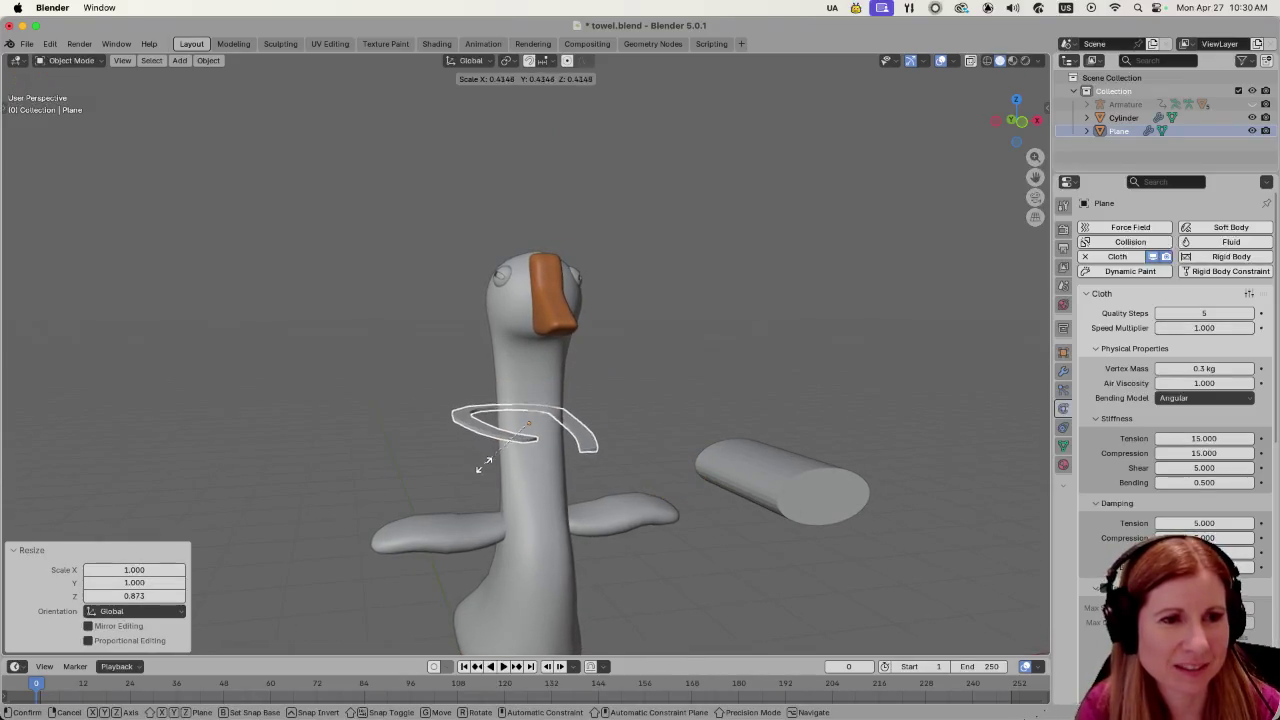
click(465, 464)
scroll(500, 470, left, 5)
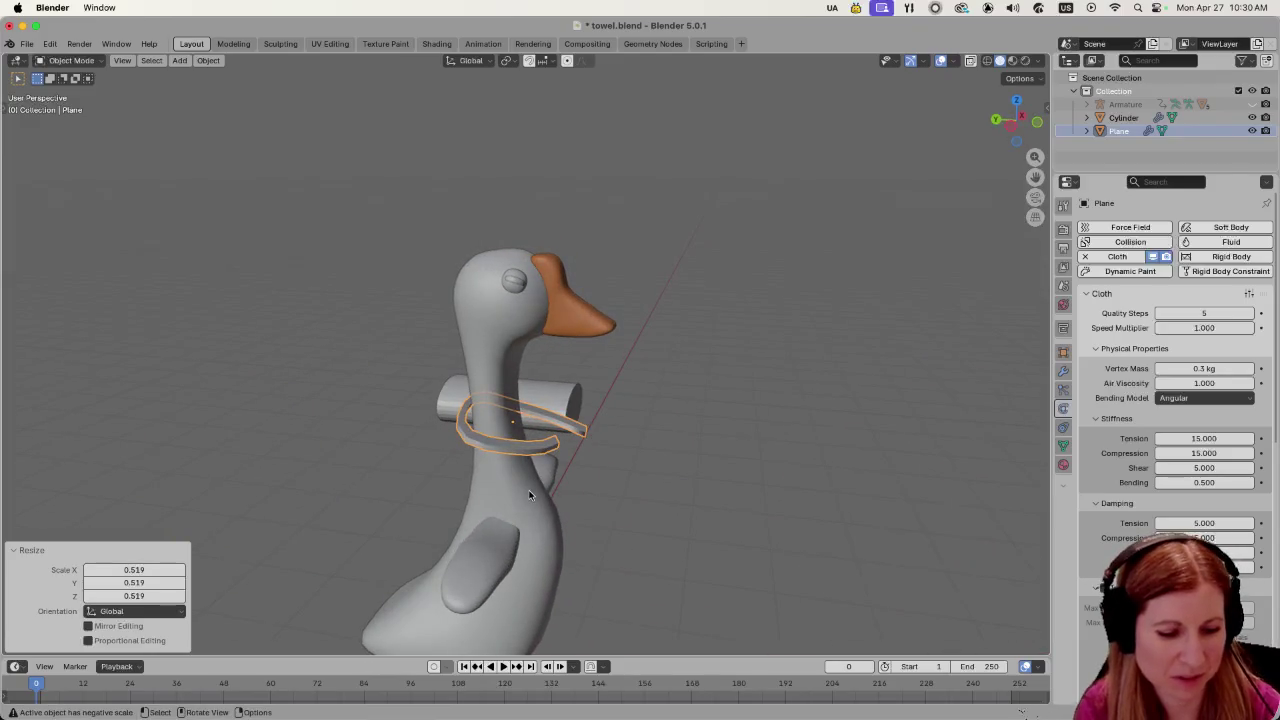
key(s)
key(y)
click(587, 495)
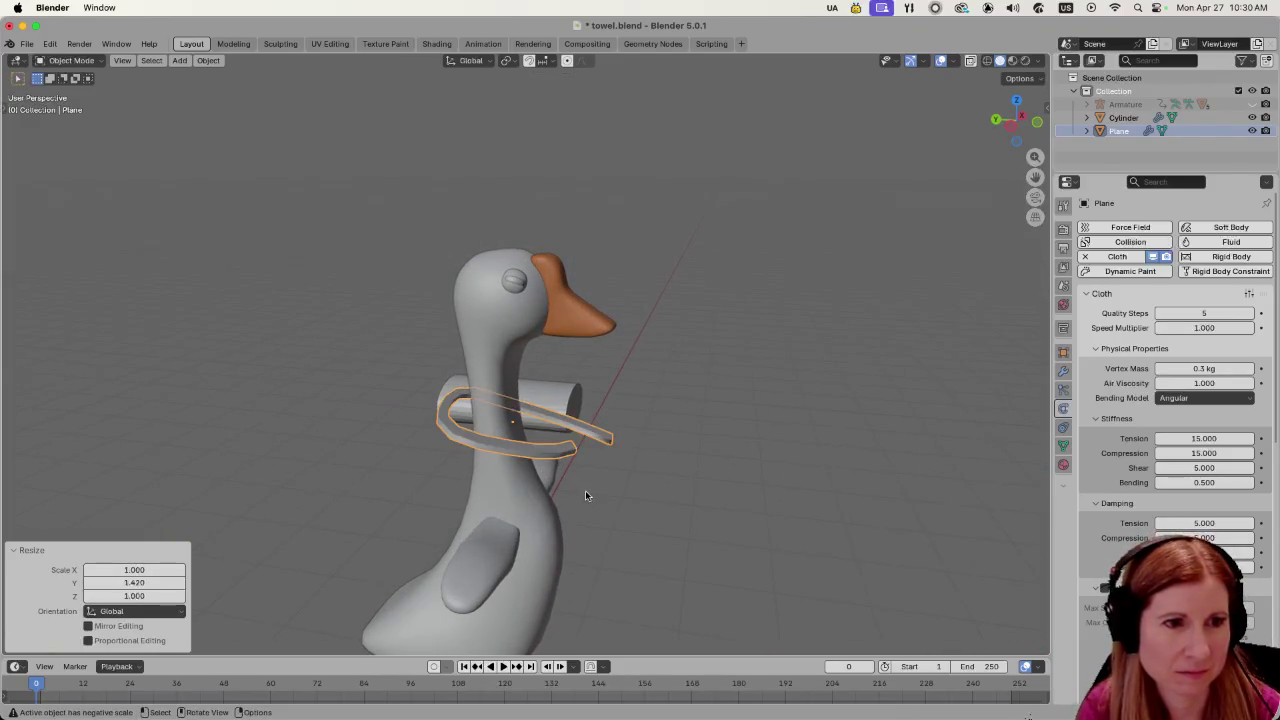
scroll(618, 516, left, 5)
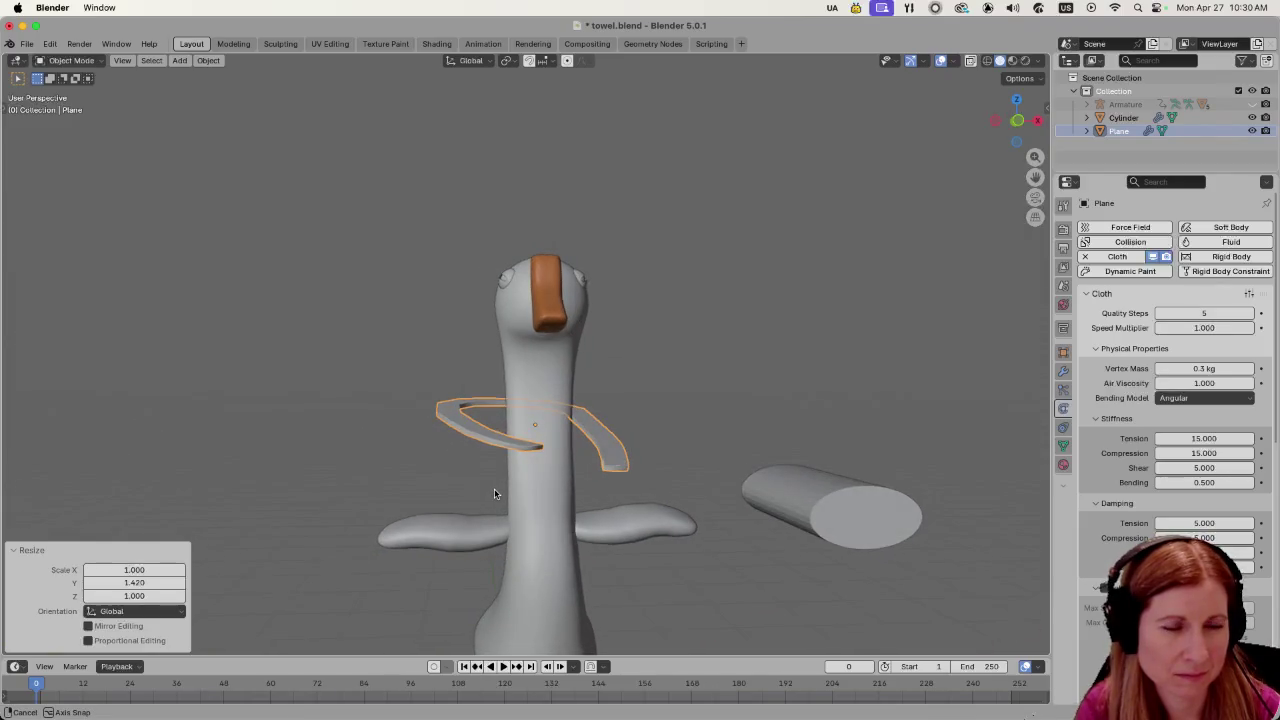
scroll(498, 507, up, 3)
Rotate the ring -26° around Z and shrink it to 0.663 scale.
key(r)
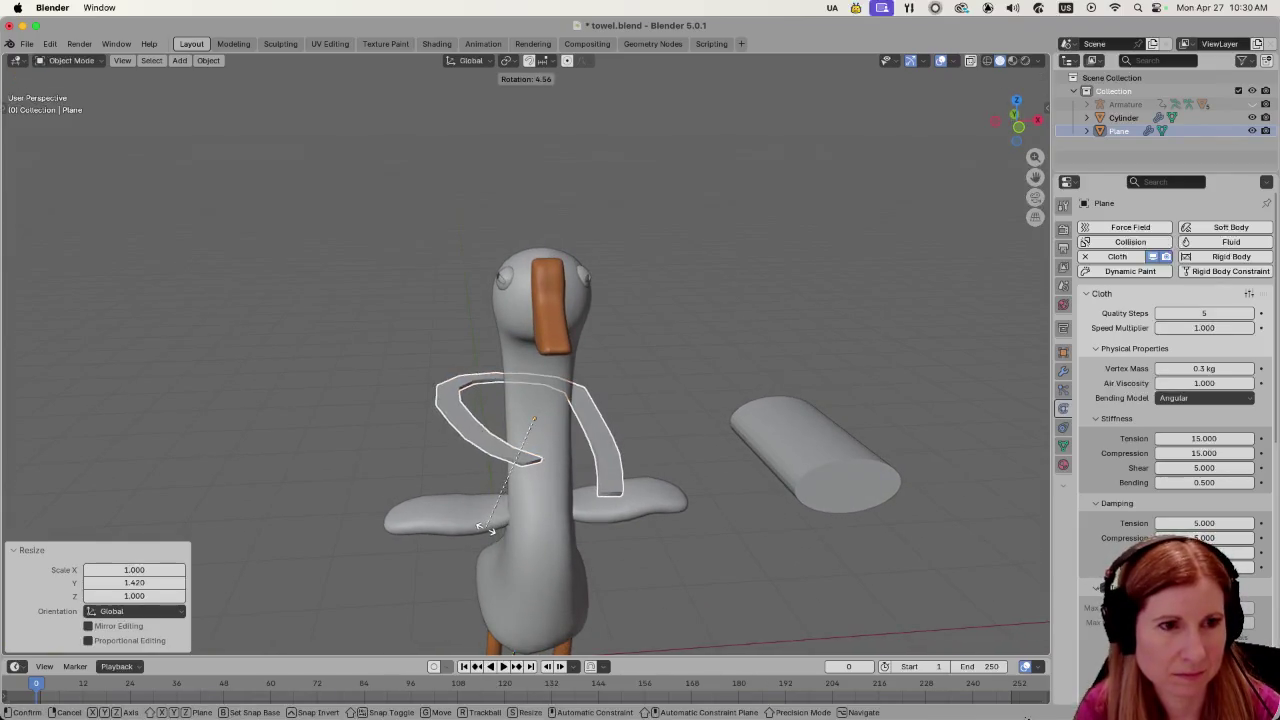
key(z)
click(425, 537)
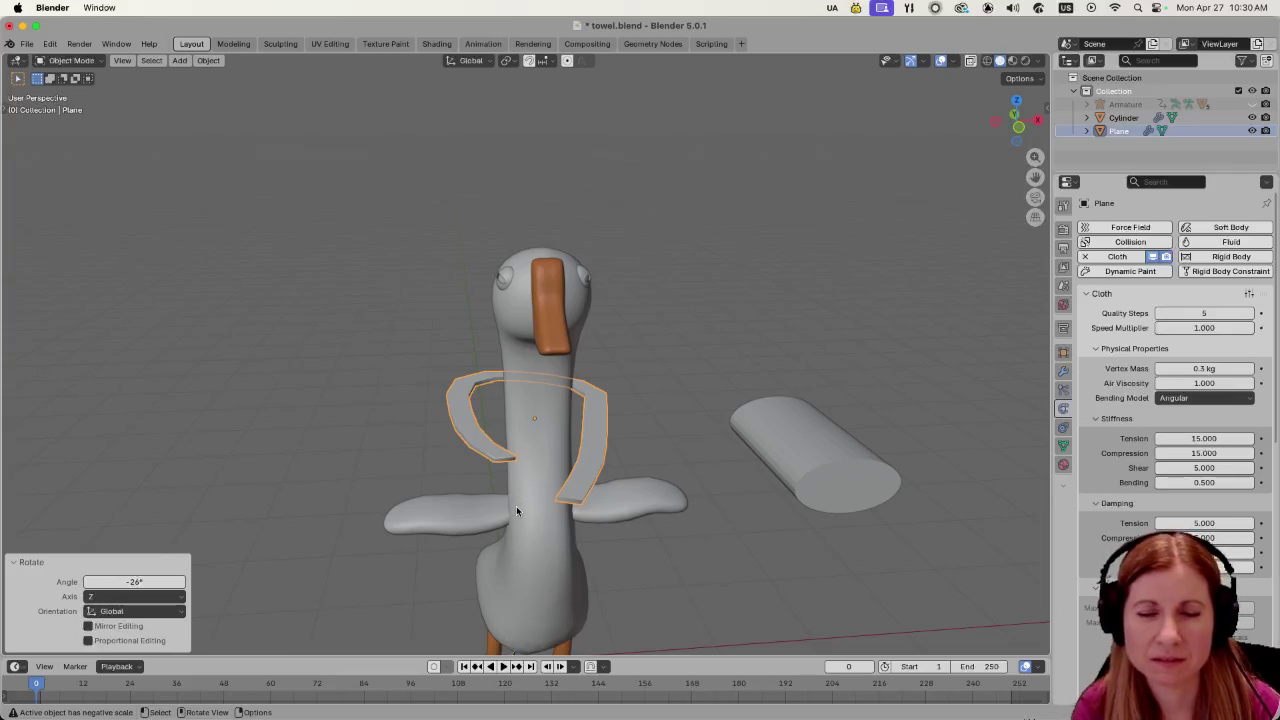
scroll(490, 498, left, 10)
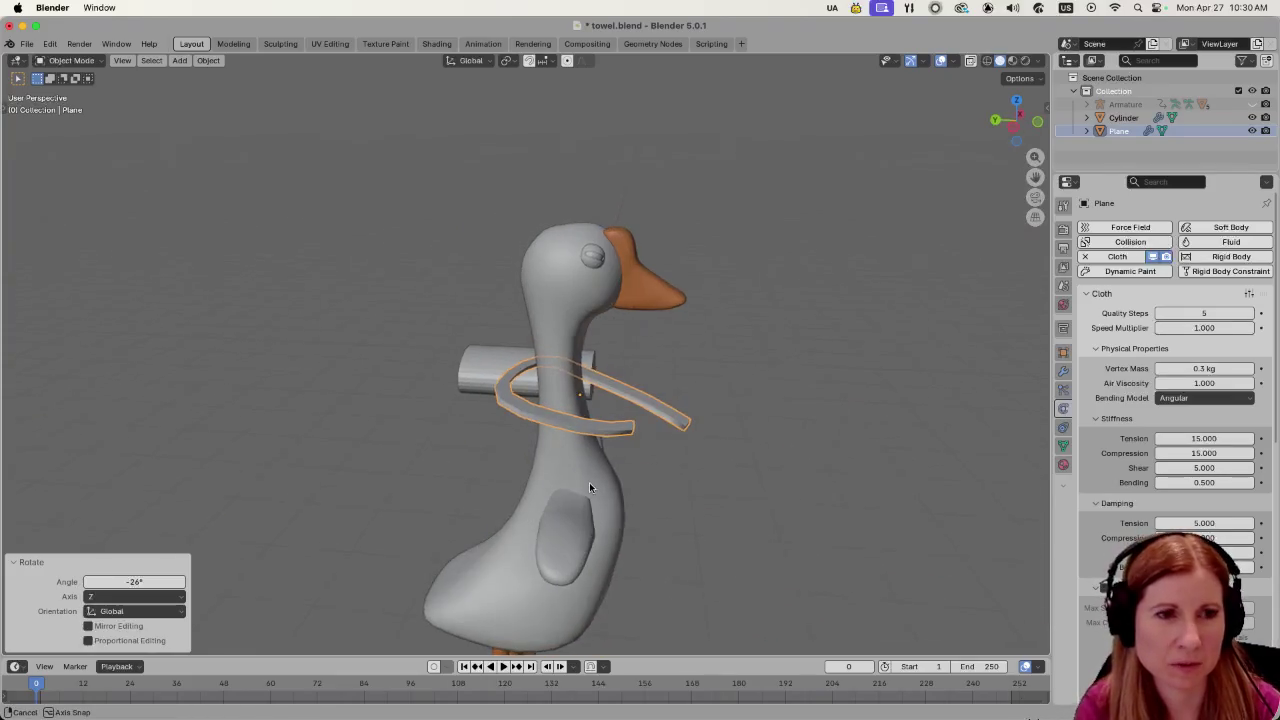
scroll(590, 500, left, 6)
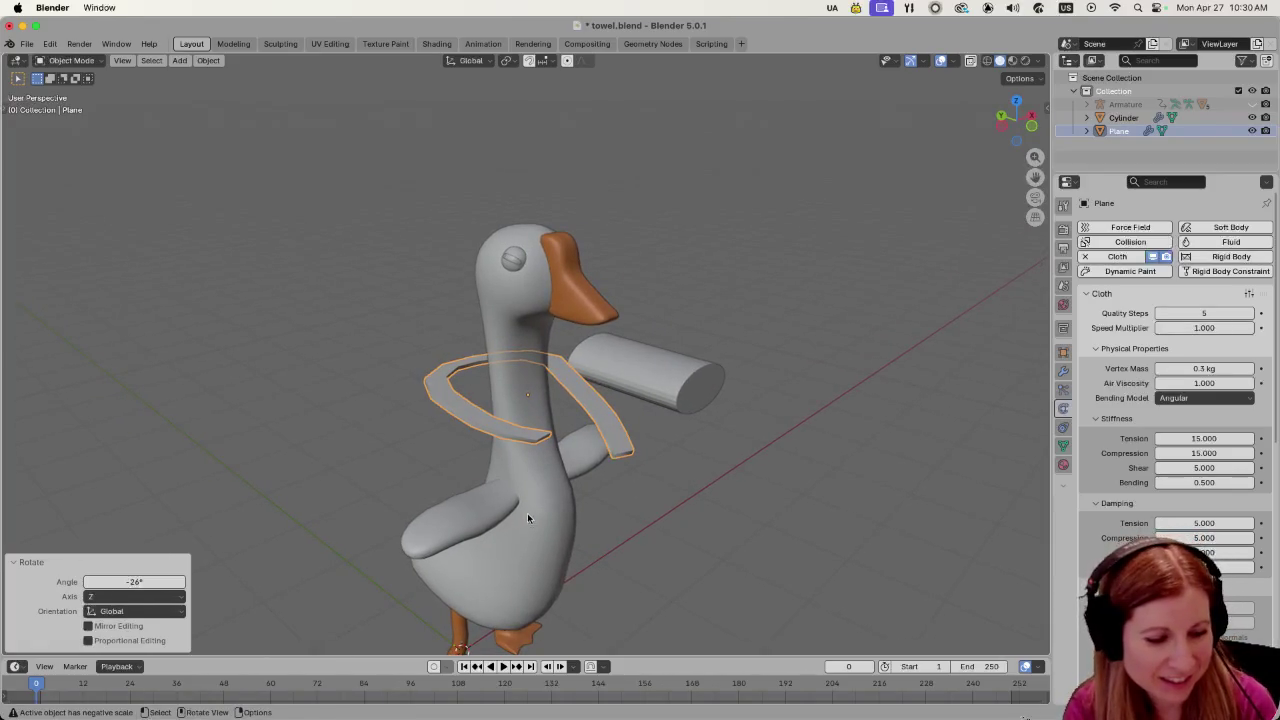
key(s)
click(550, 476)
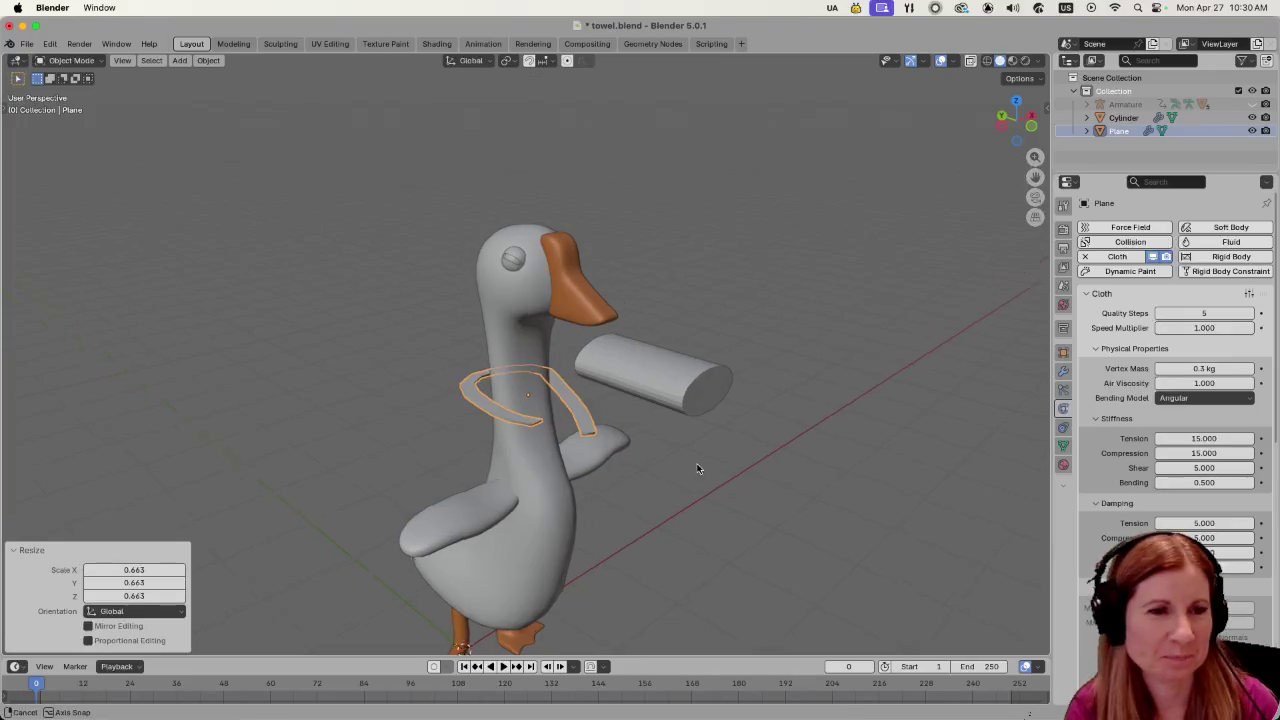
scroll(698, 469, right, 5)
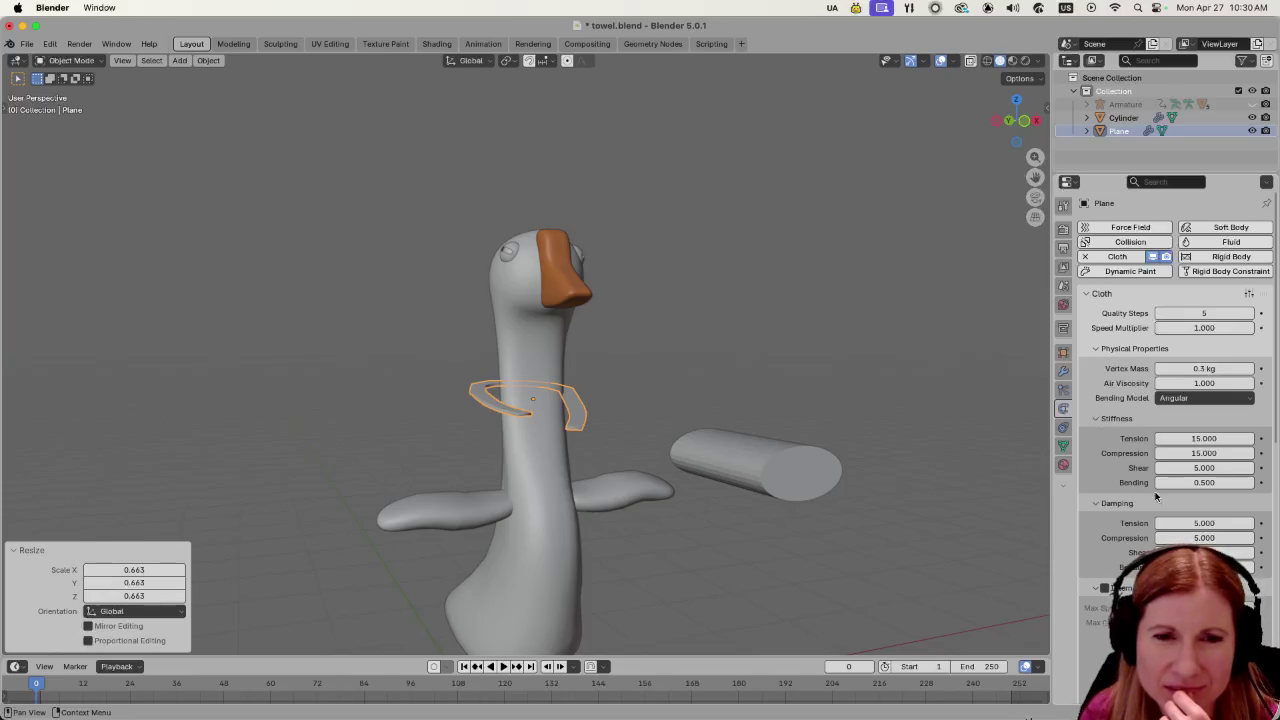
Drag the cloth Stiffness Tension from 15 up to 25.8, leaving compression at 15.
scroll(1156, 497, down, 8)
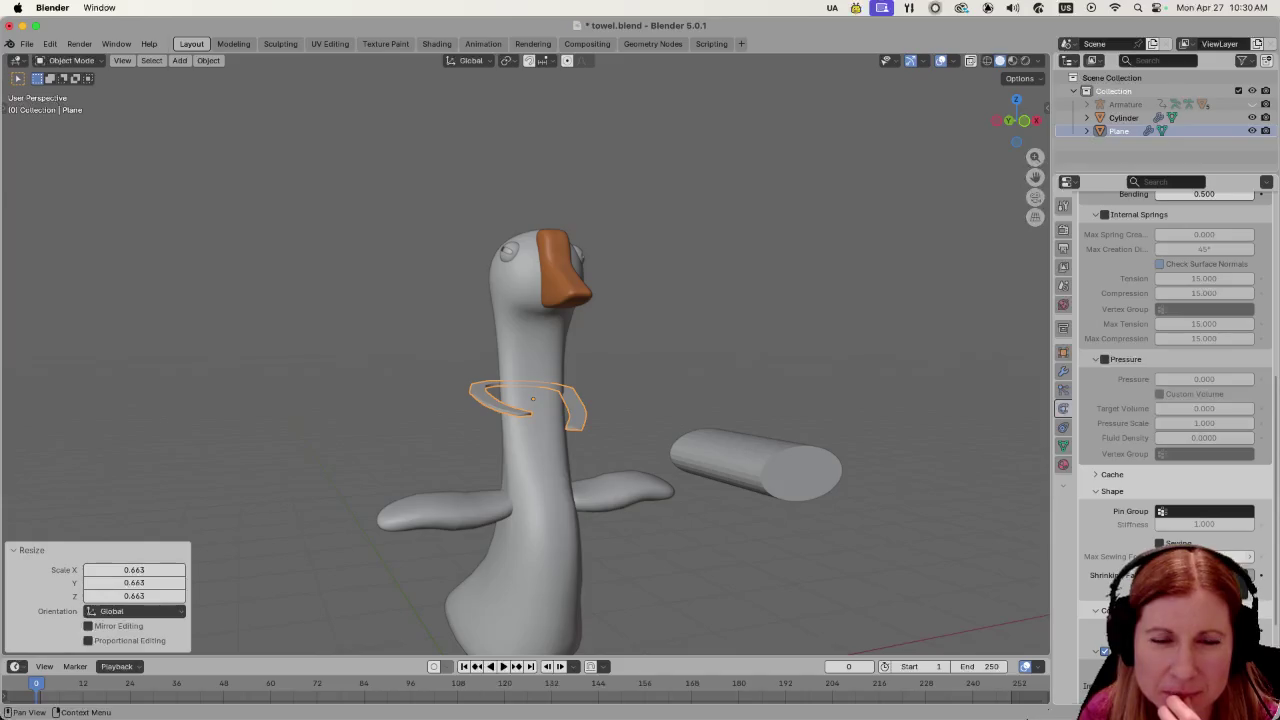
scroll(1137, 543, down, 4)
scroll(1137, 543, up, 9)
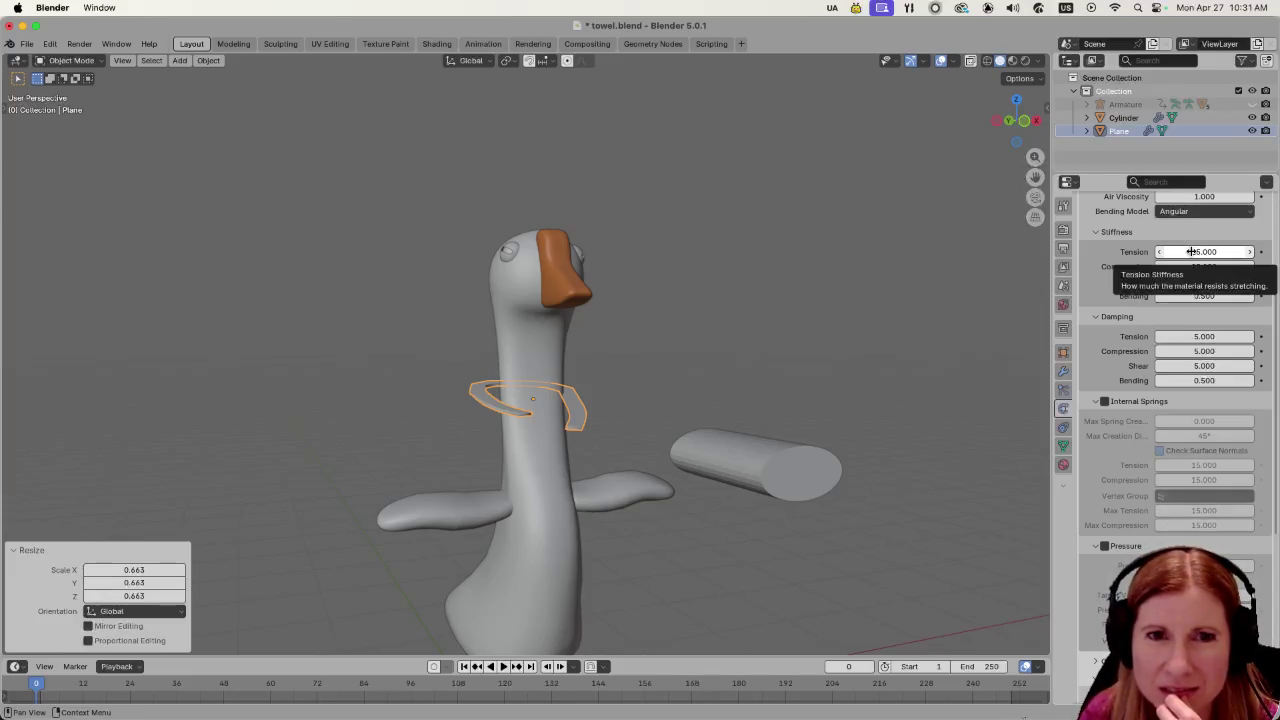
scroll(1185, 300, up, 4)
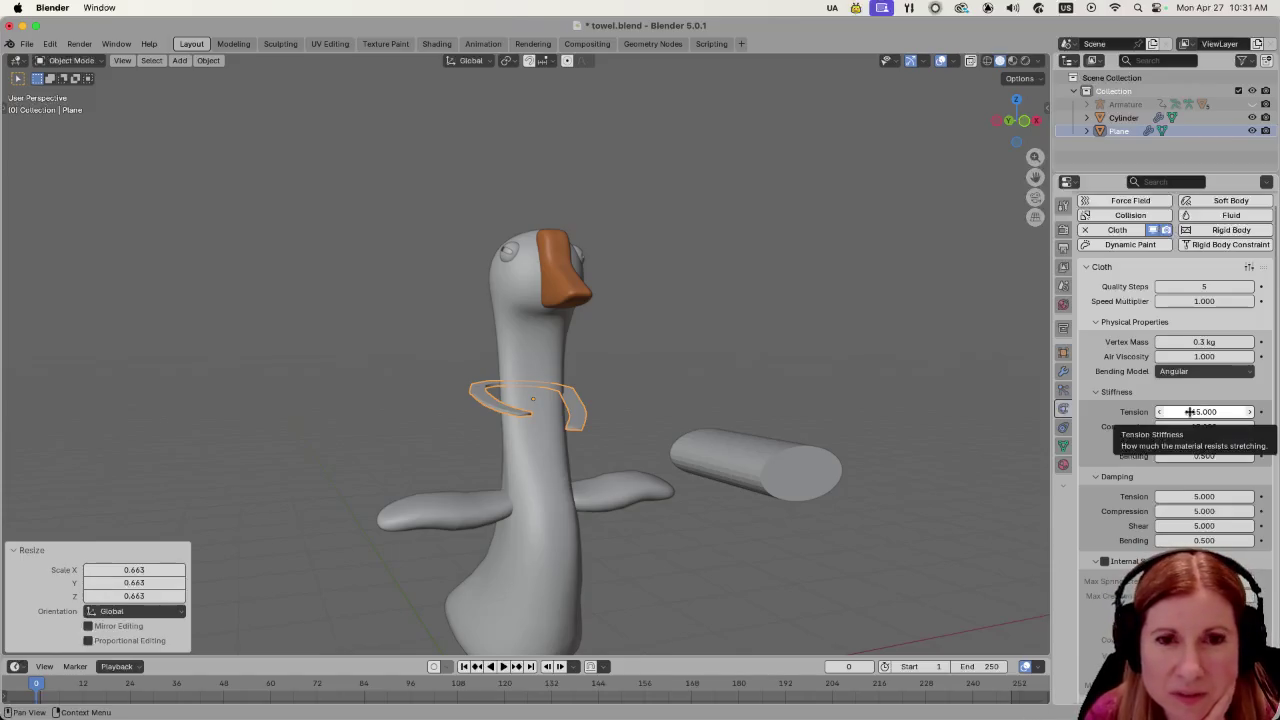
click(1188, 412)
drag(1188, 412, 1200, 412)
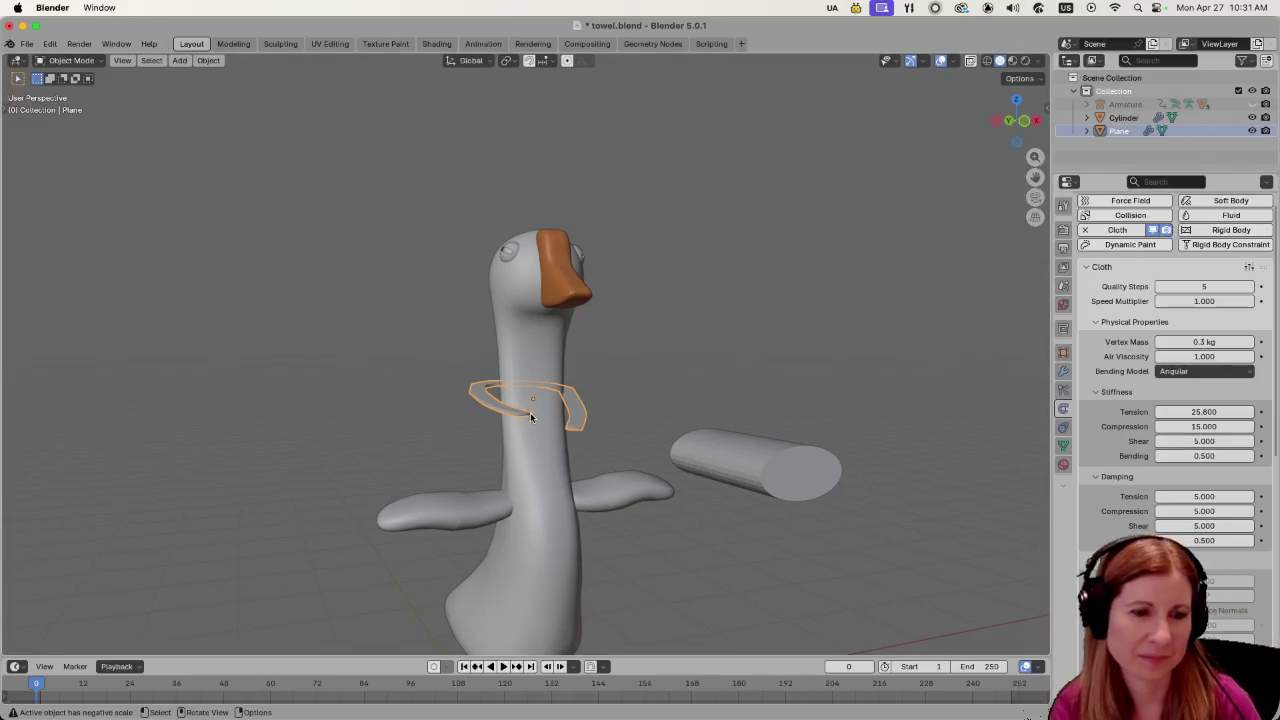
Play the cloth simulation to frame 21, then undo the tension back to 15.
scroll(529, 461, down, 5)
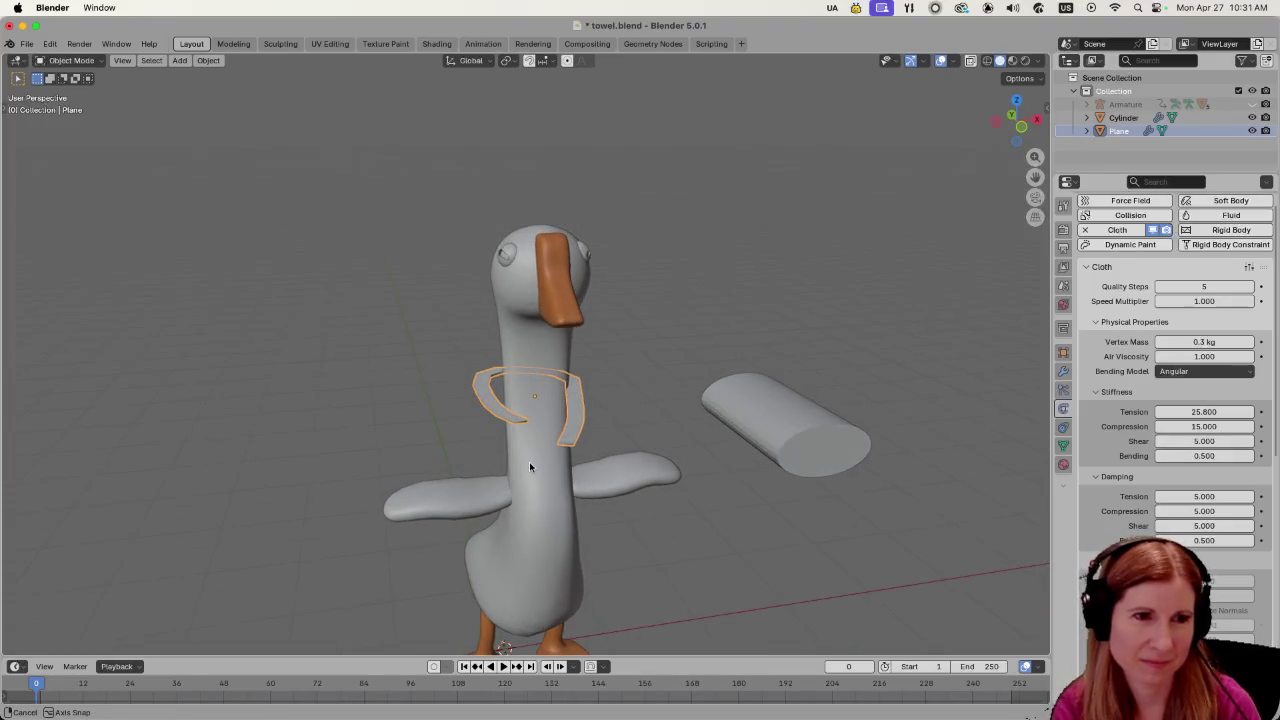
key(space)
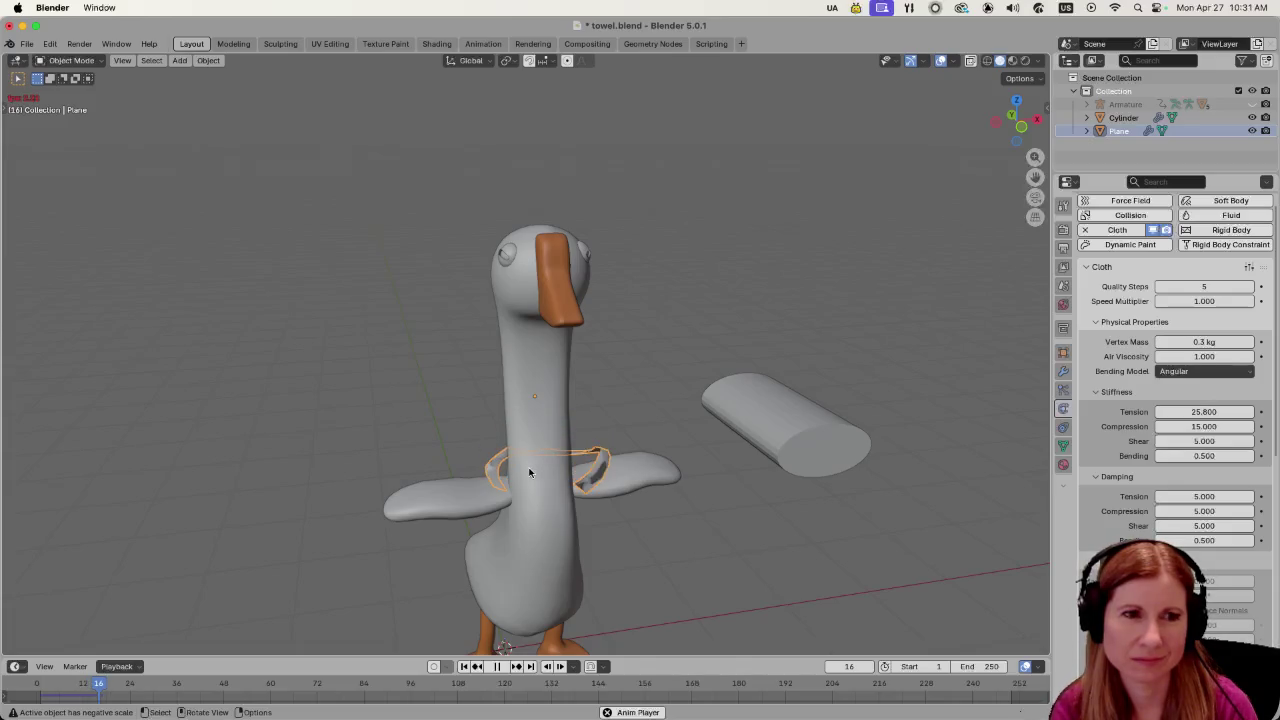
key(space)
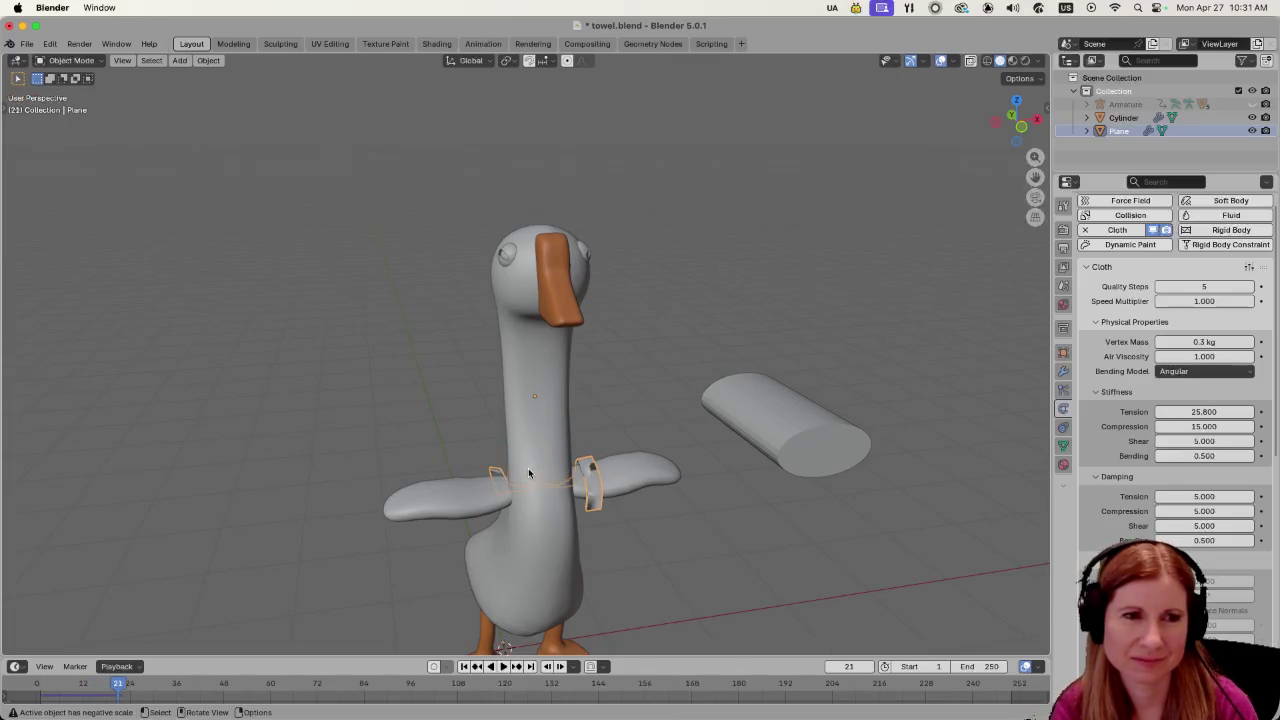
mouse_move(529, 473)
mouse_down()
mouse_move(594, 429)
mouse_move(689, 443)
mouse_move(686, 466)
mouse_move(489, 445)
mouse_move(514, 467)
mouse_up()
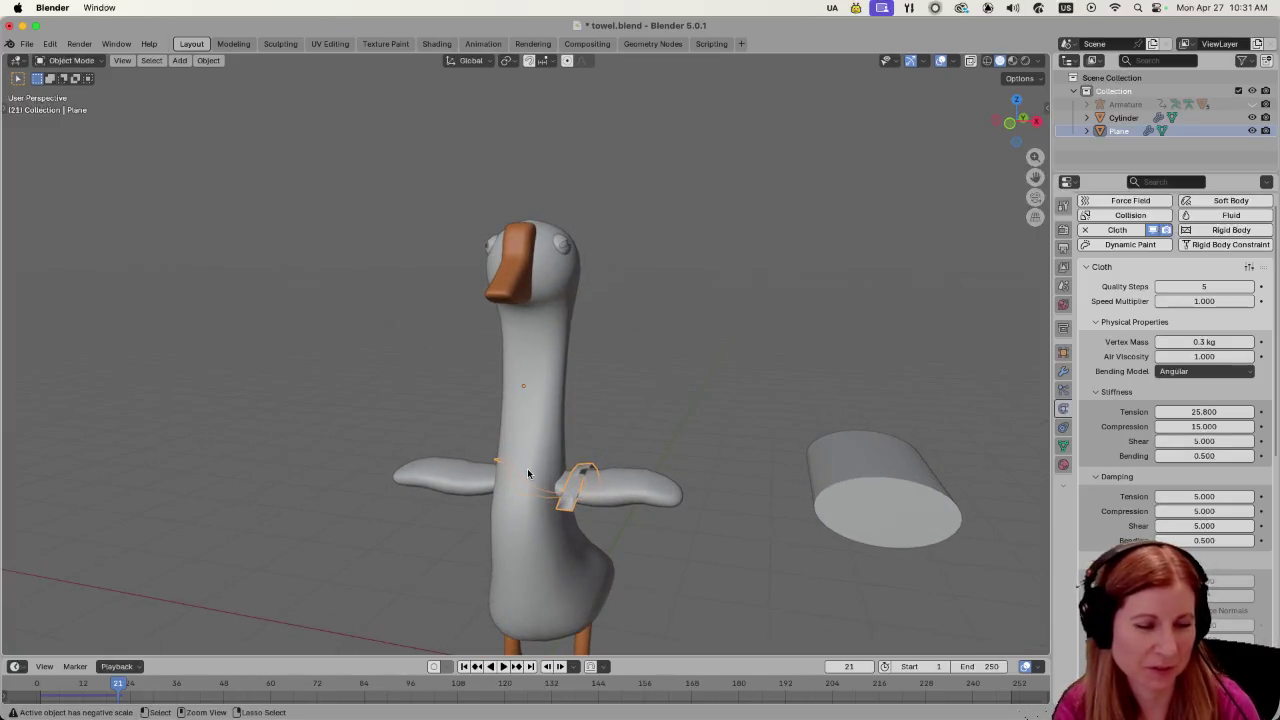
key(ctrl+z)
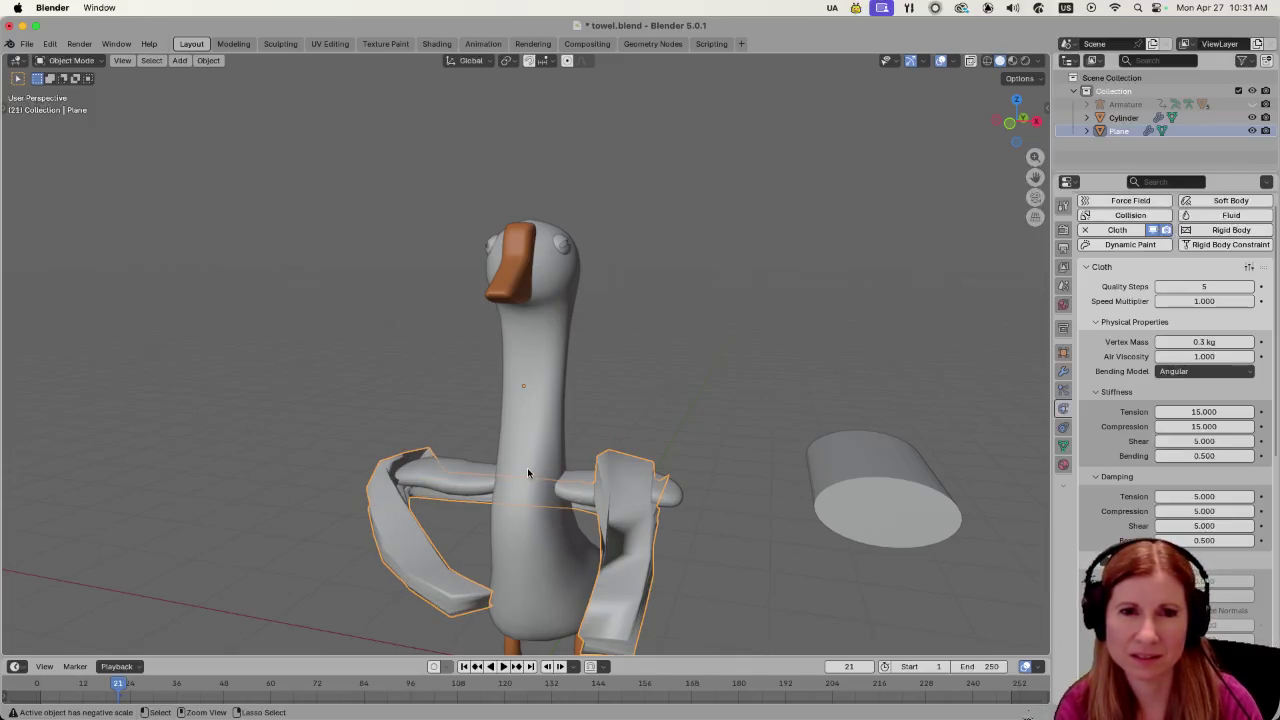
mouse_move(527, 467)
mouse_down()
mouse_move(544, 484)
mouse_move(717, 460)
mouse_move(703, 449)
mouse_move(519, 488)
mouse_move(262, 478)
mouse_up()
Scale the draped towel down to about 0.95 and inspect its folds over the wings and chest.
scroll(519, 489, down, 3)
key(s)
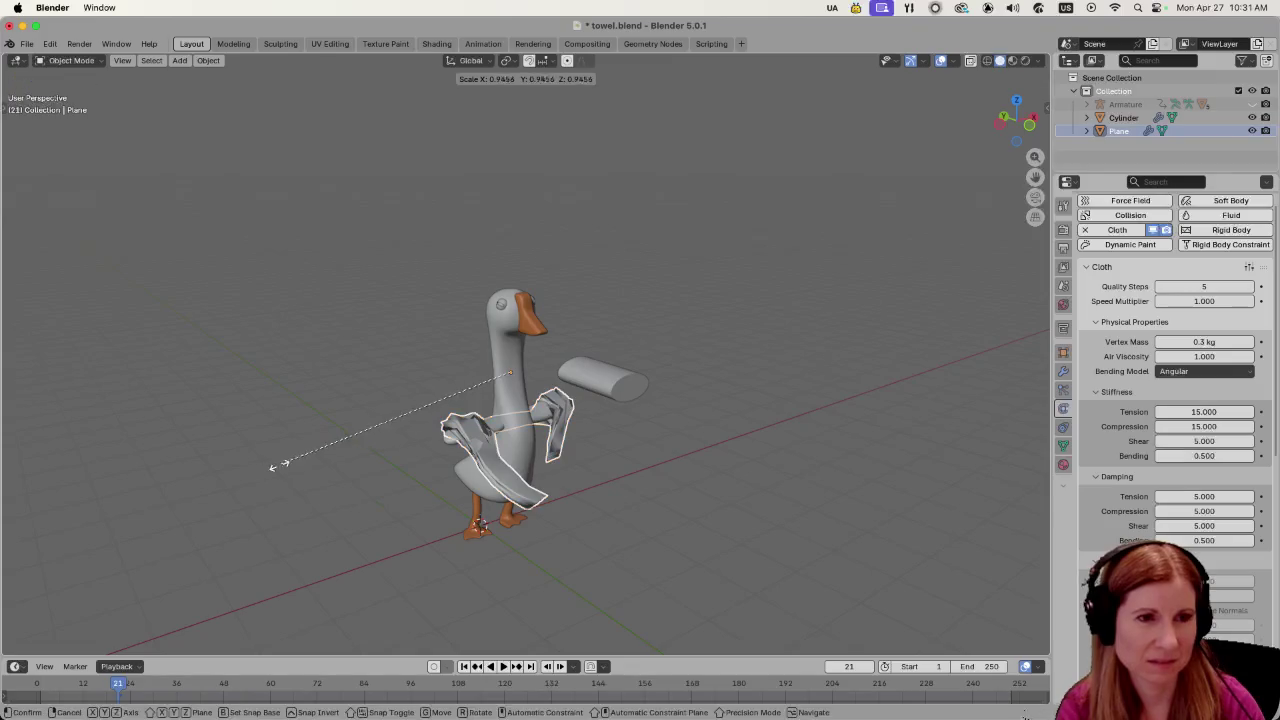
click(387, 460)
scroll(497, 503, up, 3)
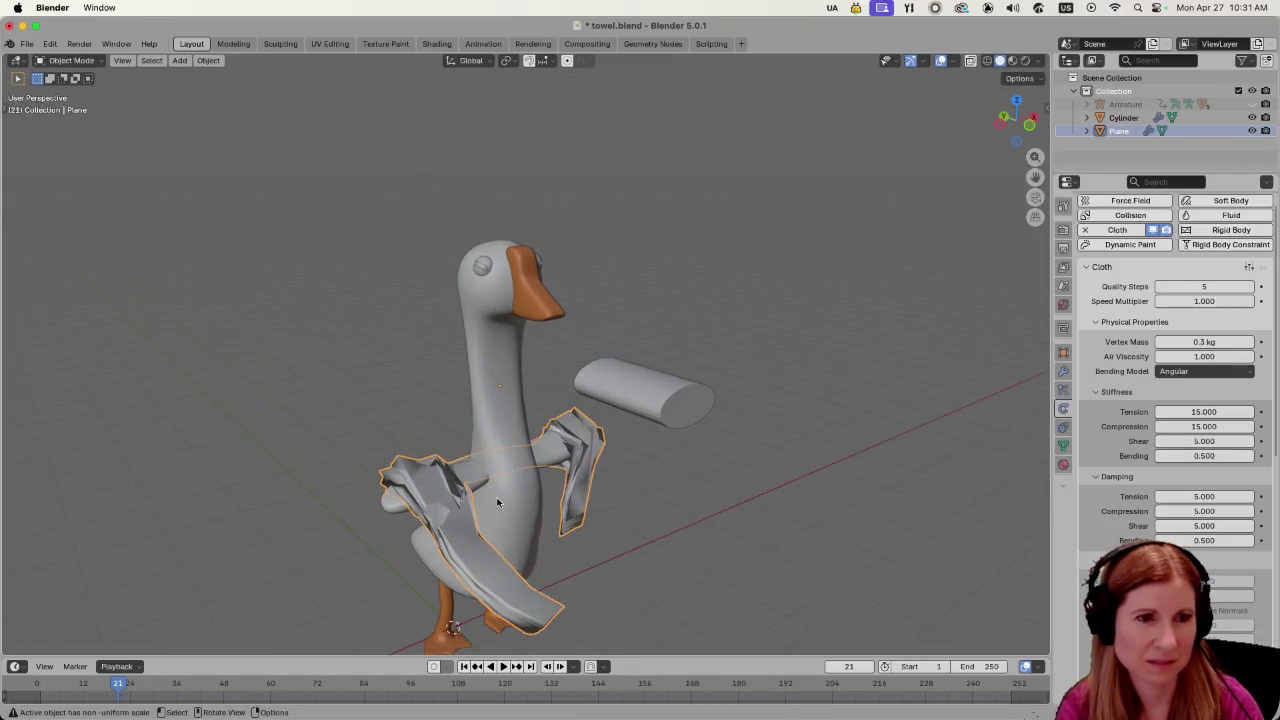
mouse_move(497, 500)
mouse_down()
mouse_move(666, 486)
mouse_move(650, 506)
mouse_move(466, 522)
mouse_move(416, 477)
mouse_move(494, 451)
mouse_move(451, 488)
mouse_move(536, 367)
mouse_up()
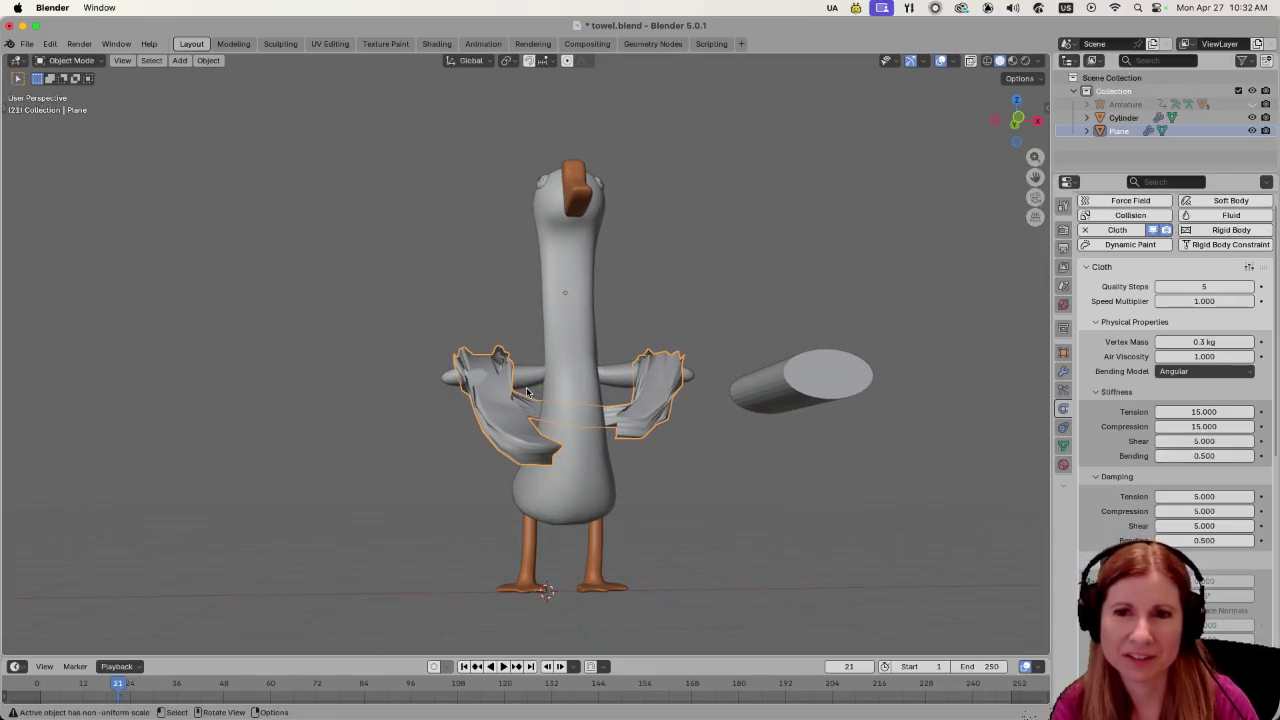
mouse_move(528, 415)
mouse_down()
mouse_move(586, 494)
mouse_move(642, 496)
mouse_move(534, 514)
mouse_move(789, 539)
mouse_move(820, 474)
mouse_up()
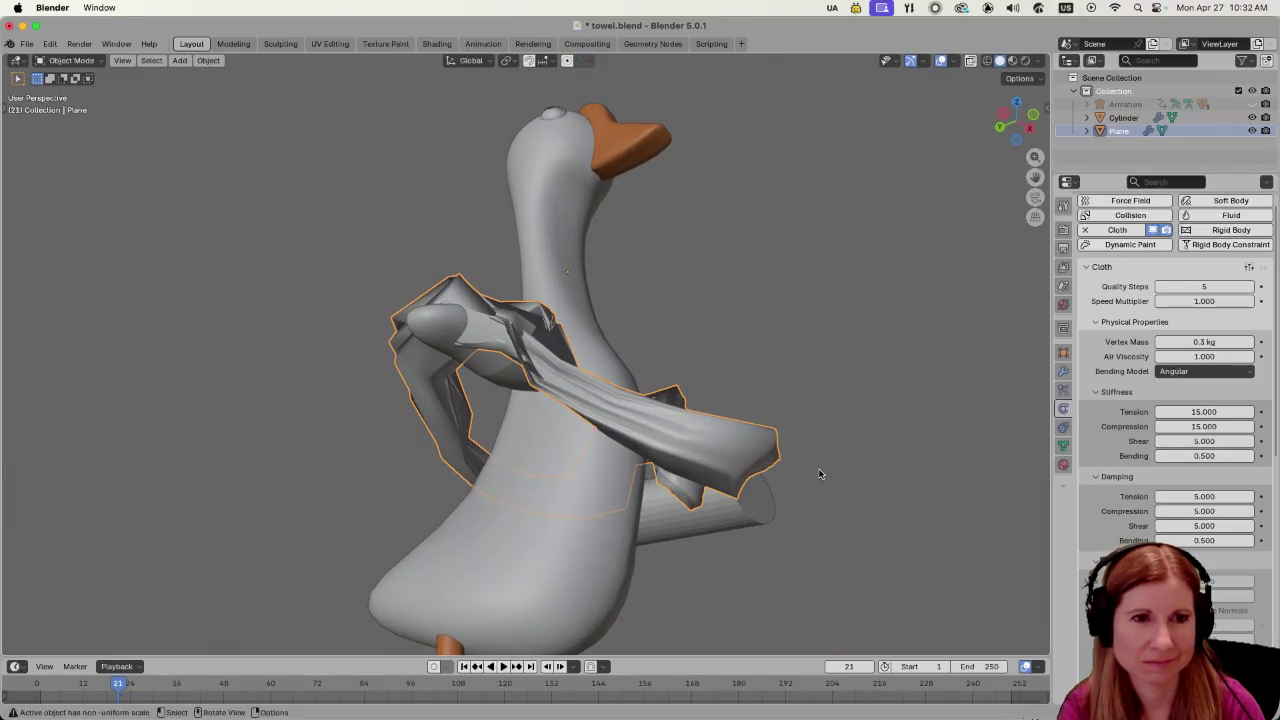
Convert the towel Plane to a plain mesh.
right_click(730, 446)
mouse_move(704, 491)
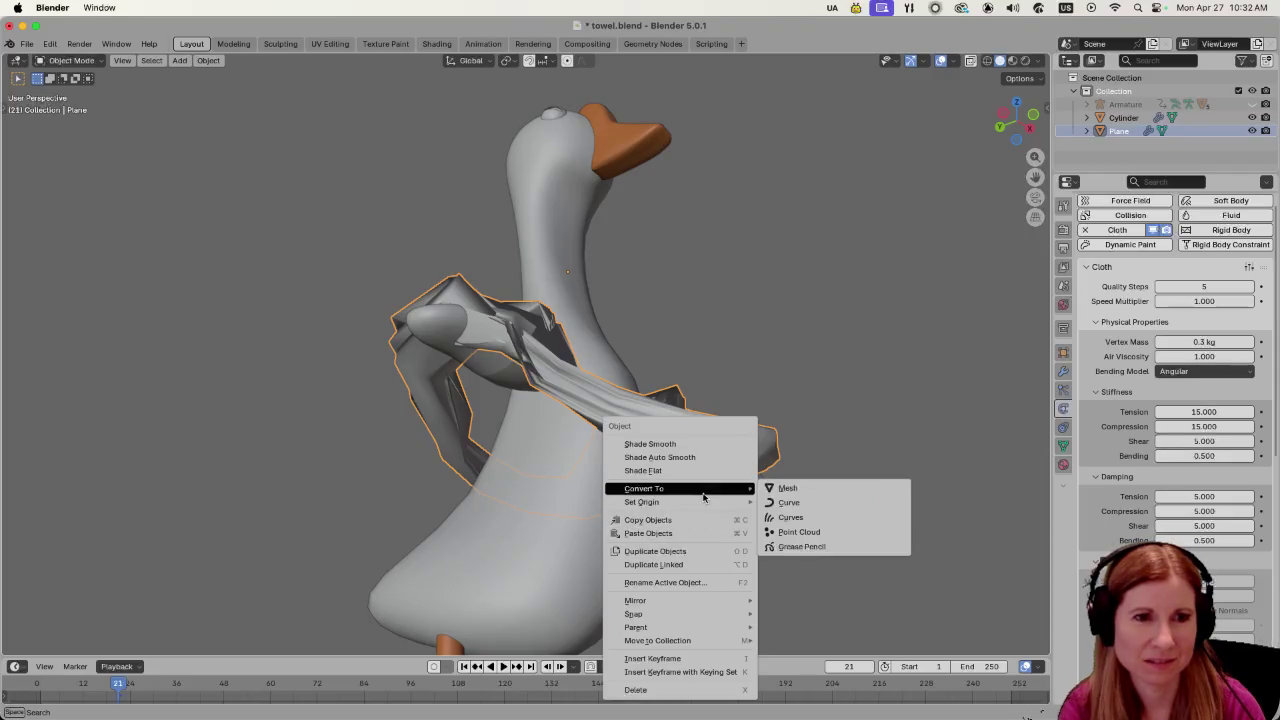
click(791, 486)
Shrink the converted towel to 0.509 scale so it wraps snugly around the neck.
key(s)
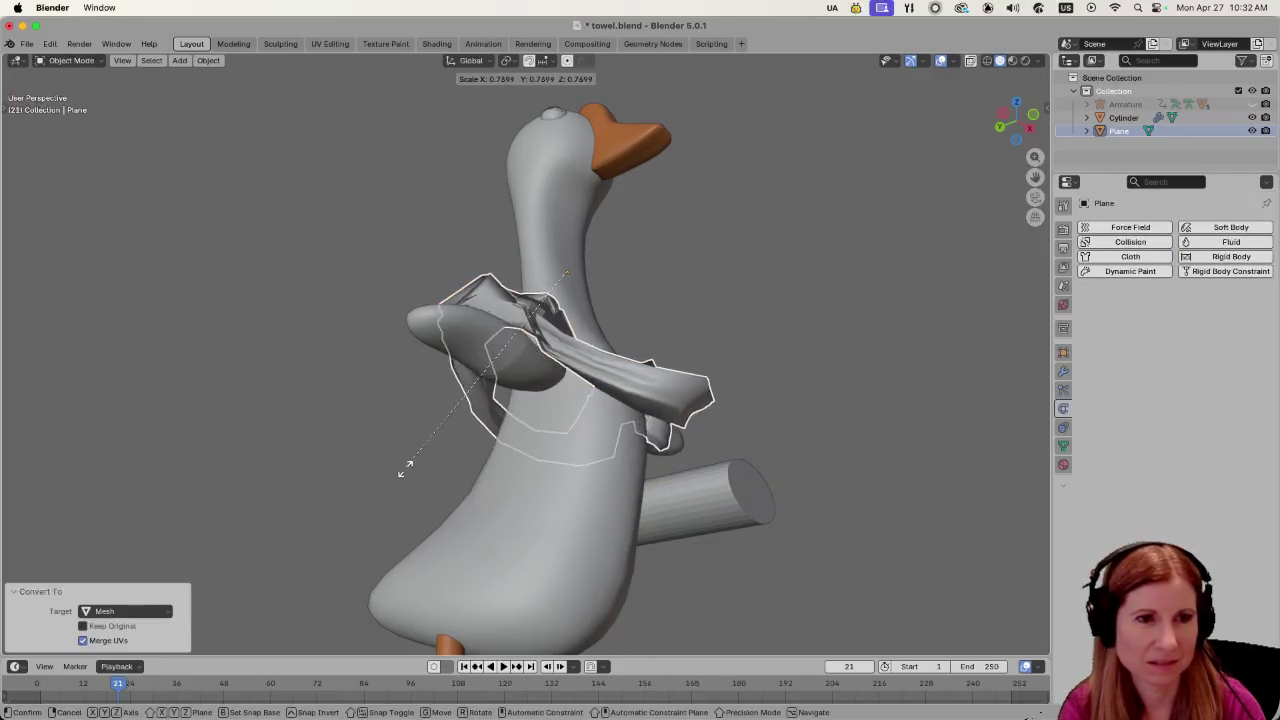
click(574, 436)
drag(574, 436, 782, 427)
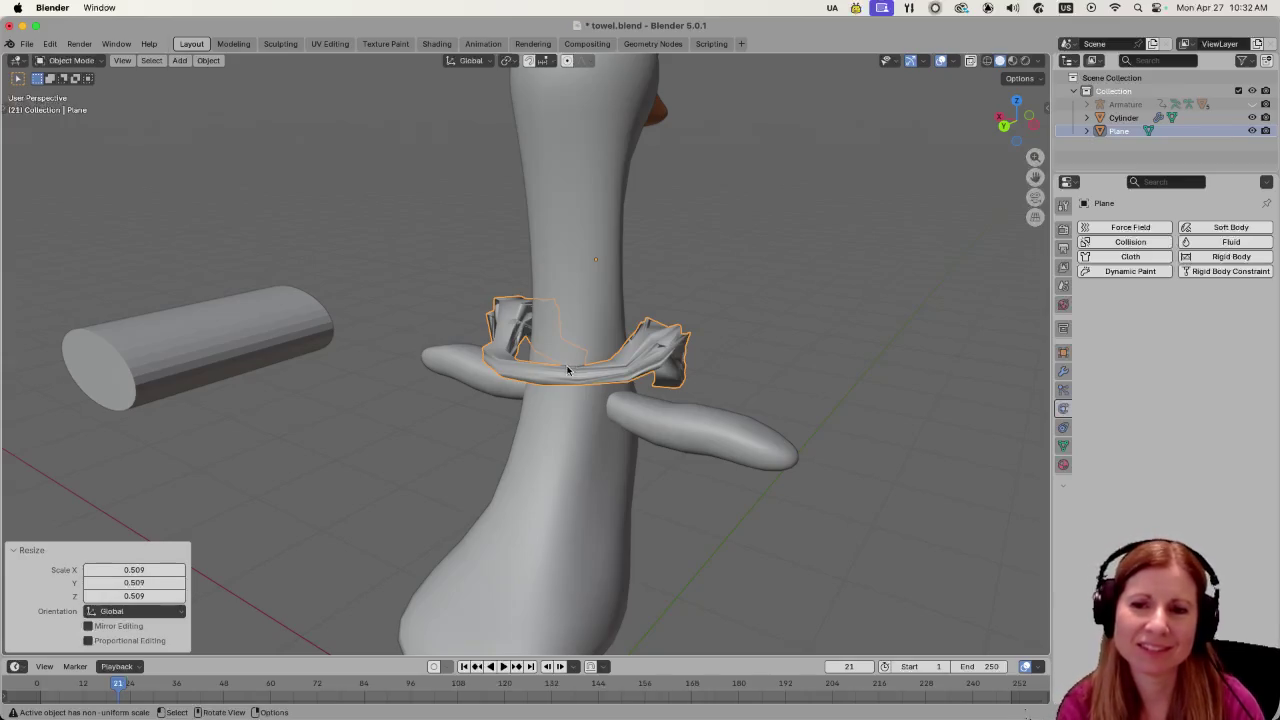
mouse_move(567, 370)
mouse_down()
mouse_move(475, 400)
mouse_move(501, 429)
mouse_move(631, 422)
mouse_move(482, 408)
mouse_move(556, 400)
mouse_up()
right_click(630, 294)
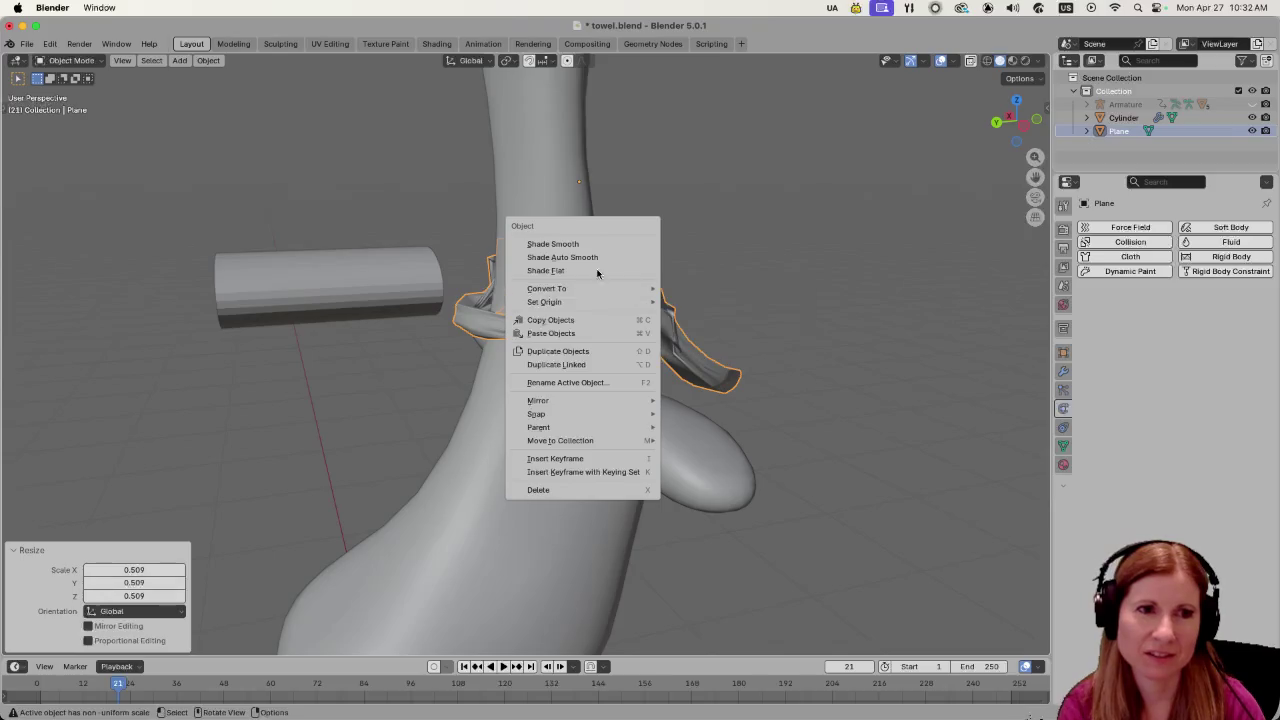
Set the towel mesh's origin to its geometry using Median Center.
mouse_move(595, 301)
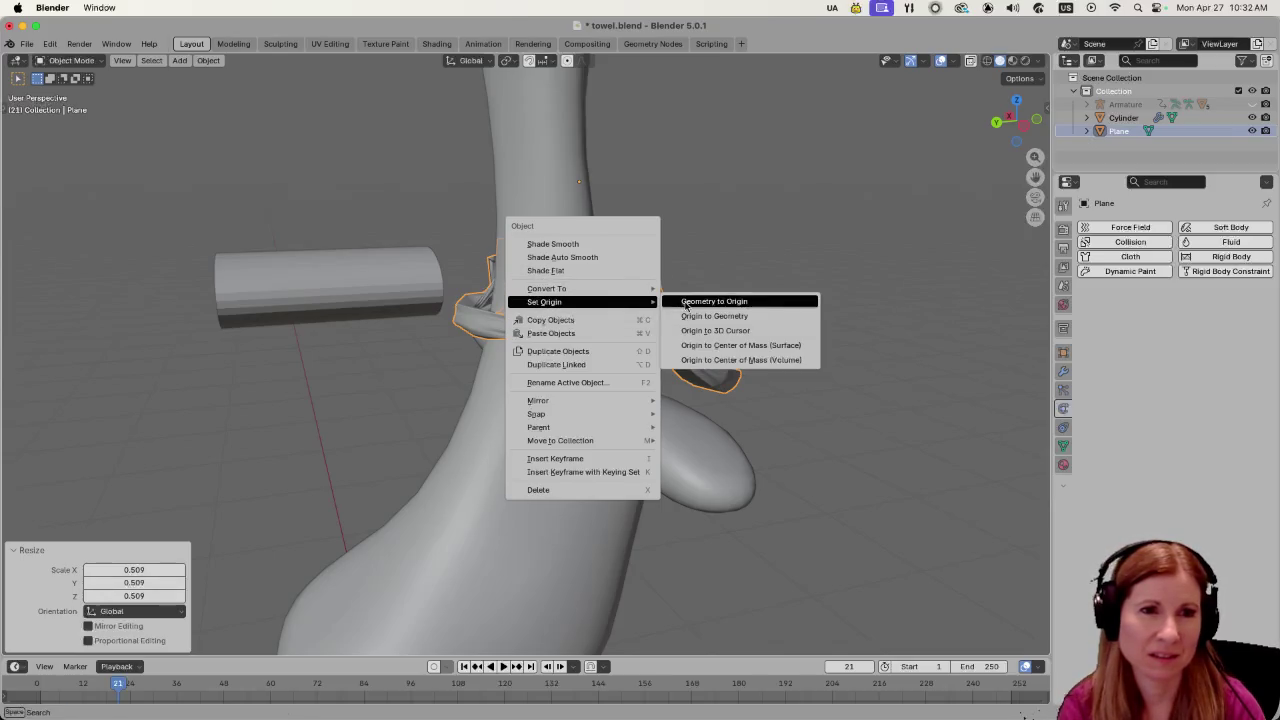
click(688, 316)
mouse_move(688, 316)
mouse_down()
mouse_move(659, 349)
mouse_move(580, 359)
mouse_up()
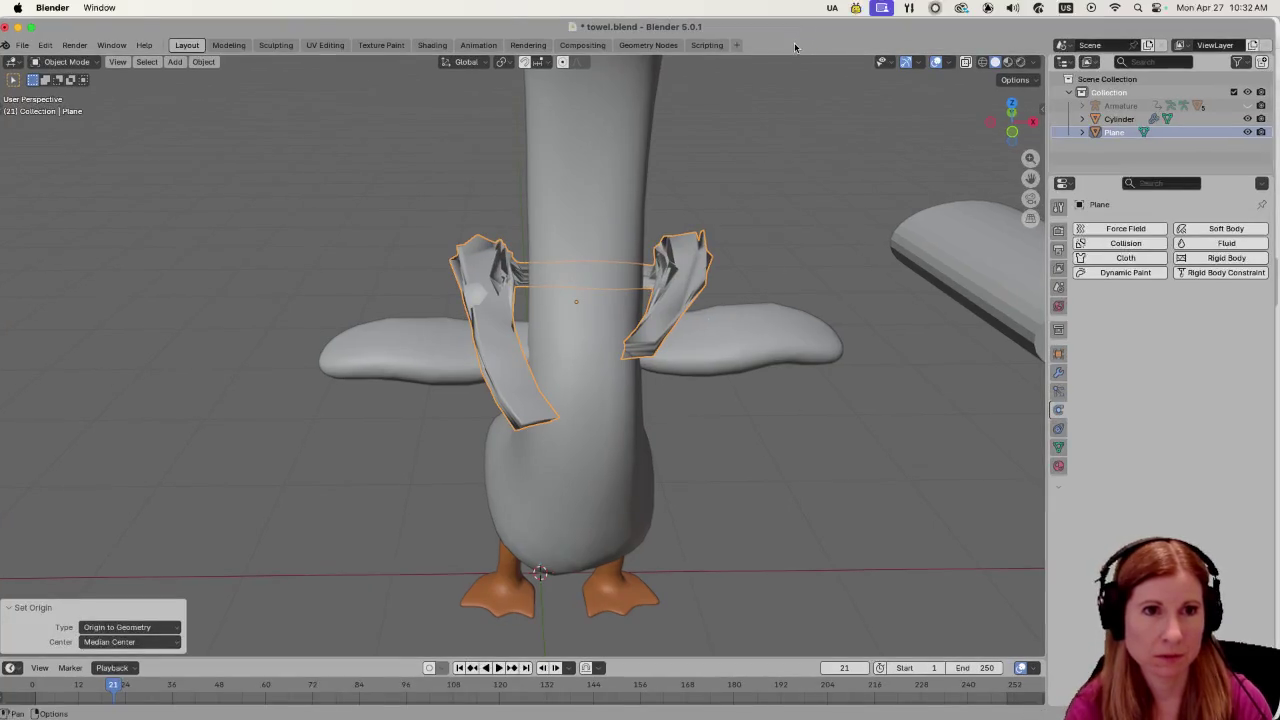
Lower the towel 0.142 m along the Z axis.
mouse_move(697, 423)
mouse_down()
mouse_move(821, 424)
mouse_move(760, 403)
mouse_move(729, 429)
mouse_move(630, 437)
mouse_move(716, 454)
mouse_up()
click(690, 418)
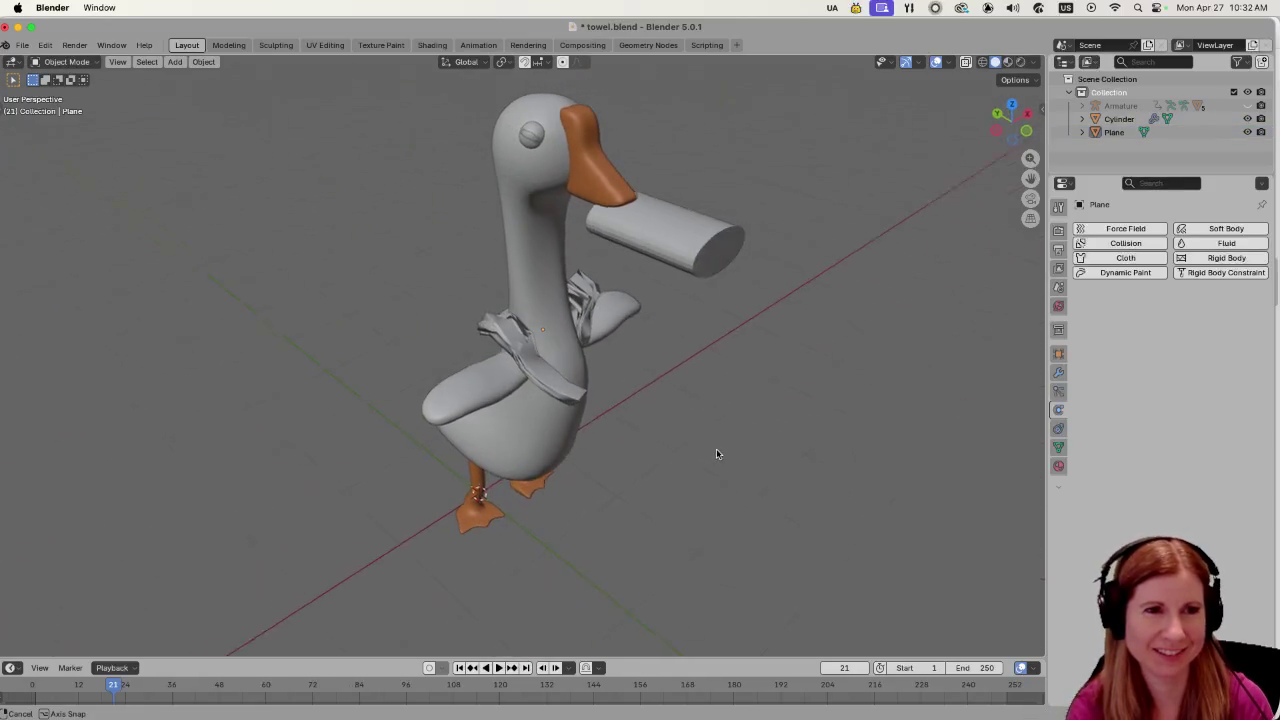
click(540, 345)
drag(540, 345, 616, 362)
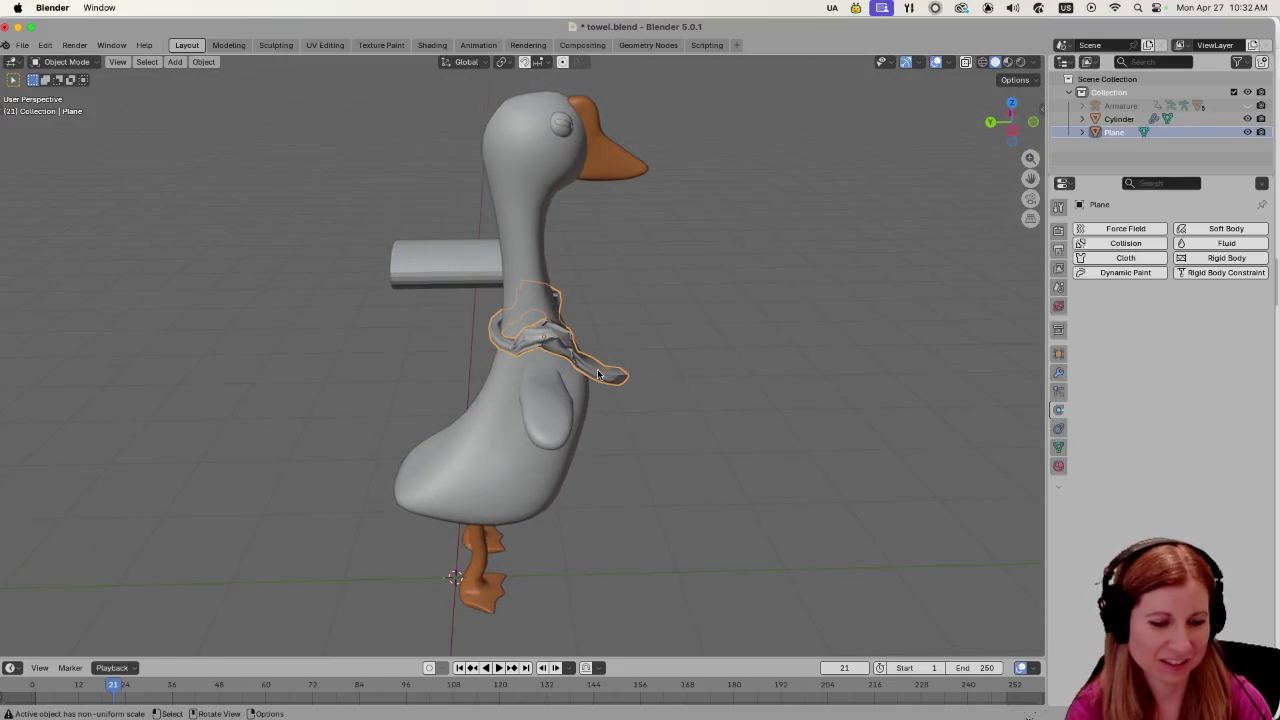
key(g)
key(z)
click(608, 394)
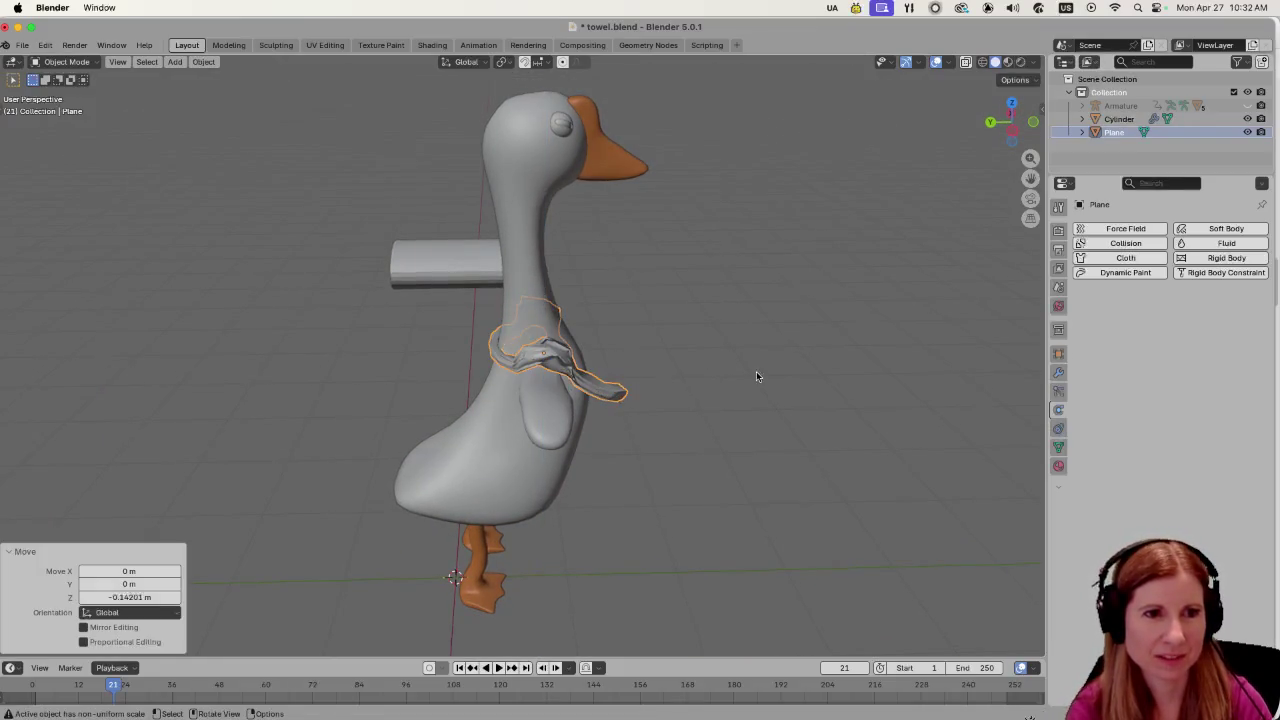
mouse_move(757, 374)
mouse_down()
mouse_move(605, 350)
mouse_move(772, 471)
mouse_move(737, 446)
mouse_move(751, 450)
mouse_move(760, 458)
mouse_move(717, 449)
mouse_move(826, 443)
mouse_move(777, 480)
mouse_move(623, 508)
mouse_move(575, 502)
mouse_move(645, 474)
mouse_up()
Shrink the towel slightly around the goose's neck.
click(772, 471)
scroll(647, 472, up, 3)
click(508, 377)
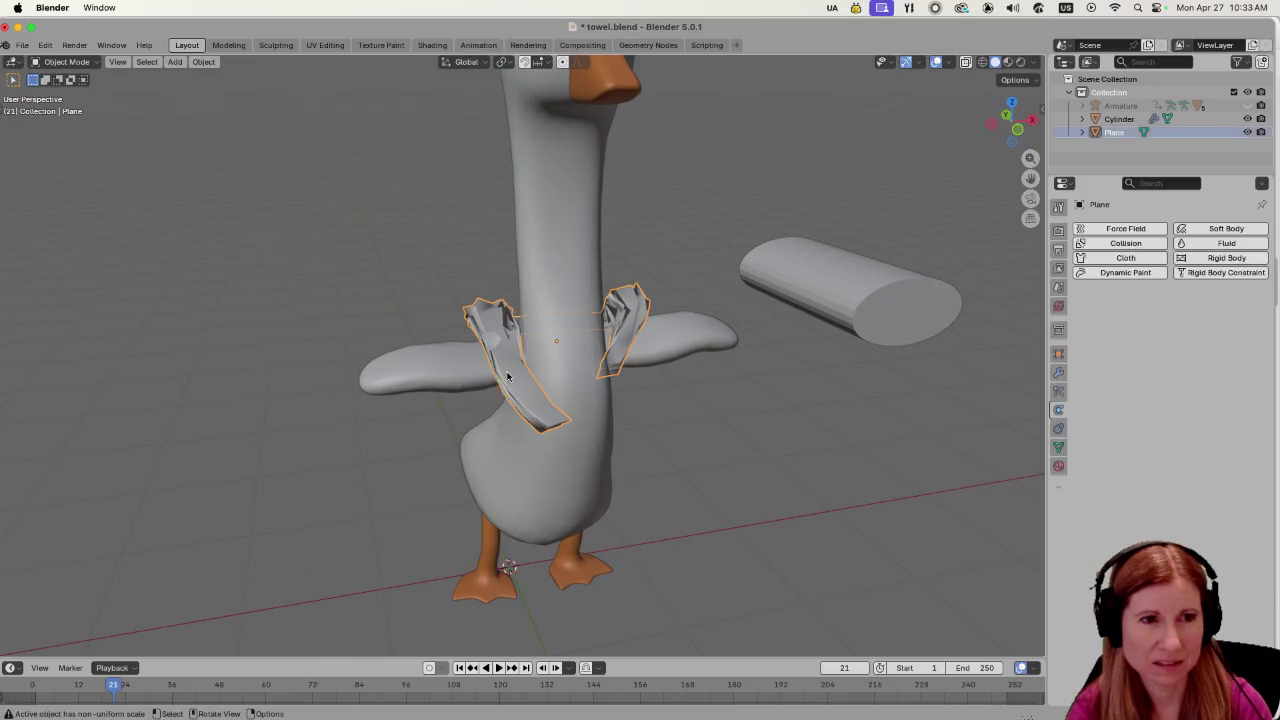
key(s)
click(445, 390)
click(705, 432)
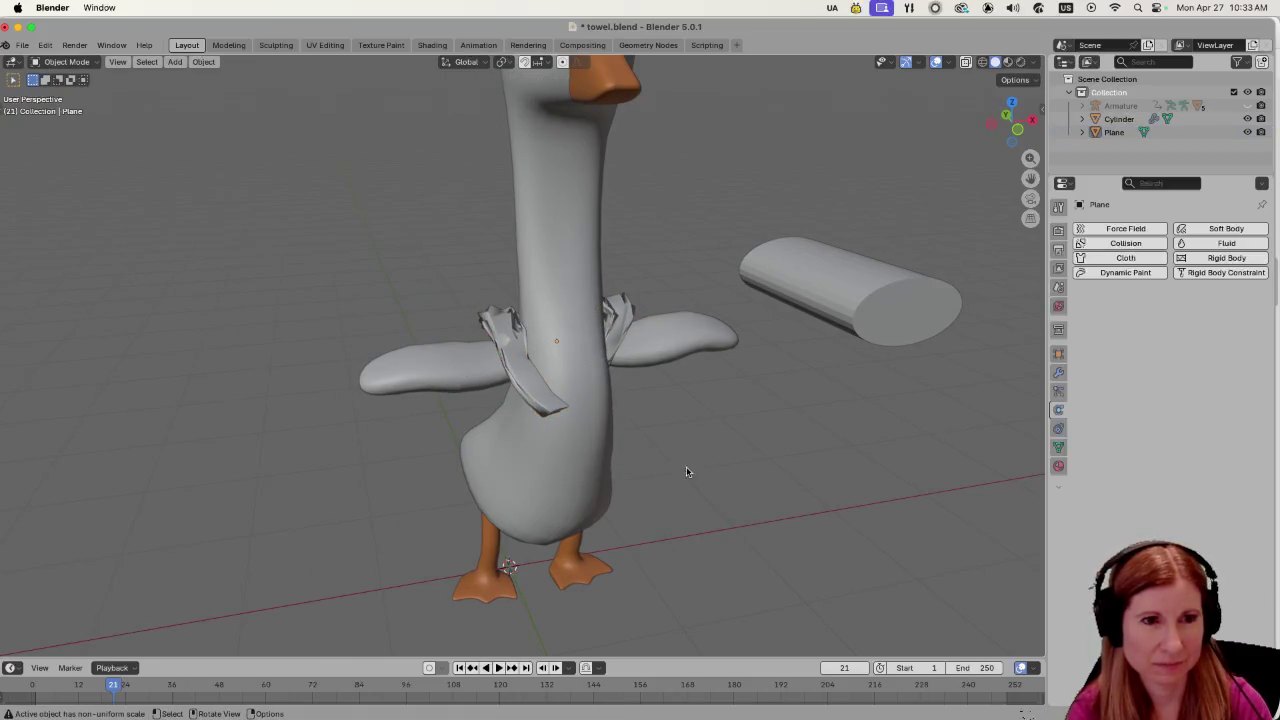
drag(686, 472, 633, 397)
Start rotating the towel, cancel it, and inspect the towel from several angles.
click(607, 356)
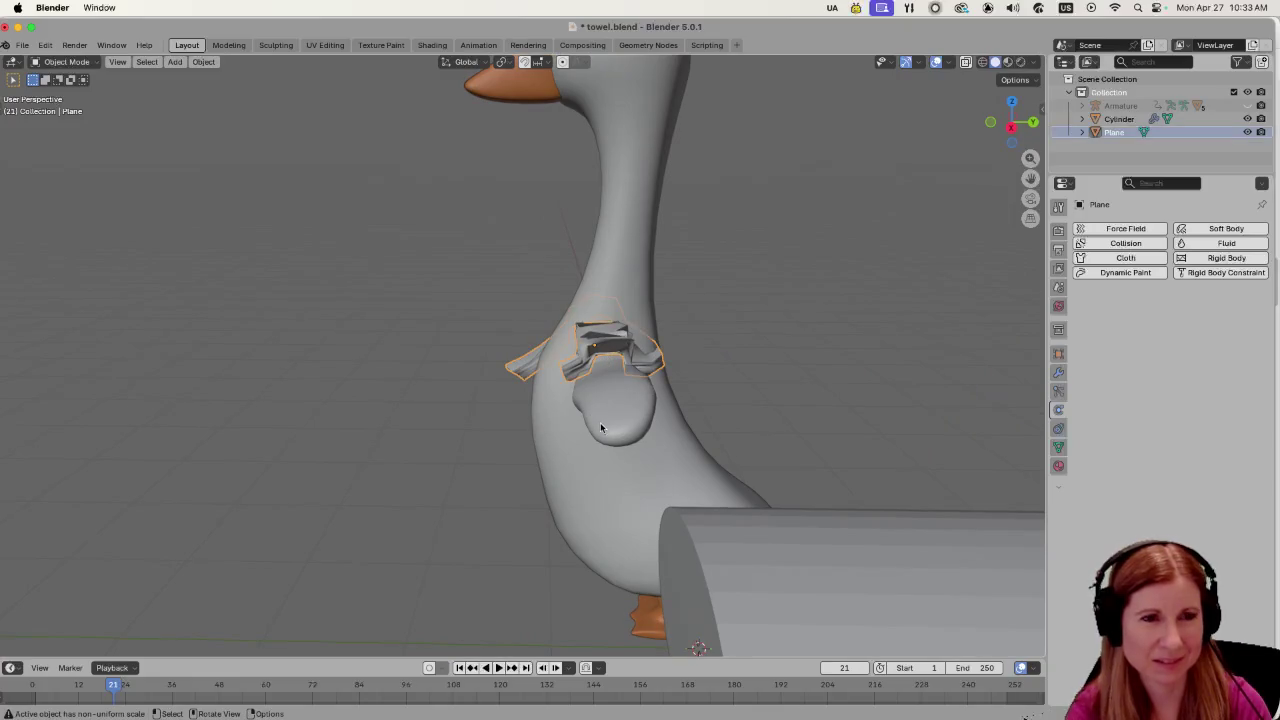
scroll(593, 440, up, 3)
mouse_move(591, 451)
mouse_down()
mouse_move(706, 423)
mouse_move(686, 421)
mouse_up()
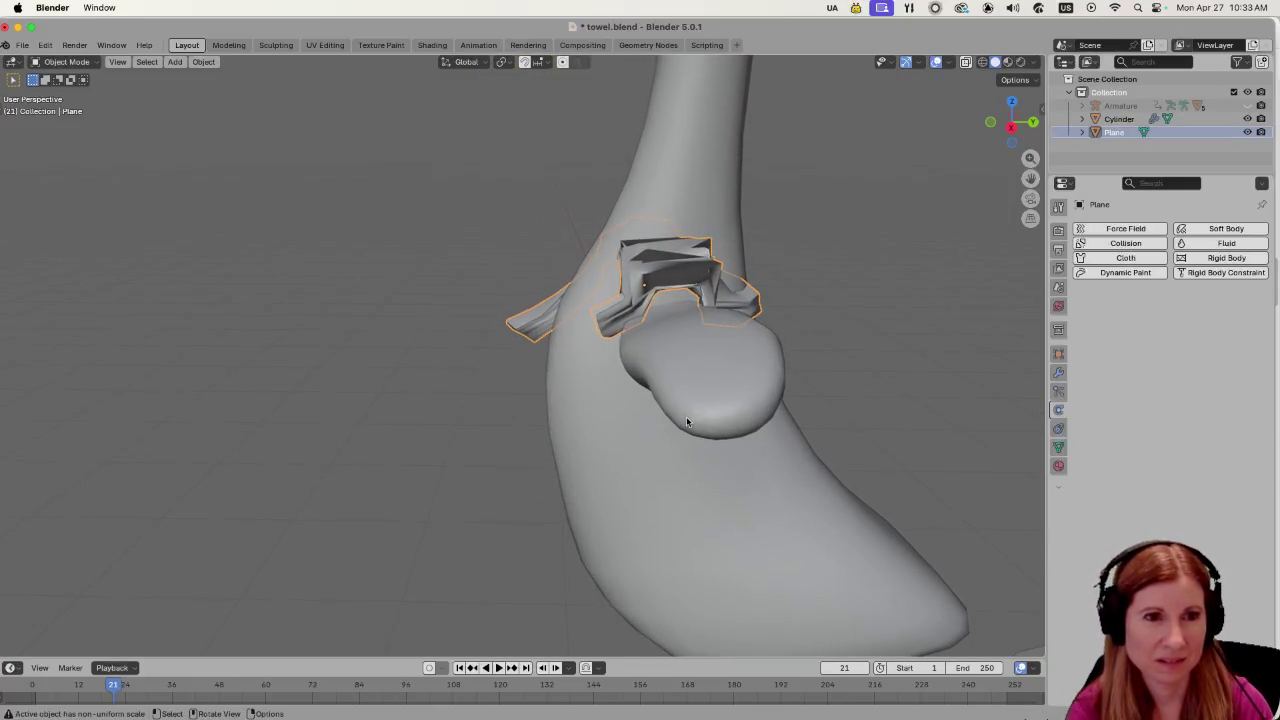
key(r)
key(Escape)
click(882, 334)
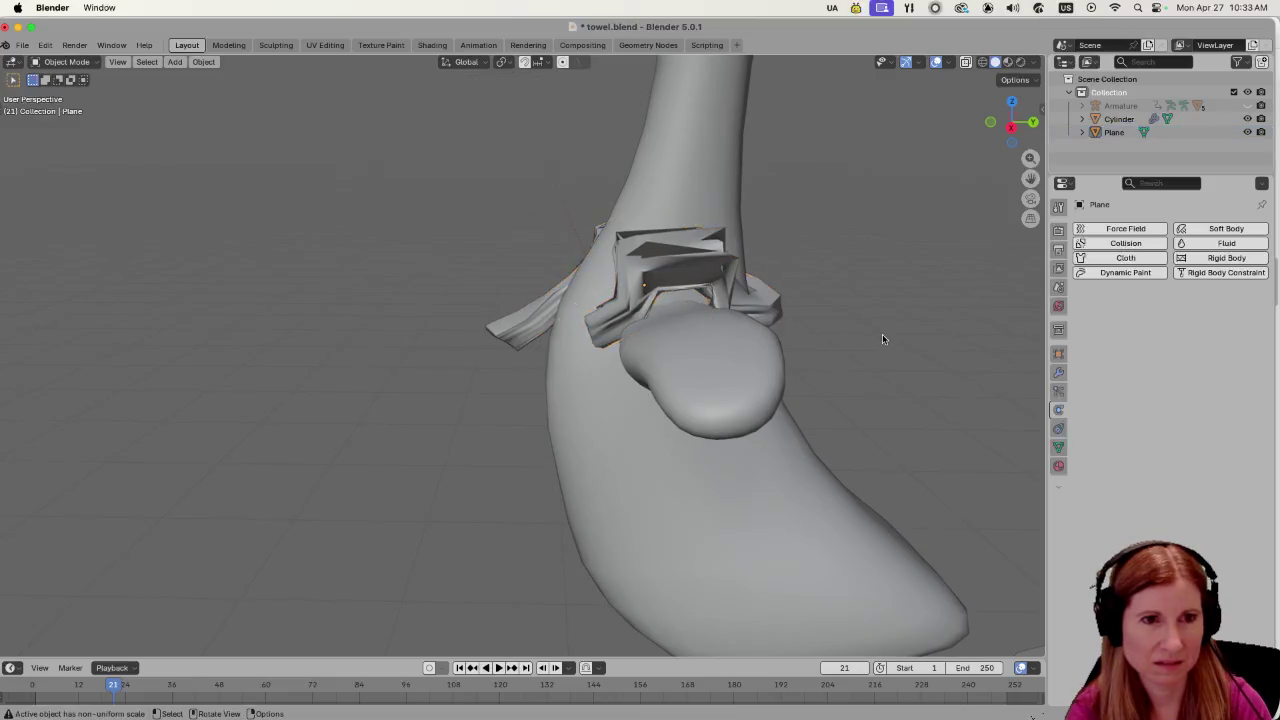
mouse_move(882, 334)
mouse_down()
mouse_move(726, 417)
mouse_move(686, 409)
mouse_move(997, 404)
mouse_up()
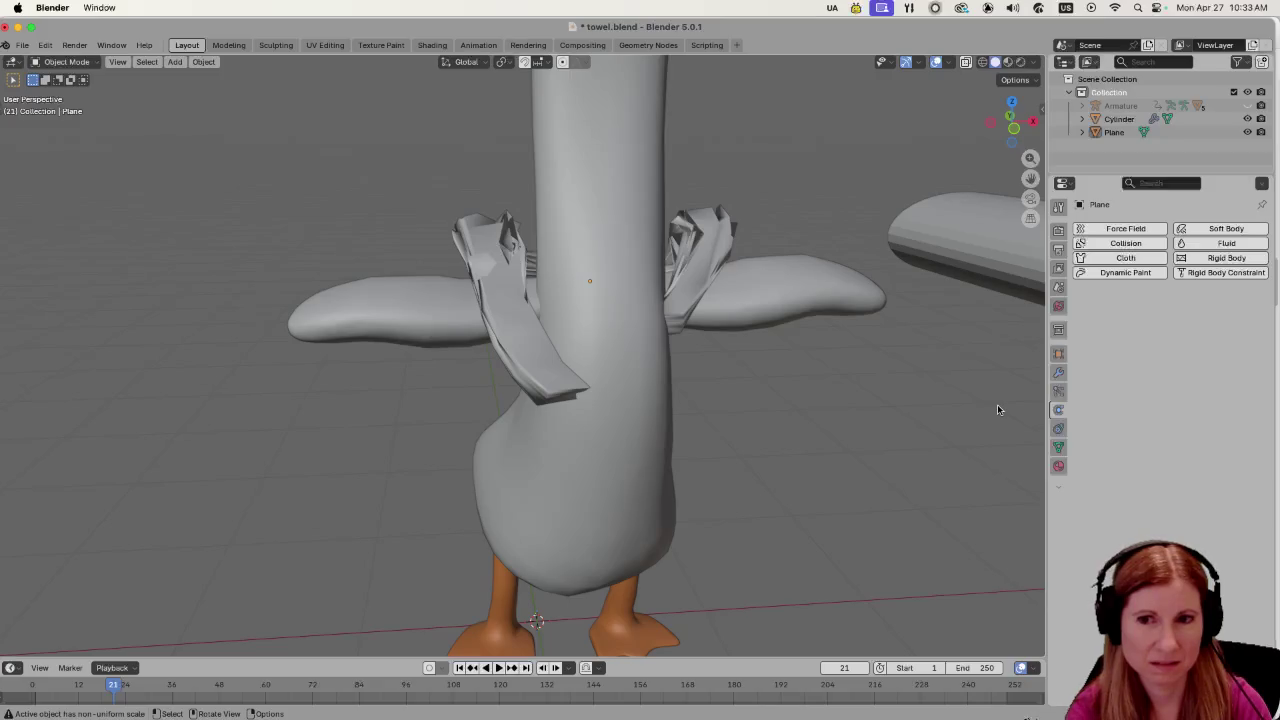
mouse_move(843, 455)
mouse_down()
mouse_move(925, 455)
mouse_move(763, 468)
mouse_move(726, 338)
mouse_move(753, 477)
mouse_move(696, 464)
mouse_move(914, 451)
mouse_move(734, 471)
mouse_move(674, 352)
mouse_up()
click(726, 338)
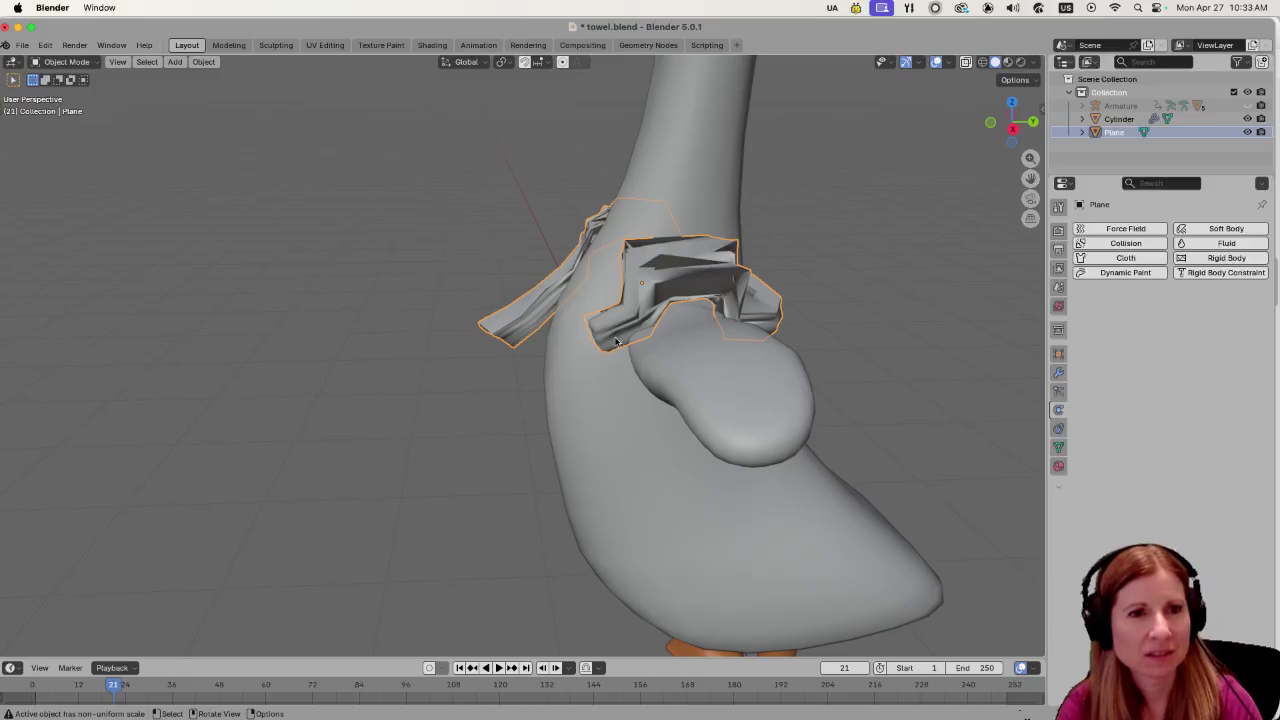
drag(752, 333, 631, 281)
mouse_move(697, 333)
mouse_down()
mouse_move(794, 330)
mouse_move(937, 354)
mouse_up()
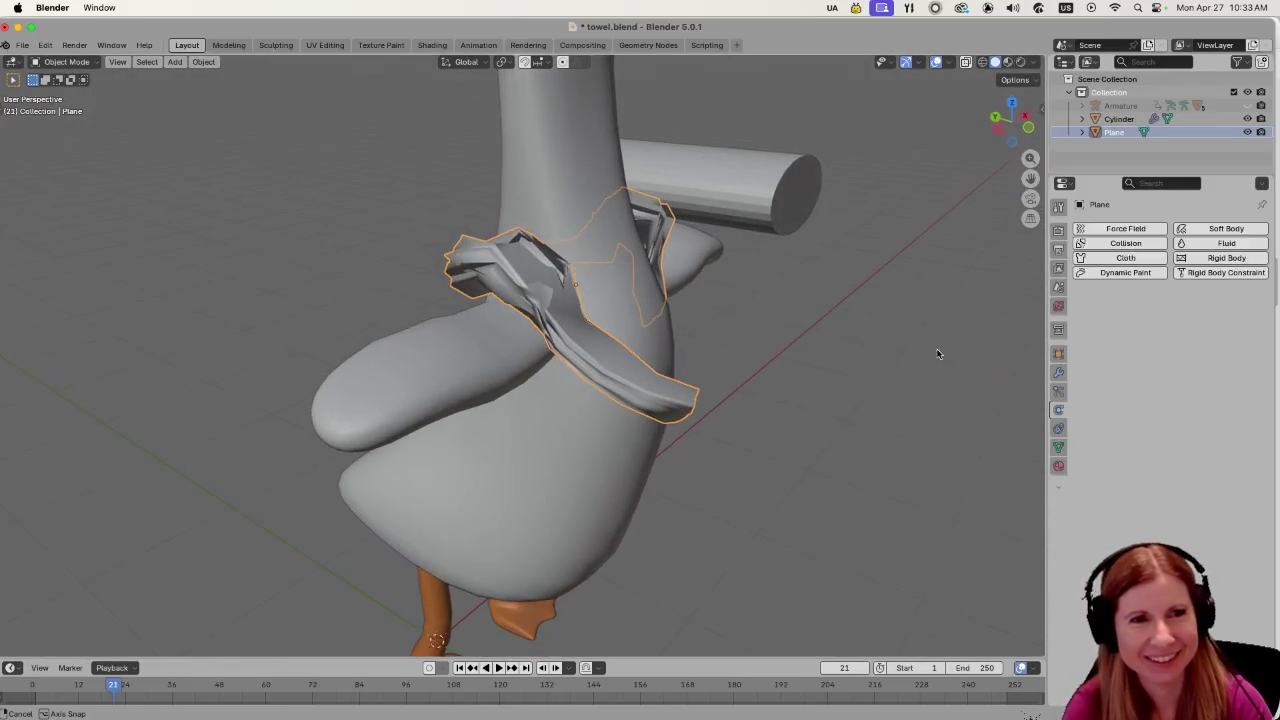
click(746, 441)
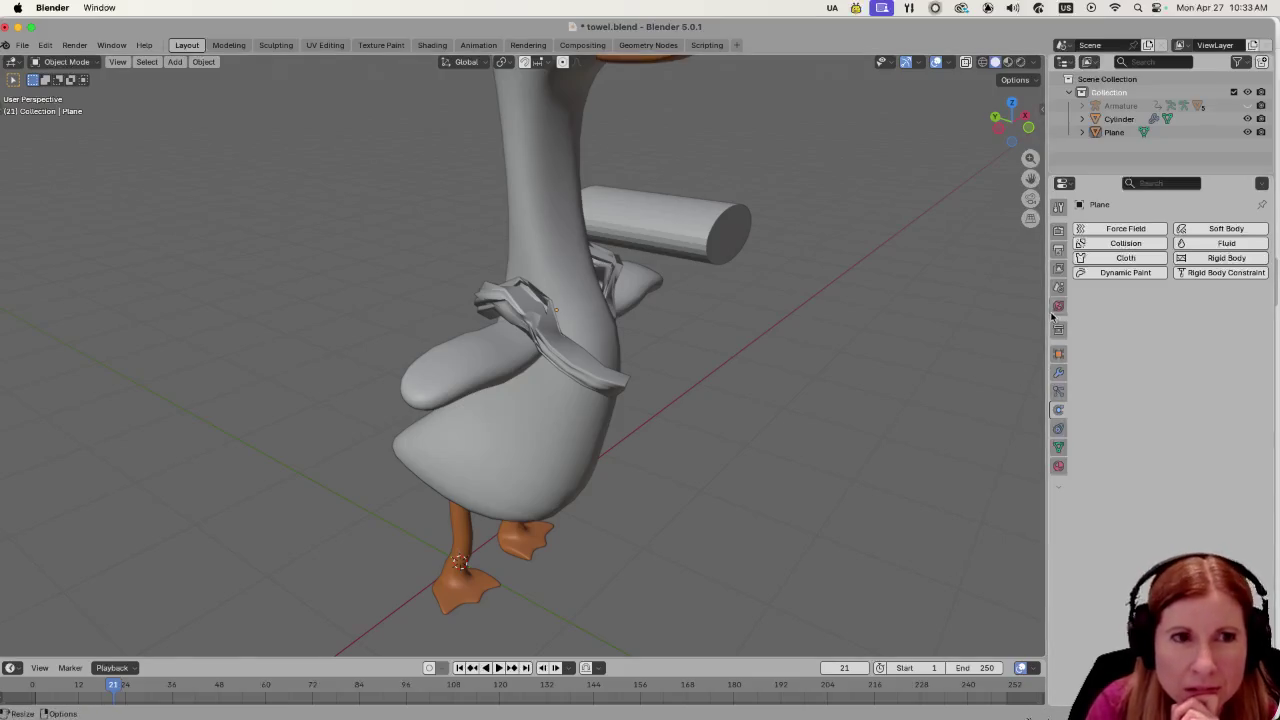
Step back through the recent towel edits with undo and redo.
click(630, 370)
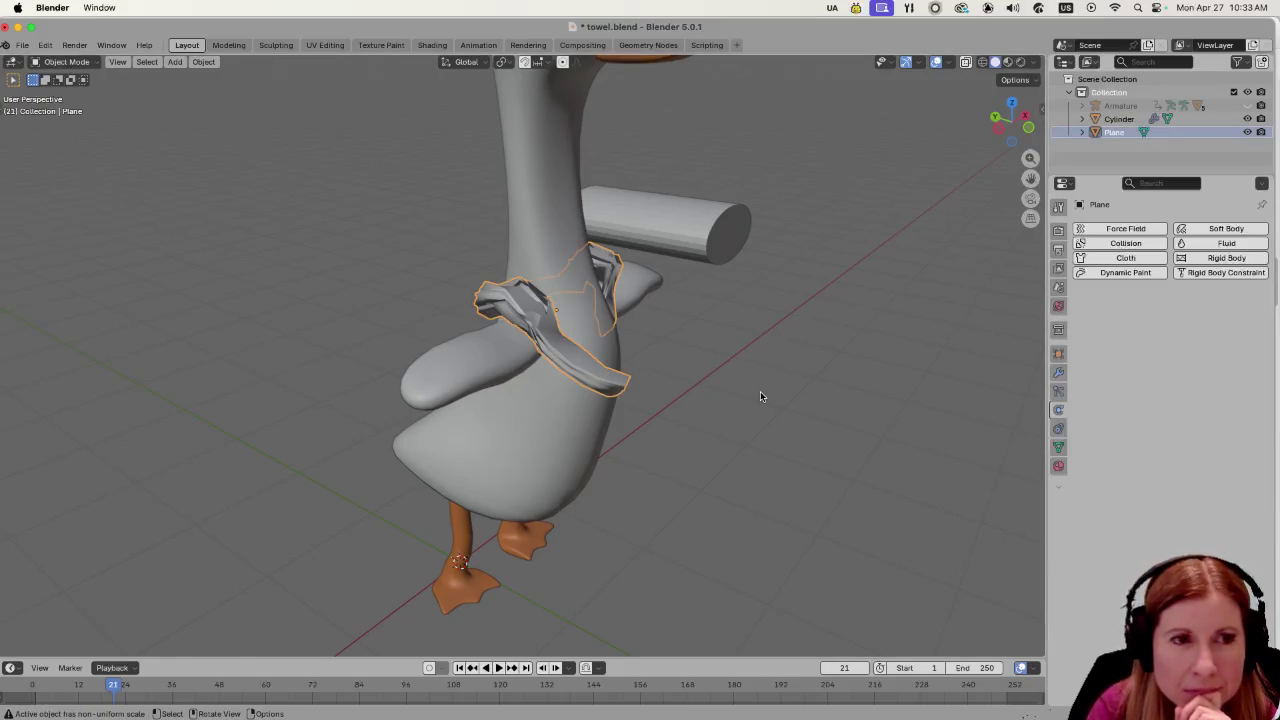
click(795, 410)
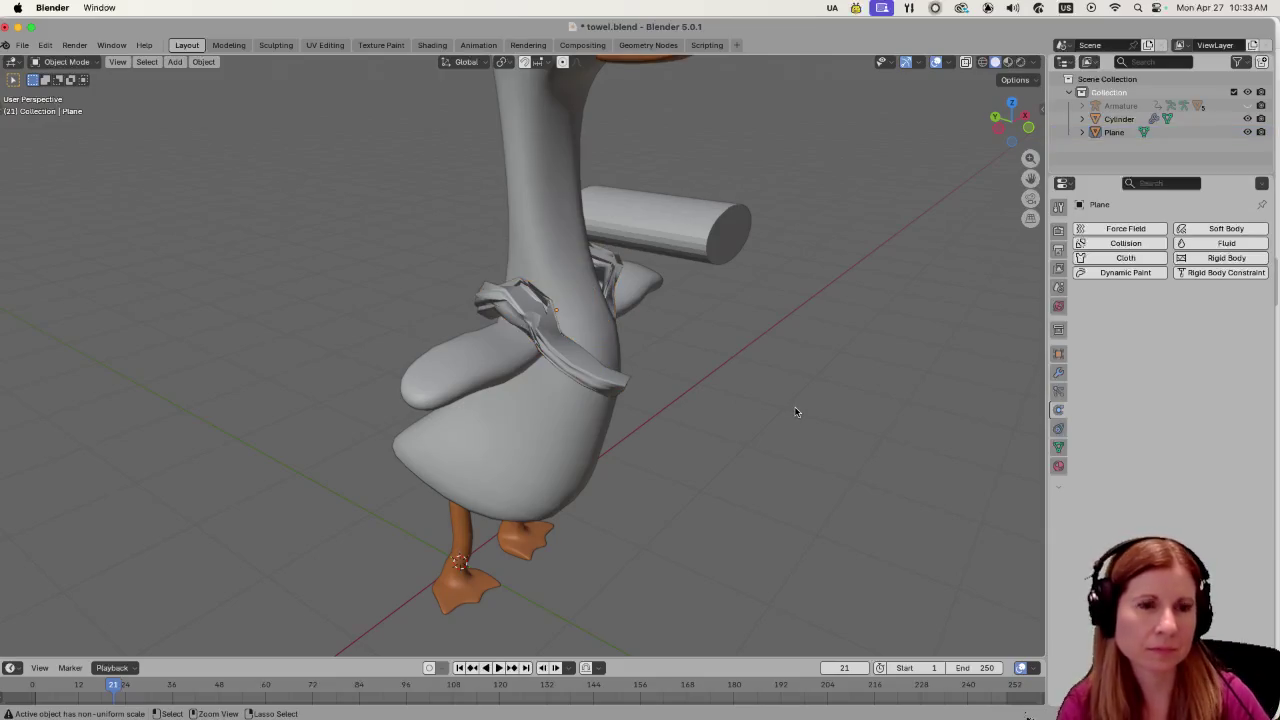
key(ctrl+z)
key(ctrl+shift+z)
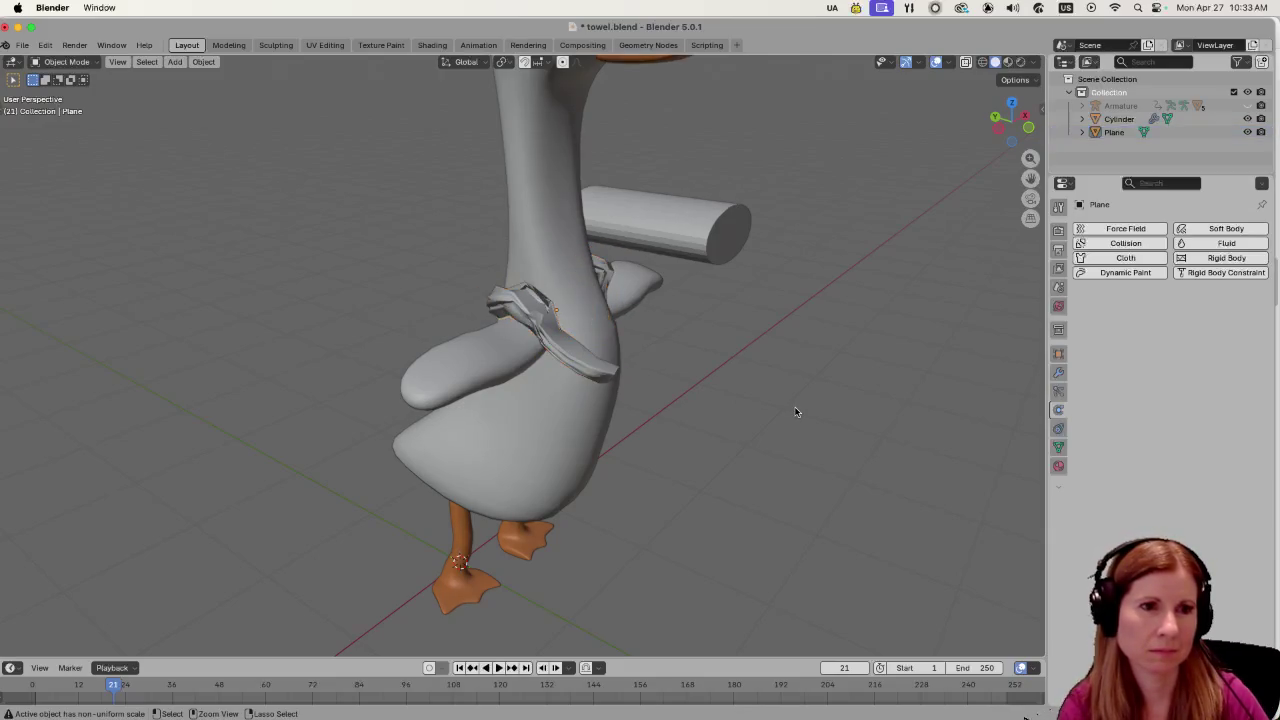
key(ctrl+z)
key(ctrl+z)
key(ctrl+z)
key(ctrl+z)
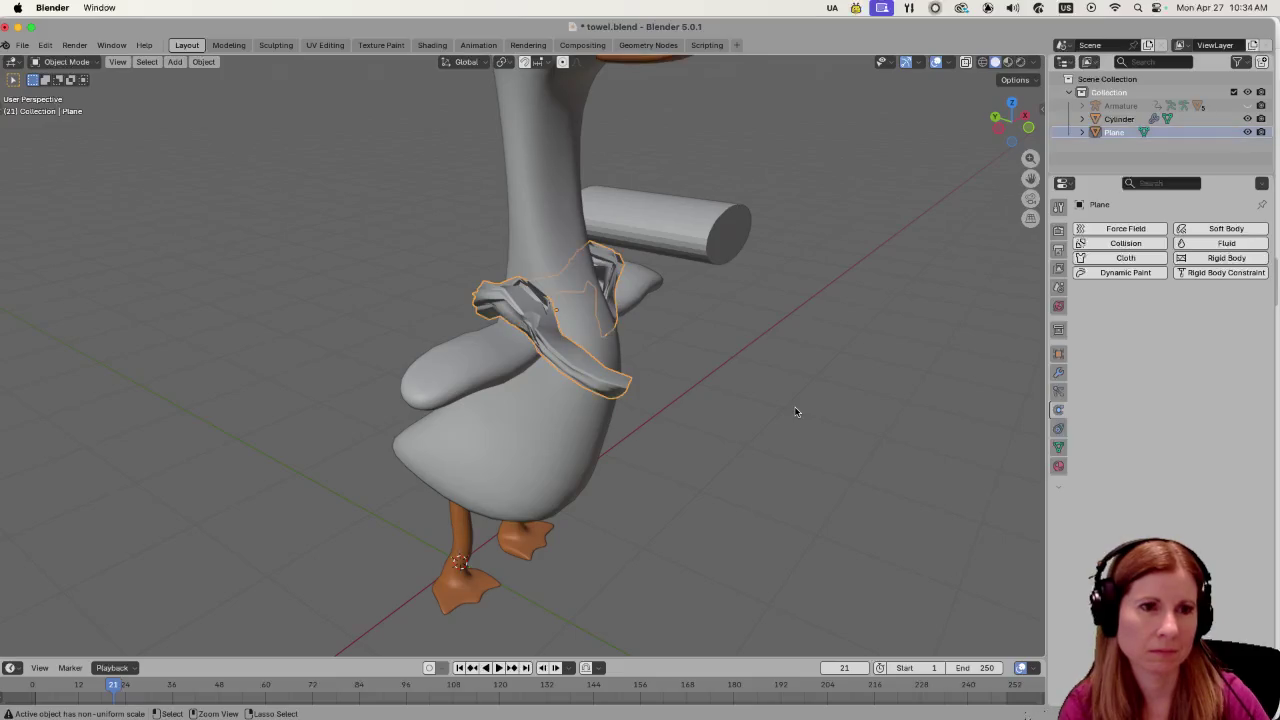
key(ctrl+z)
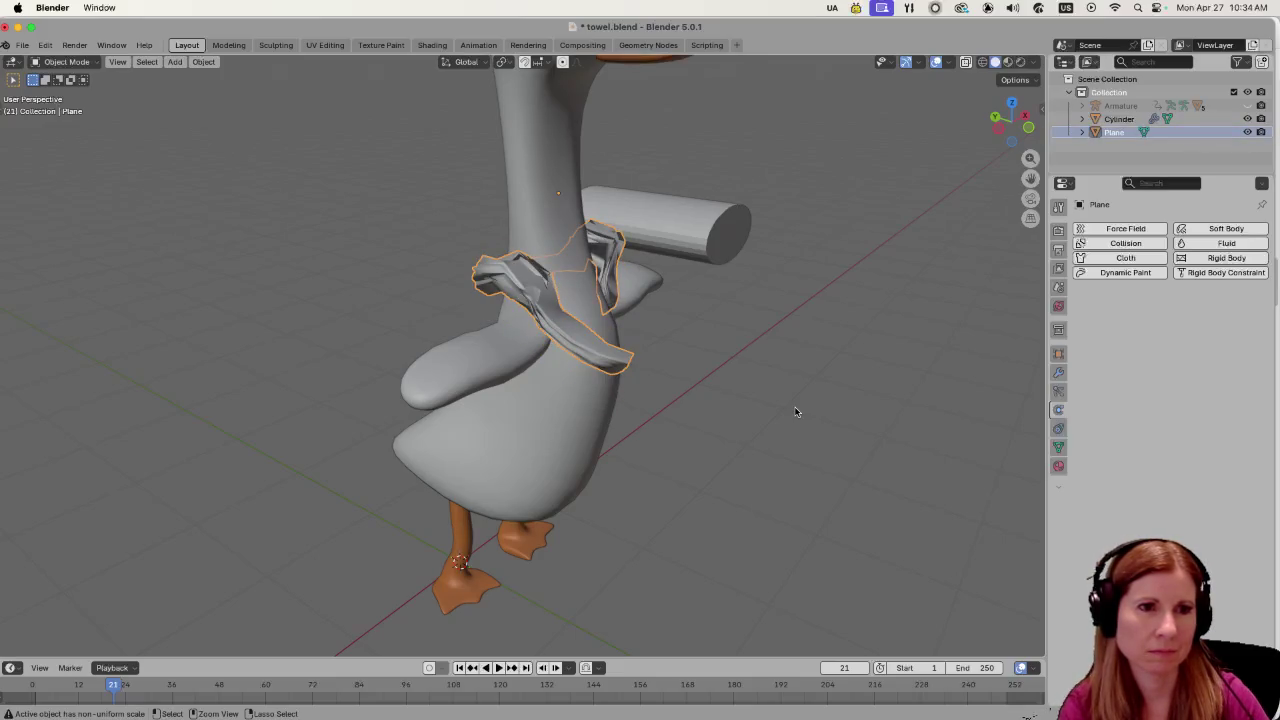
key(ctrl+z)
key(ctrl+z)
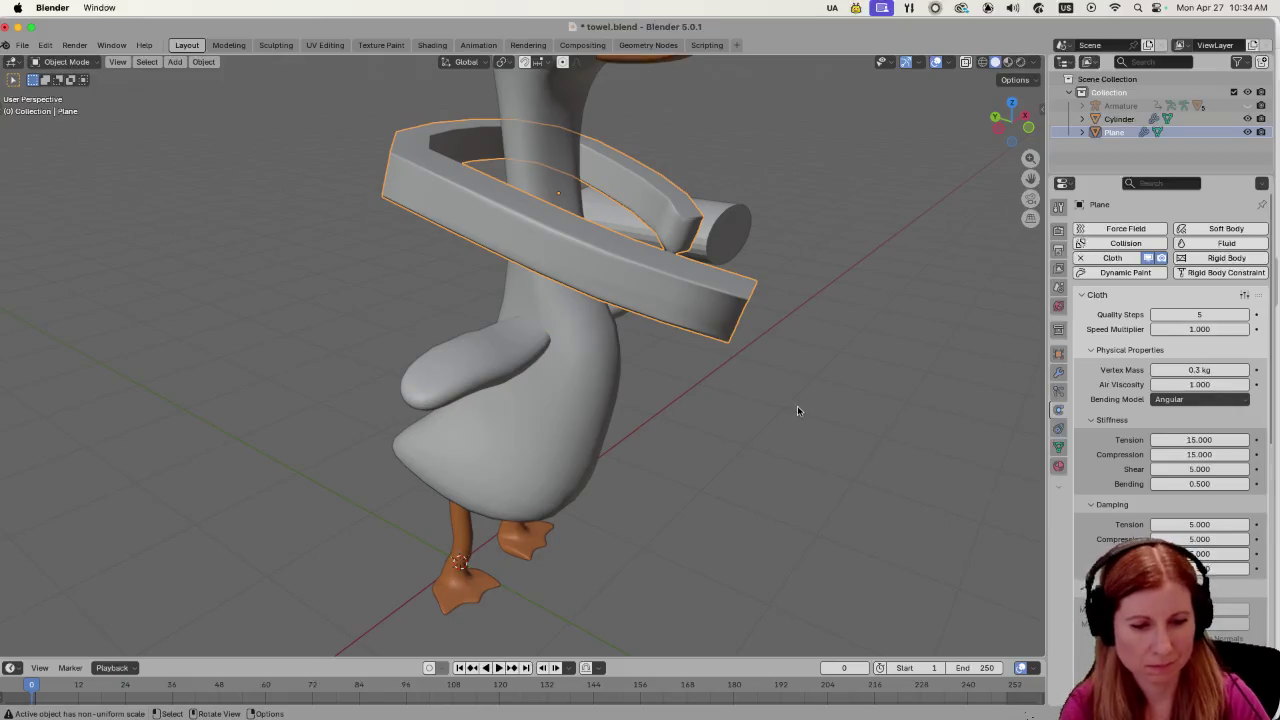
Set cloth stiffness to tension 10, compression 0 and bending 5.9.
click(1197, 441)
text(1)
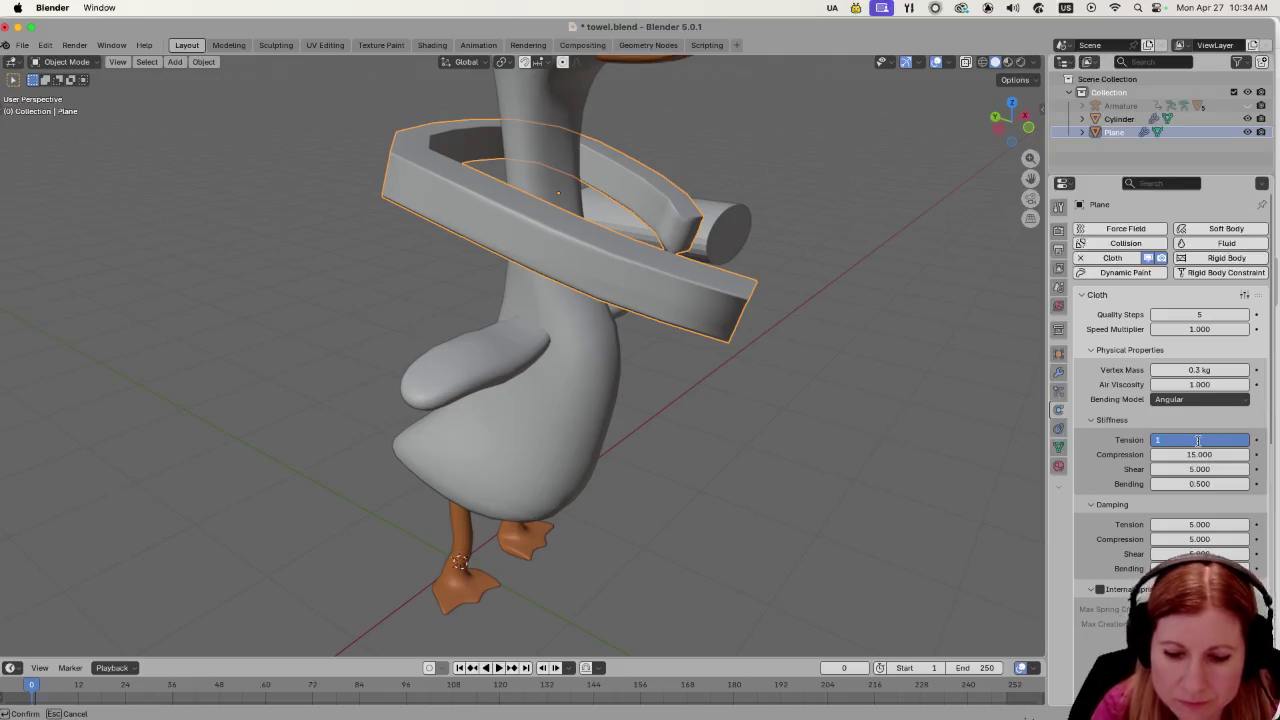
text(0.000)
key(Return)
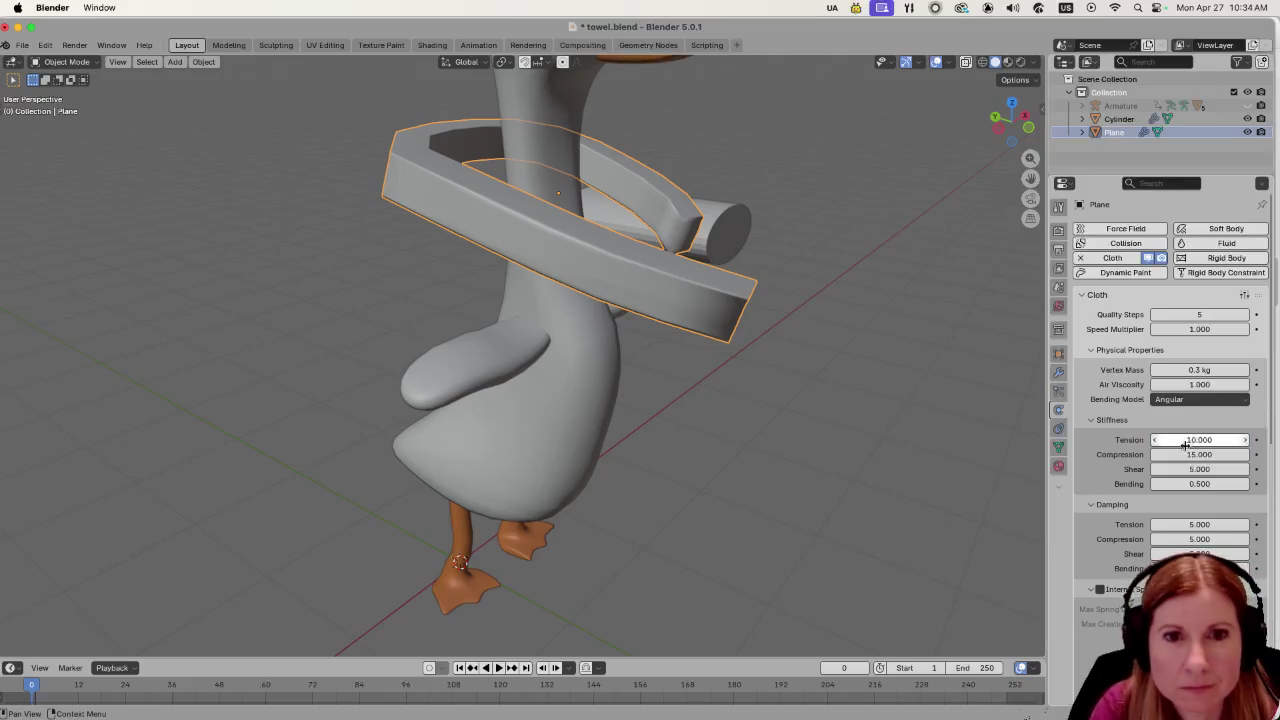
click(1210, 455)
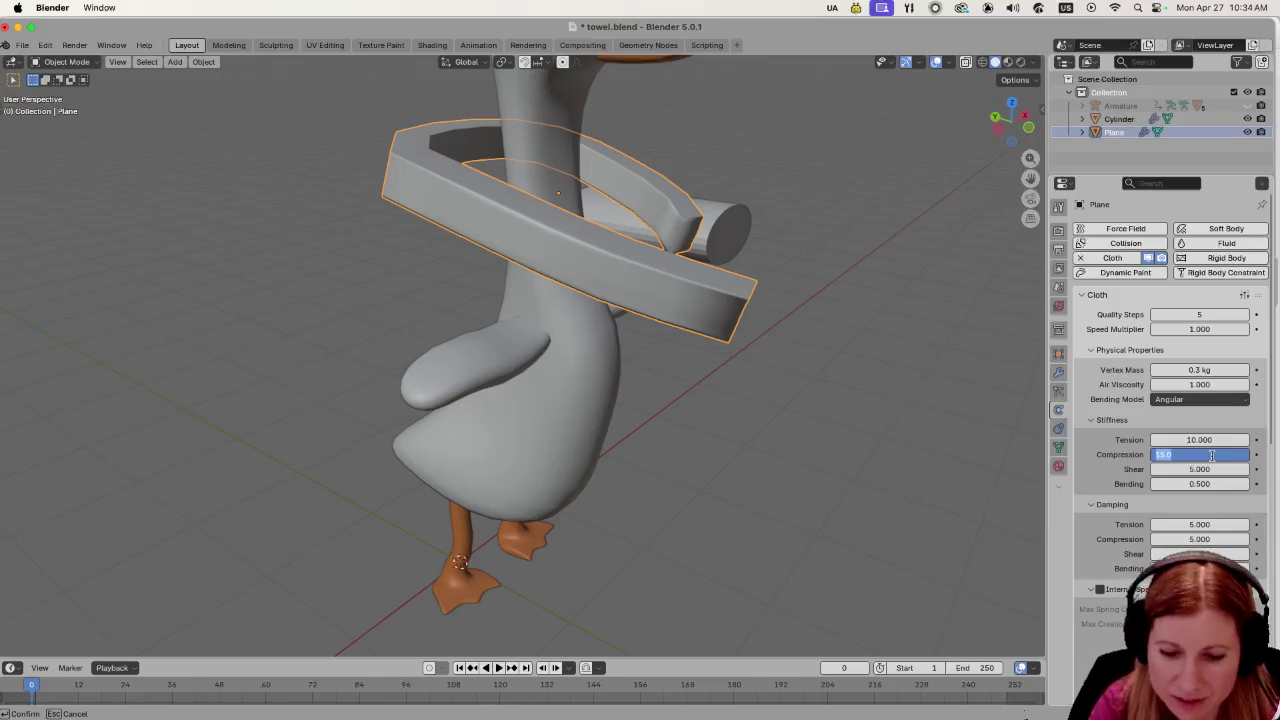
text(0)
key(Return)
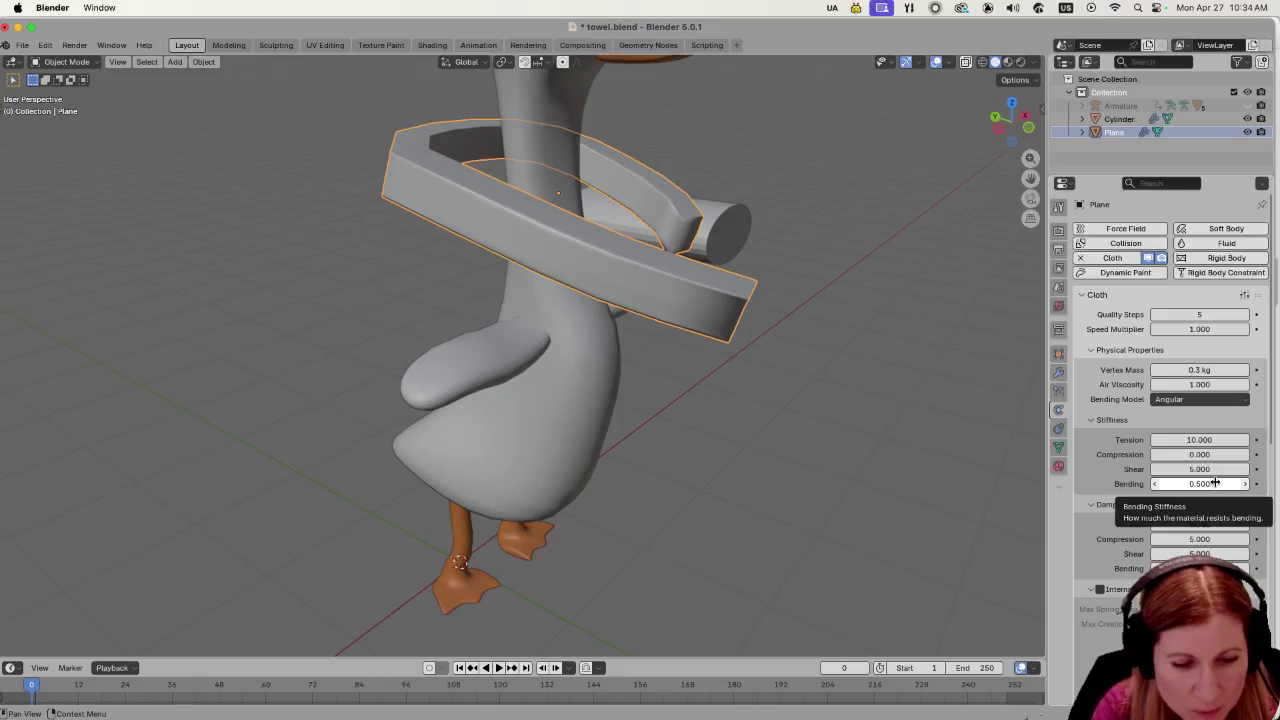
click(1216, 483)
text(5.9)
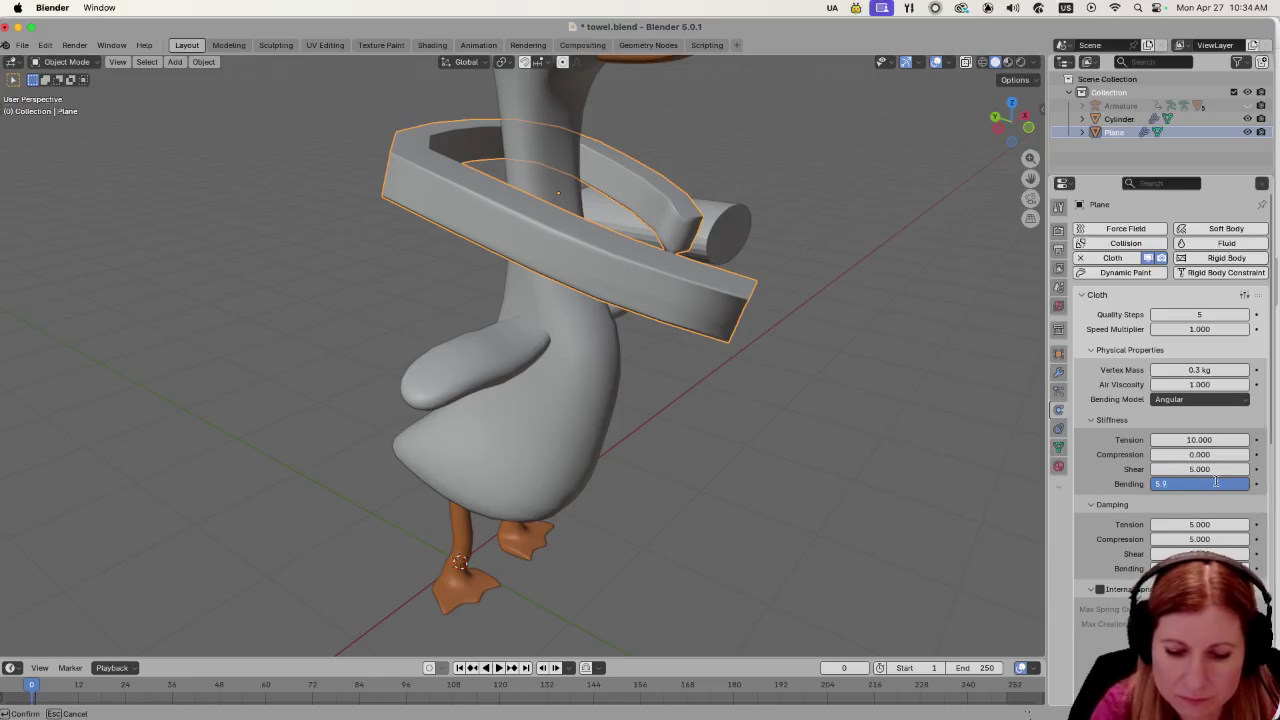
key(Return)
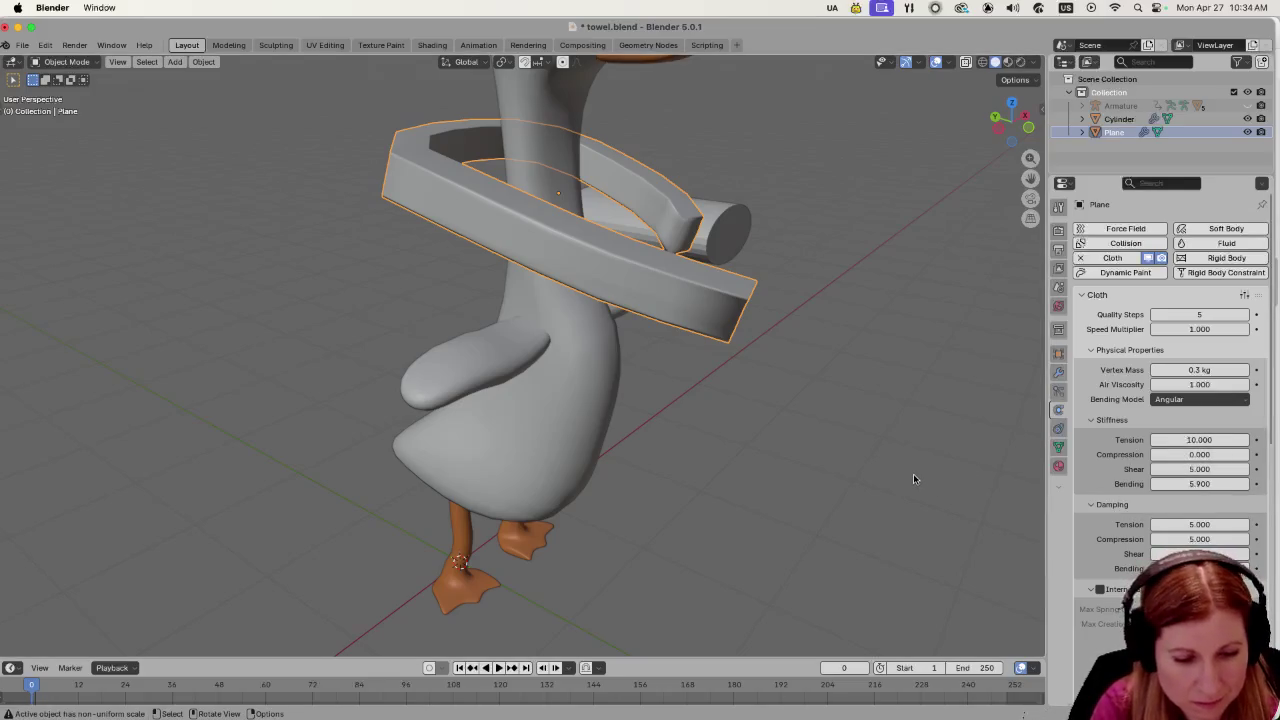
Set cloth damping to tension 9 and shear 25.
click(1213, 524)
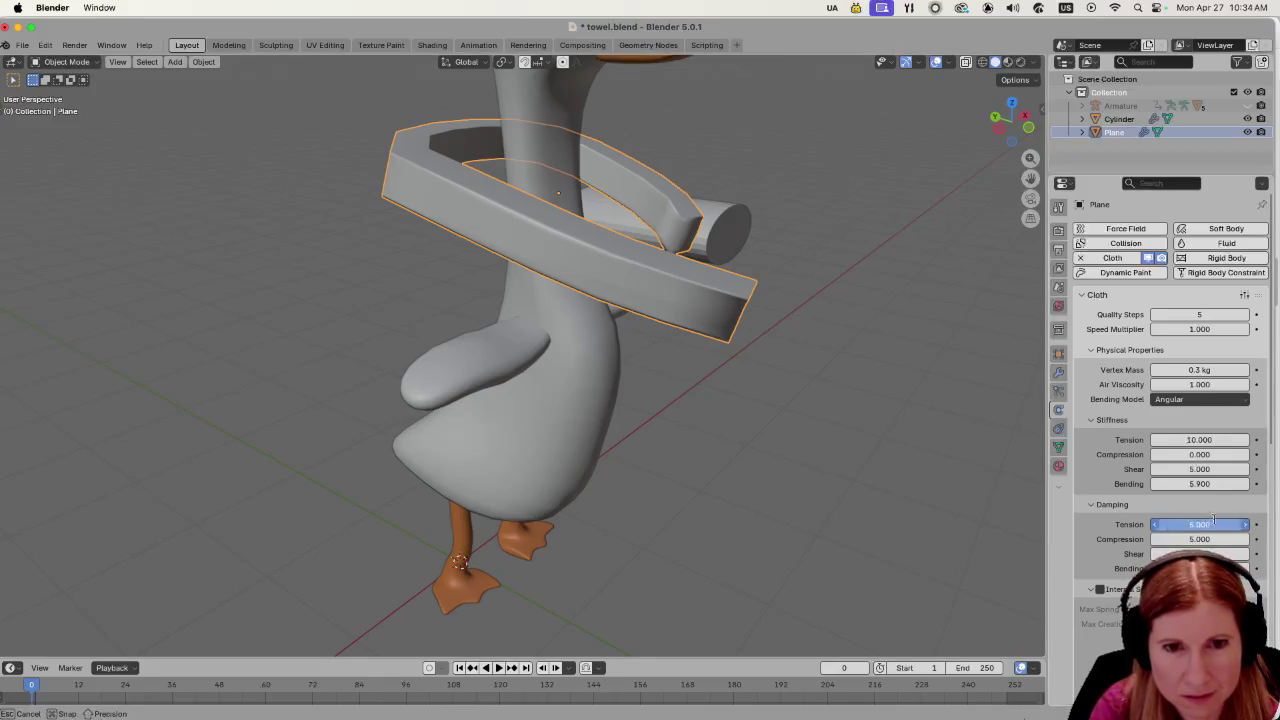
text(9)
key(Return)
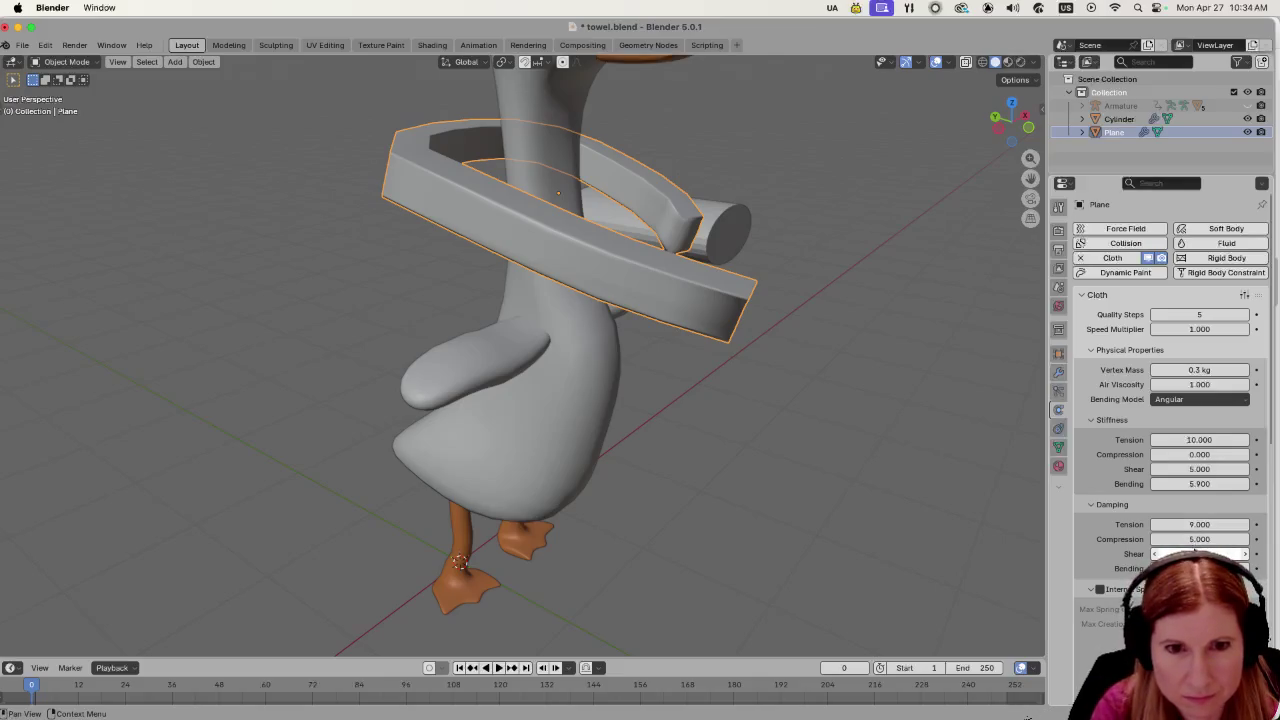
click(1208, 553)
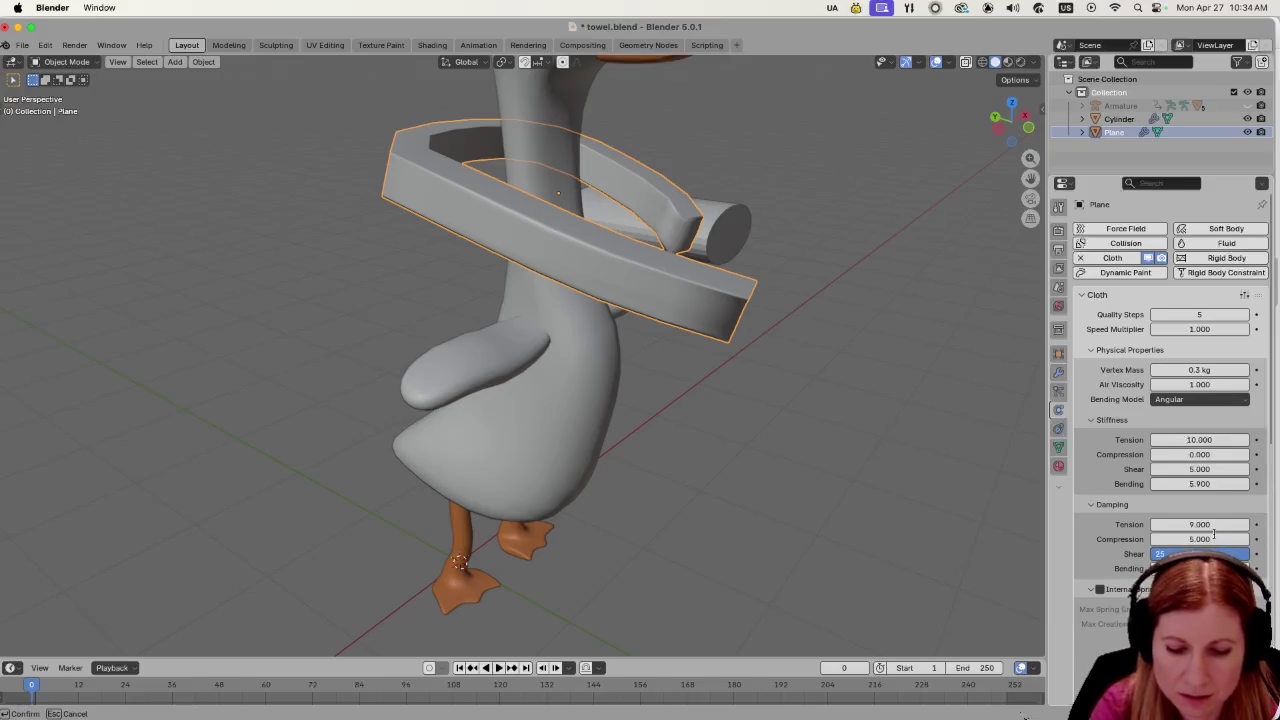
key(Return)
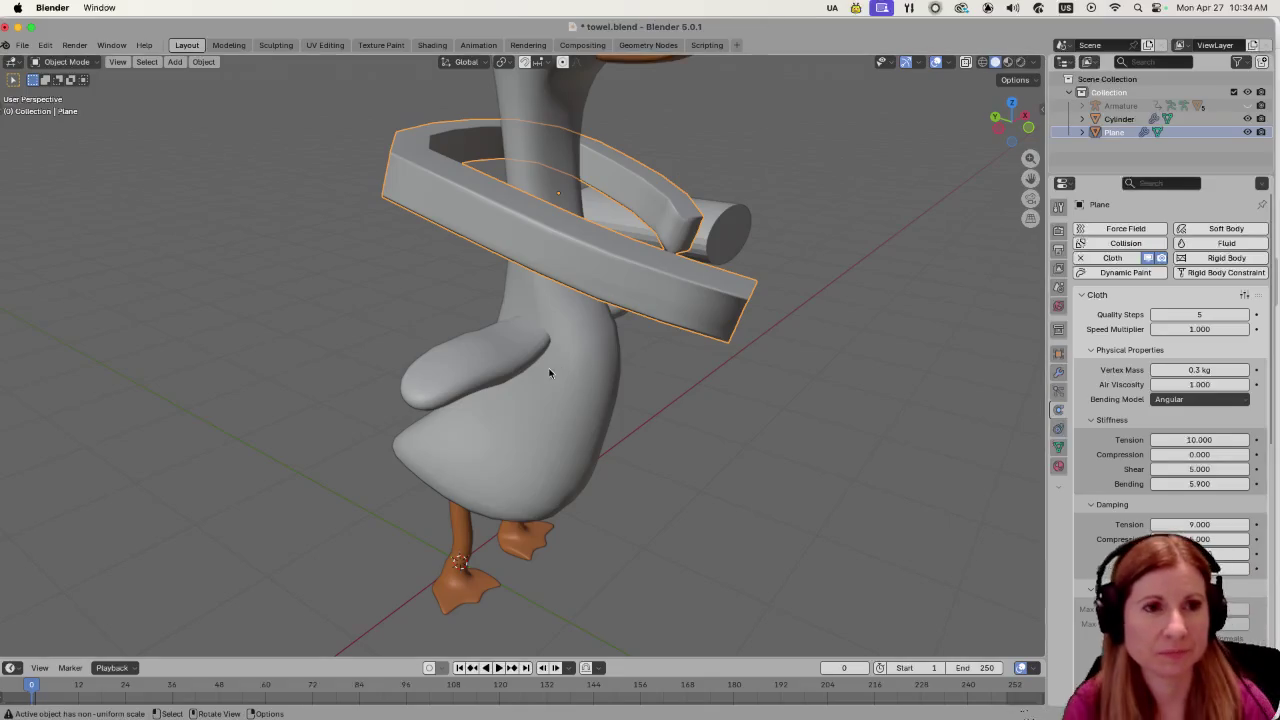
Rotate the towel -12.1° around Z and shrink it to 0.562 scale.
drag(754, 446, 680, 461)
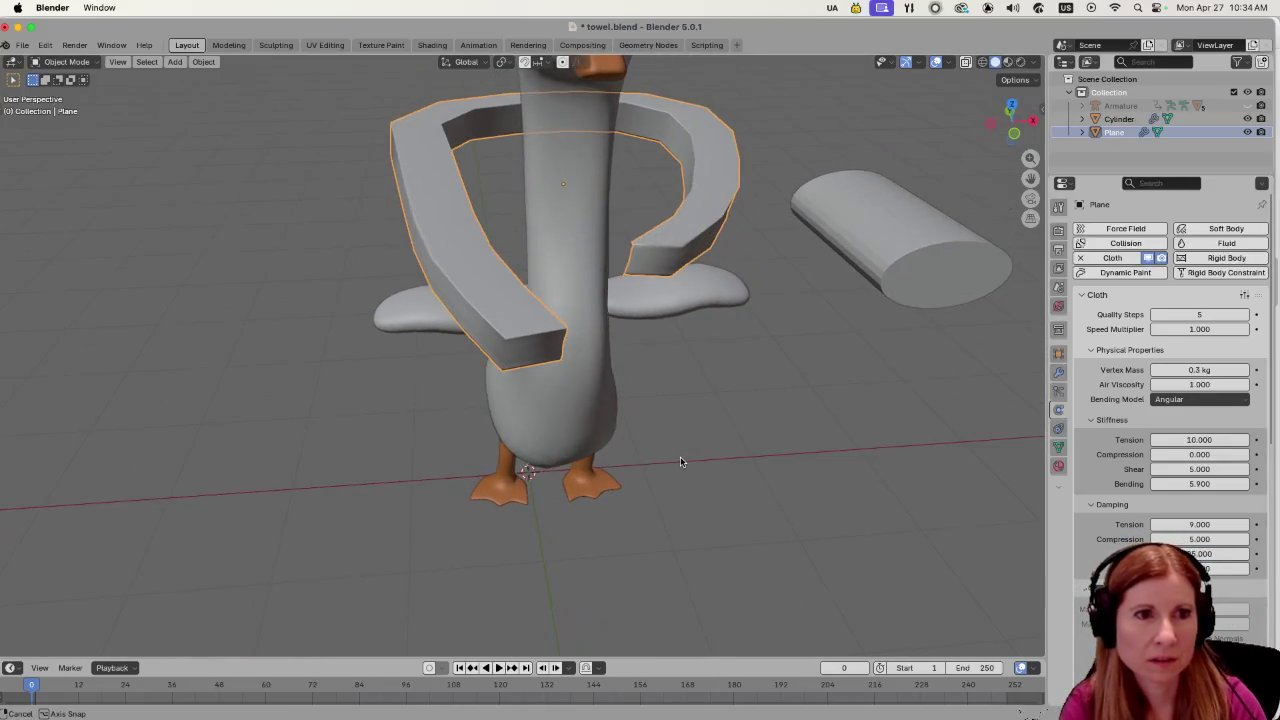
key(r)
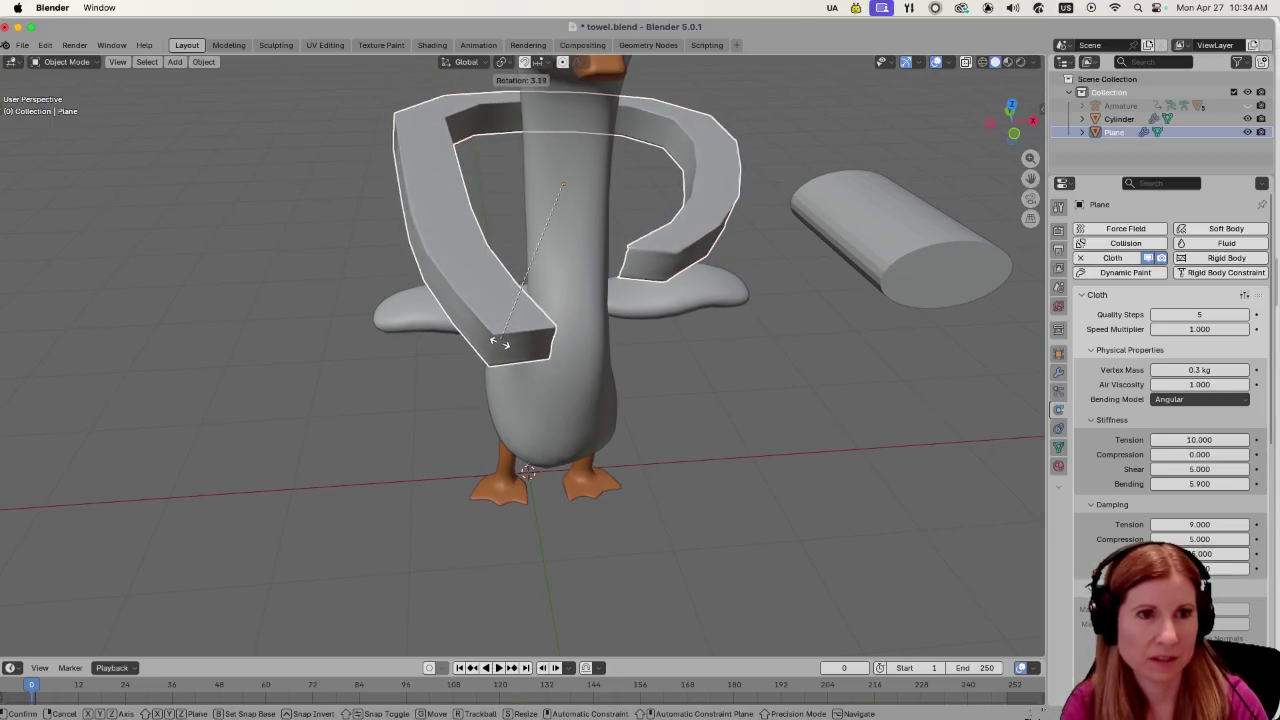
key(z)
click(566, 420)
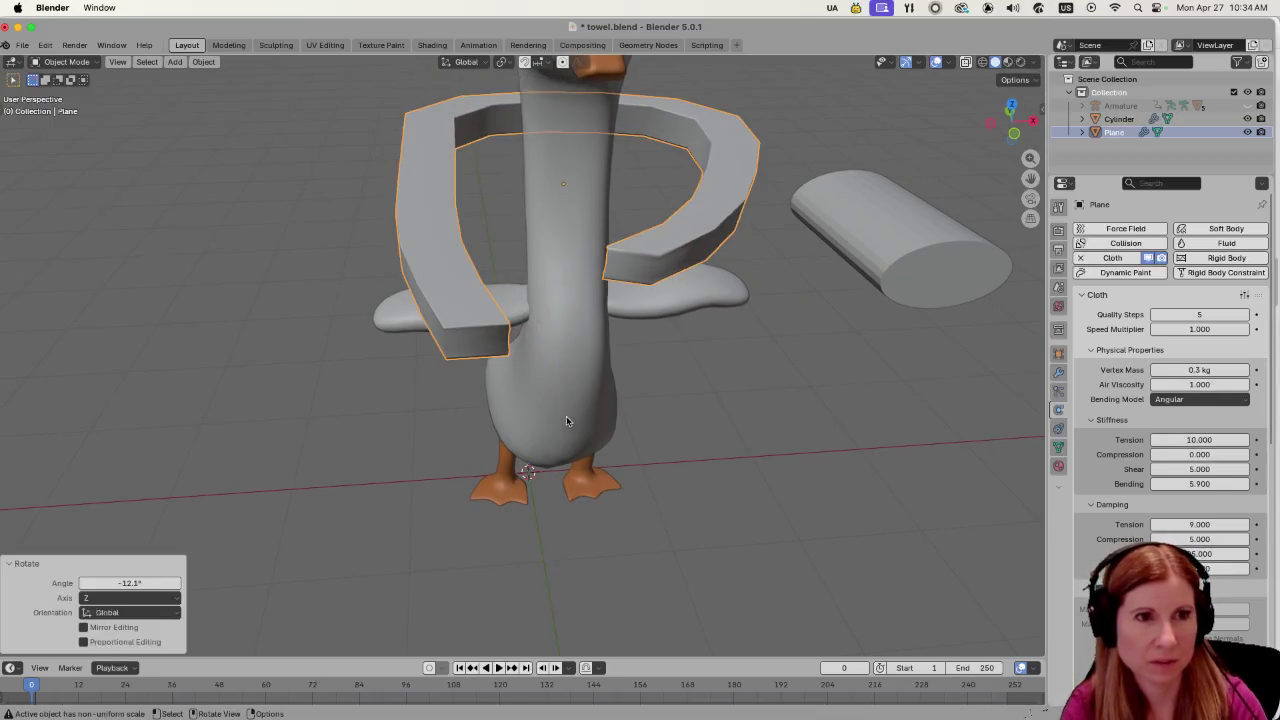
key(s)
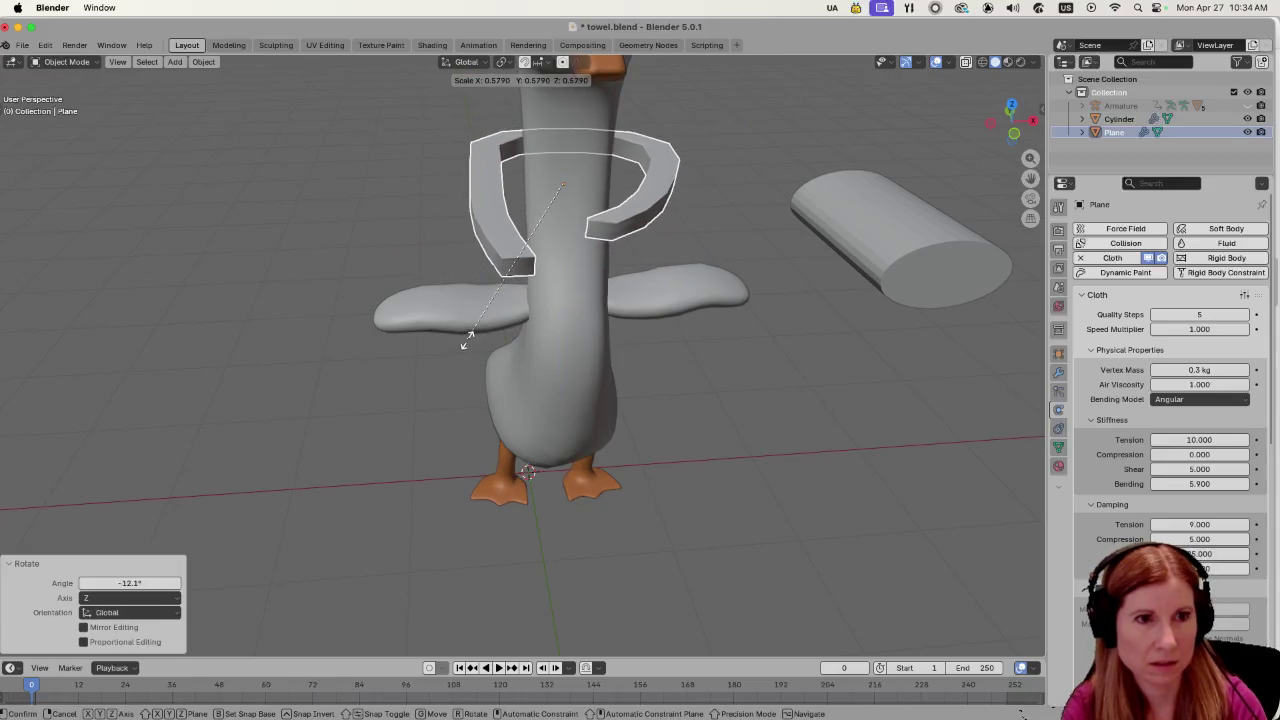
click(467, 338)
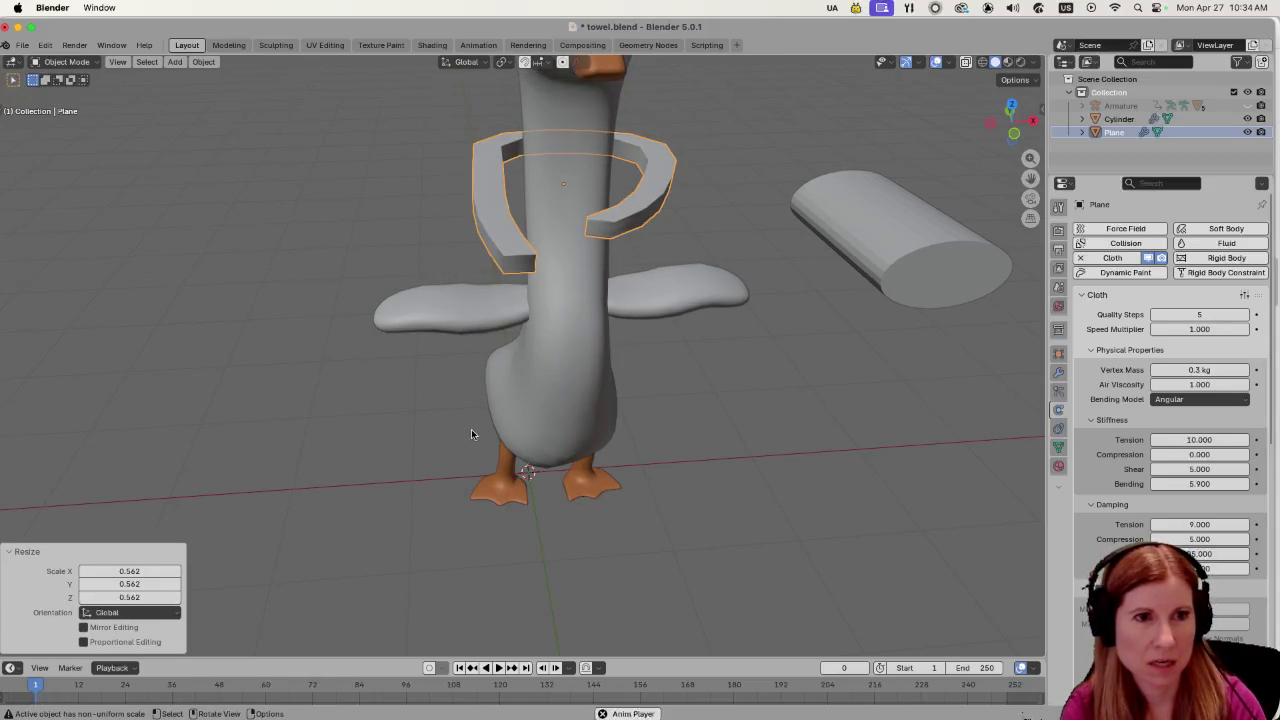
Play the cloth simulation once and check the draped towel from the side.
key(space)
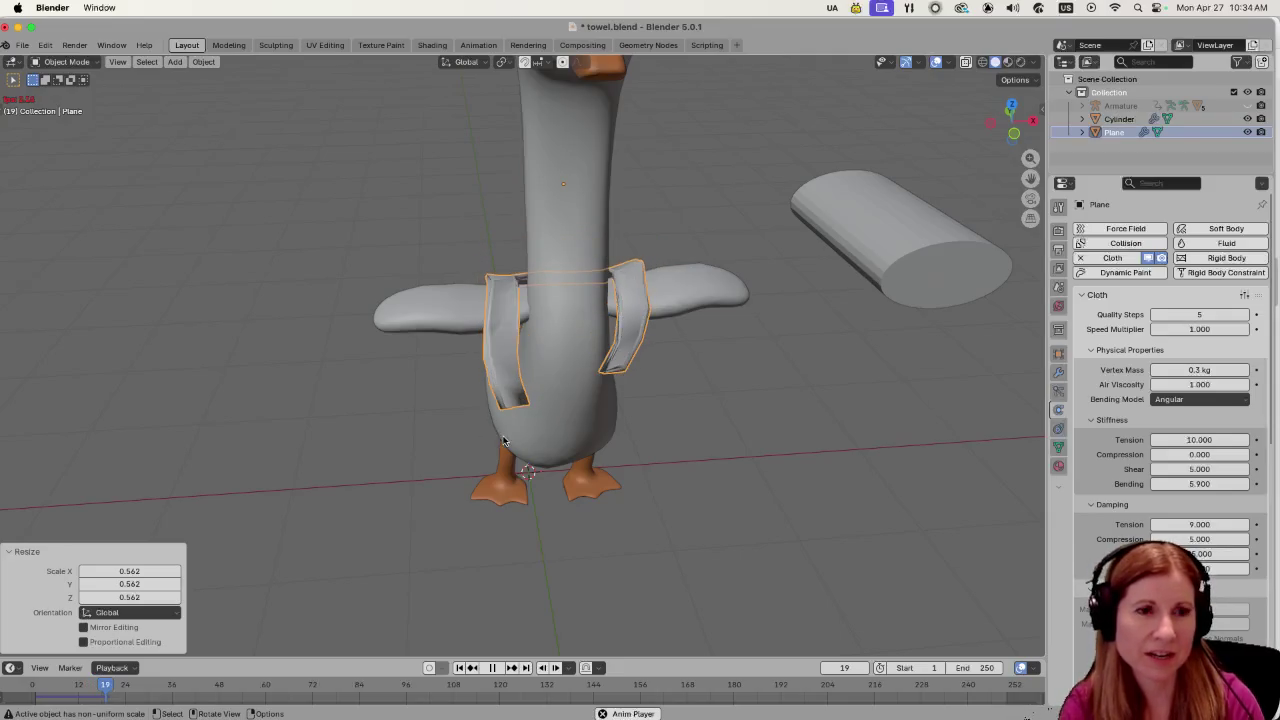
scroll(811, 420, left, 5)
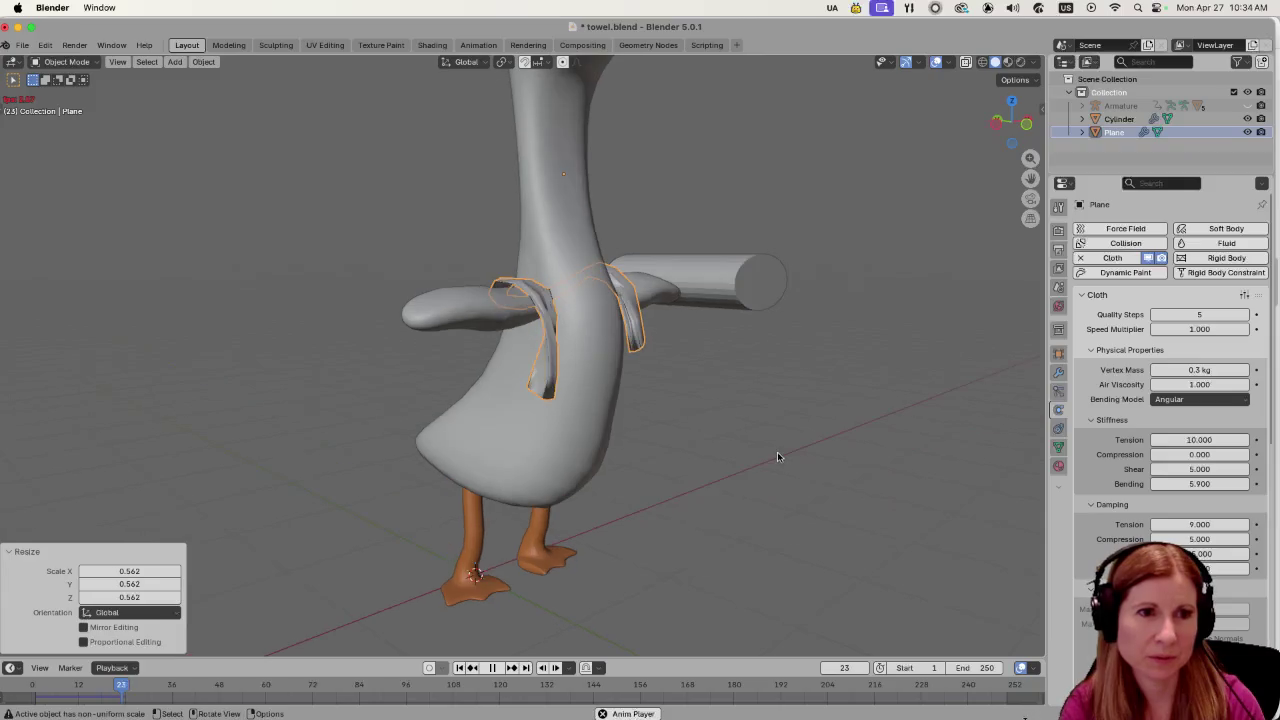
key(space)
mouse_move(663, 471)
mouse_down()
mouse_move(741, 451)
mouse_move(669, 493)
mouse_move(660, 423)
mouse_move(663, 440)
mouse_move(819, 440)
mouse_move(854, 477)
mouse_move(691, 449)
mouse_move(730, 388)
mouse_move(634, 386)
mouse_move(531, 429)
mouse_move(467, 404)
mouse_move(631, 420)
mouse_move(840, 410)
mouse_up()
click(730, 388)
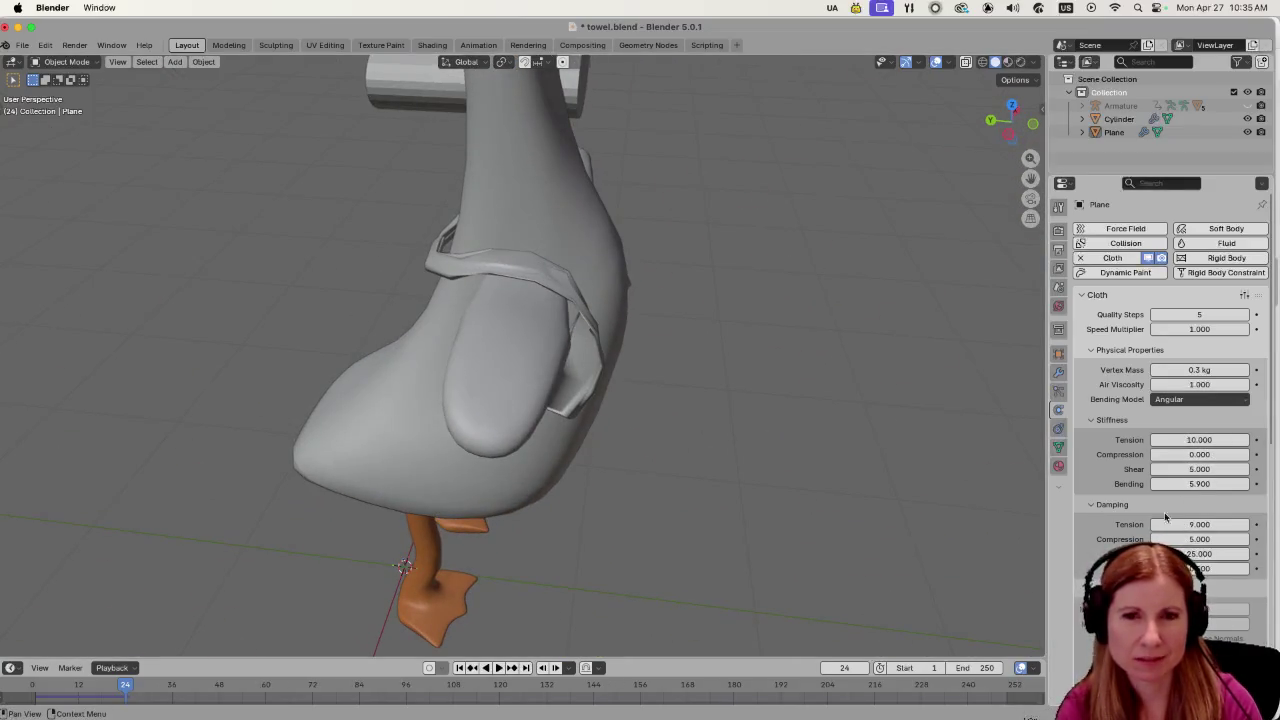
mouse_move(737, 437)
mouse_down()
mouse_move(716, 414)
mouse_move(479, 390)
mouse_move(697, 385)
mouse_move(518, 413)
mouse_move(700, 397)
mouse_move(686, 429)
mouse_move(520, 393)
mouse_move(421, 427)
mouse_move(548, 364)
mouse_up()
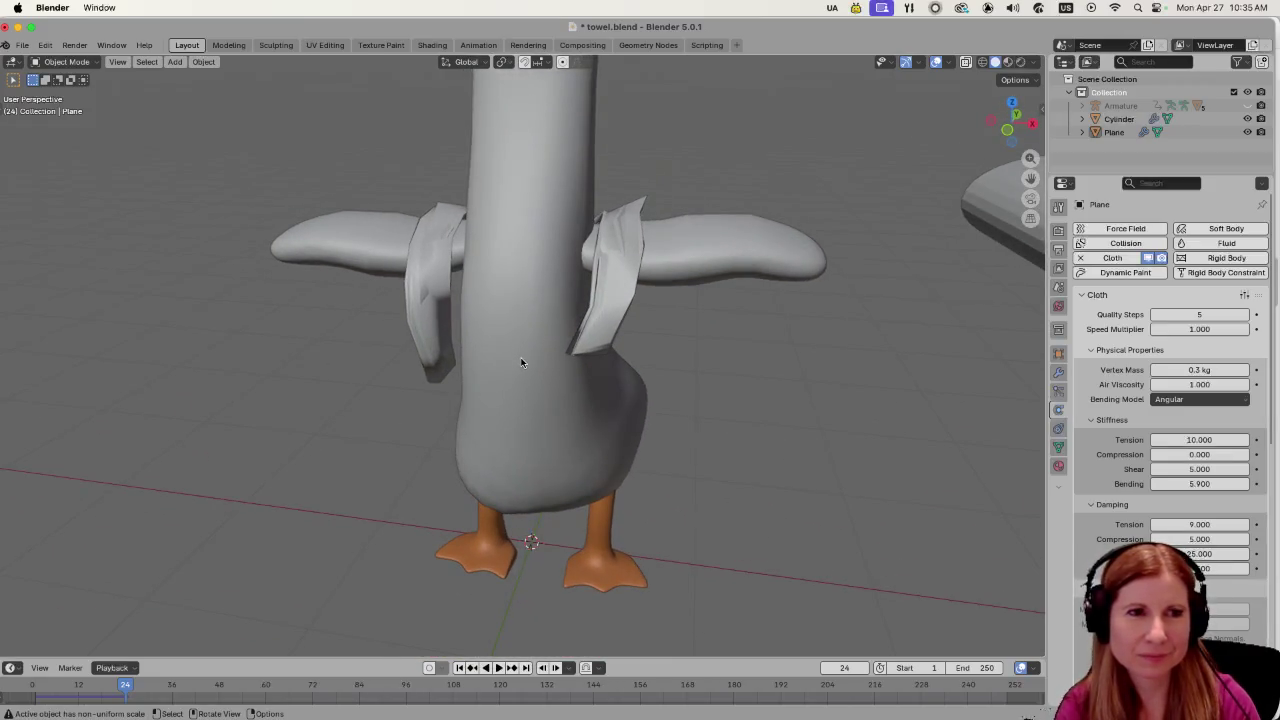
click(418, 346)
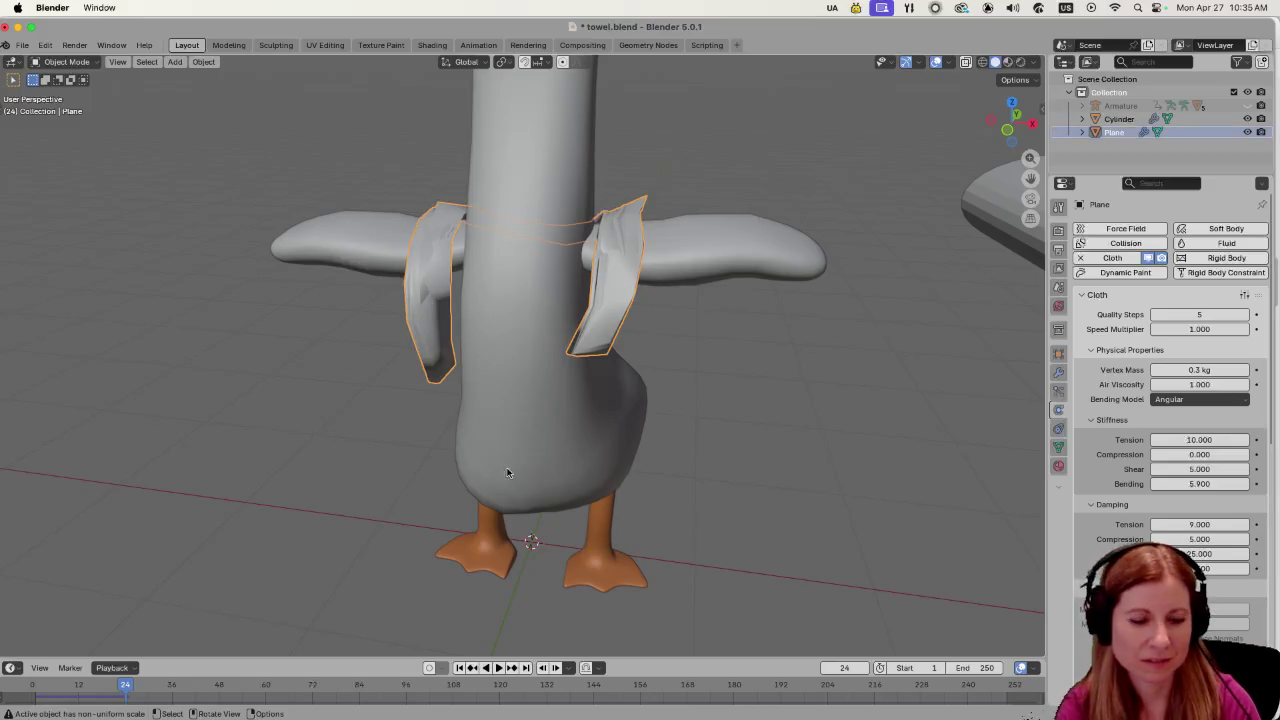
Replay the cloth simulation and stop it at frame 42.
key(space)
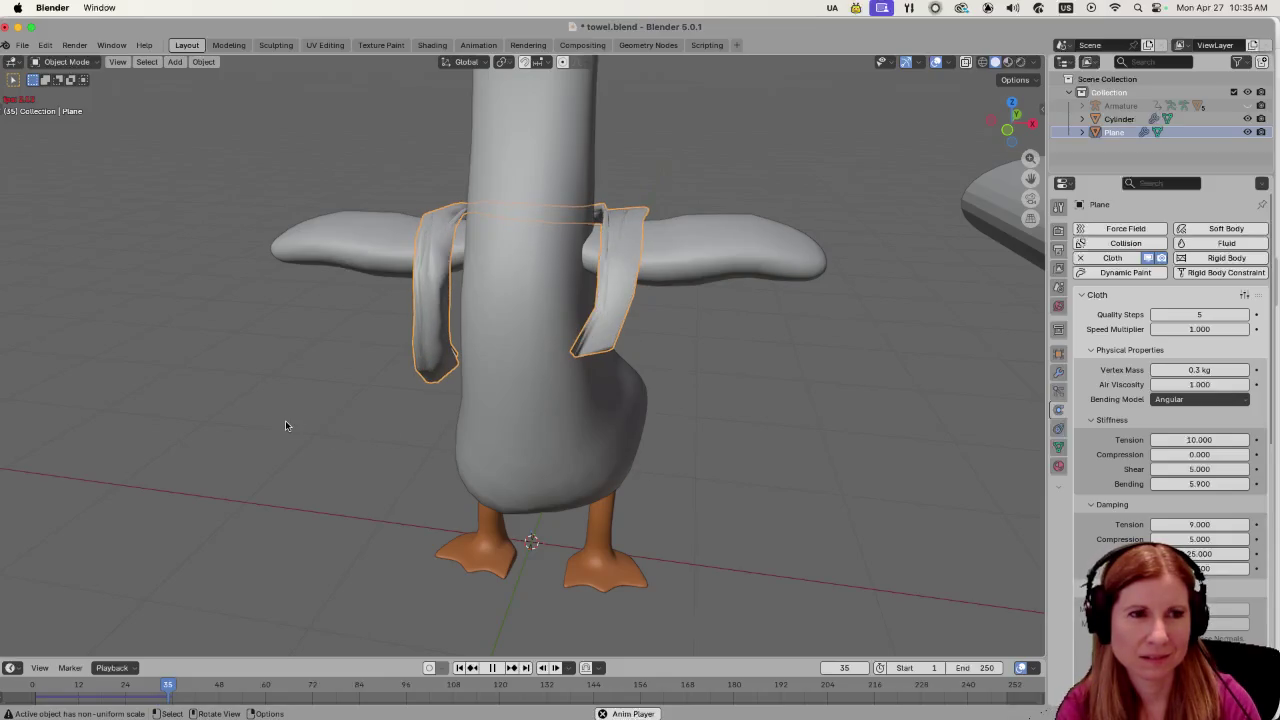
drag(465, 436, 736, 450)
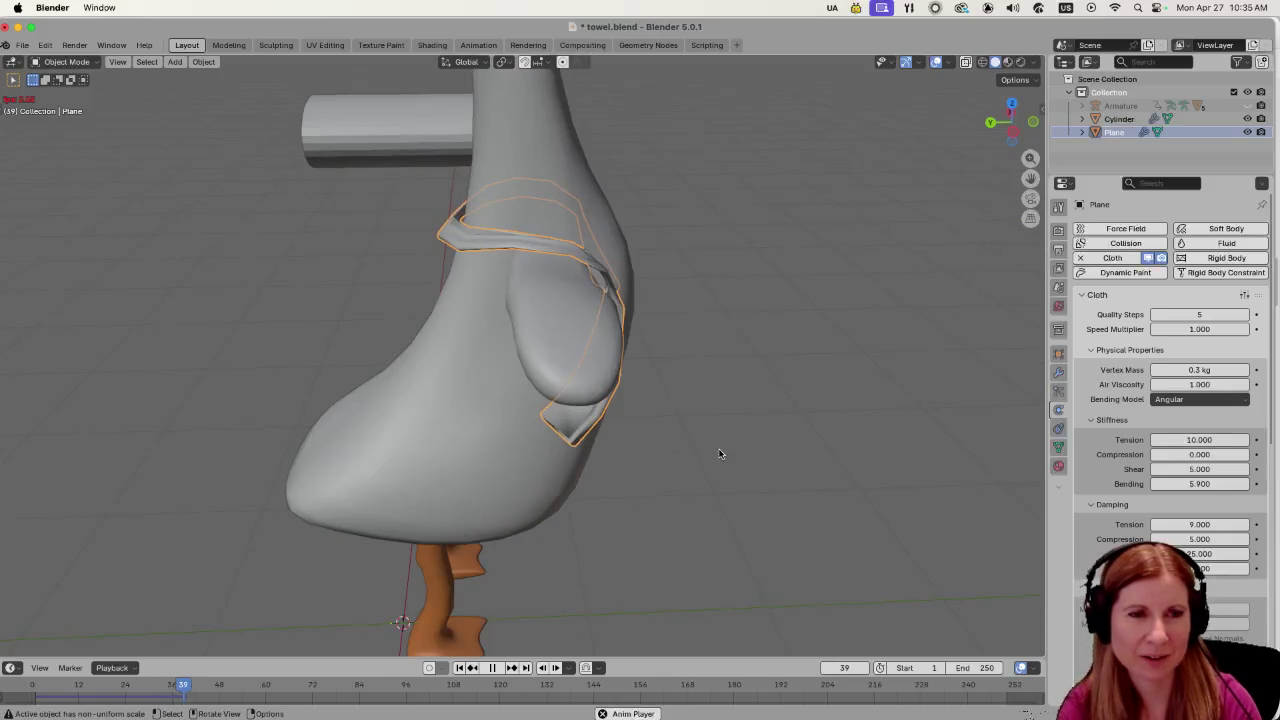
scroll(617, 449, left, 10)
key(space)
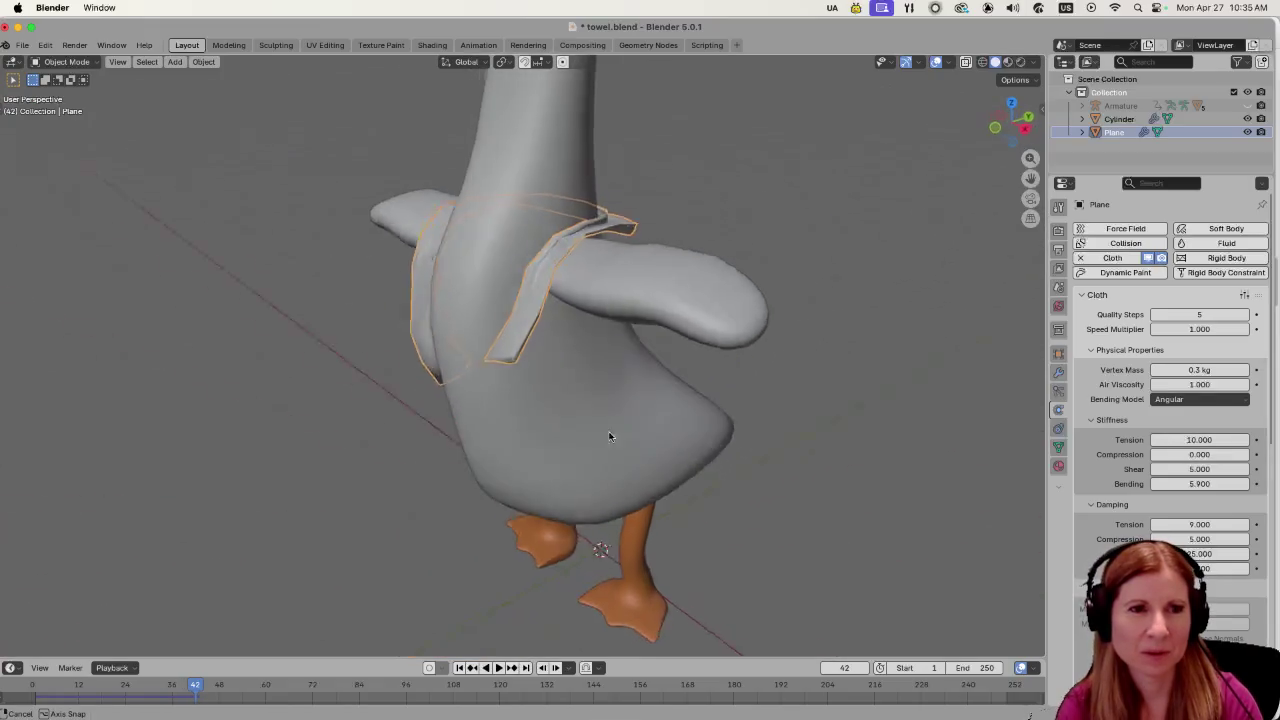
scroll(594, 436, left, 10)
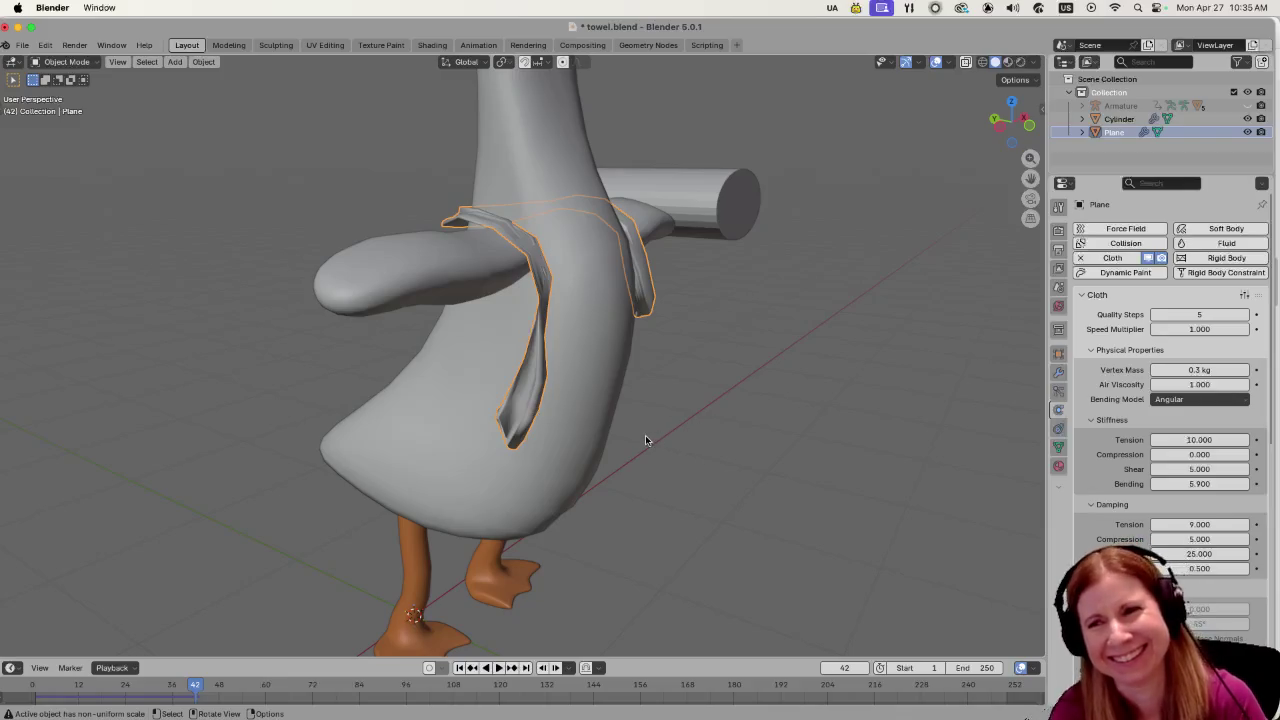
Inspect the towel's folds over the wings from front and side, then reselect it.
click(766, 418)
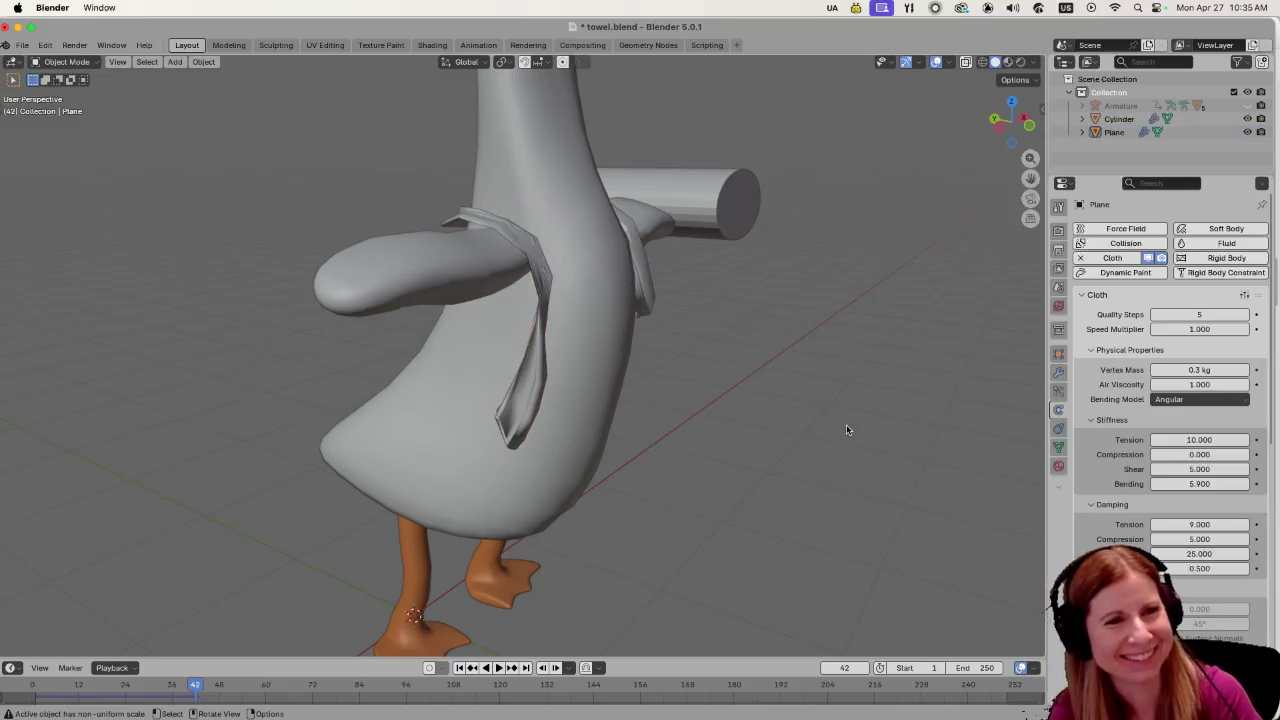
drag(846, 424, 719, 424)
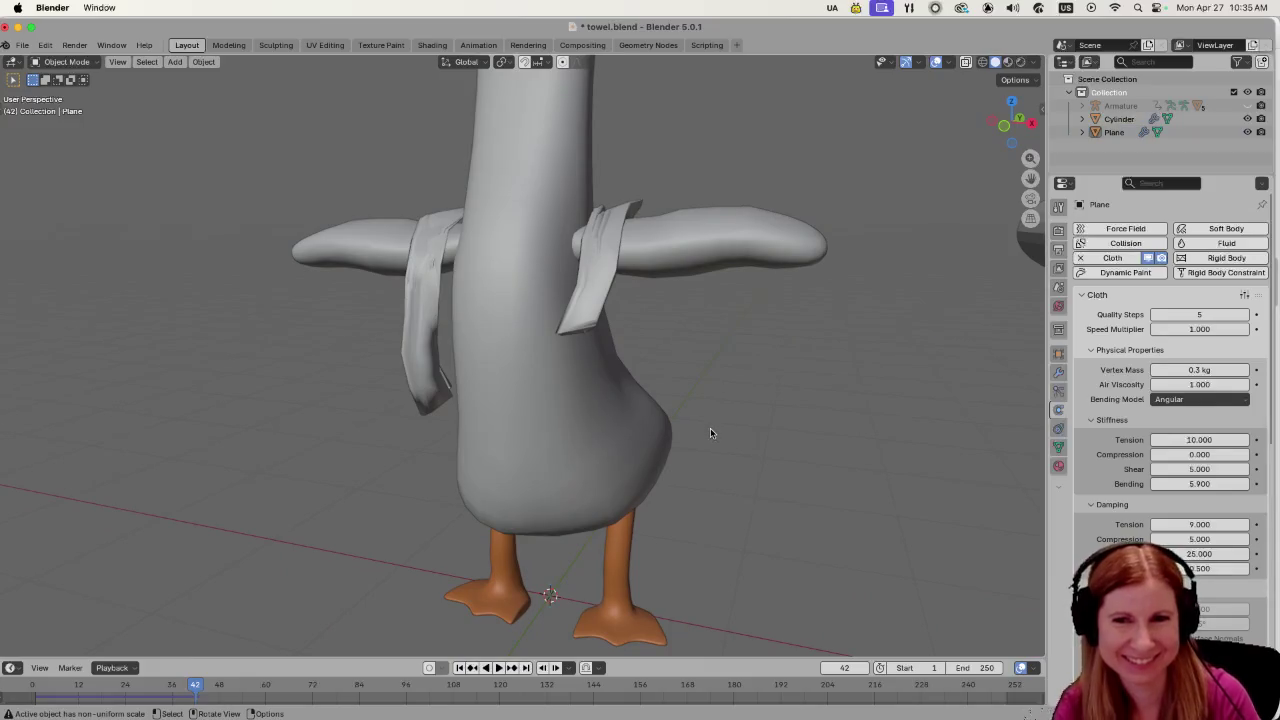
drag(498, 416, 683, 423)
mouse_move(791, 397)
mouse_down()
mouse_move(651, 374)
mouse_move(493, 415)
mouse_up()
drag(455, 325, 500, 330)
click(500, 330)
right_click(500, 328)
mouse_move(490, 322)
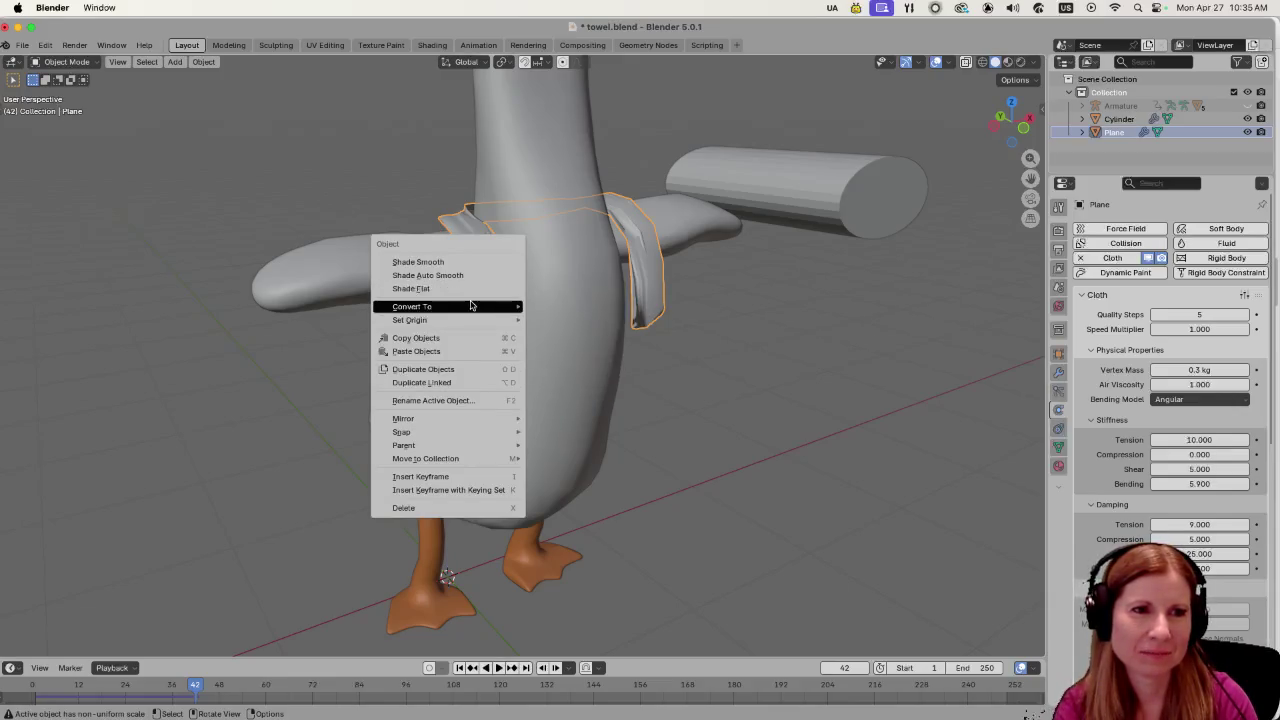
Convert the frame-42 towel to a mesh and move its origin to its geometry centre.
click(552, 310)
right_click(483, 323)
mouse_move(490, 329)
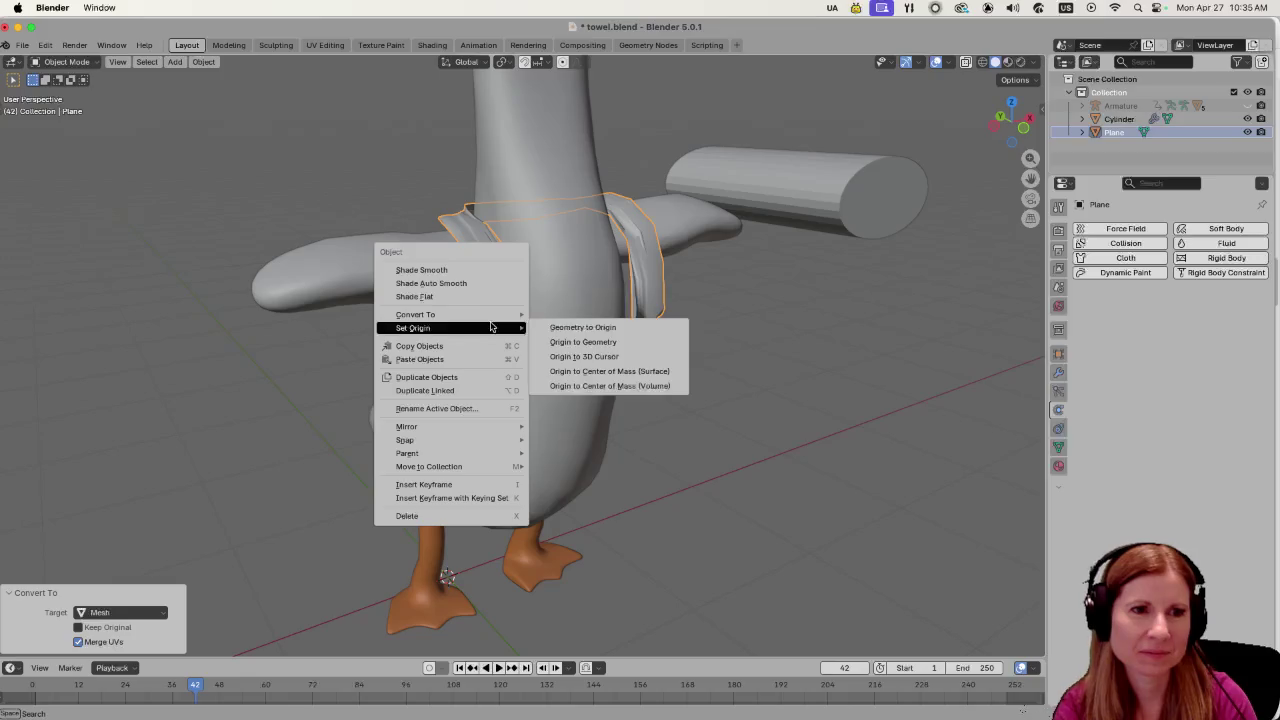
click(560, 341)
click(561, 345)
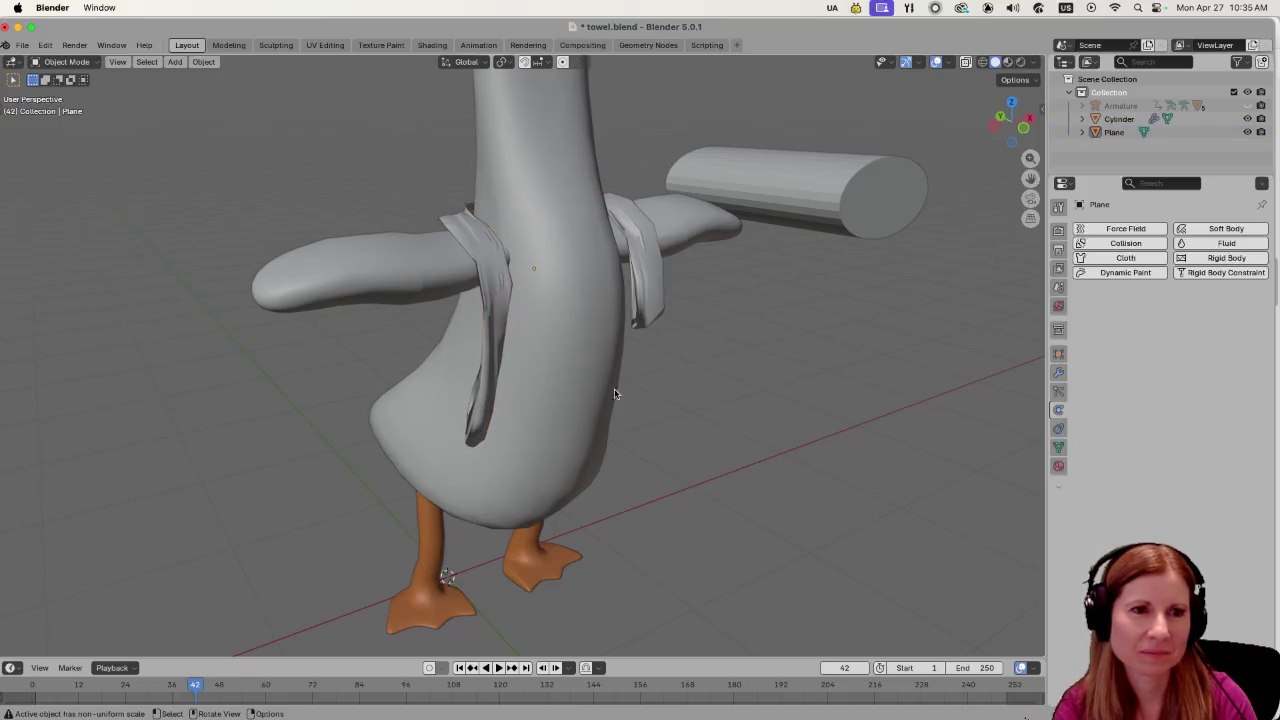
click(498, 356)
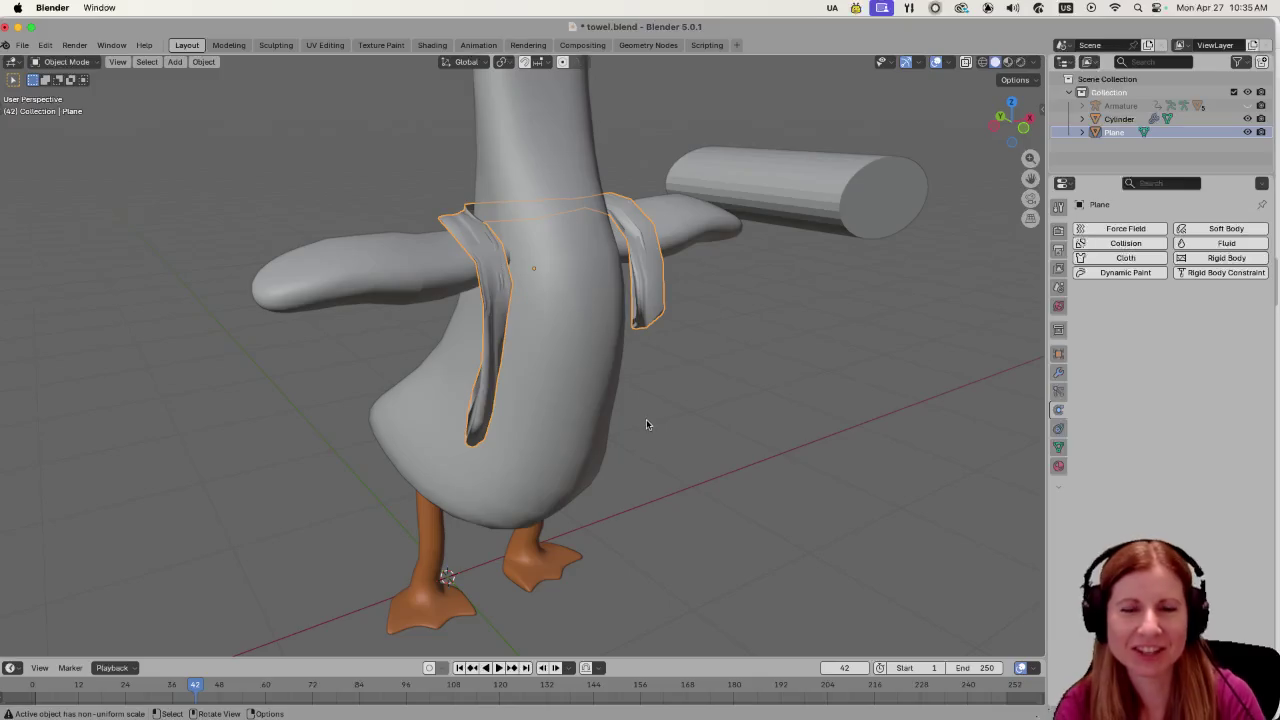
drag(646, 419, 560, 432)
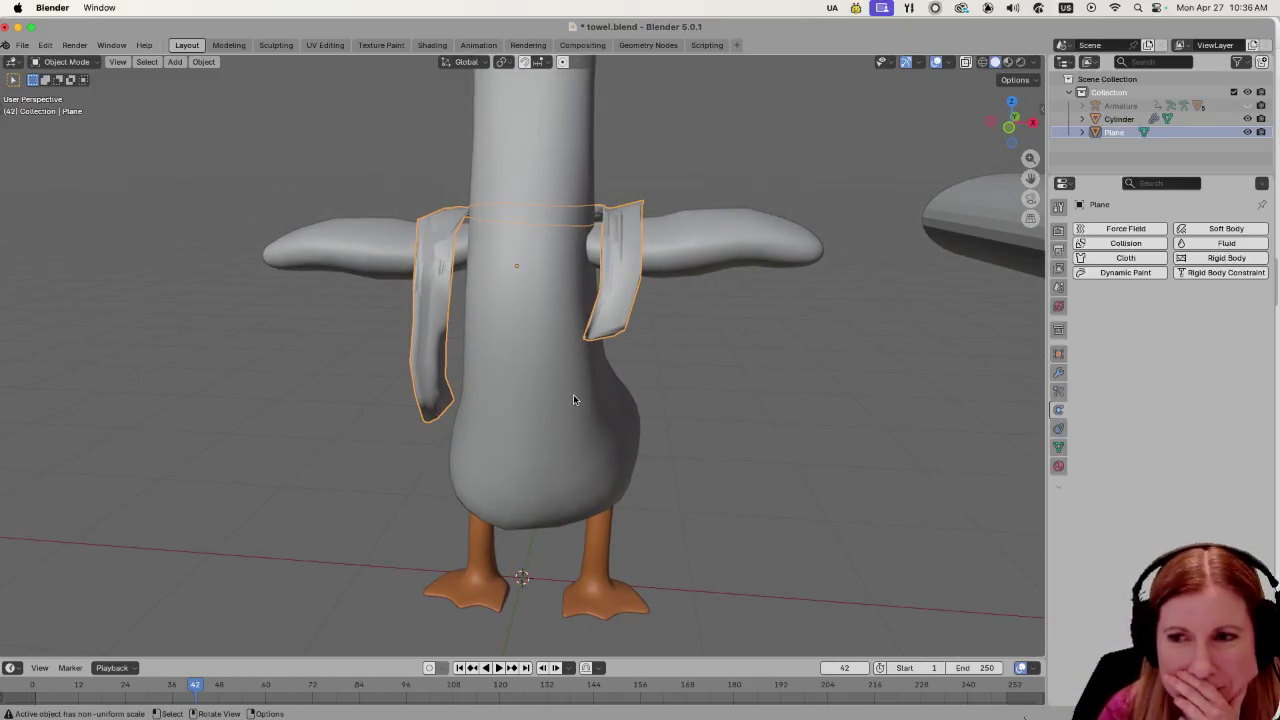
scroll(610, 416, down, 2)
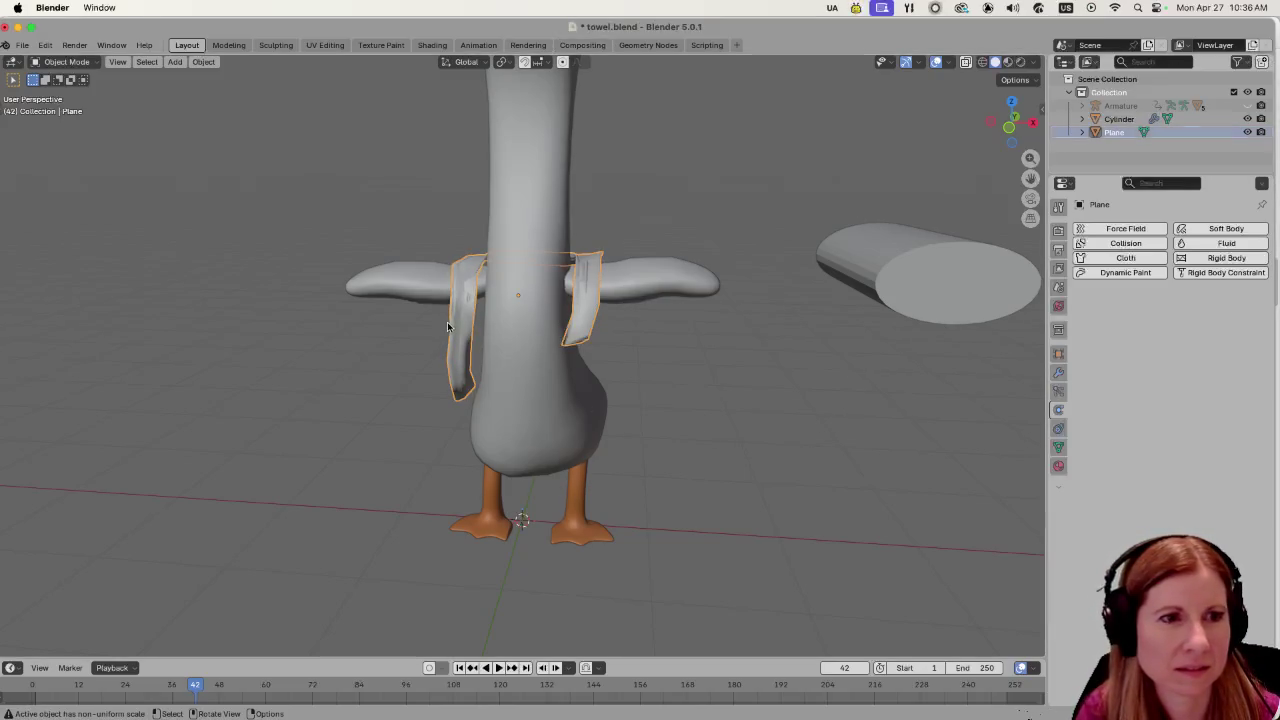
Shrink the towel to 0.824 scale and check its fit around the goose.
key(s)
click(420, 356)
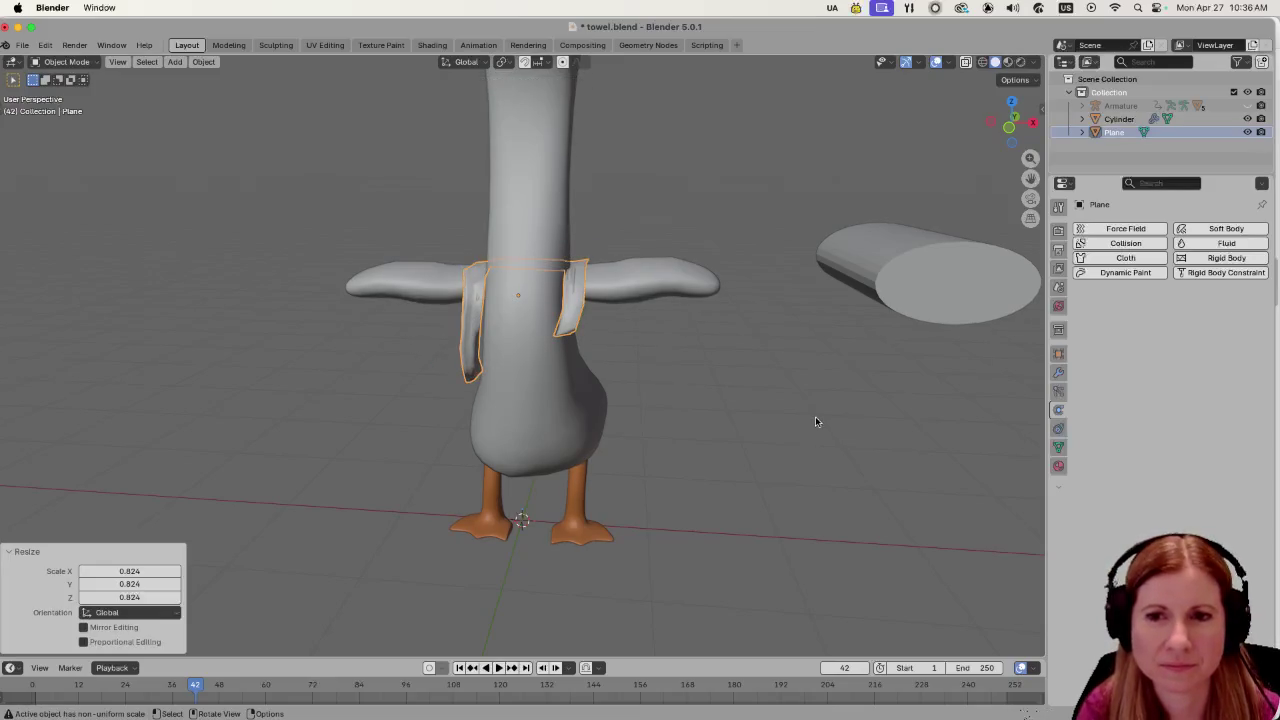
scroll(815, 421, left, 3)
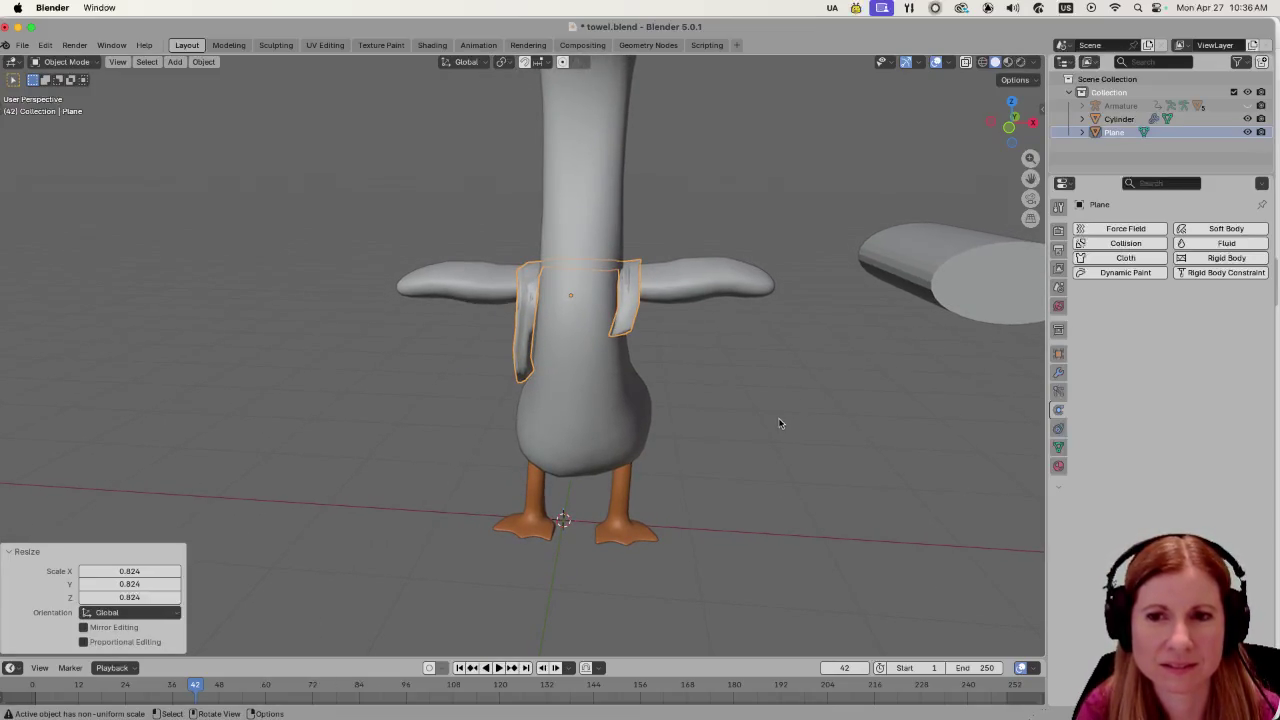
click(853, 364)
scroll(586, 380, up, 3)
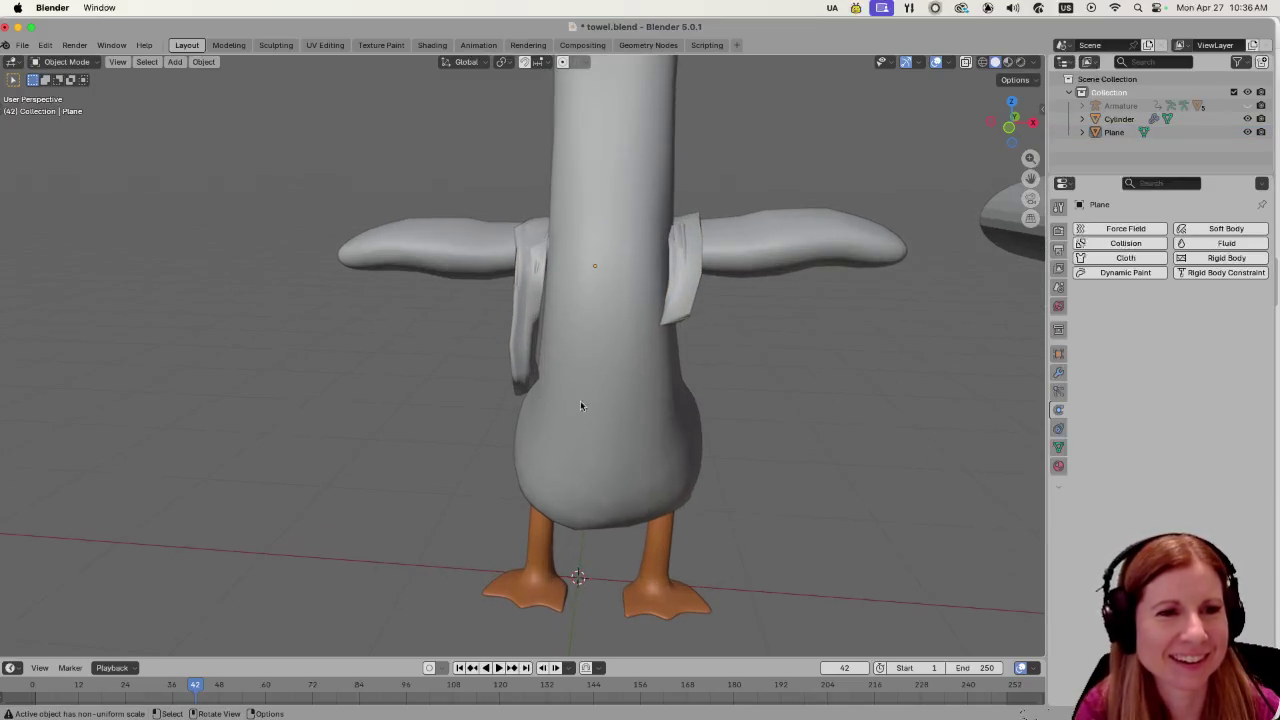
scroll(678, 362, left, 10)
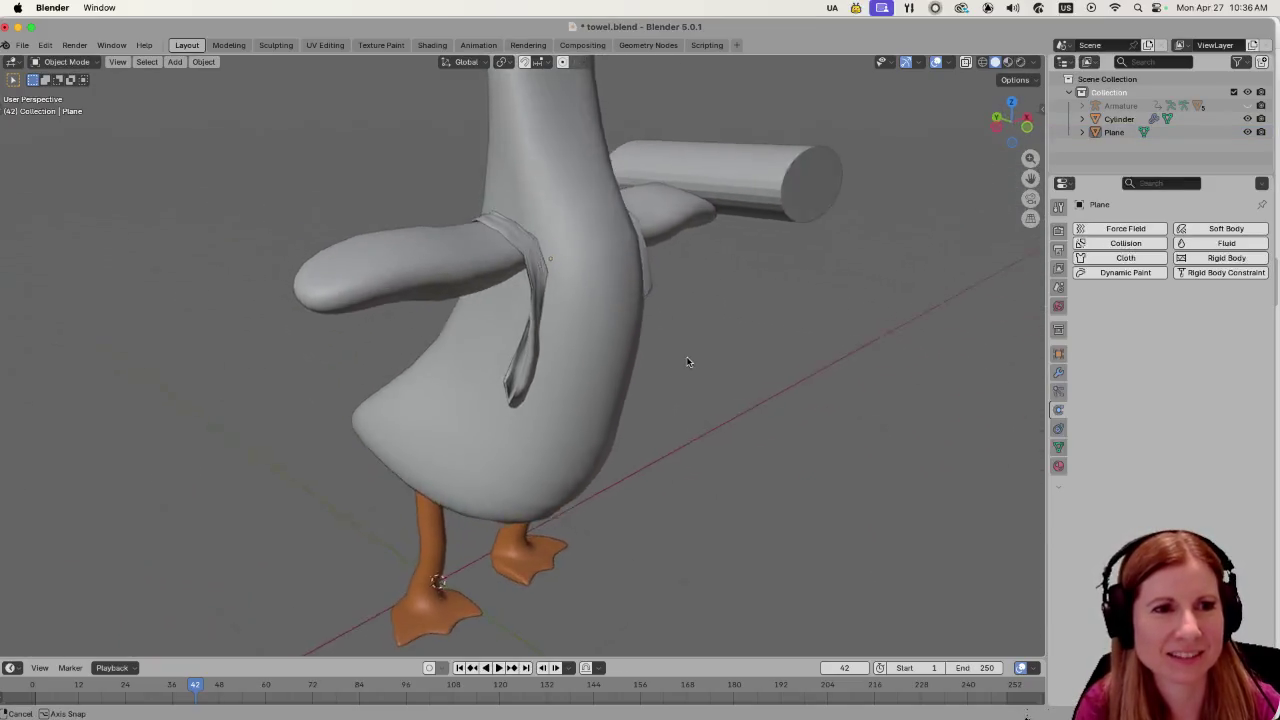
scroll(753, 364, left, 10)
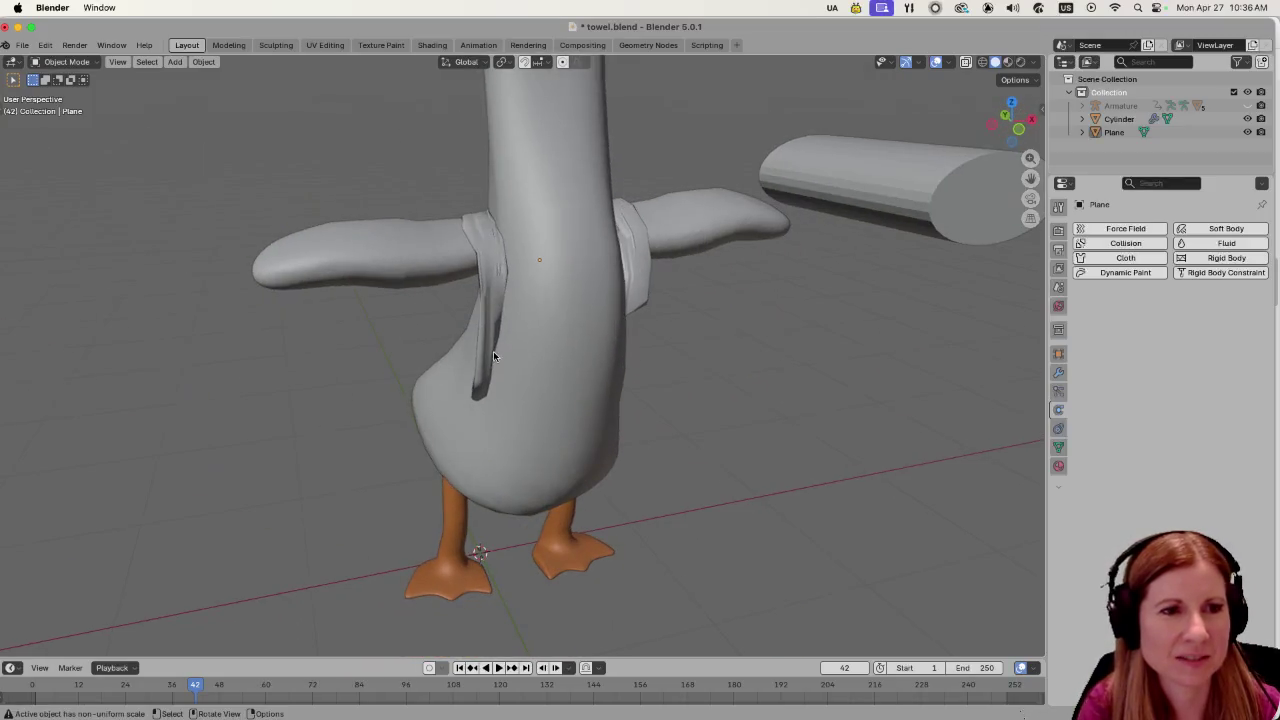
click(475, 357)
scroll(474, 357, left, 10)
Enlarge the towel to 1.262, stretch it taller along Z, and show its modifier settings.
key(s)
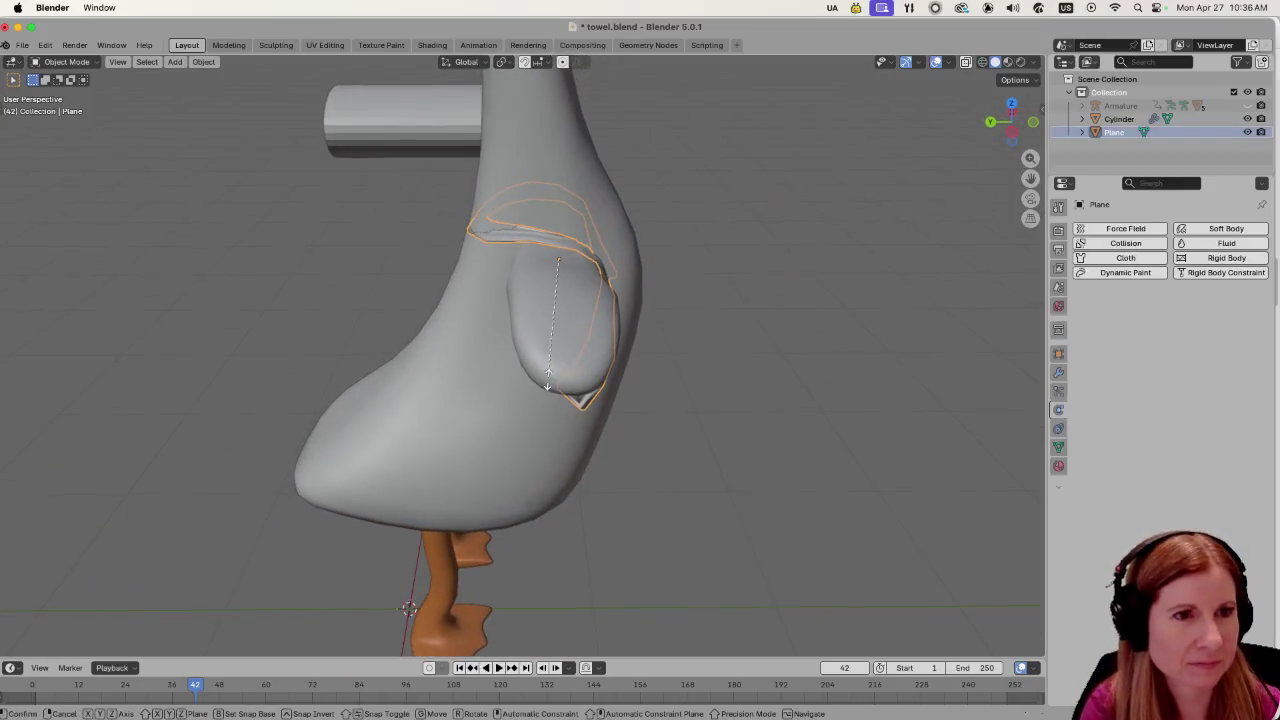
click(448, 372)
scroll(803, 387, right, 10)
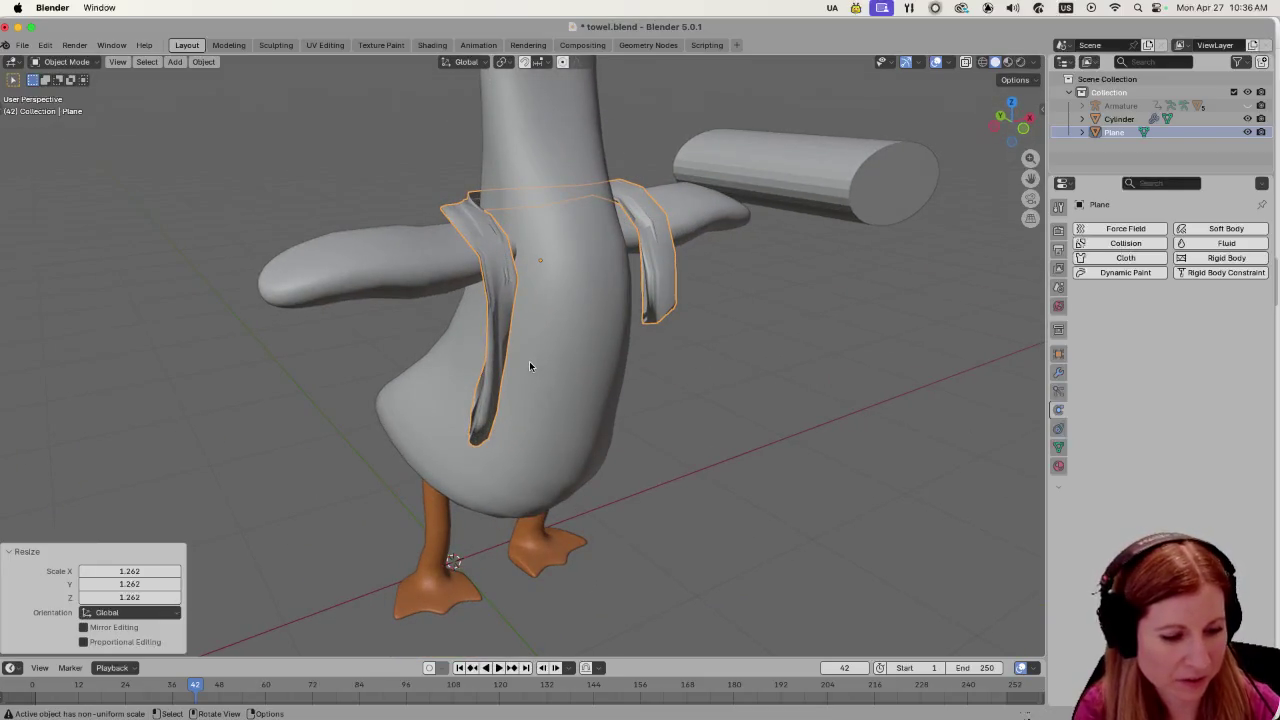
key(s)
key(z)
click(544, 434)
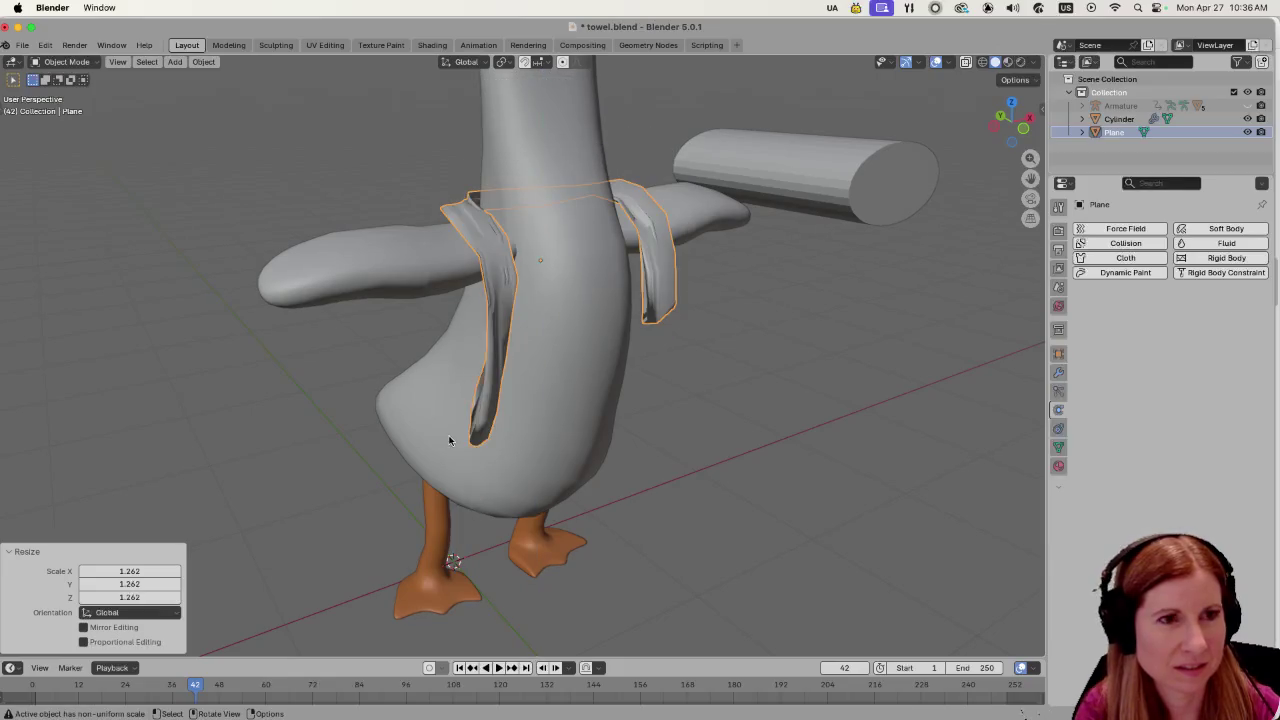
key(s)
key(y)
key(Escape)
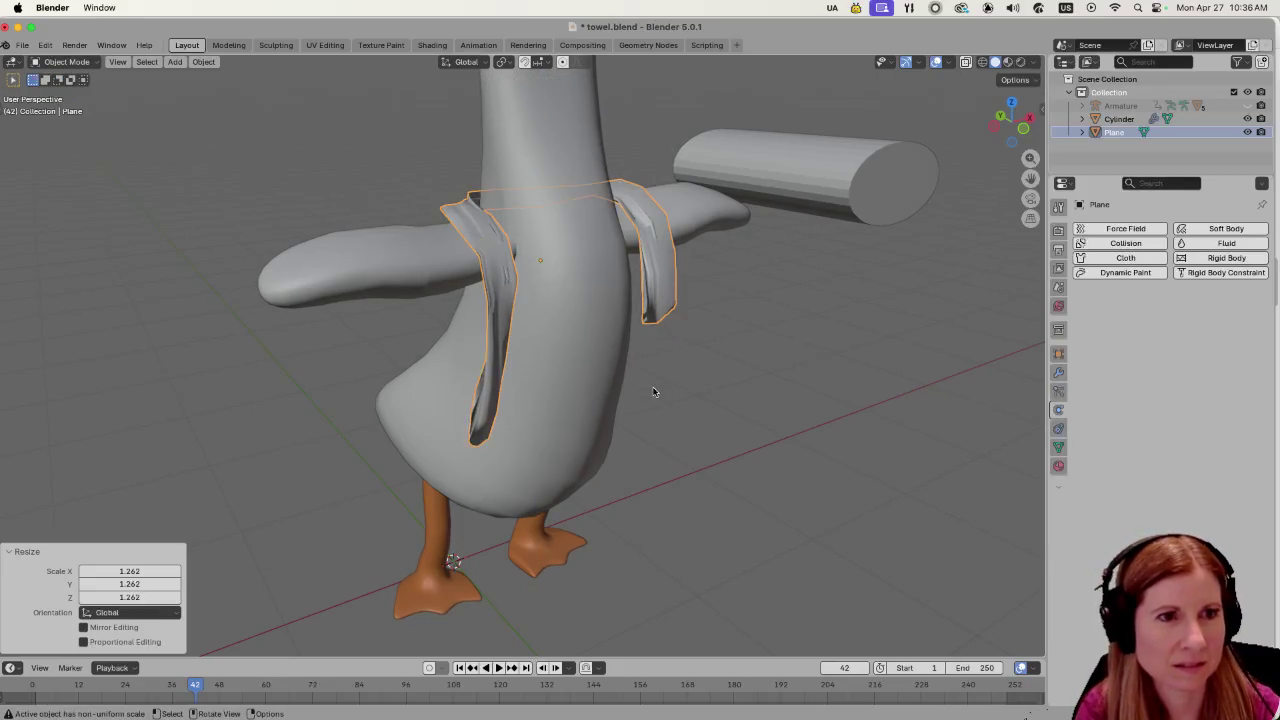
scroll(561, 387, left, 3)
scroll(571, 385, left, 5)
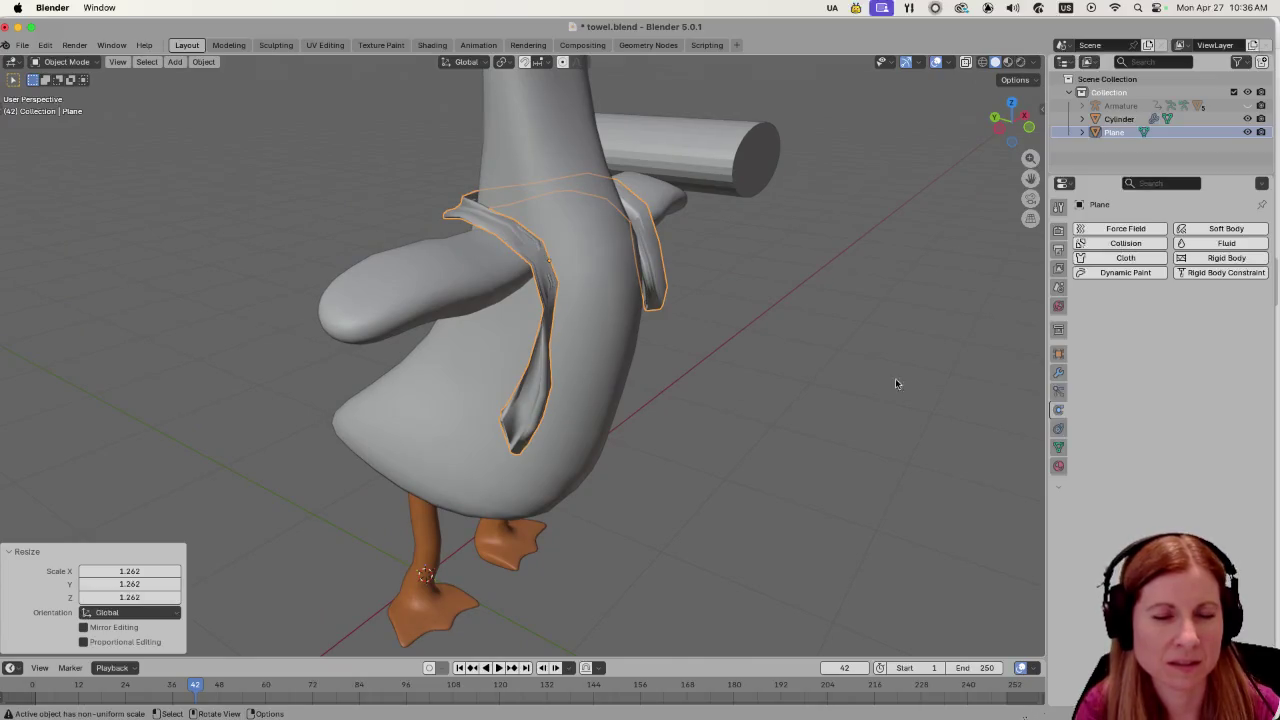
click(1058, 372)
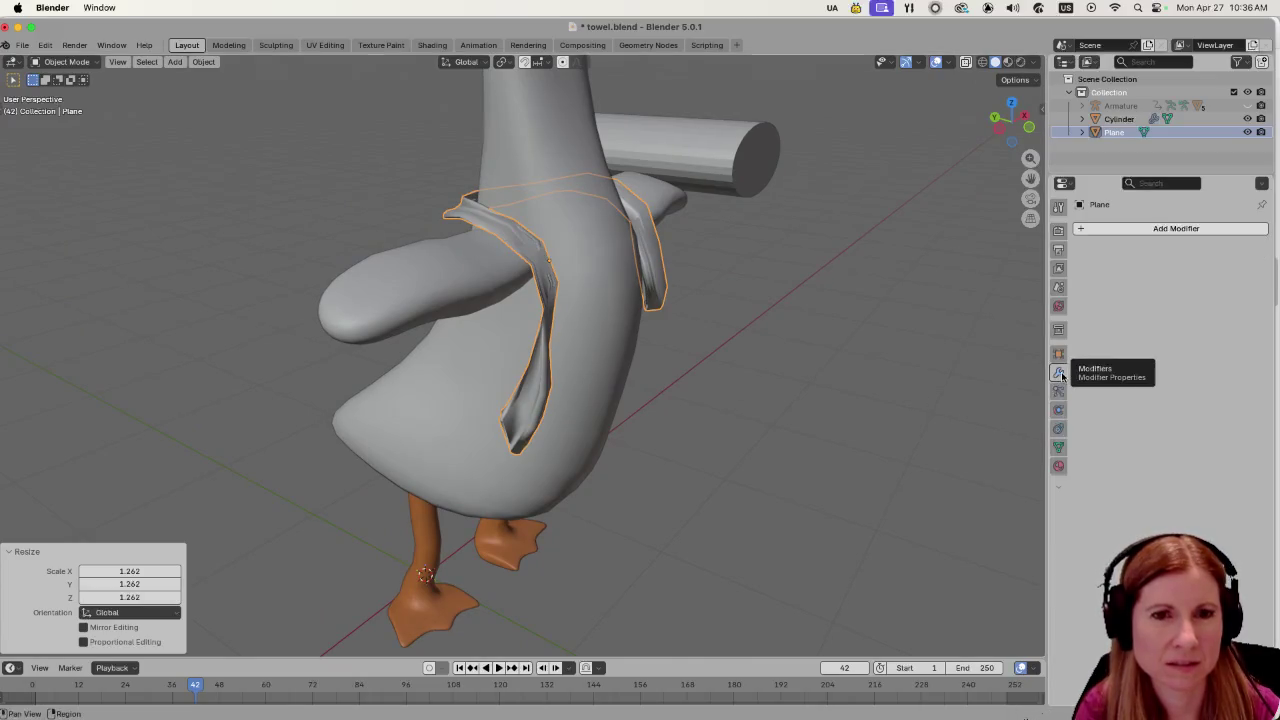
click(1090, 229)
mouse_move(1093, 259)
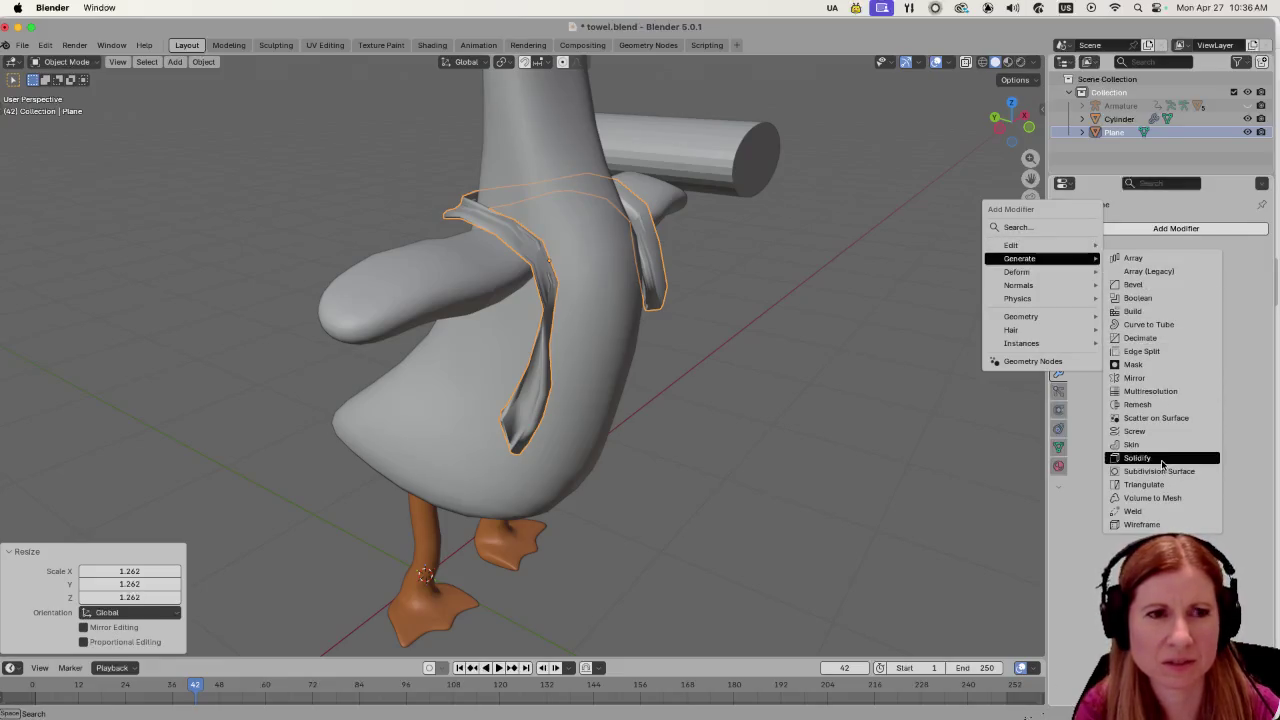
click(1162, 458)
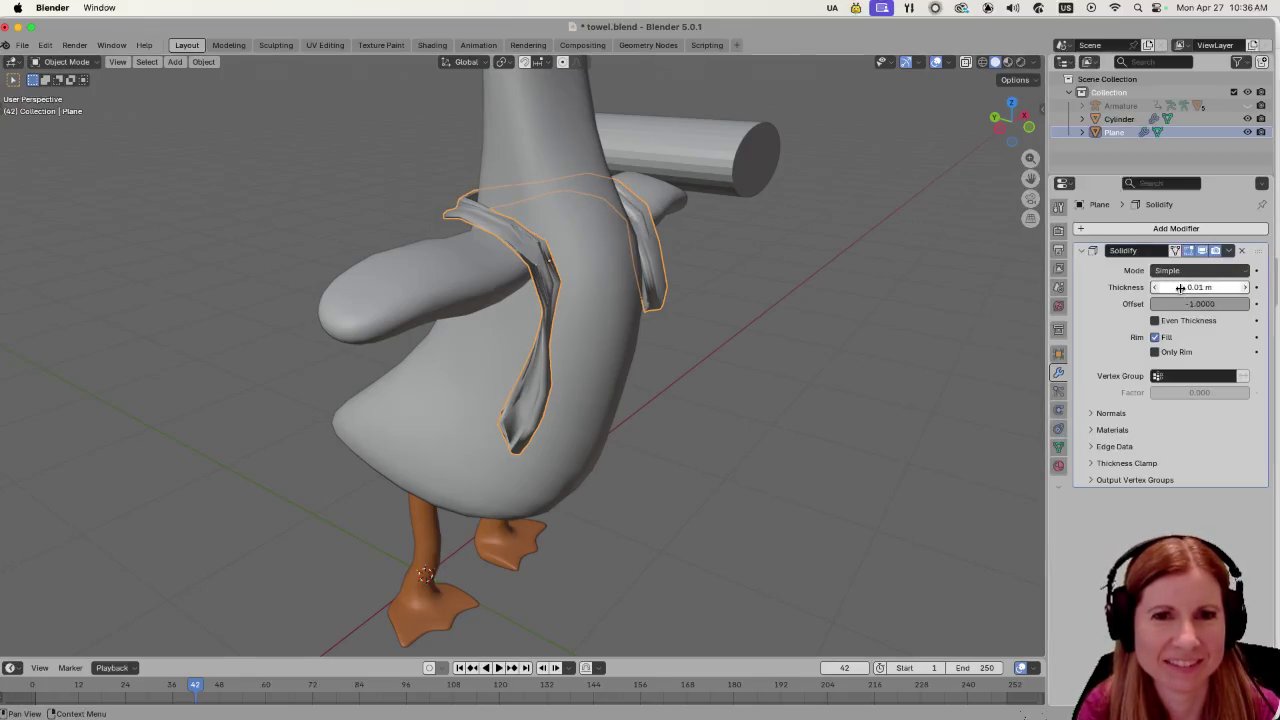
drag(1181, 289, 1225, 289)
mouse_move(980, 360)
mouse_down()
mouse_move(898, 405)
mouse_move(930, 390)
mouse_up()
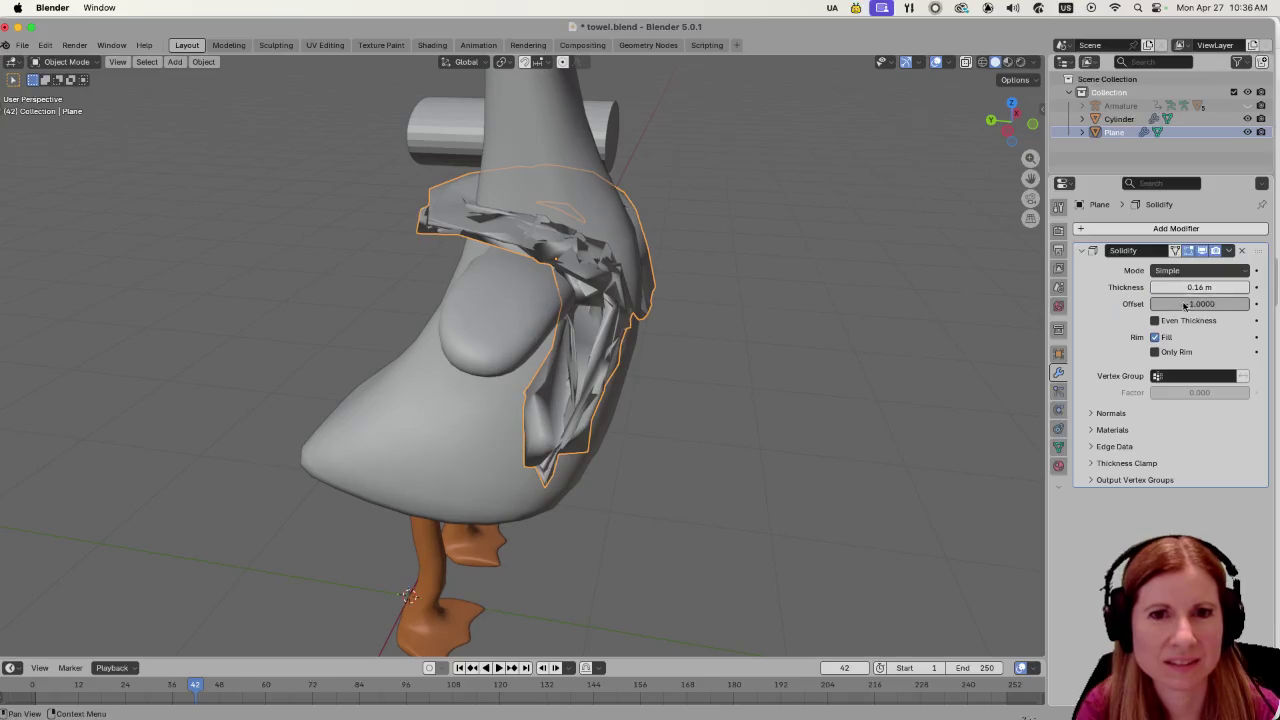
click(1243, 251)
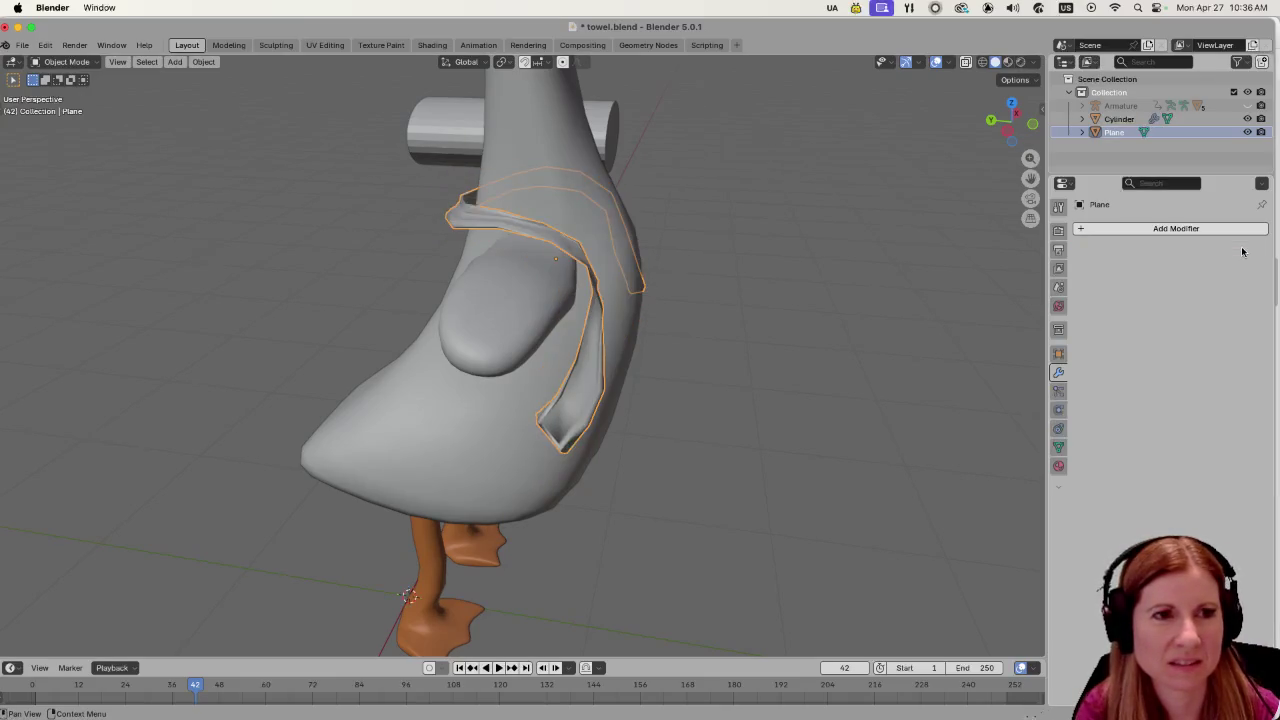
click(1080, 230)
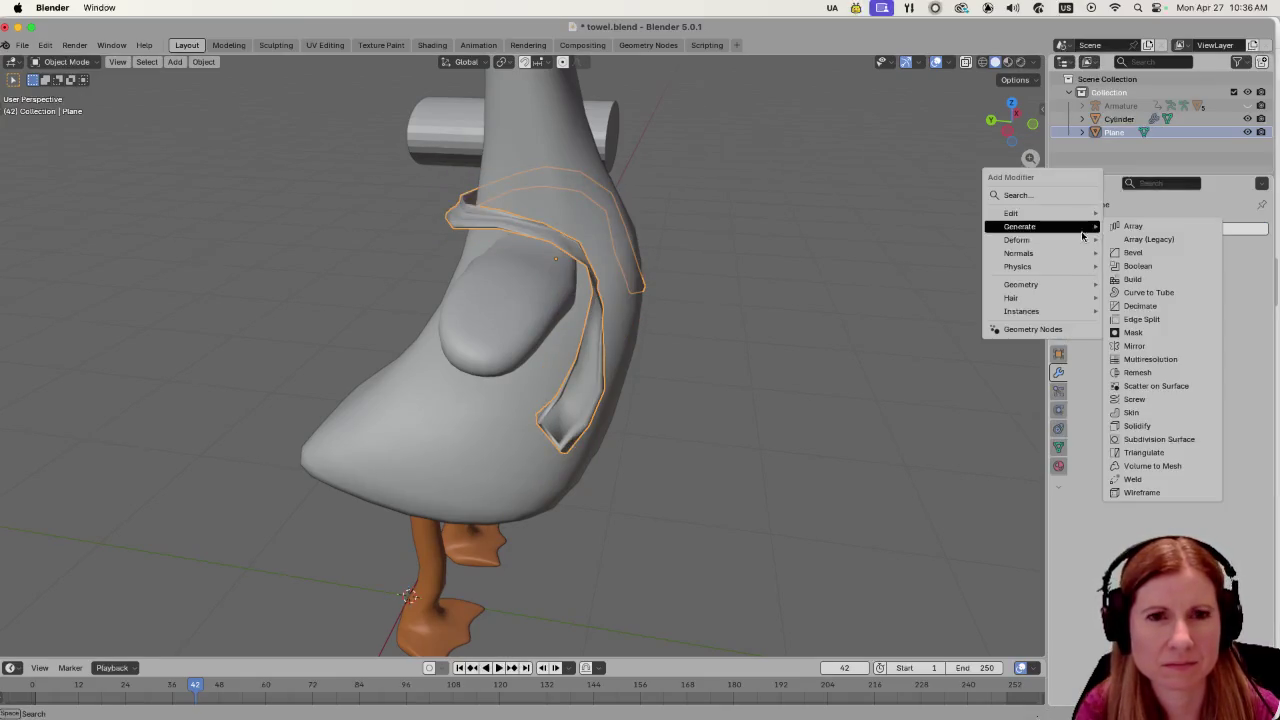
Add a Skin modifier to the towel and toggle its Y, X and Z symmetry axes.
click(1145, 410)
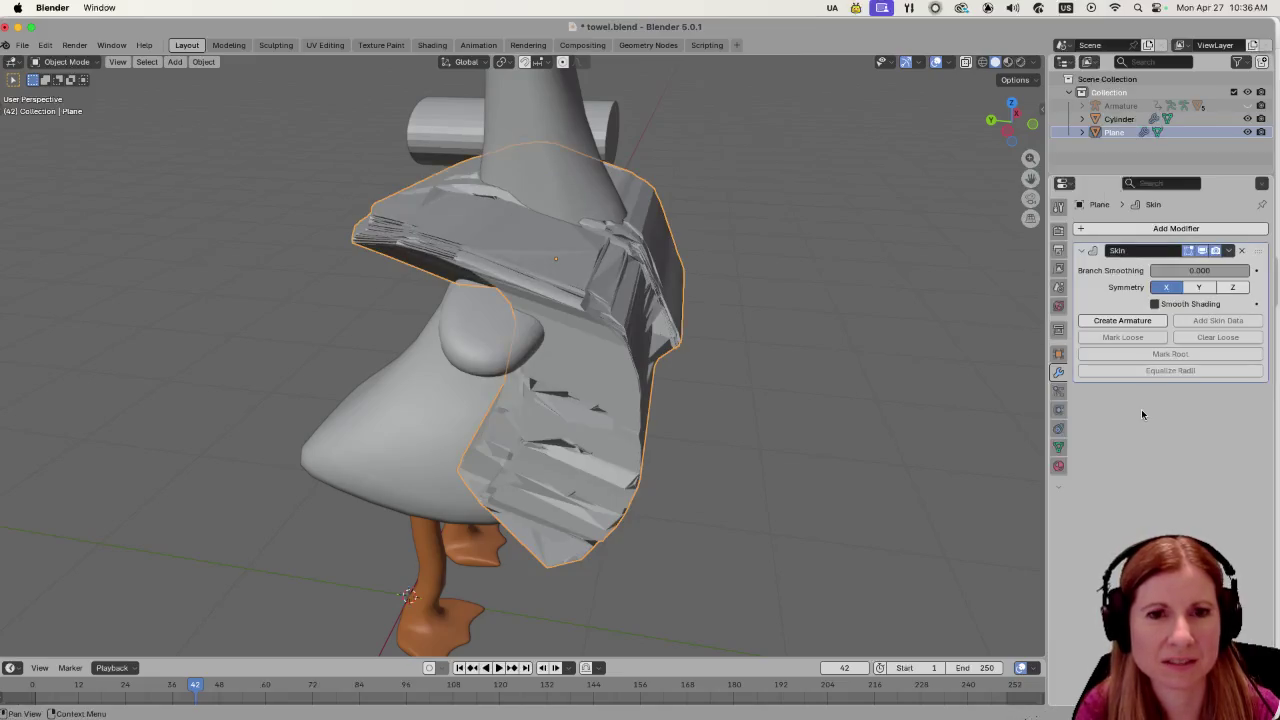
scroll(855, 369, left, 5)
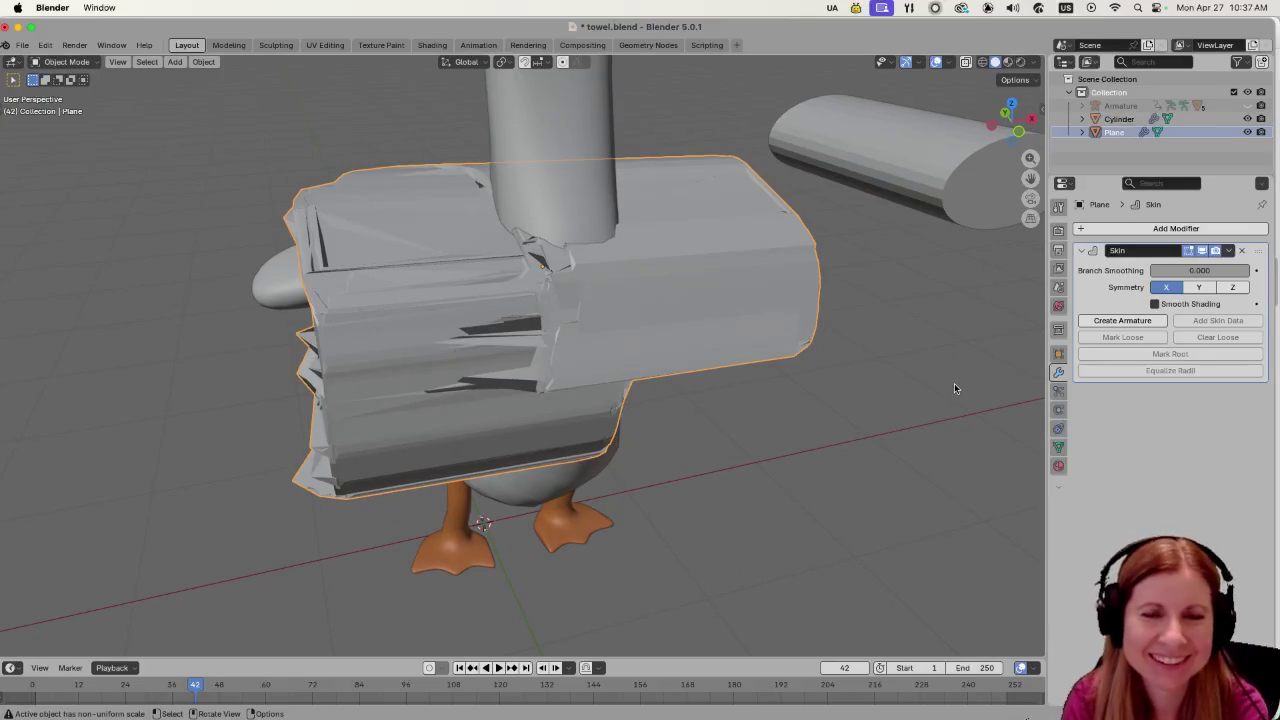
click(1202, 288)
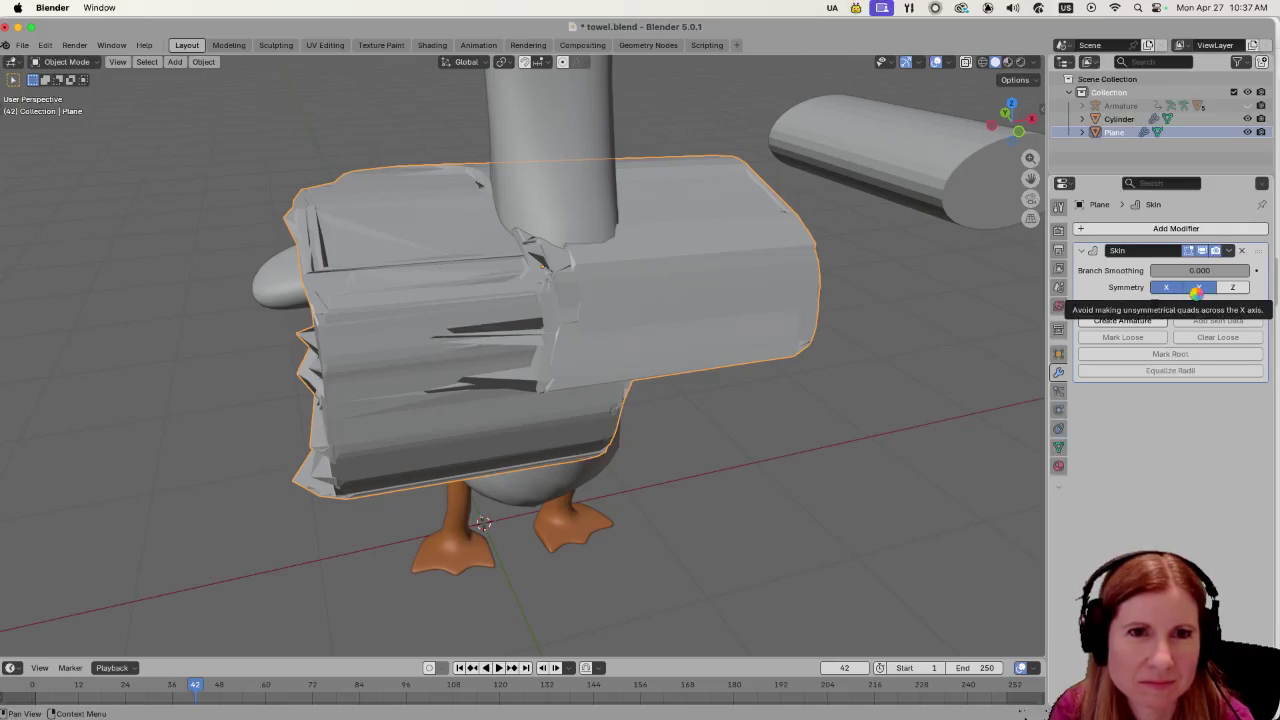
click(1199, 290)
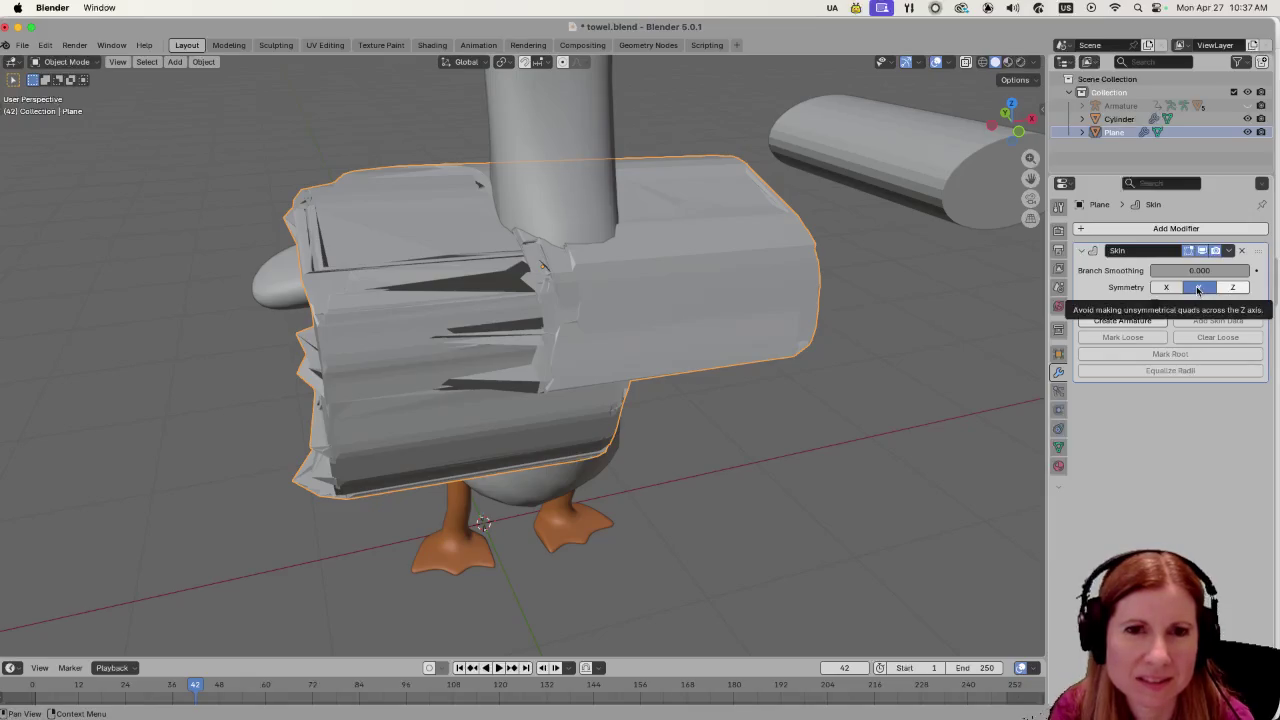
click(1232, 287)
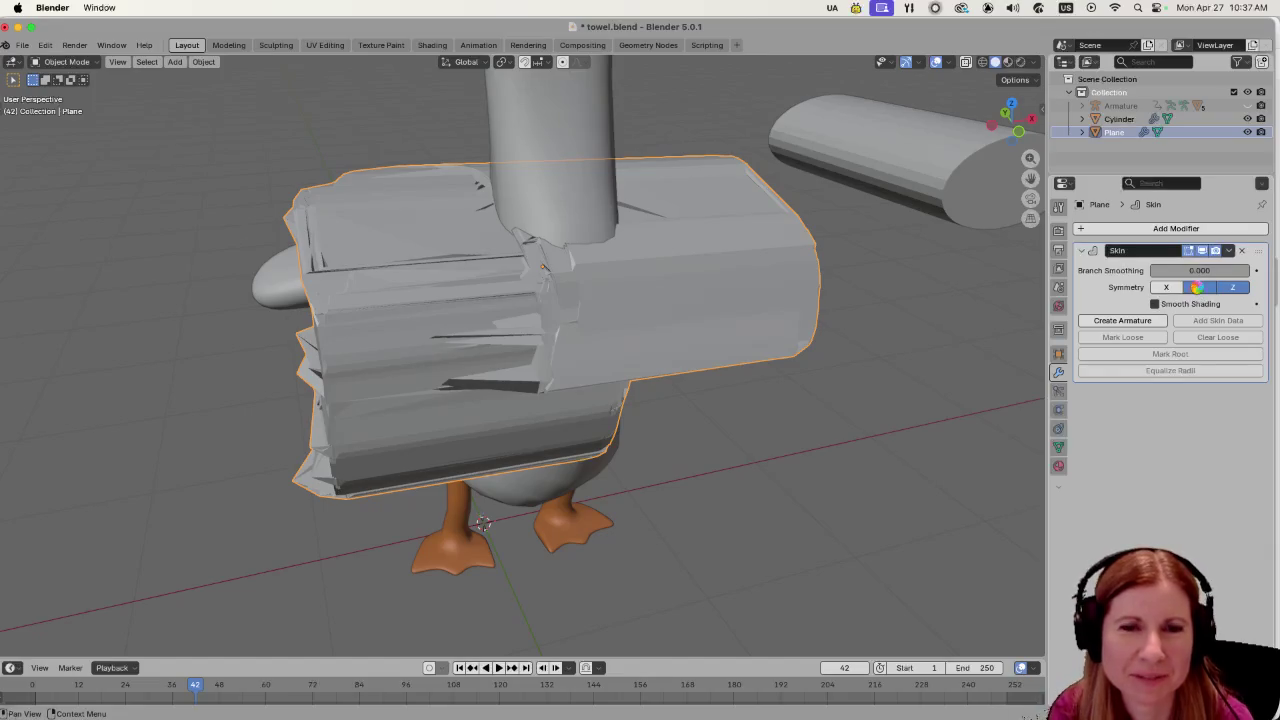
click(1199, 289)
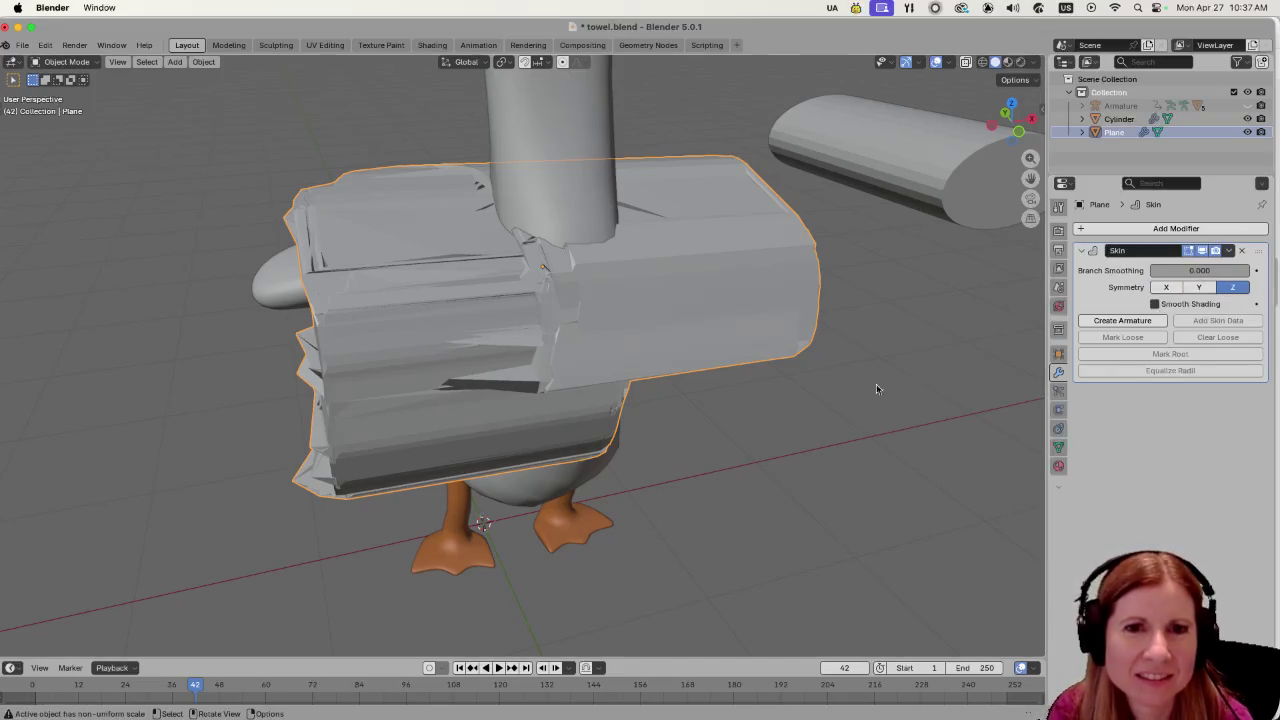
Delete the Skin modifier so the towel returns to its thin cloth band.
scroll(876, 384, right, 10)
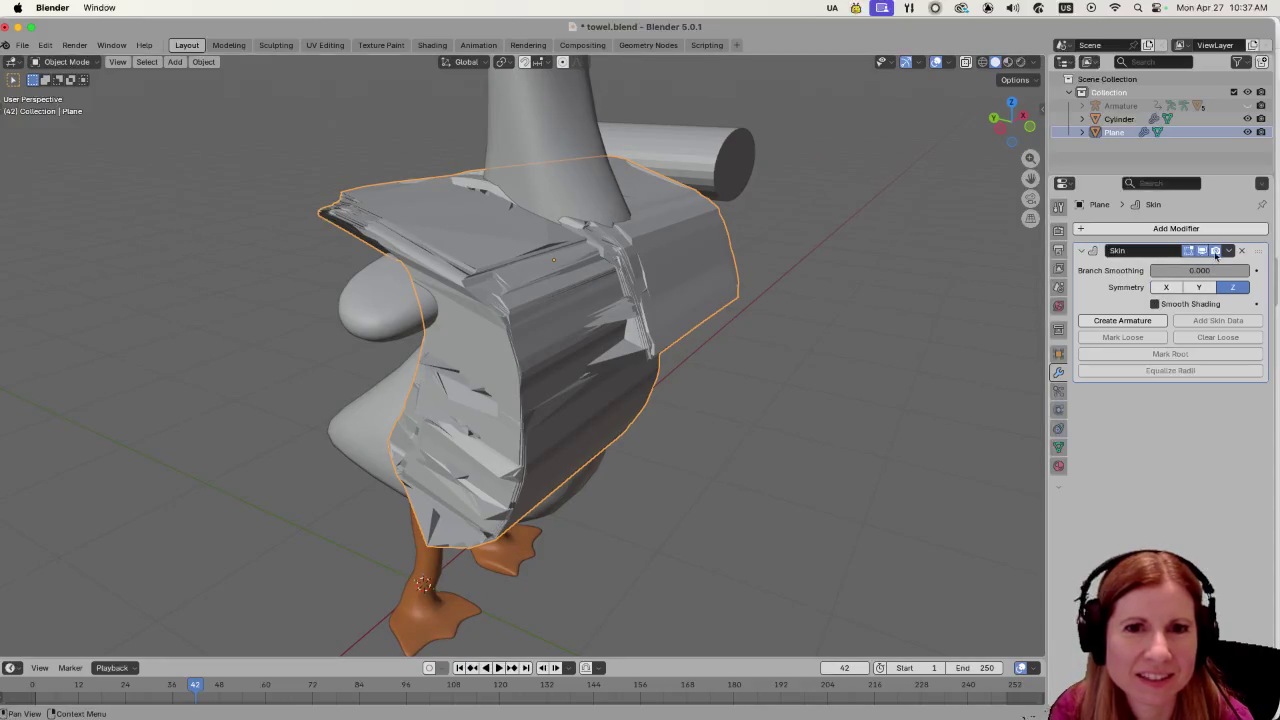
click(1242, 251)
scroll(750, 365, right, 5)
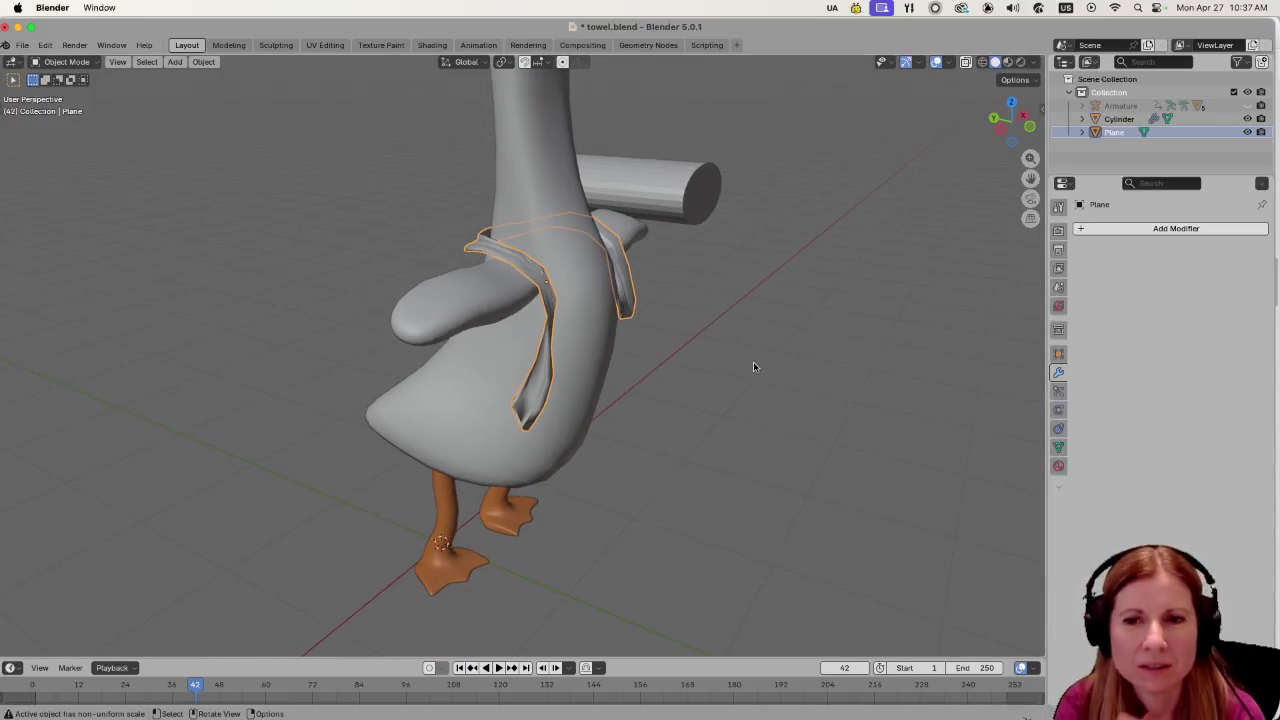
Undo the Skin modifier deletion, the symmetry change and two earlier towel resizes.
scroll(700, 360, right, 8)
scroll(670, 364, right, 15)
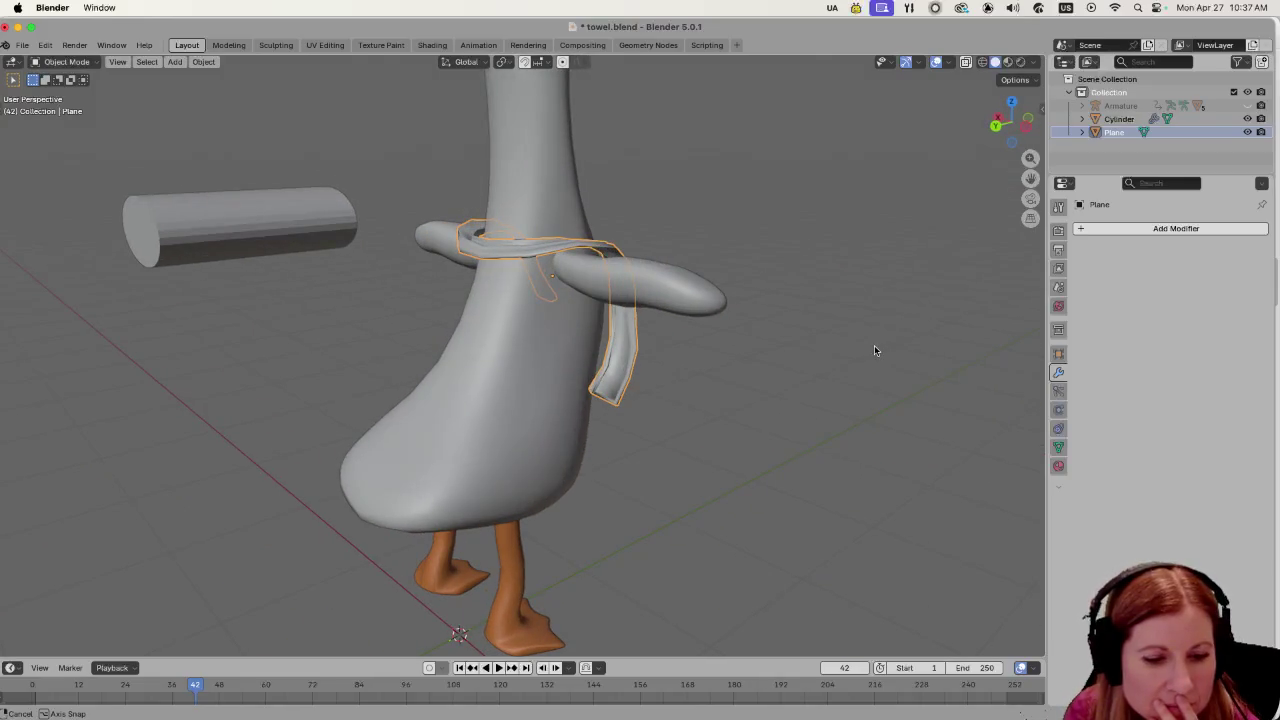
scroll(874, 345, right, 15)
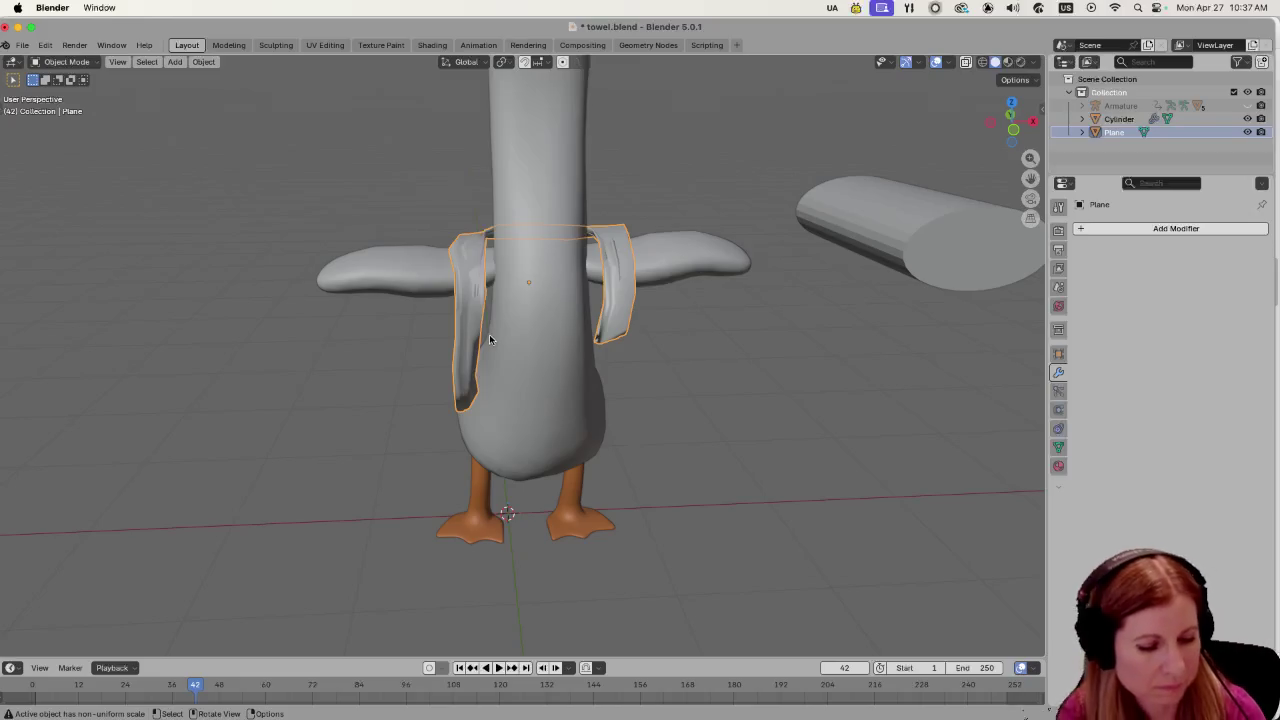
key(ctrl)
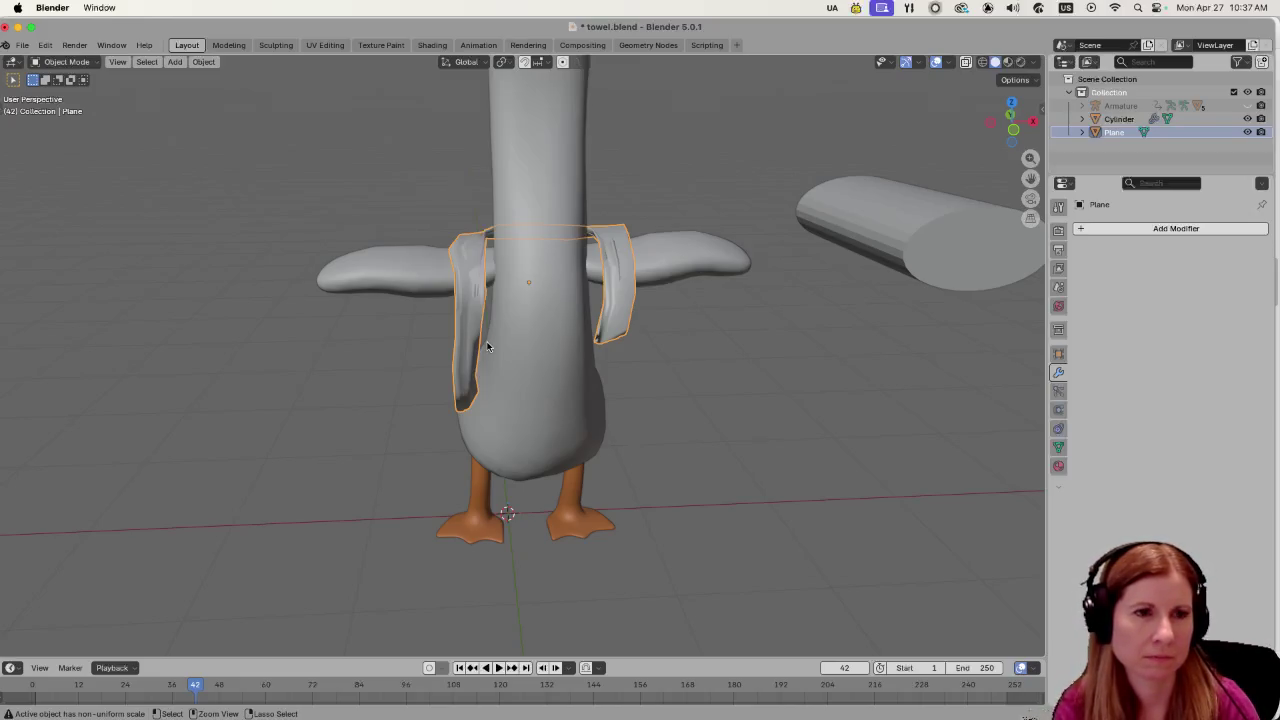
key(ctrl+z)
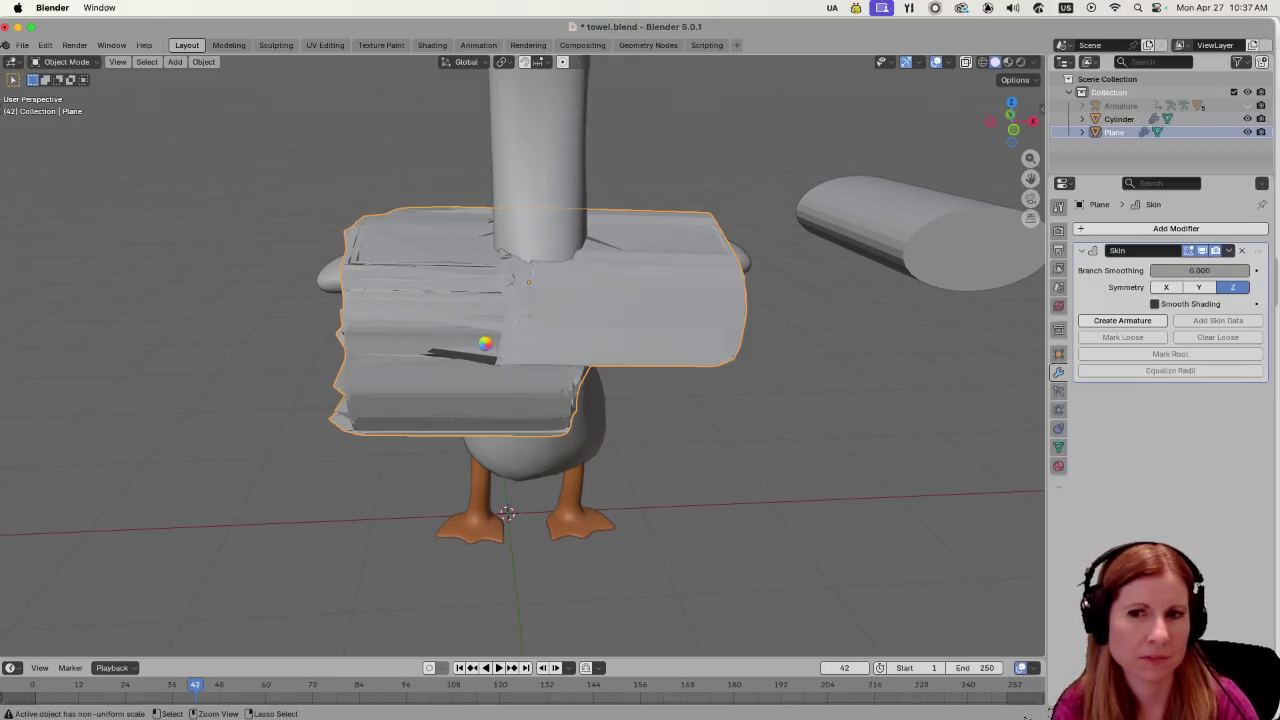
key(ctrl+z)
key(ctrl+z)
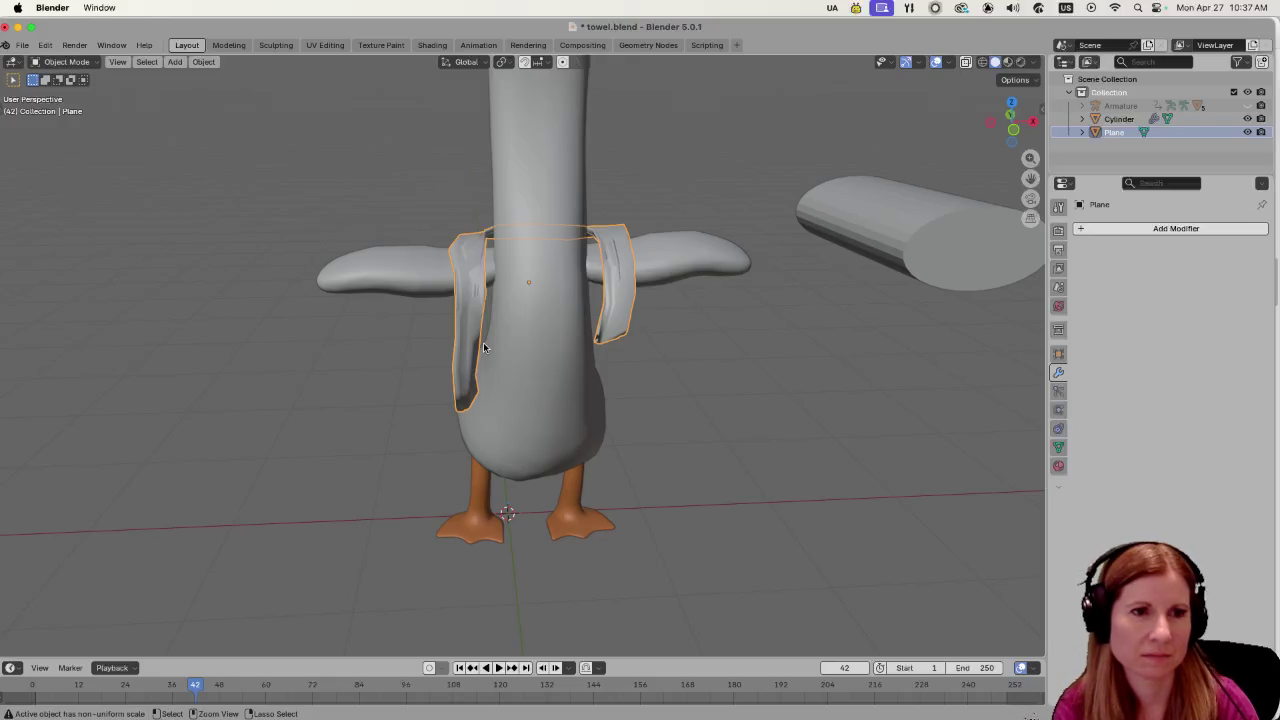
key(ctrl+z)
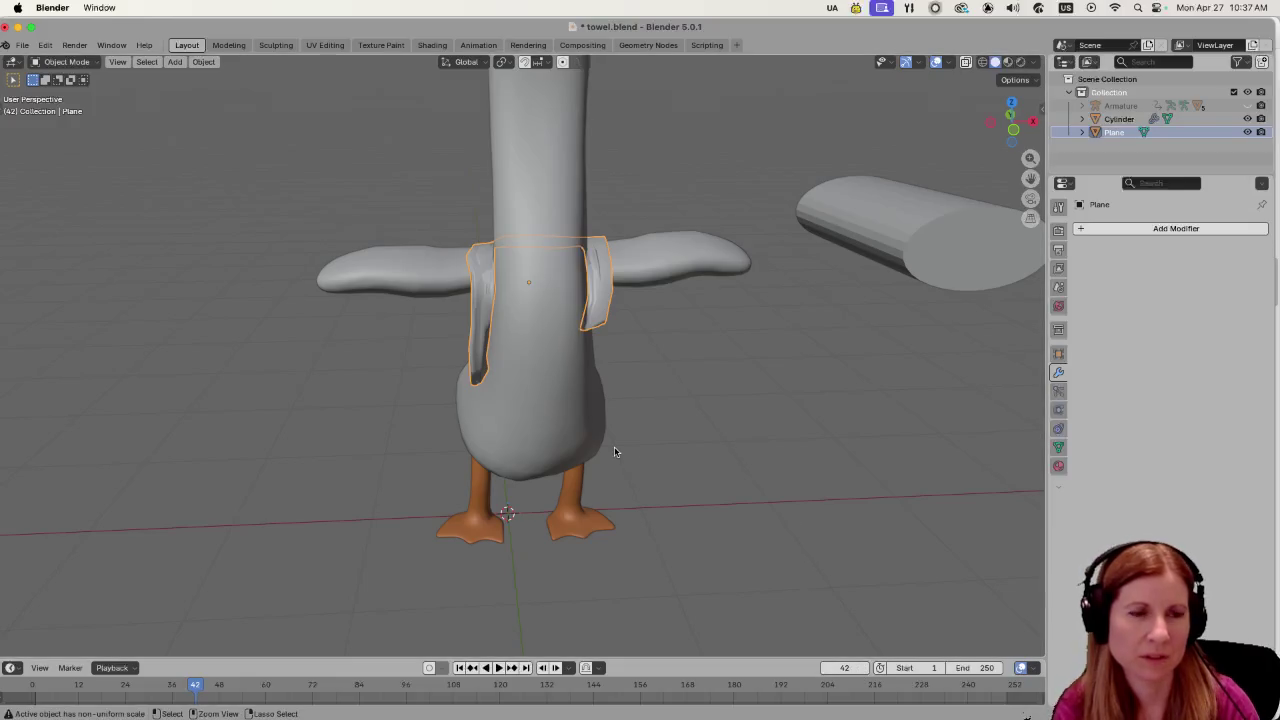
key(ctrl+z)
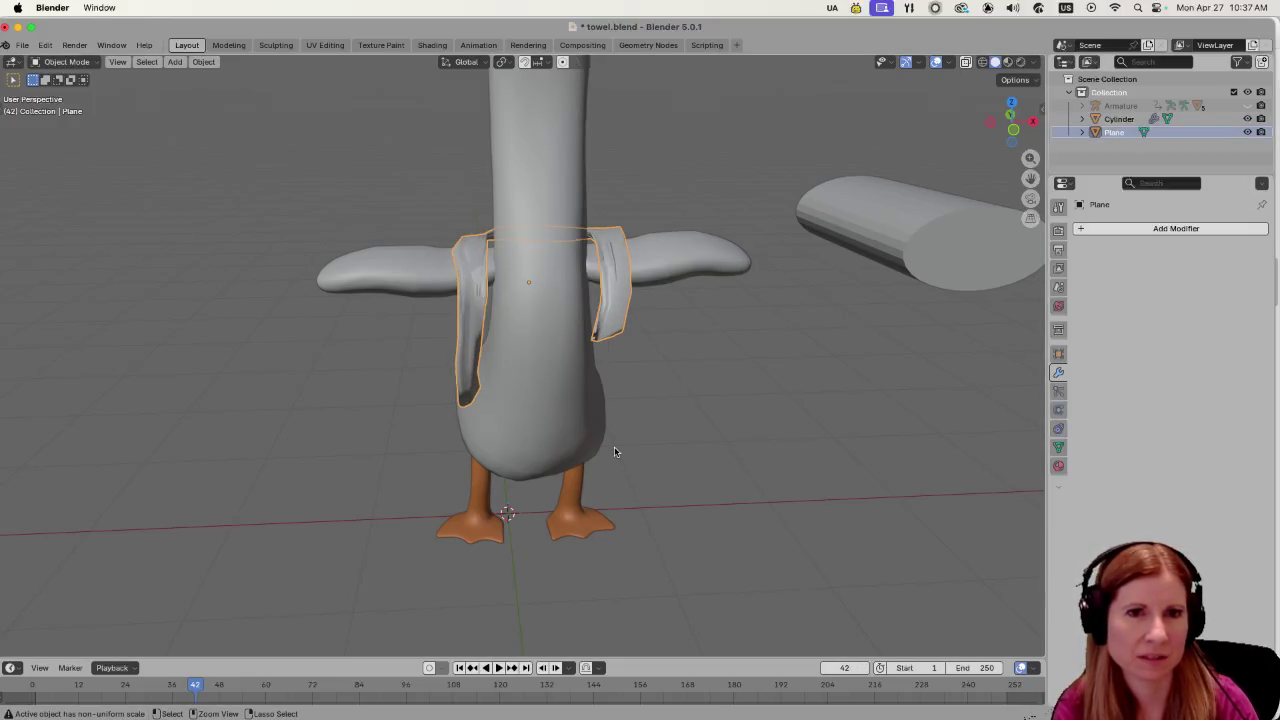
Undo and redo until the 0.08 m Solidify and Cloth modifiers return at frame 0.
key(ctrl+z)
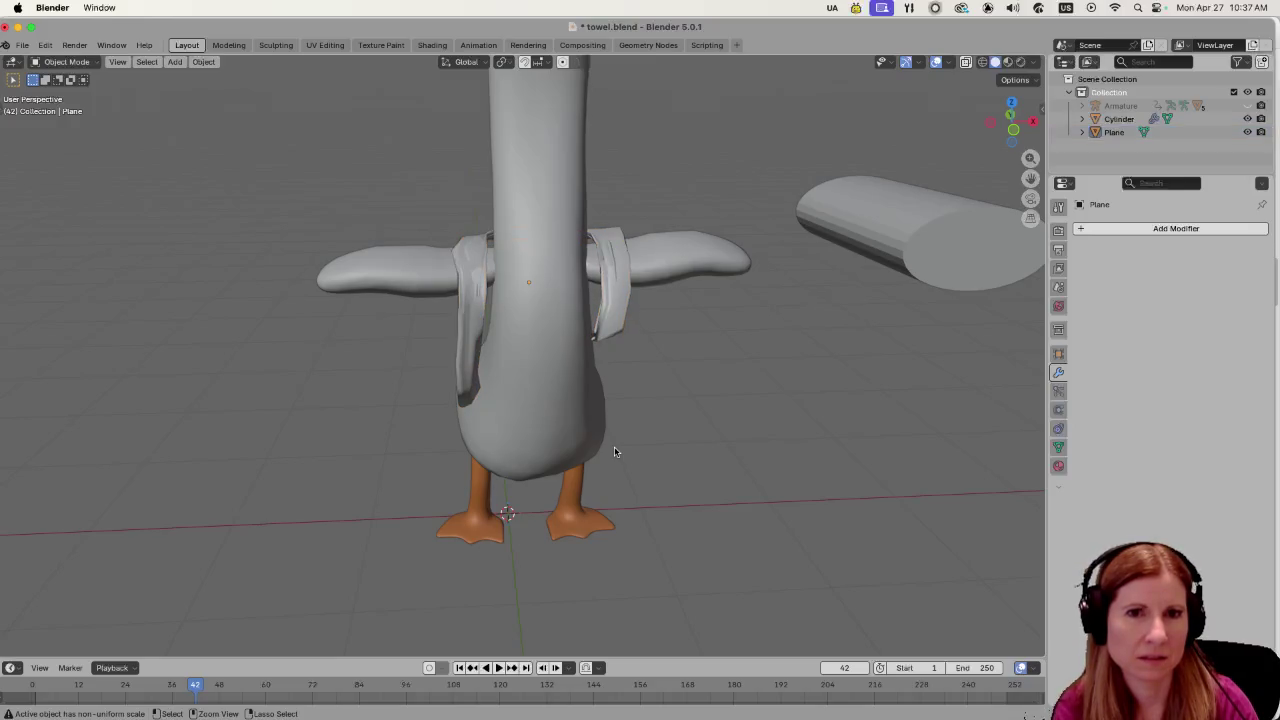
key(ctrl+shift+z)
key(ctrl+z)
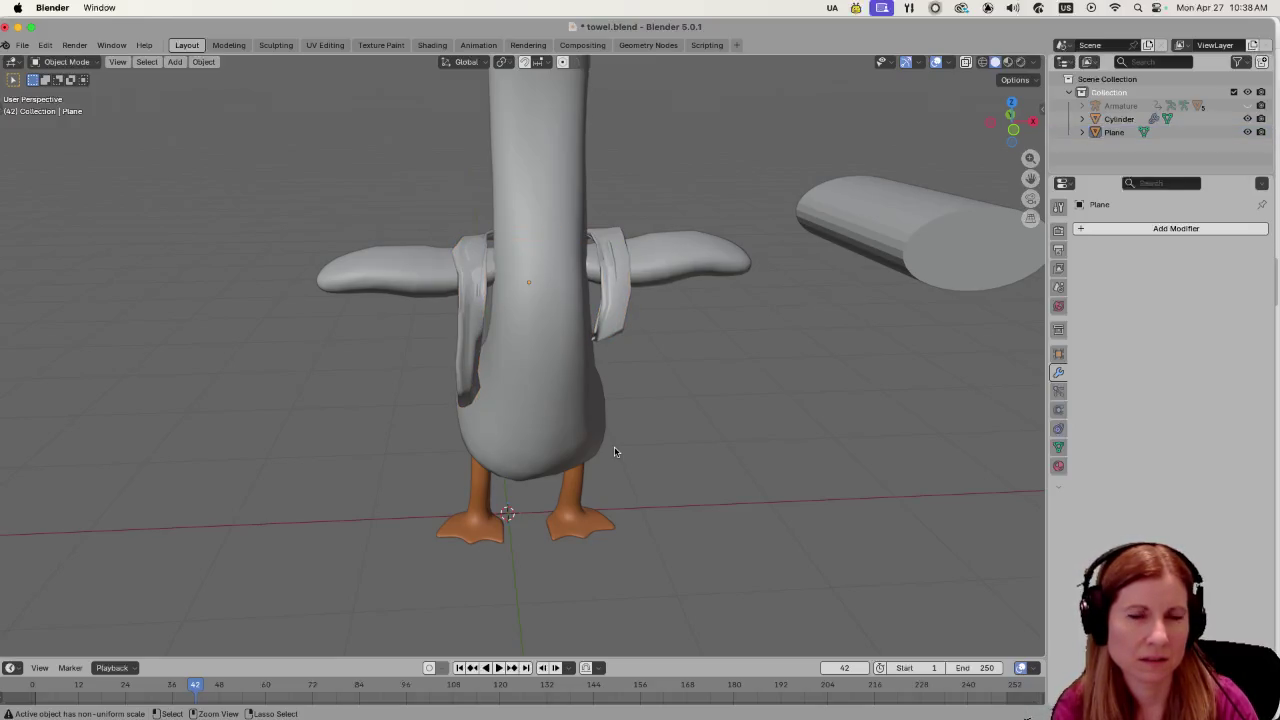
key(ctrl+shift+z)
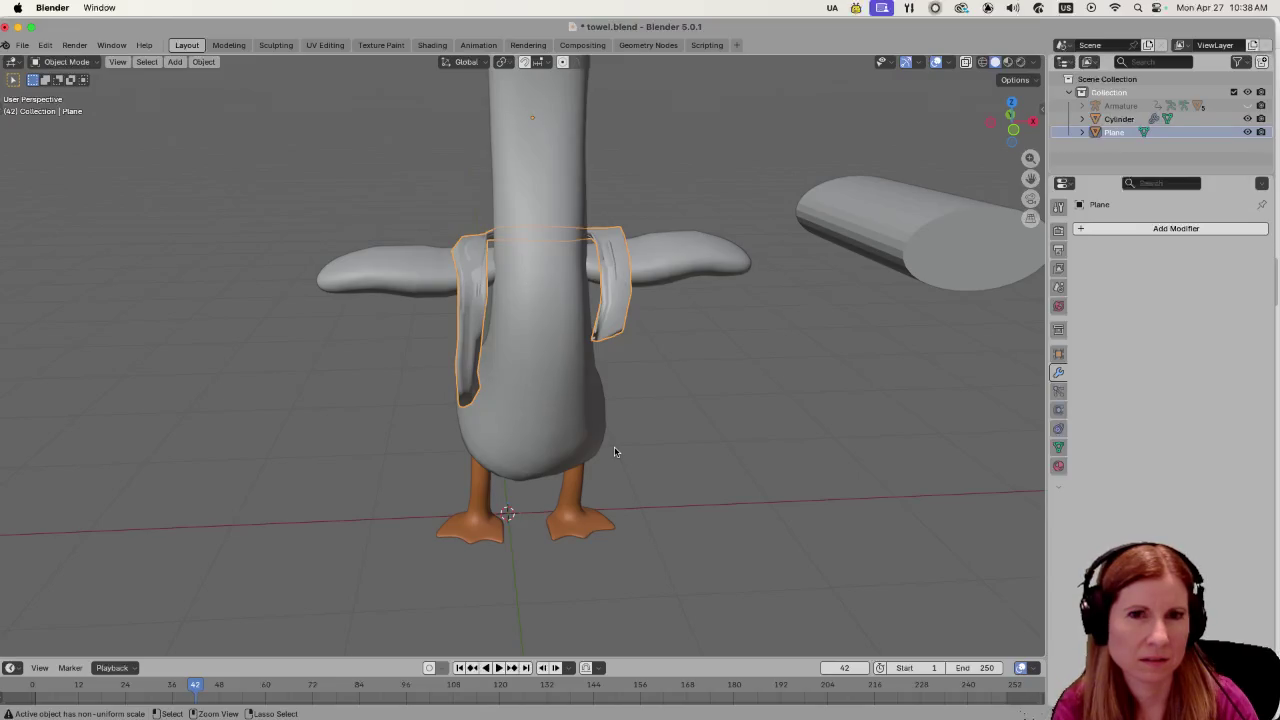
key(ctrl+shift+z)
key(ctrl+z)
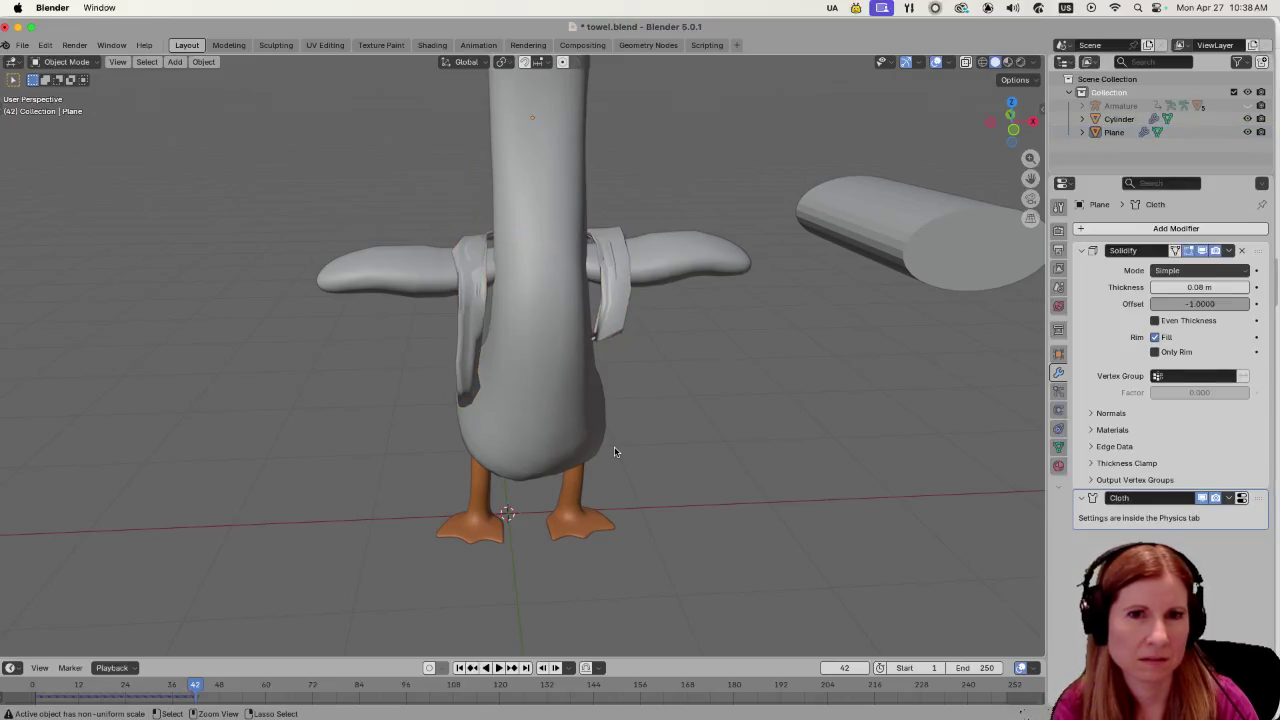
key(ctrl+shift+z)
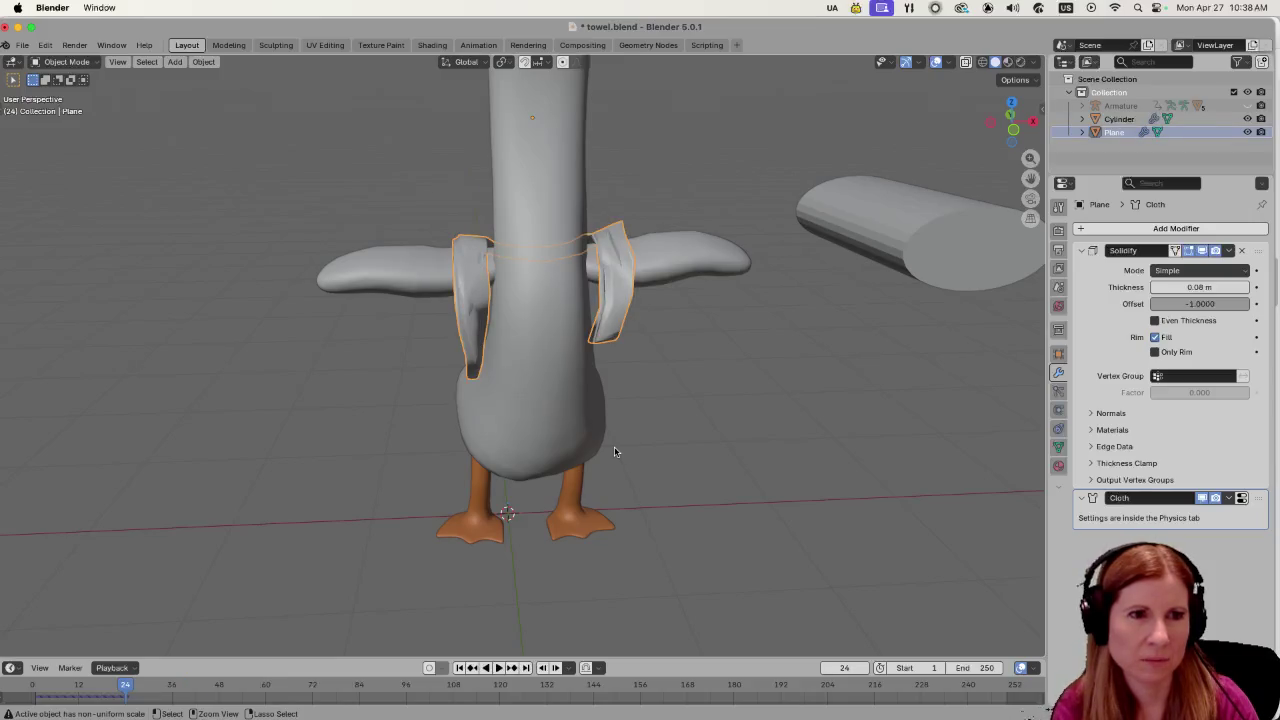
key(ctrl+z)
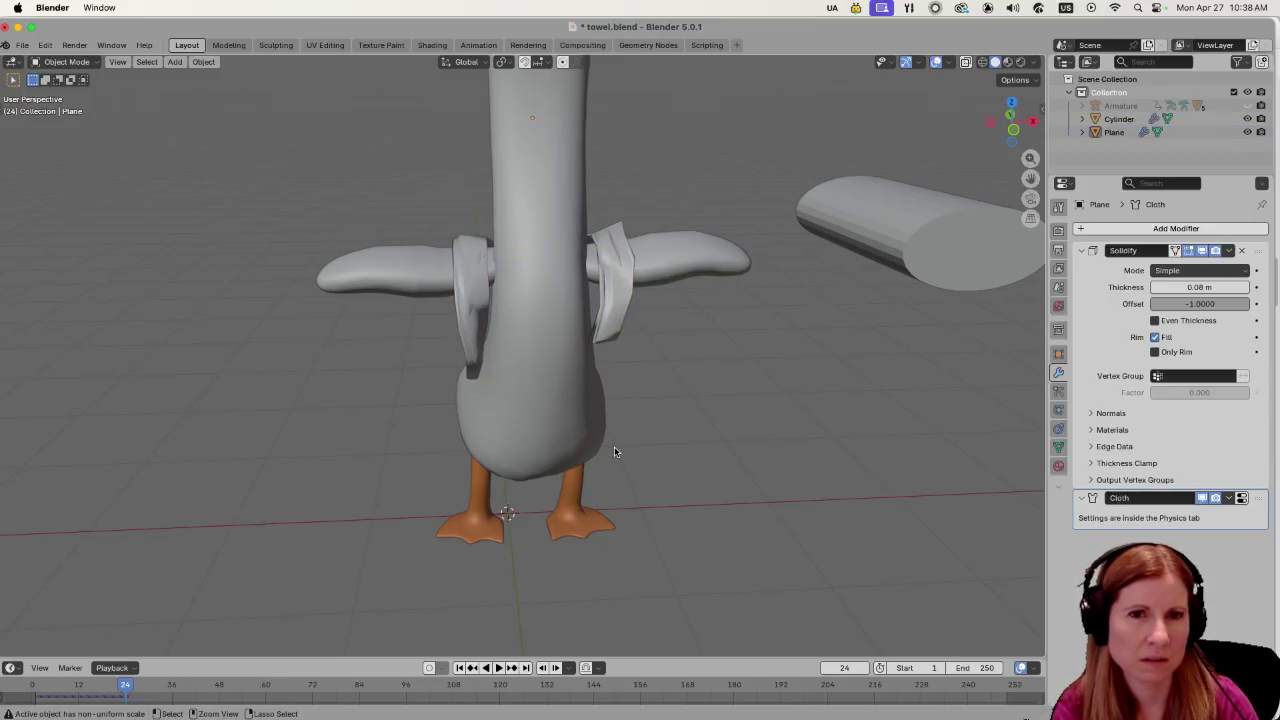
key(ctrl+z)
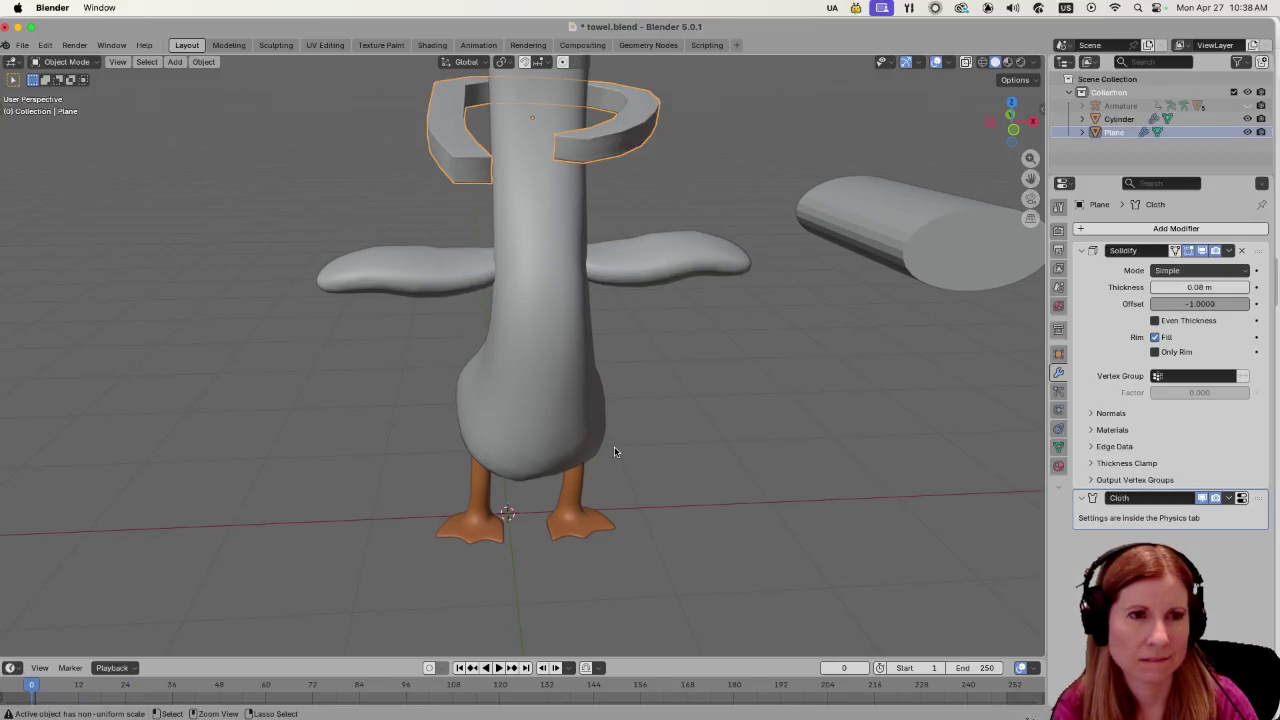
Scale the towel ring along Z, trying taller and shorter heights.
click(1056, 414)
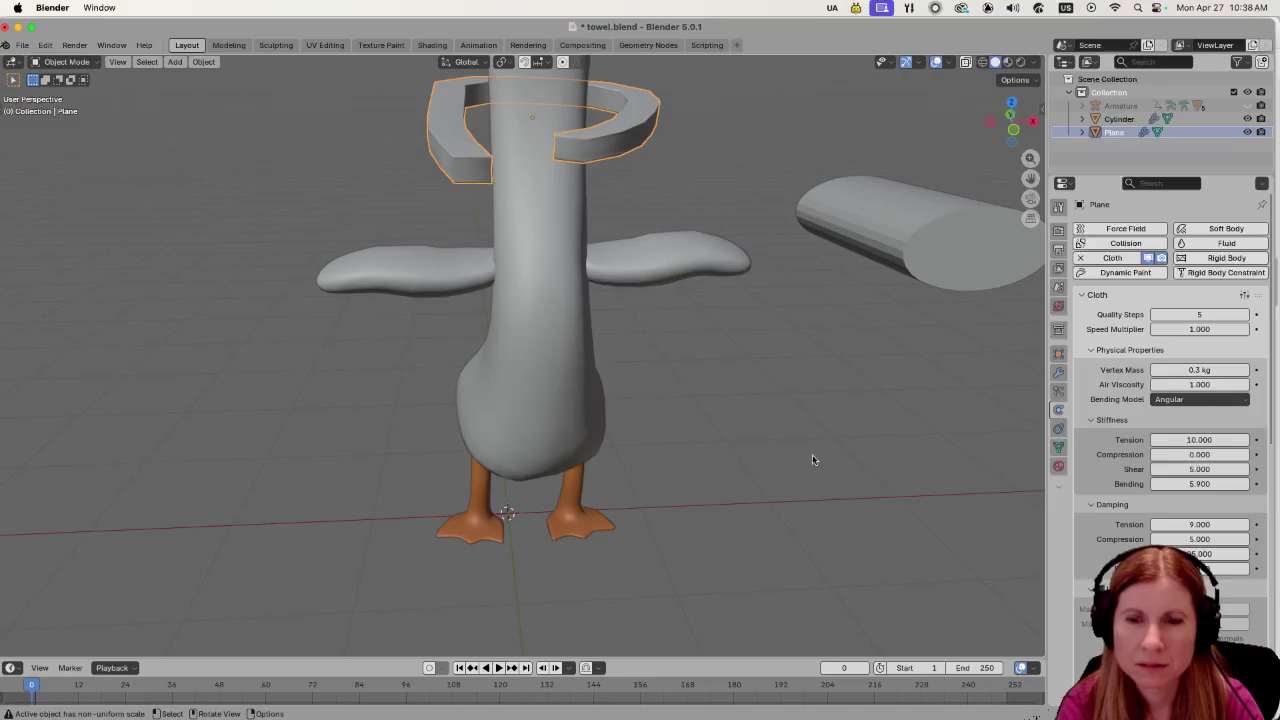
mouse_move(812, 454)
mouse_down()
mouse_move(713, 345)
mouse_move(683, 419)
mouse_move(769, 432)
mouse_move(739, 406)
mouse_up()
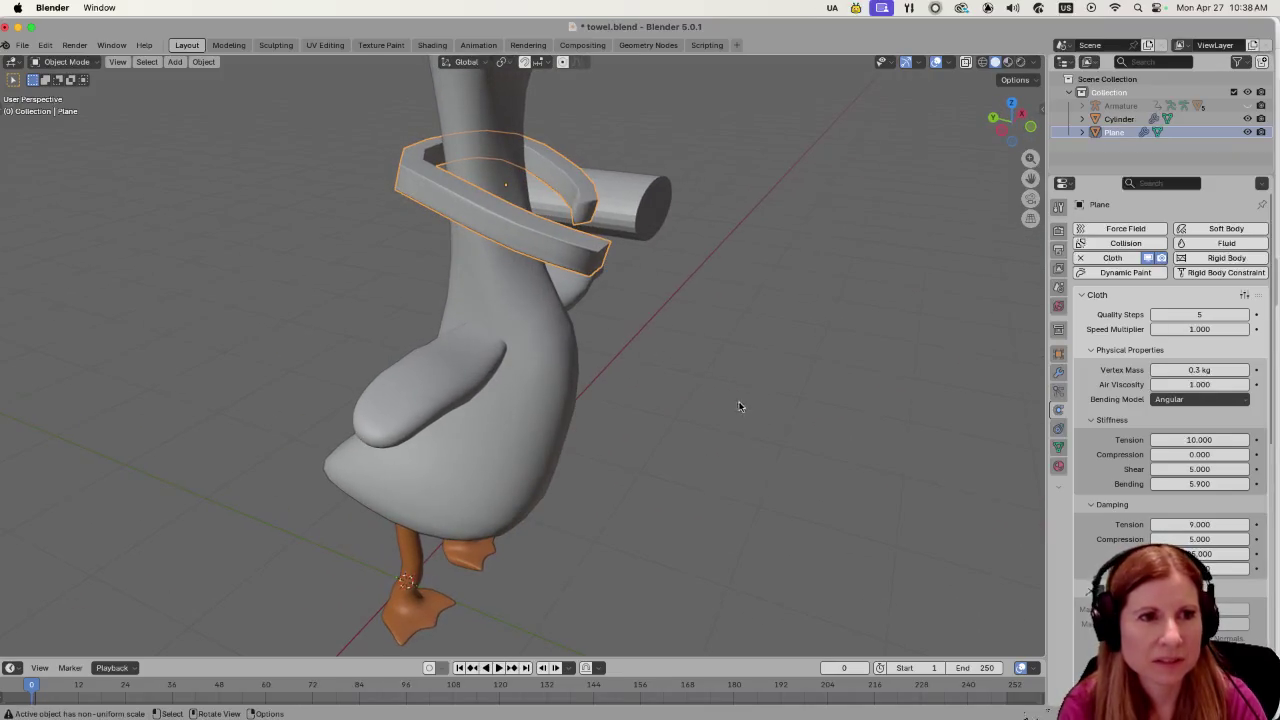
key(s)
key(z)
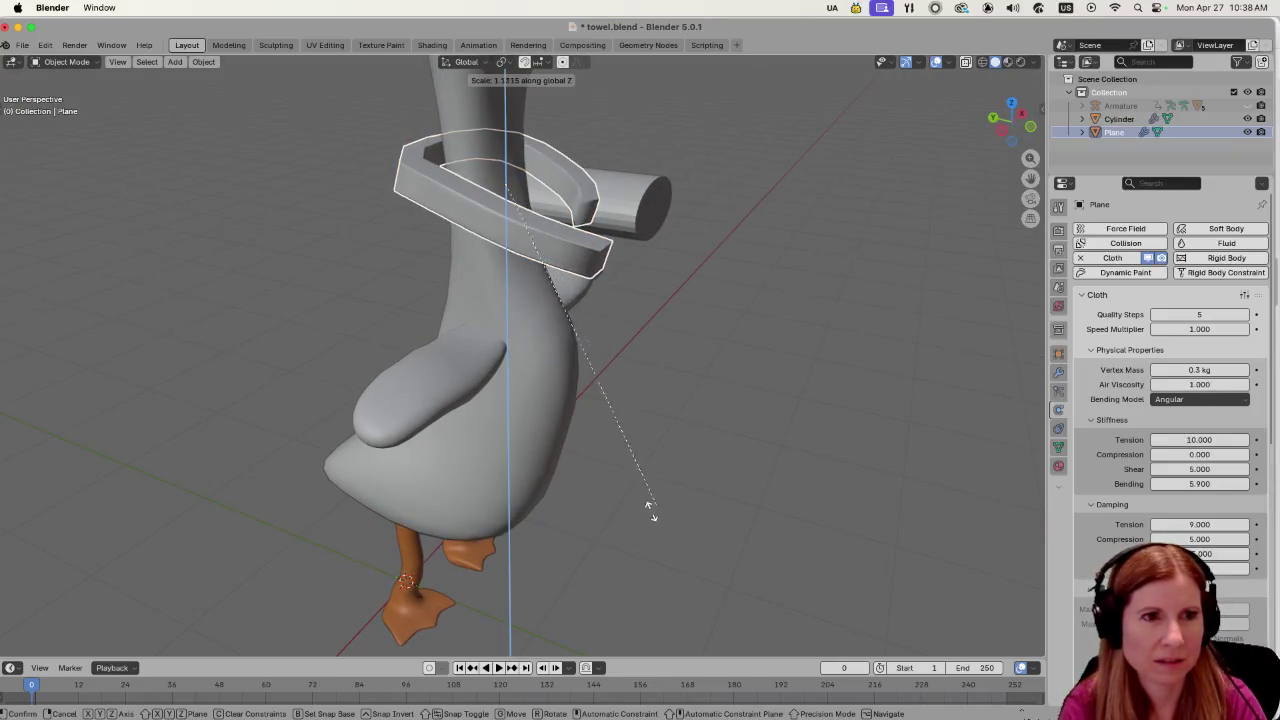
click(486, 571)
key(s)
key(z)
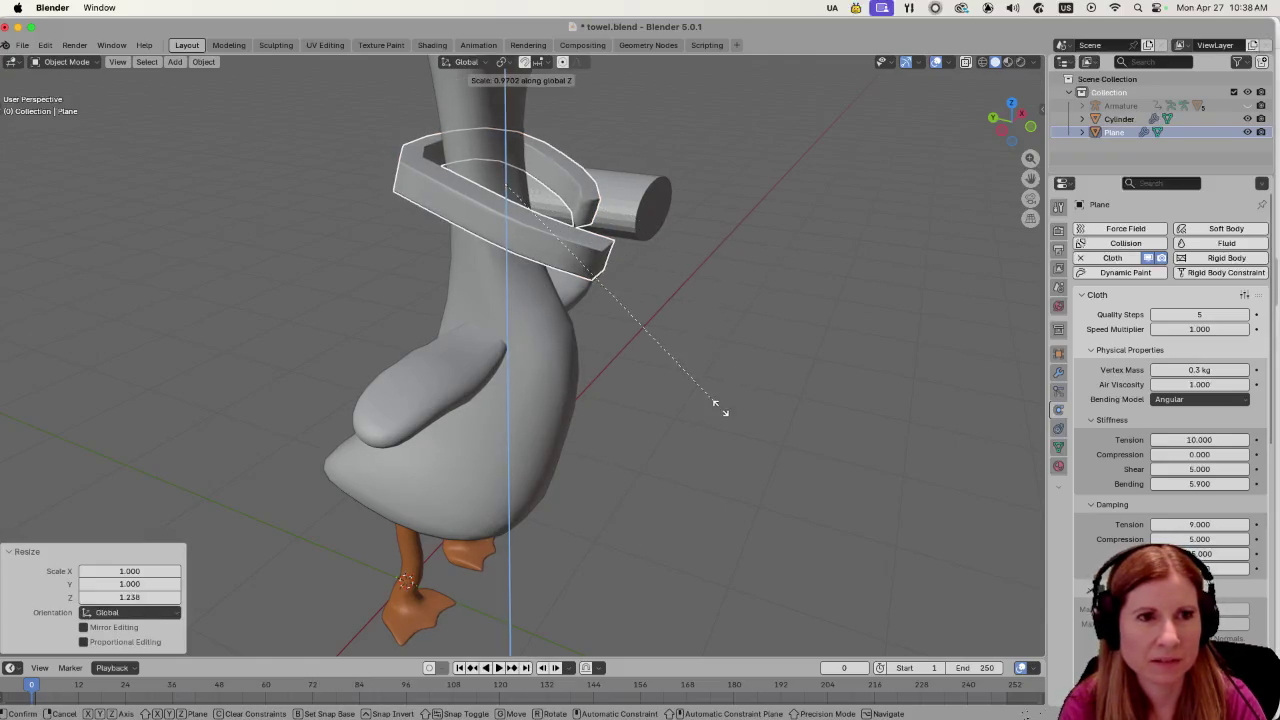
click(856, 84)
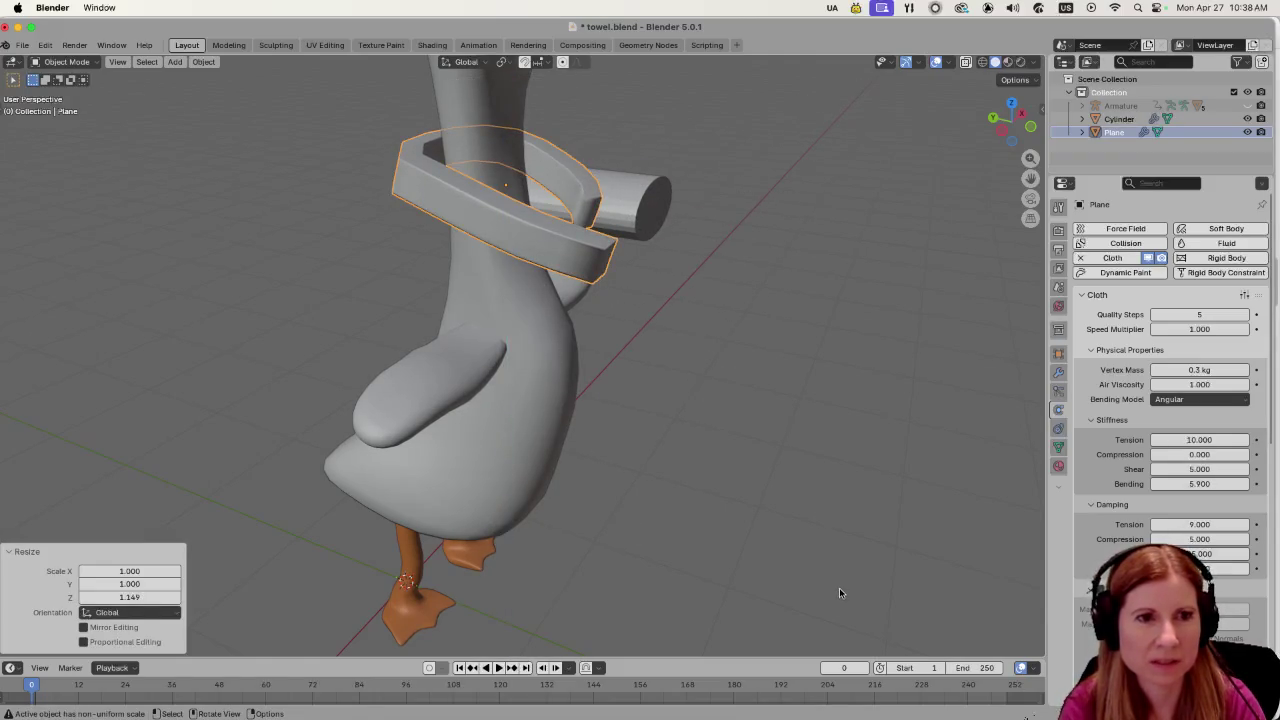
key(s)
key(z)
click(676, 629)
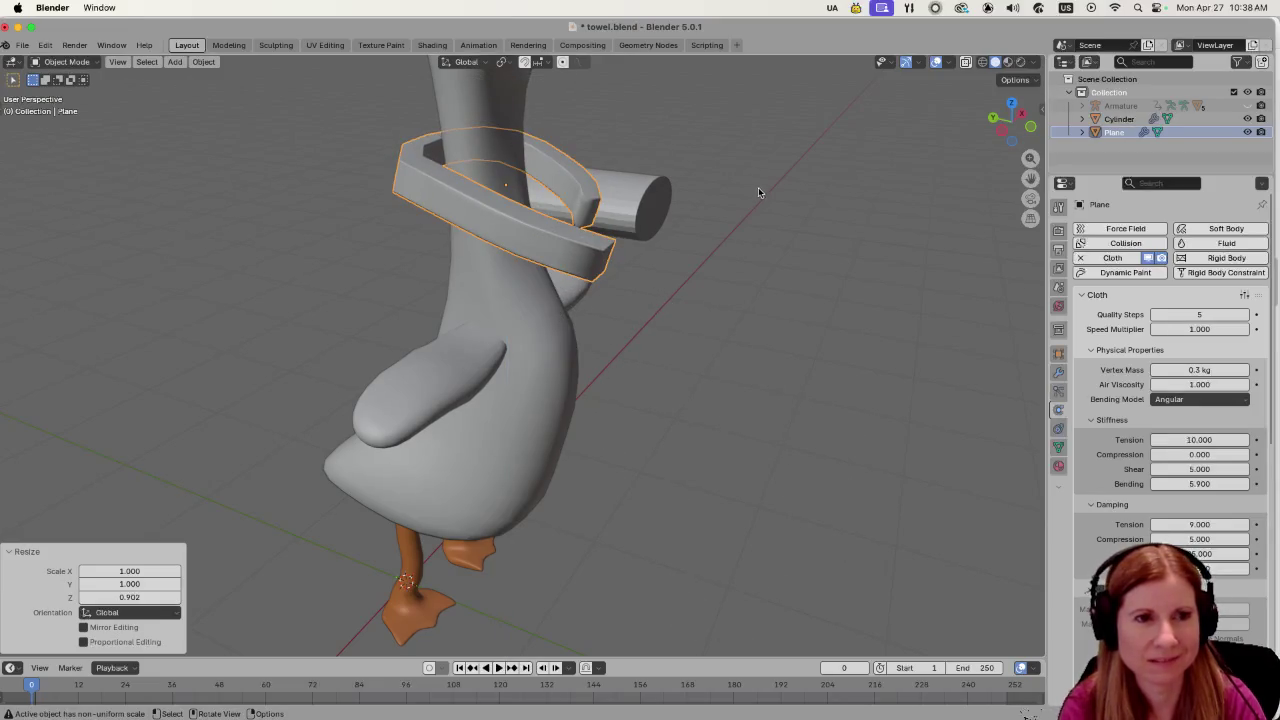
Stretch the ring much taller along Z, to 1.892.
key(s)
key(z)
click(825, 183)
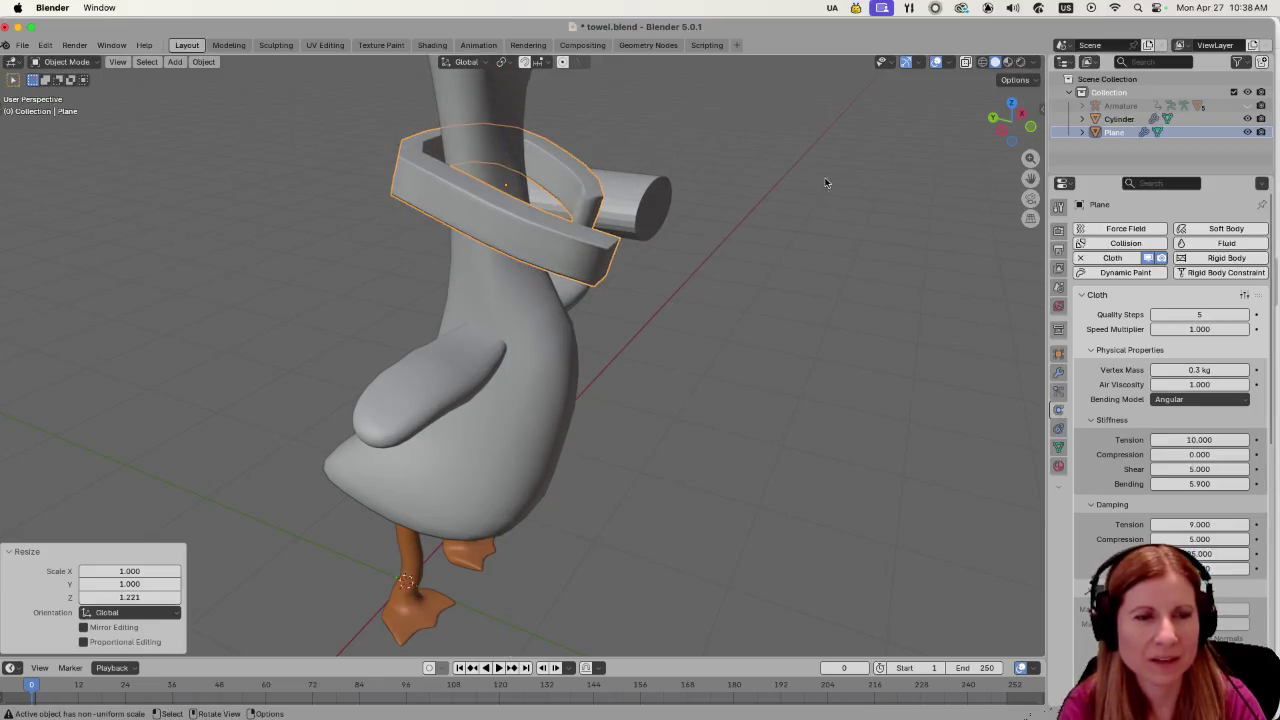
mouse_move(785, 484)
mouse_down()
mouse_move(808, 289)
mouse_move(860, 194)
mouse_move(737, 389)
mouse_up()
scroll(766, 337, down, 5)
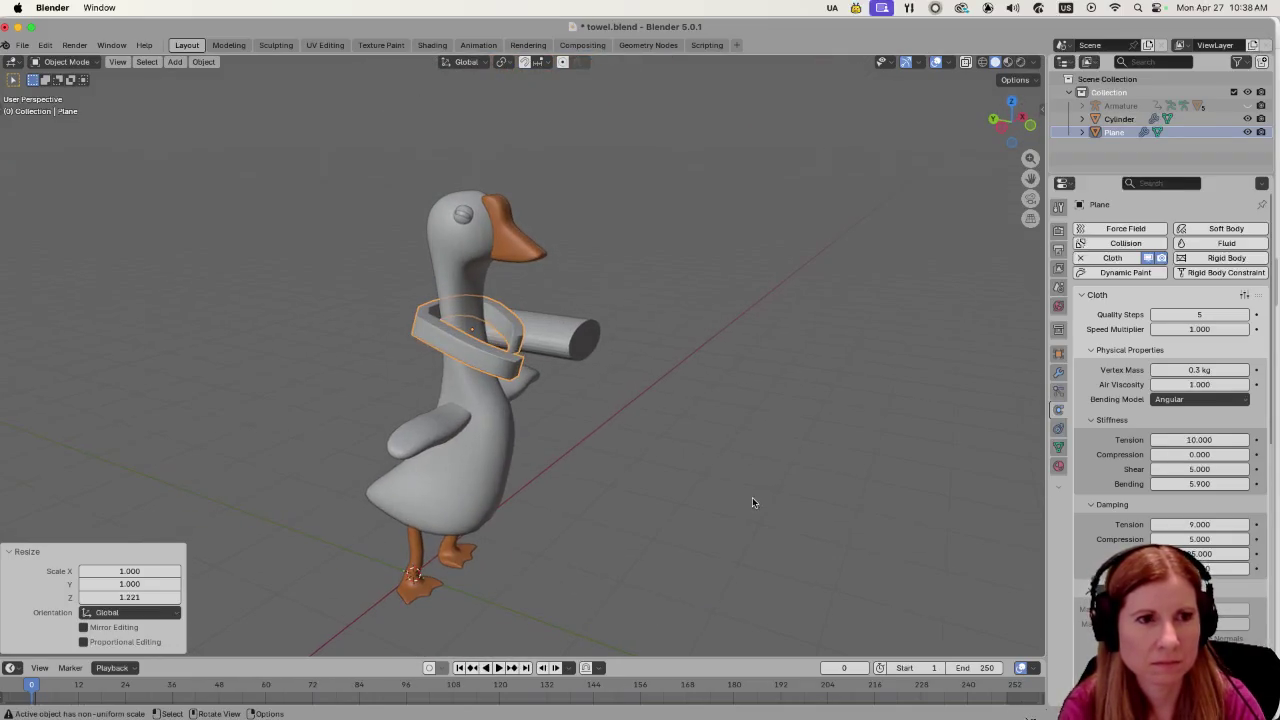
key(s)
key(z)
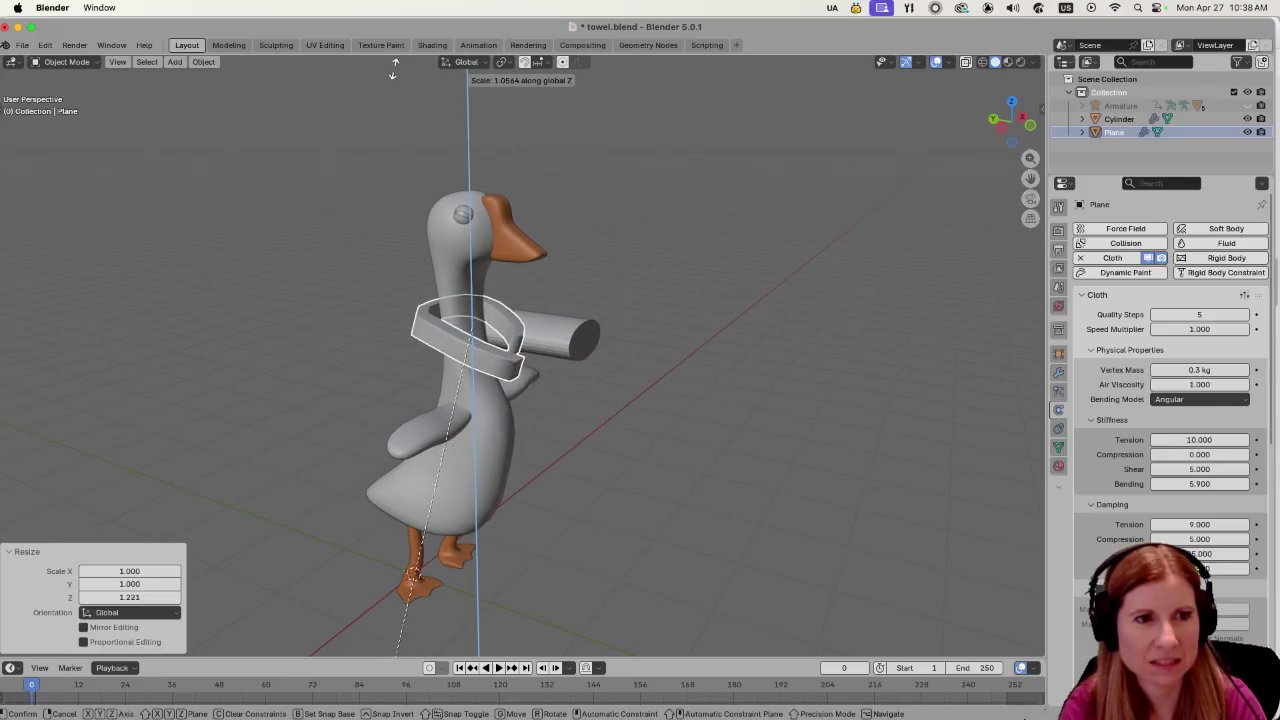
click(378, 300)
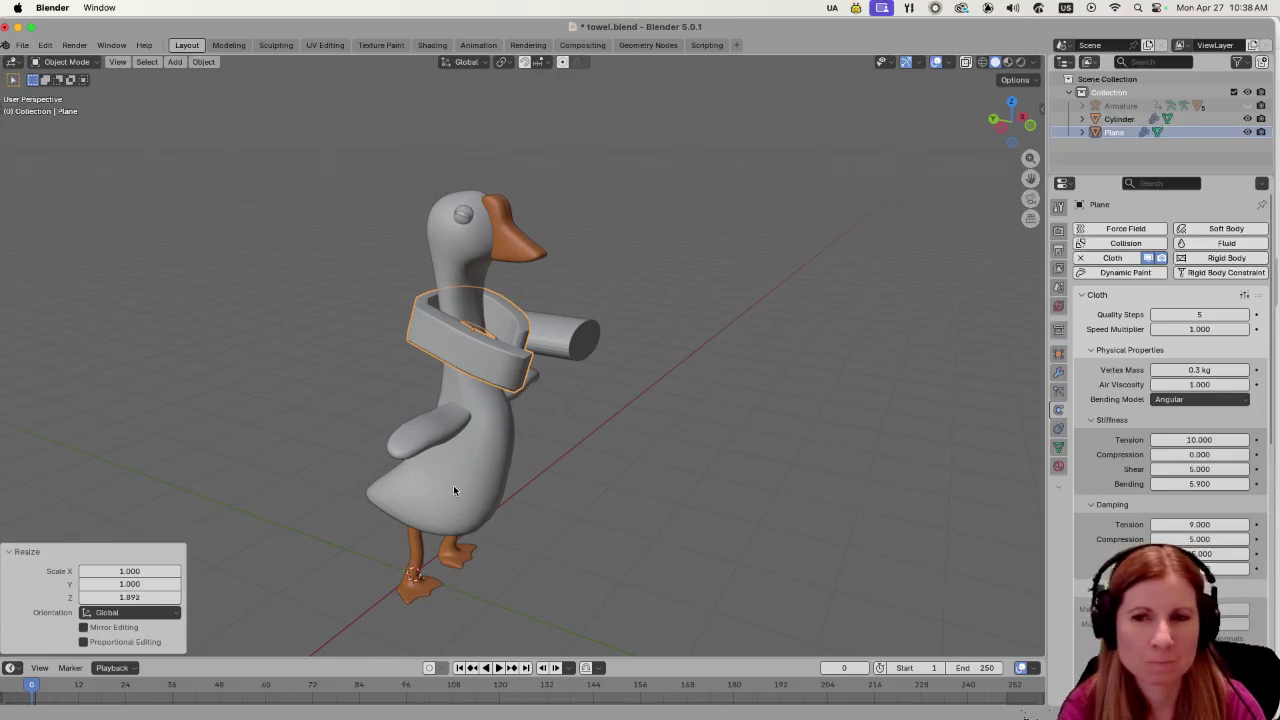
Rotate the ring -20.2° around Z on the neck and deselect it.
scroll(453, 485, left, 10)
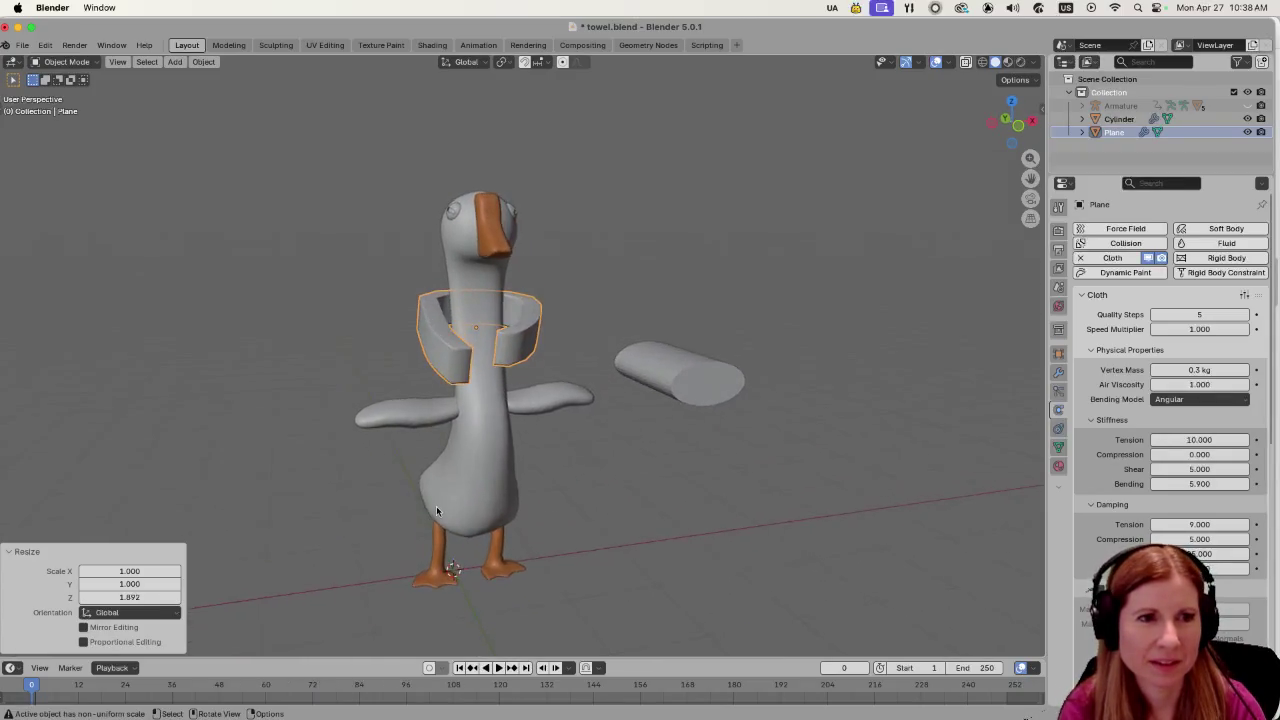
scroll(437, 508, up, 5)
mouse_move(438, 507)
mouse_down()
mouse_move(617, 403)
mouse_move(797, 538)
mouse_move(697, 583)
mouse_move(631, 590)
mouse_move(580, 500)
mouse_up()
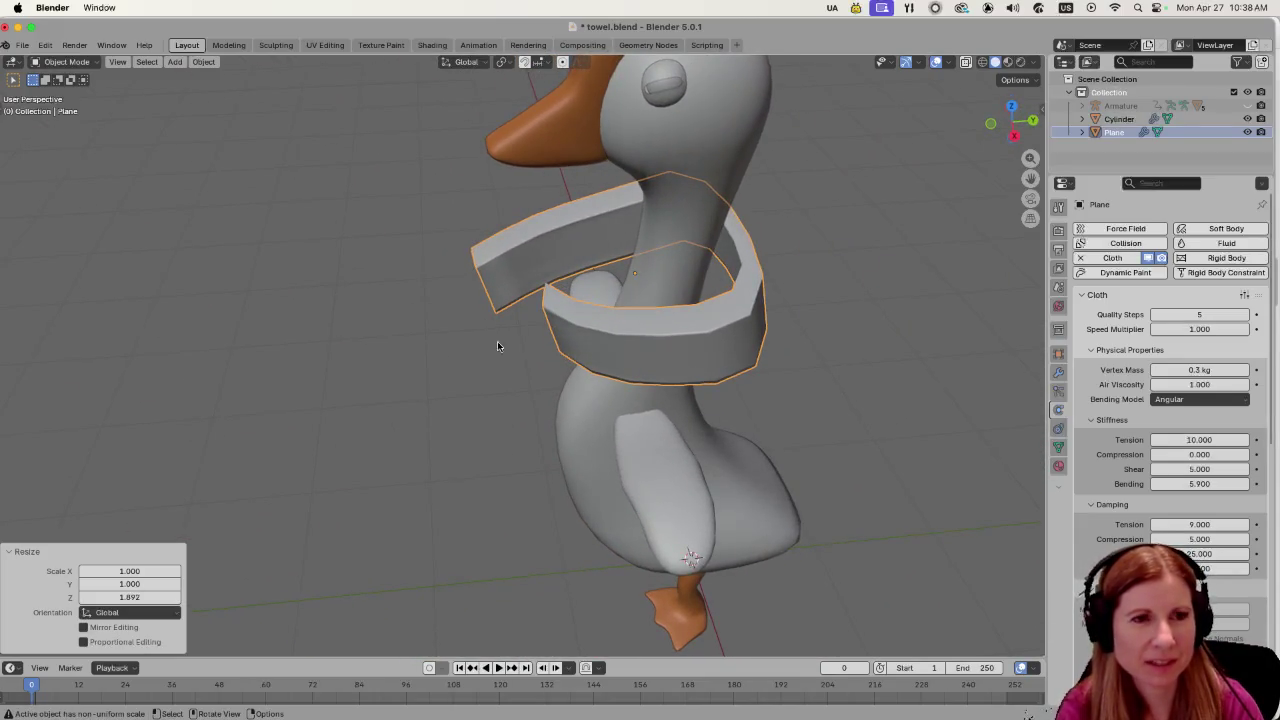
key(r)
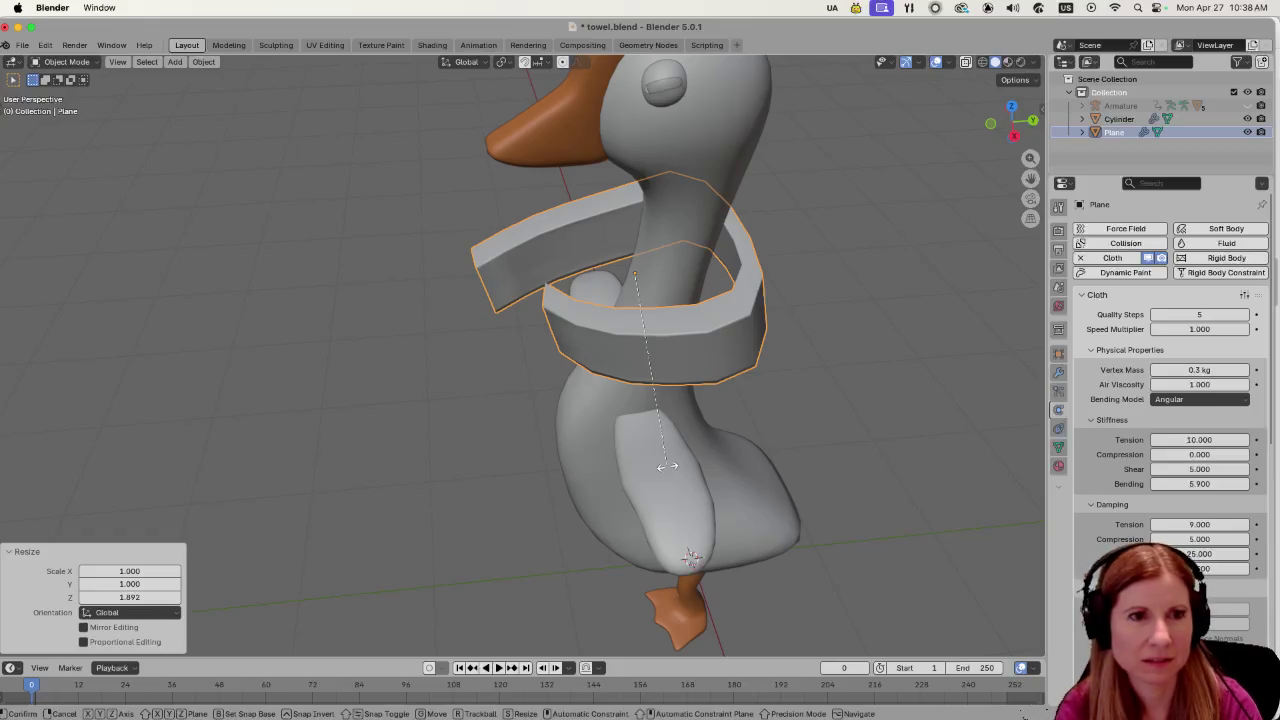
key(z)
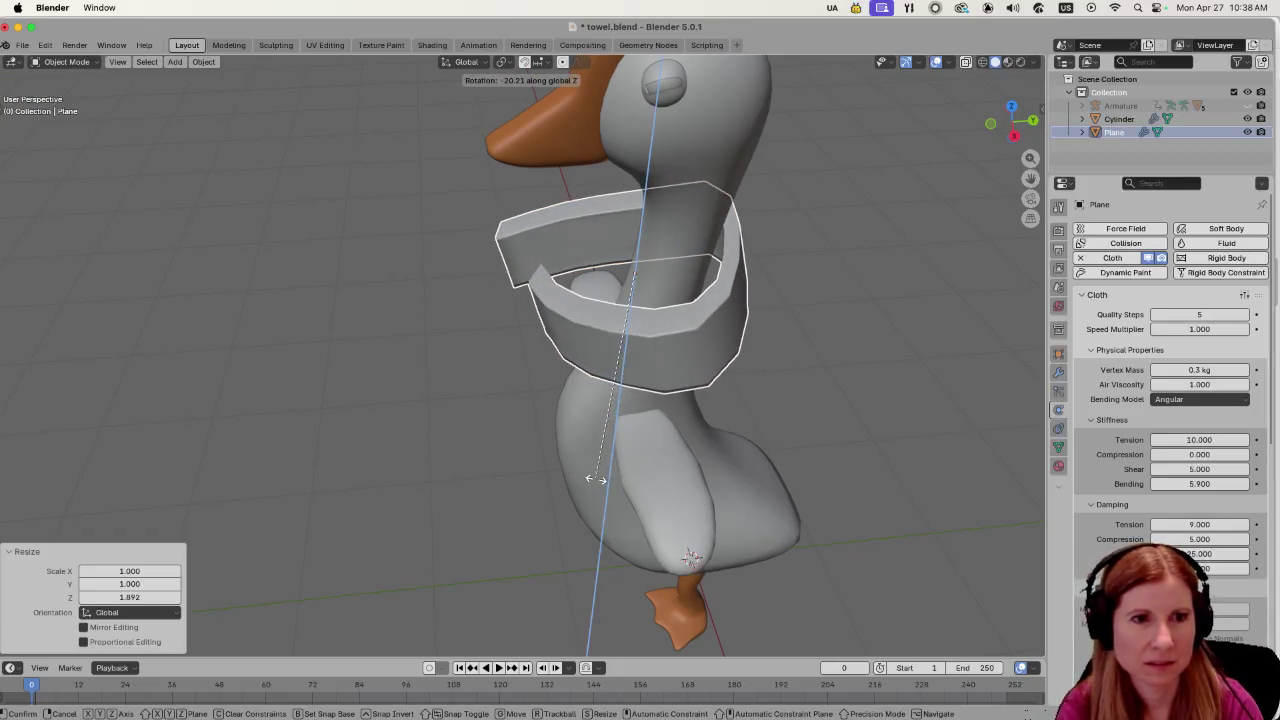
click(591, 477)
mouse_move(591, 477)
mouse_down()
mouse_move(703, 449)
mouse_move(689, 457)
mouse_move(680, 394)
mouse_move(751, 431)
mouse_move(687, 492)
mouse_move(694, 477)
mouse_move(659, 484)
mouse_up()
click(720, 456)
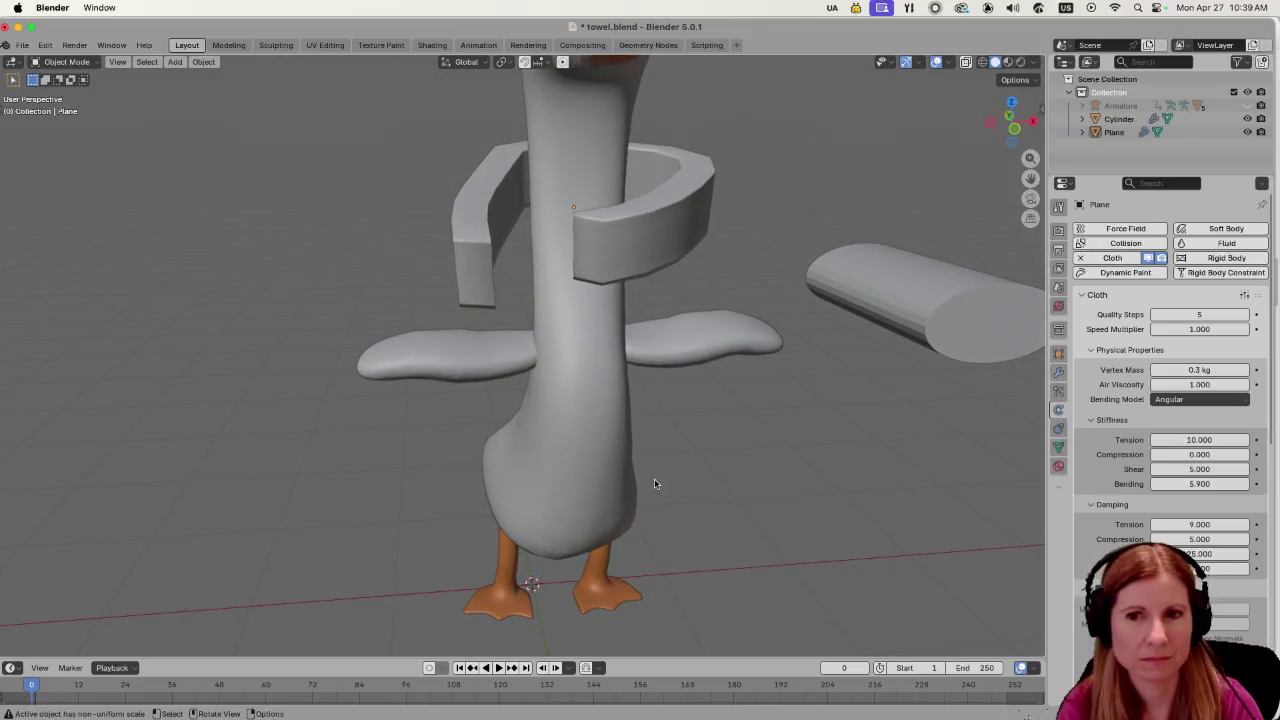
Play the cloth simulation to frame 27 and orbit to an angled side view of the drape.
key(space)
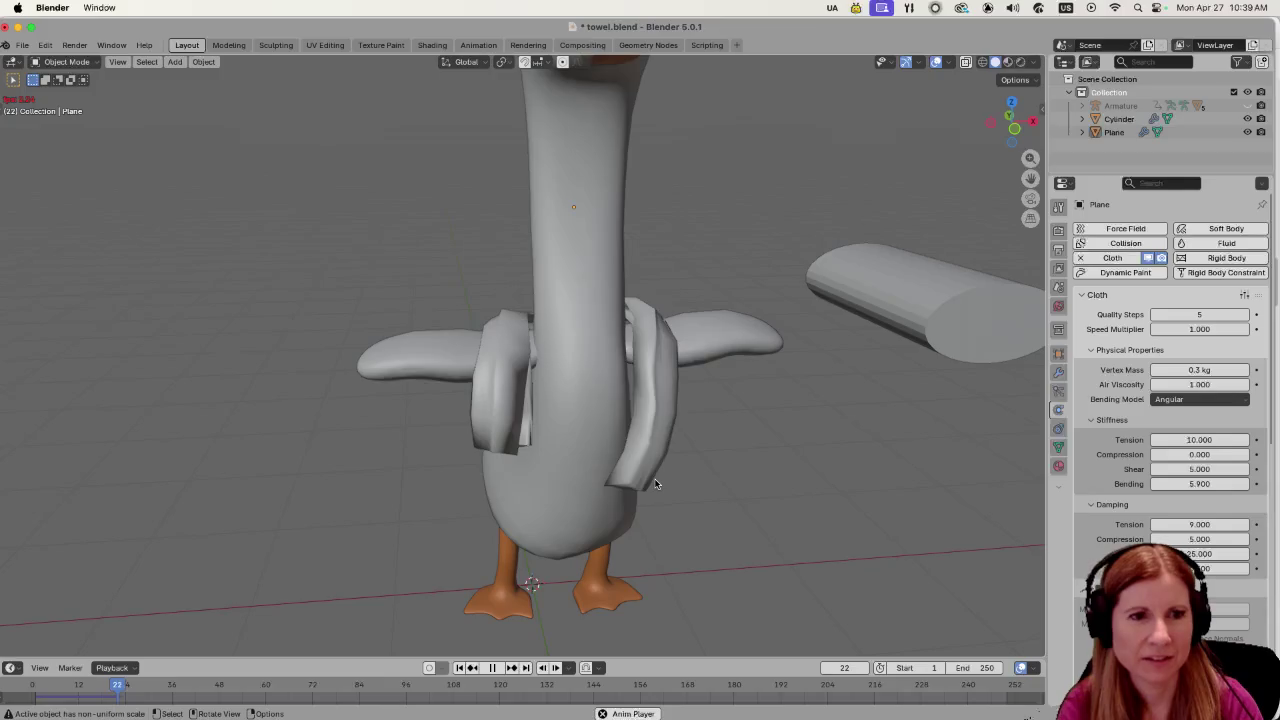
key(space)
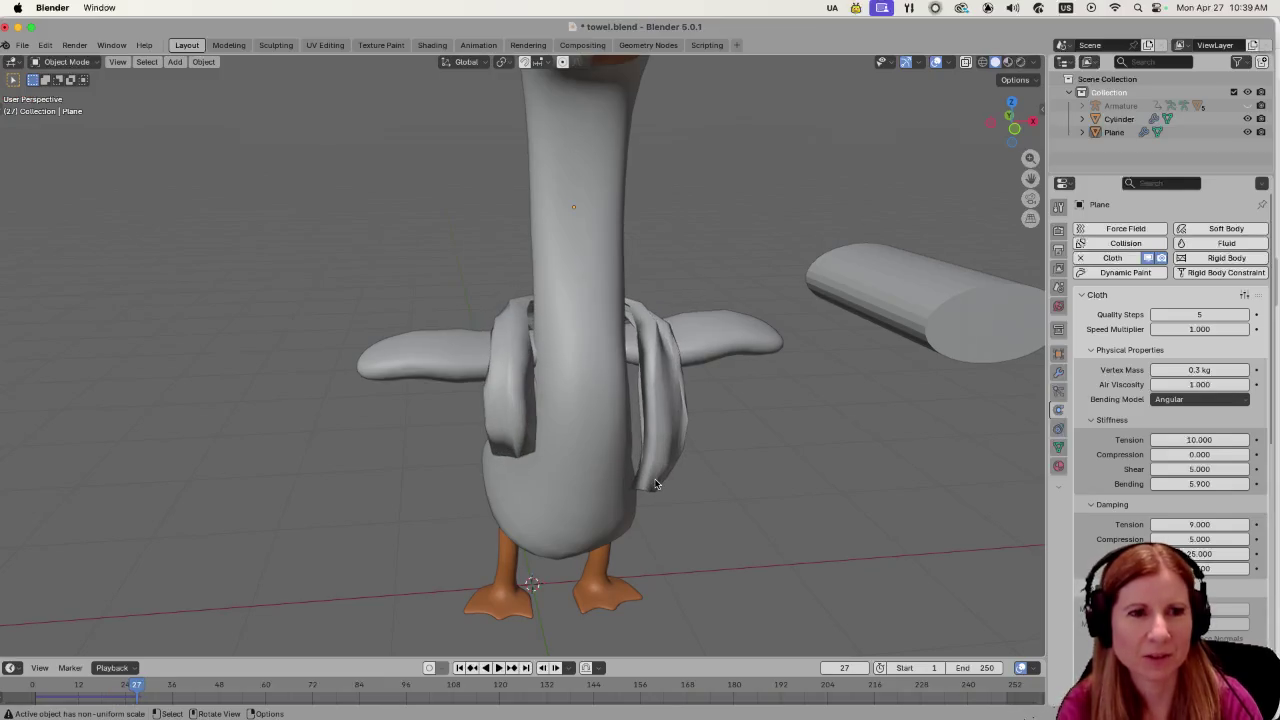
mouse_move(689, 531)
mouse_down()
mouse_move(831, 517)
mouse_move(786, 543)
mouse_move(759, 532)
mouse_move(937, 514)
mouse_move(610, 550)
mouse_move(659, 517)
mouse_move(486, 528)
mouse_move(742, 490)
mouse_move(693, 511)
mouse_move(654, 490)
mouse_up()
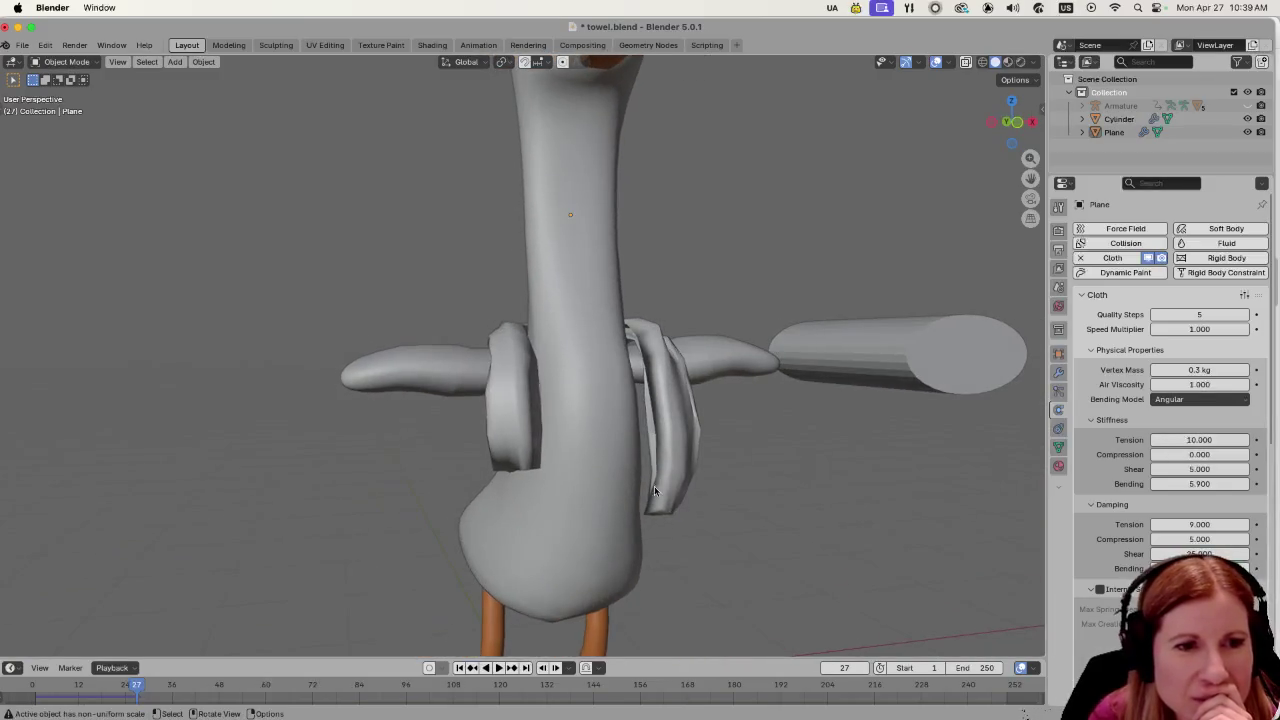
mouse_move(709, 443)
mouse_down()
mouse_move(746, 514)
mouse_move(886, 488)
mouse_move(717, 491)
mouse_move(690, 393)
mouse_move(675, 482)
mouse_move(688, 463)
mouse_move(698, 495)
mouse_up()
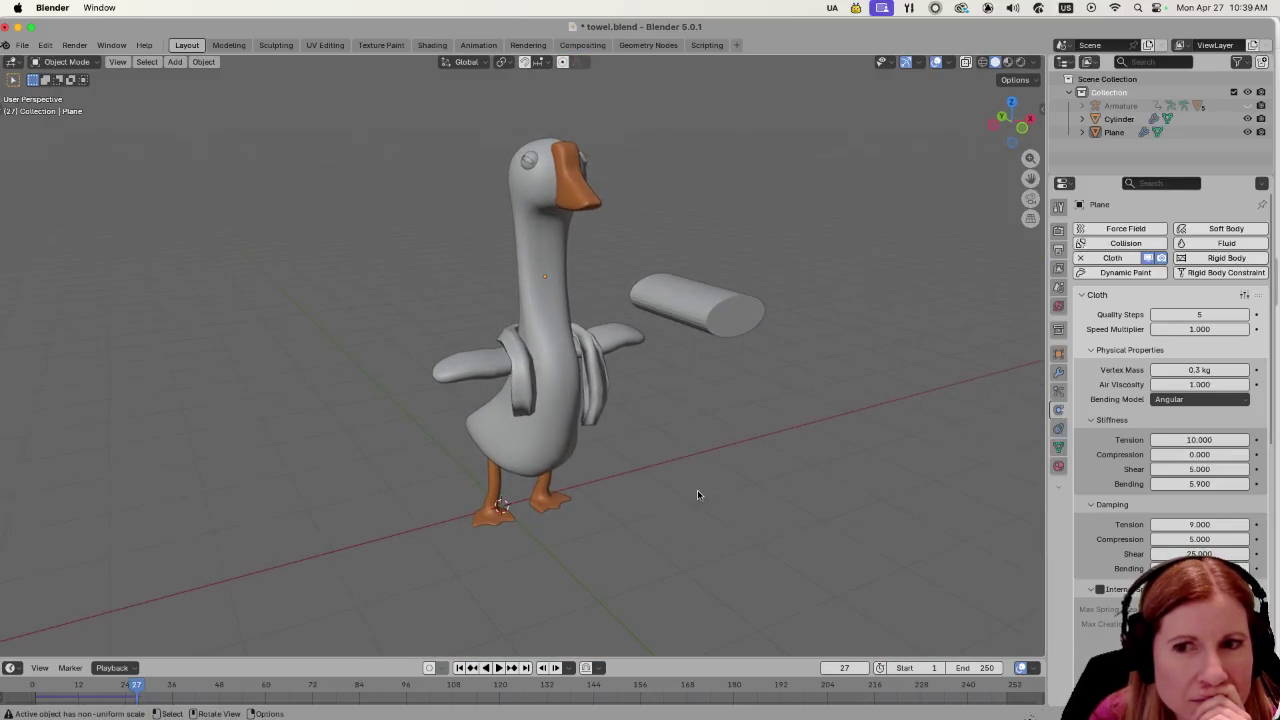
scroll(619, 396, up, 4)
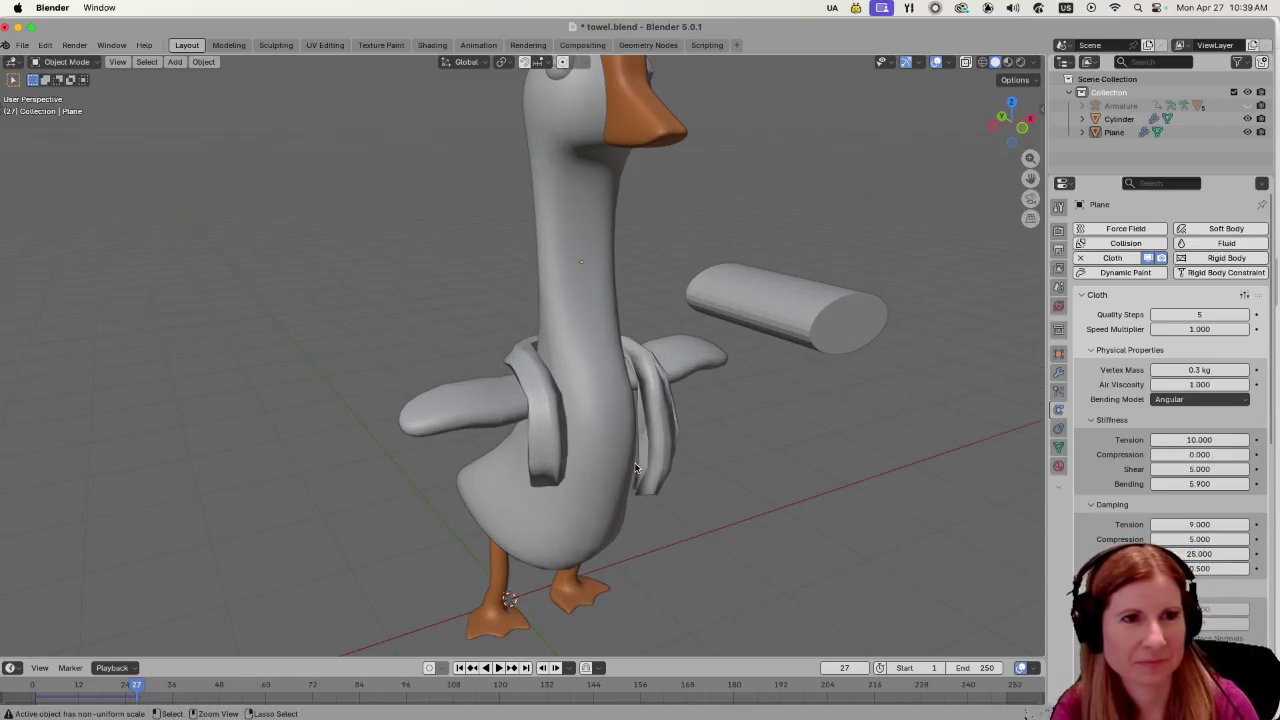
At frame 0, rotate the towel 10.5° around Z and scale its height to 0.869.
click(635, 467)
key(shift+Left)
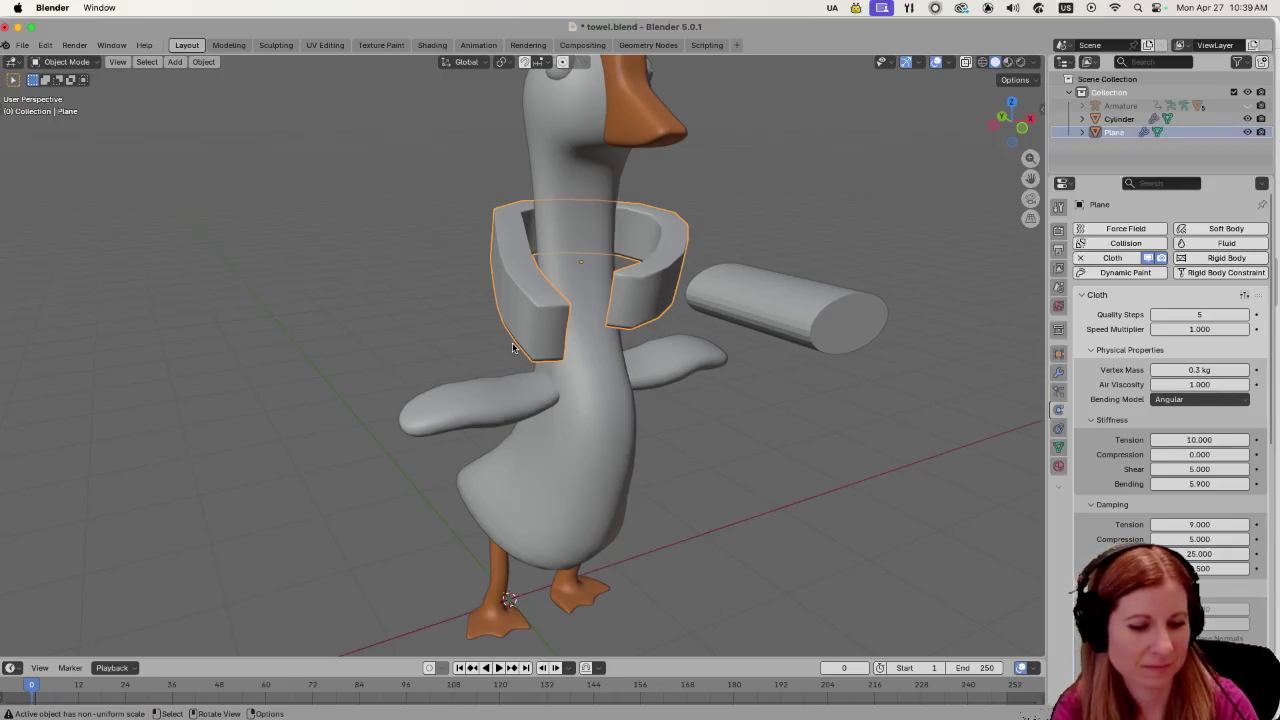
key(r)
key(z)
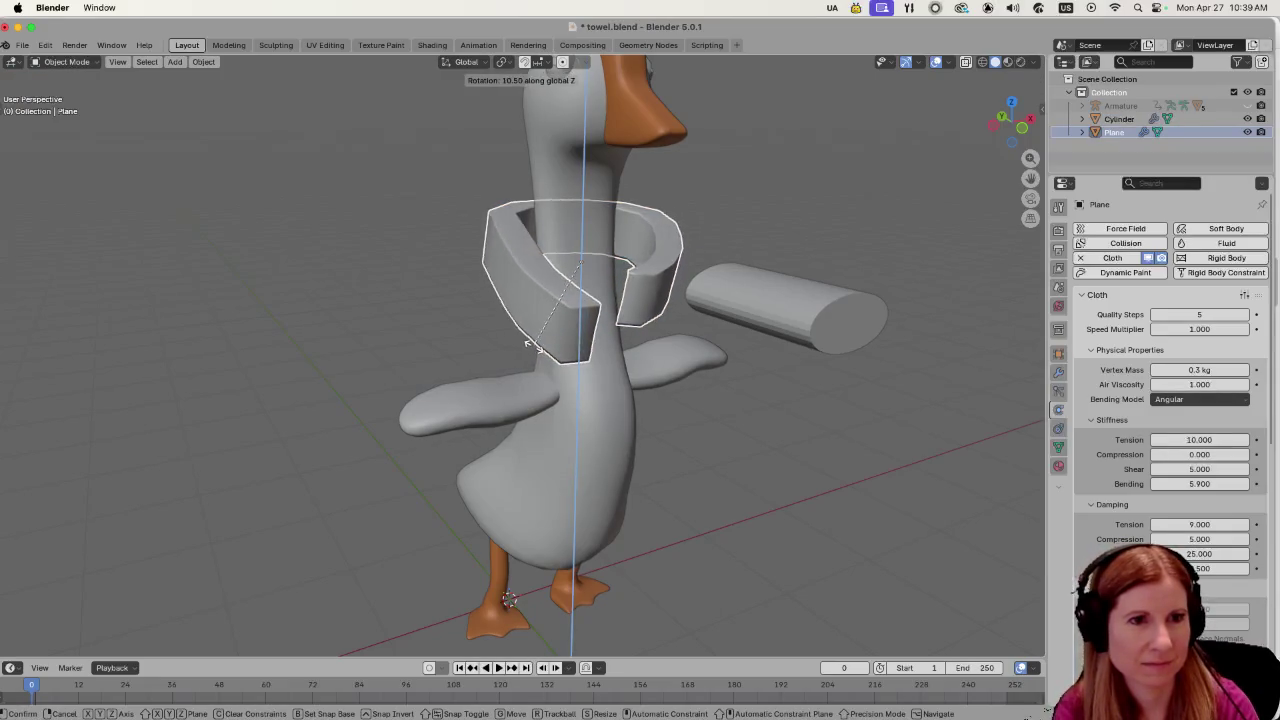
click(669, 416)
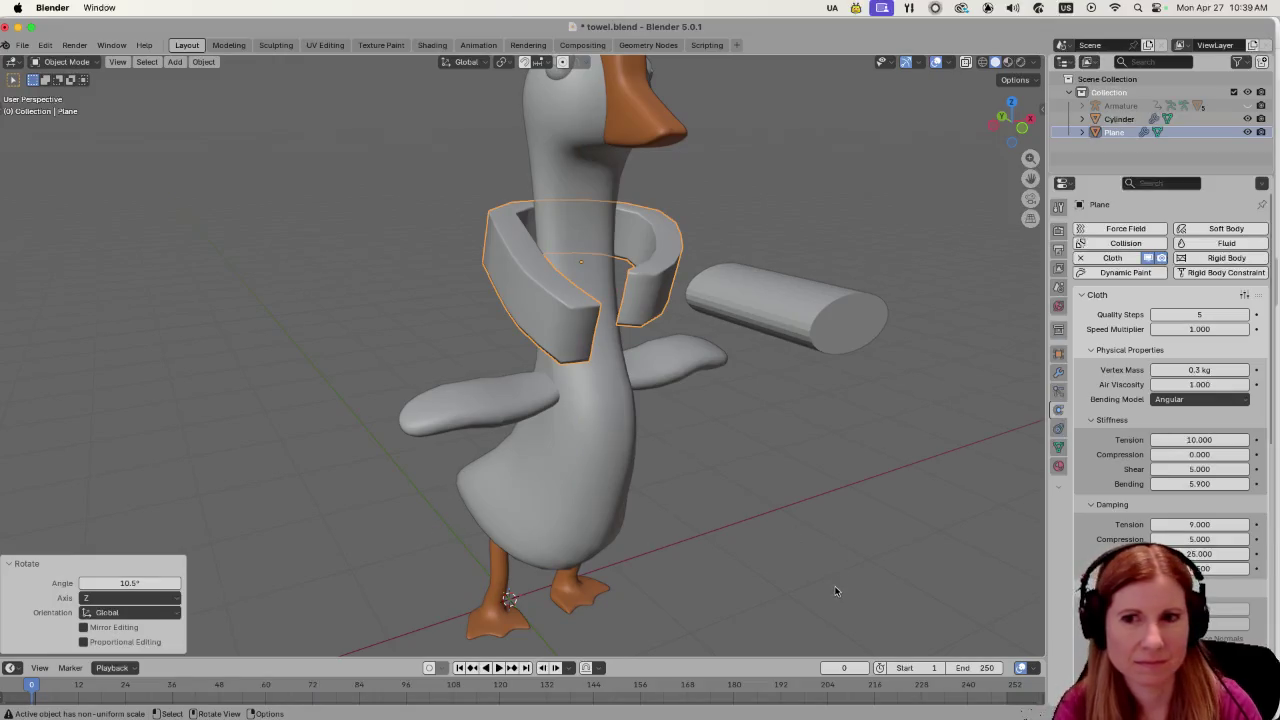
key(s)
key(z)
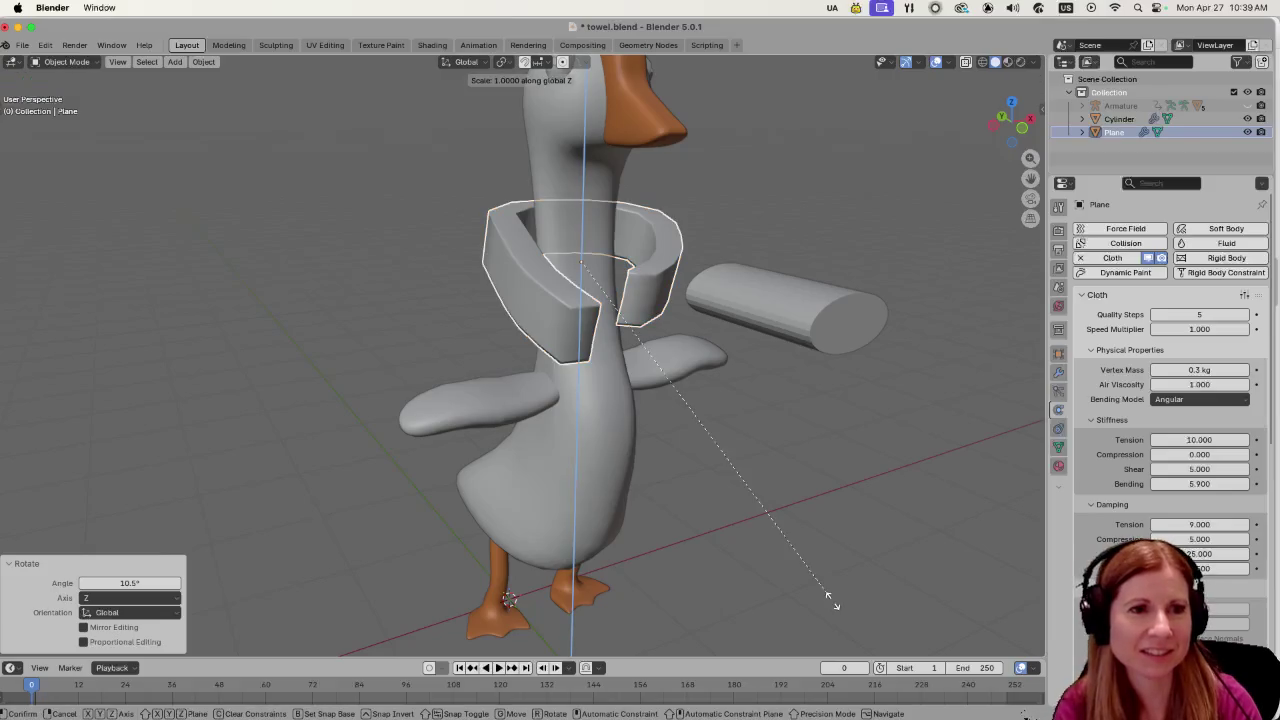
click(817, 545)
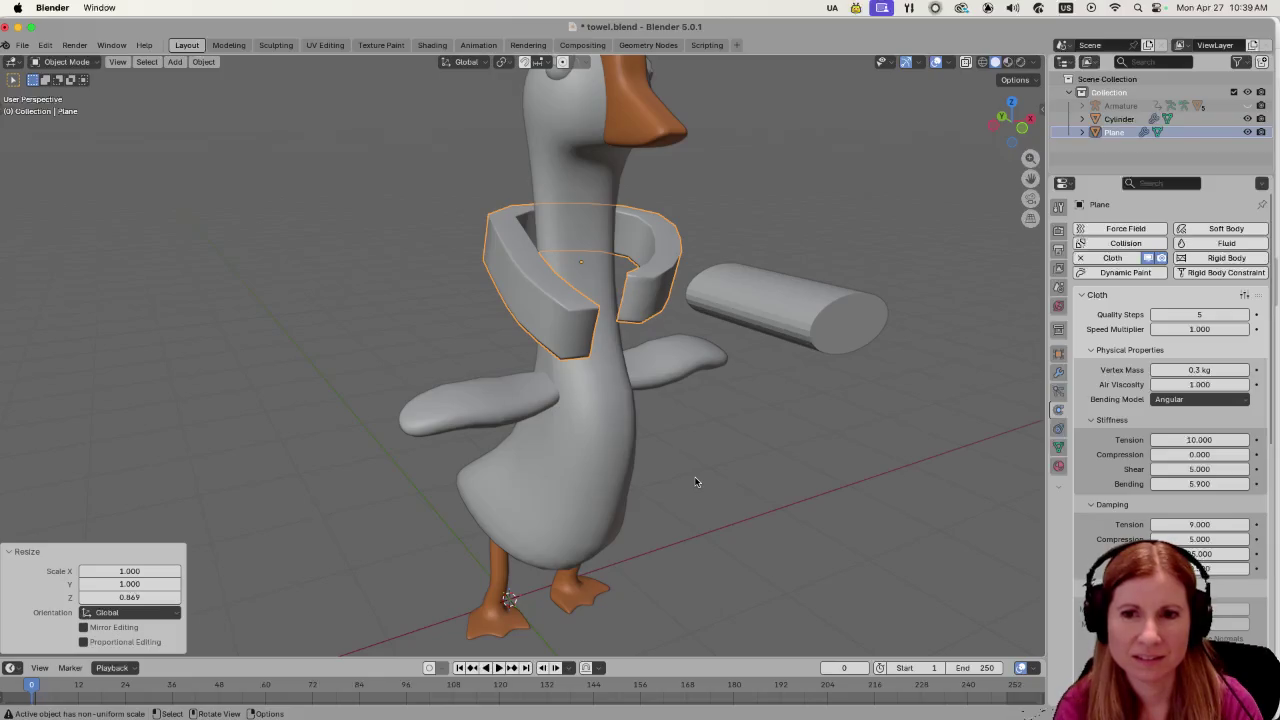
Apply Shade Smooth to the towel and replay the cloth simulation.
right_click(540, 320)
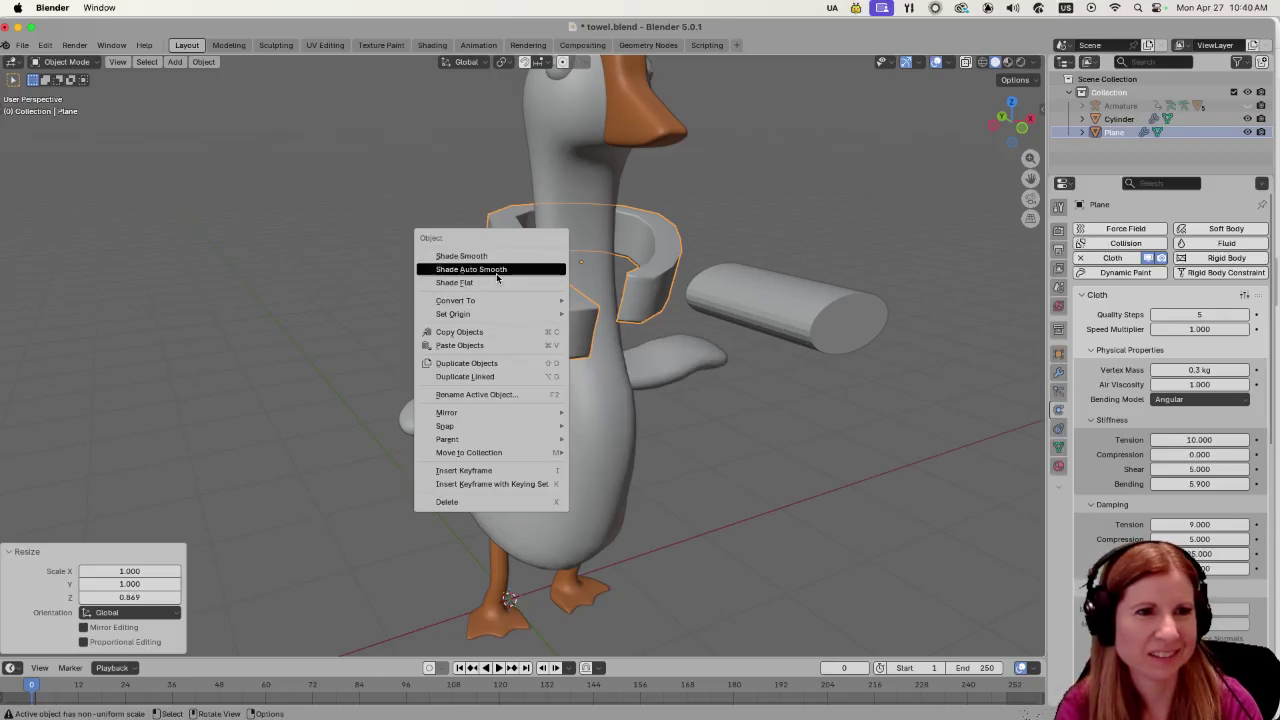
click(461, 256)
mouse_move(560, 420)
mouse_down()
mouse_move(645, 480)
mouse_move(792, 495)
mouse_move(875, 463)
mouse_move(711, 456)
mouse_move(669, 473)
mouse_move(743, 455)
mouse_move(724, 450)
mouse_up()
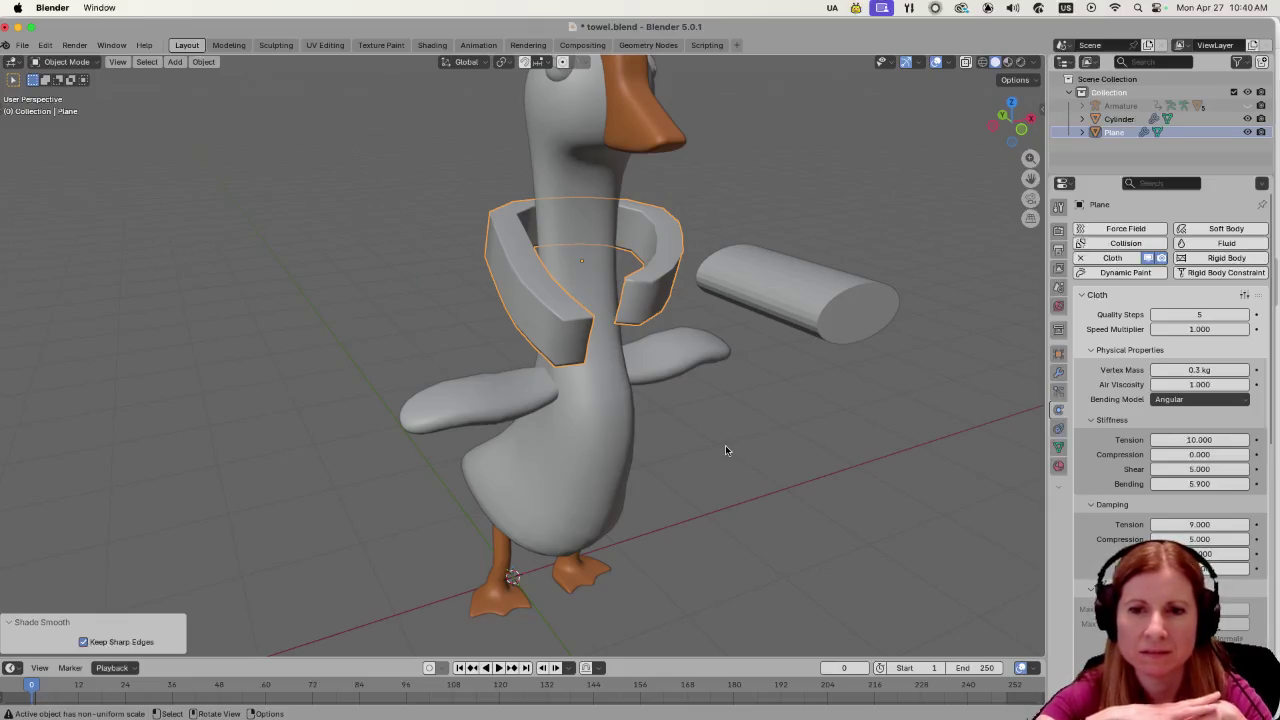
key(space)
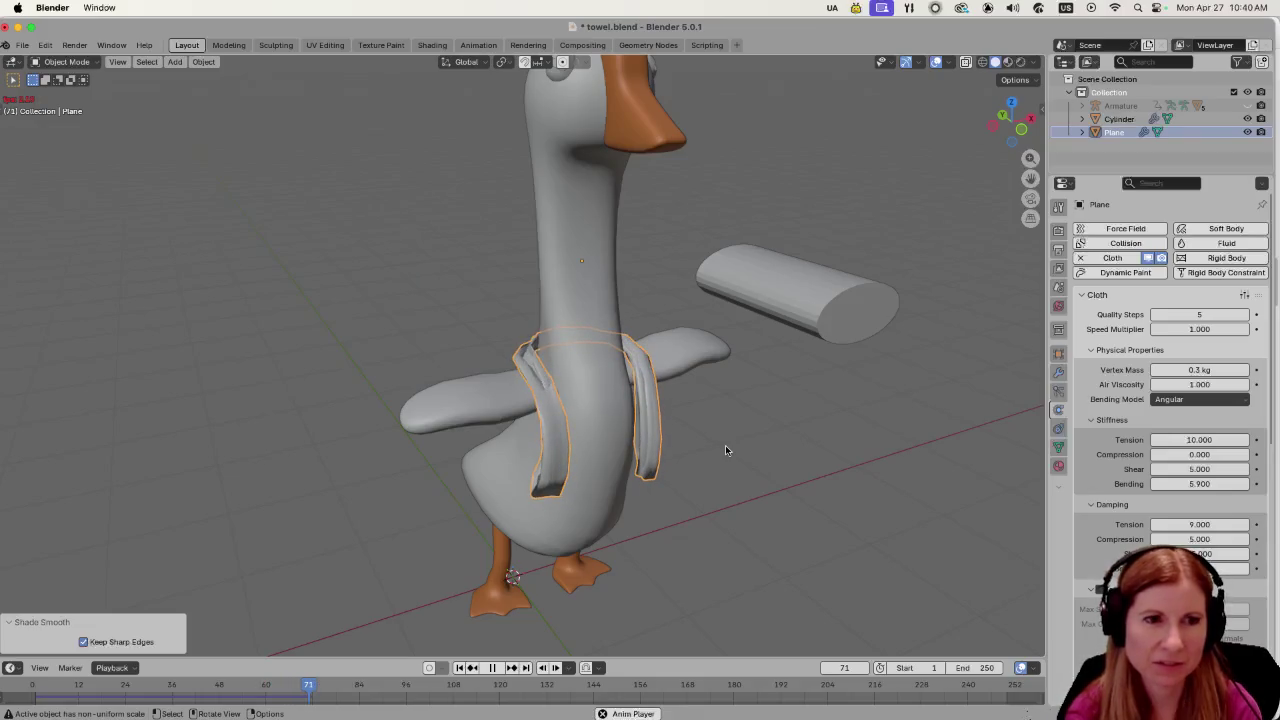
Stop playback at frame 74, scroll the Cloth properties to Collisions and deselect the towel.
key(space)
scroll(1170, 400, down, 15)
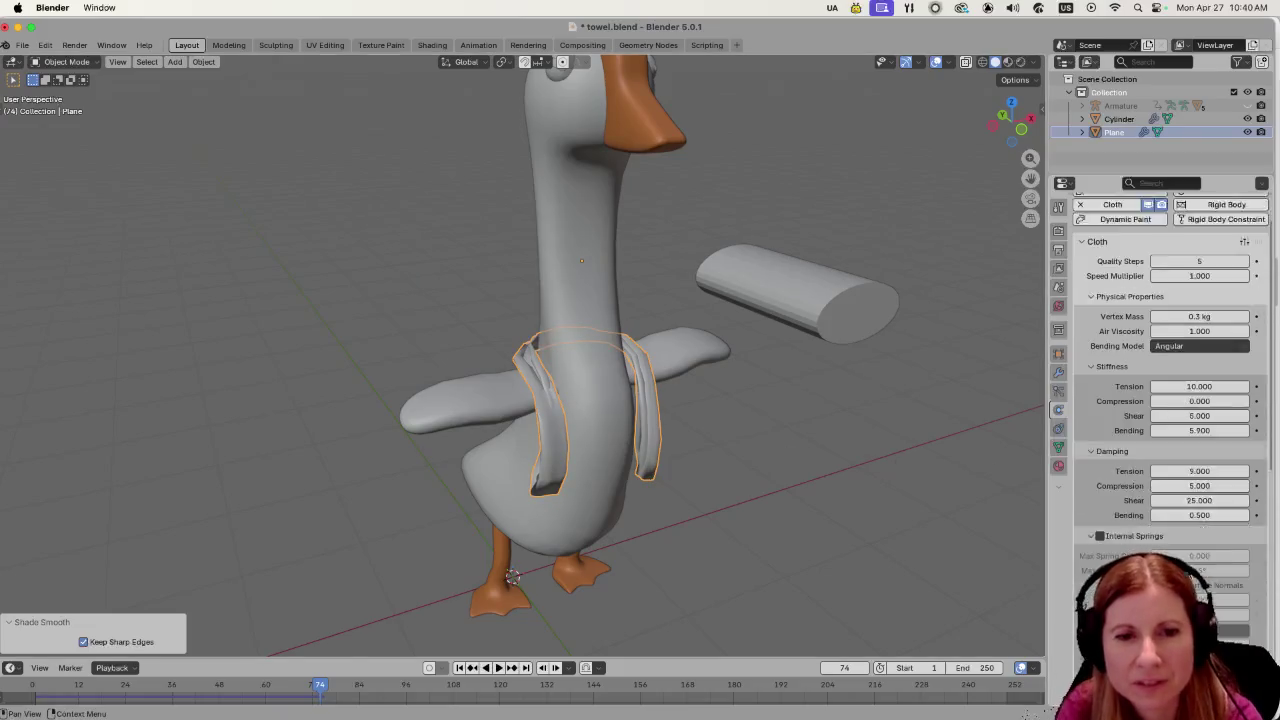
scroll(1170, 420, down, 2)
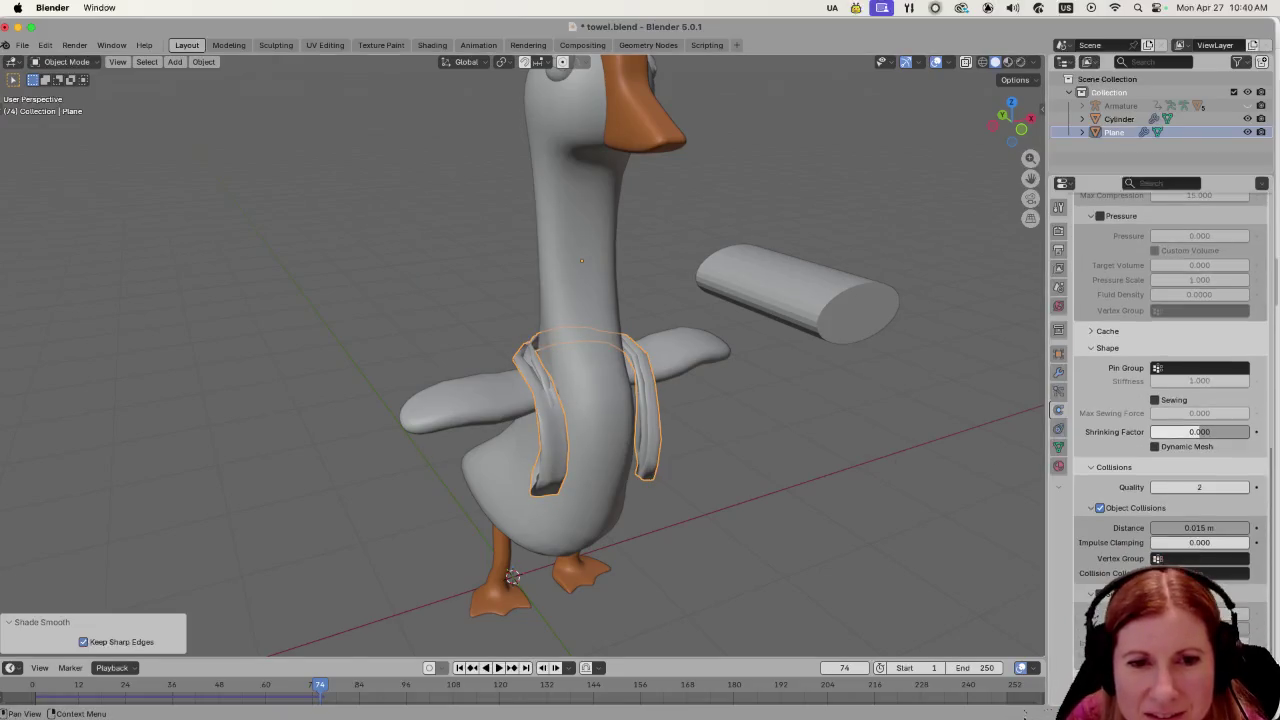
click(752, 503)
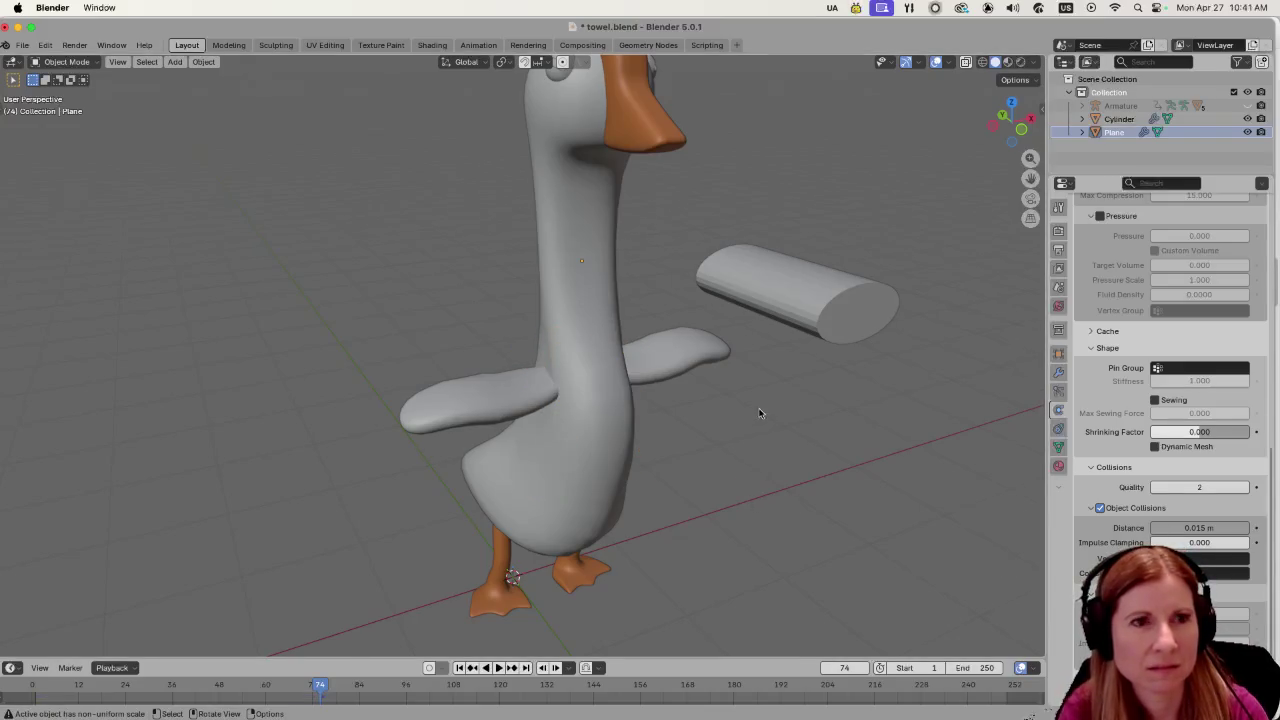
scroll(755, 414, down, 5)
scroll(735, 425, up, 2)
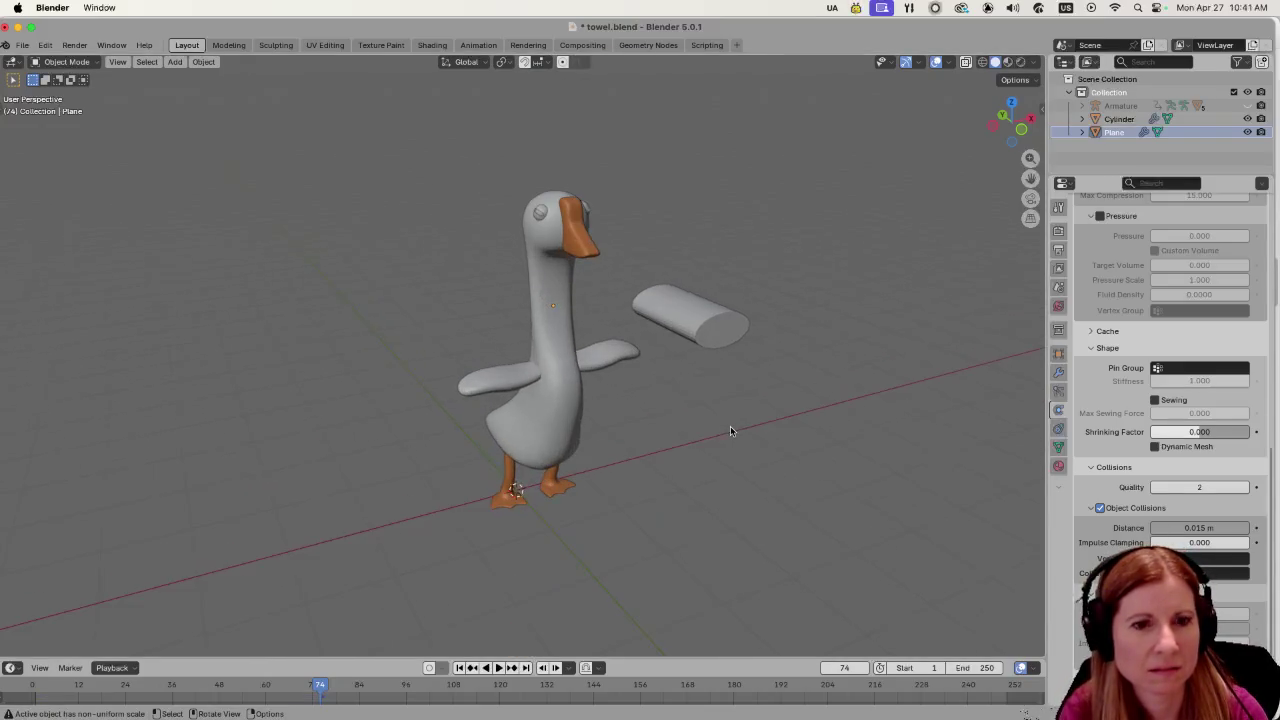
Set the current frame to 0 so the towel ring is back on the neck.
double_click(846, 668)
text(0)
key(Return)
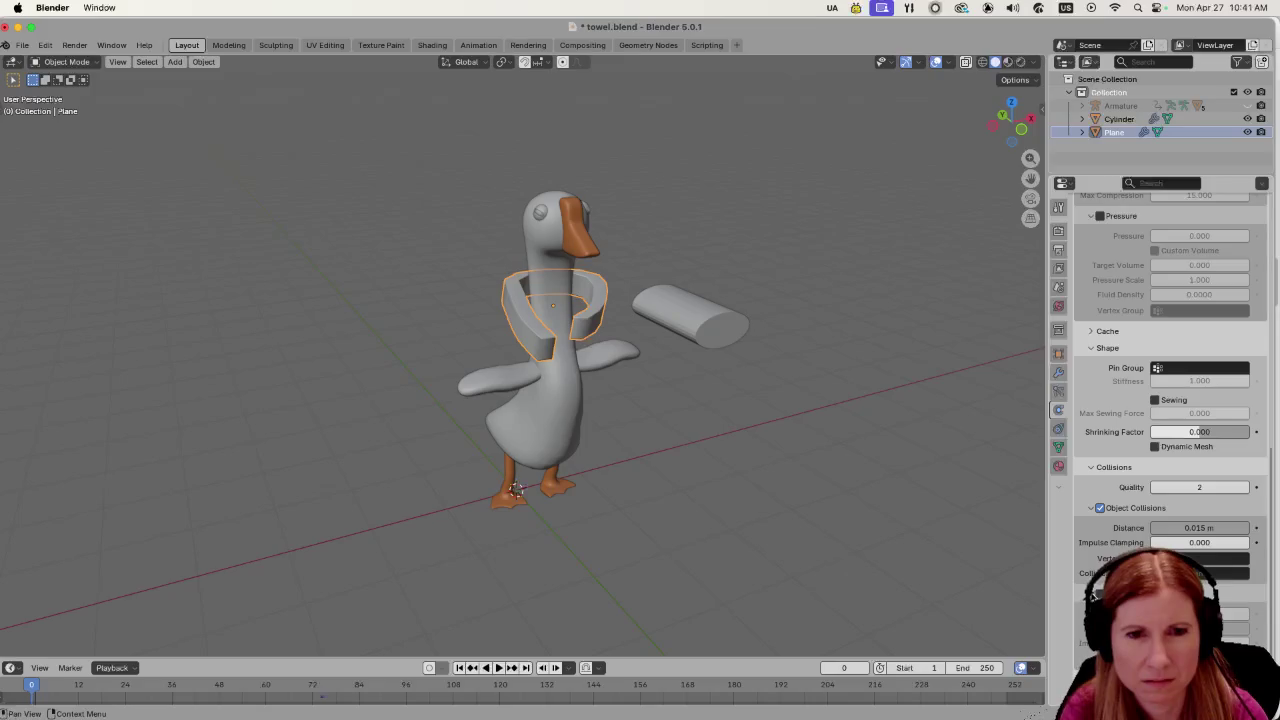
scroll(1132, 503, up, 10)
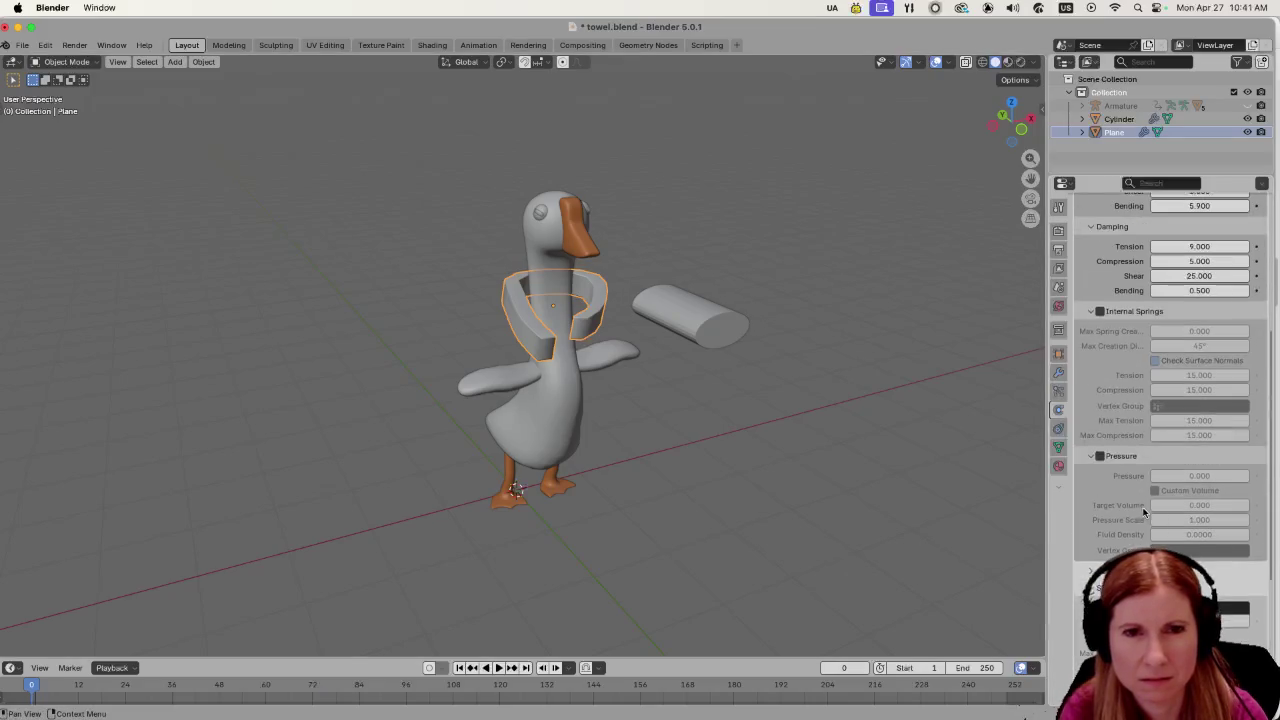
scroll(1132, 503, up, 3)
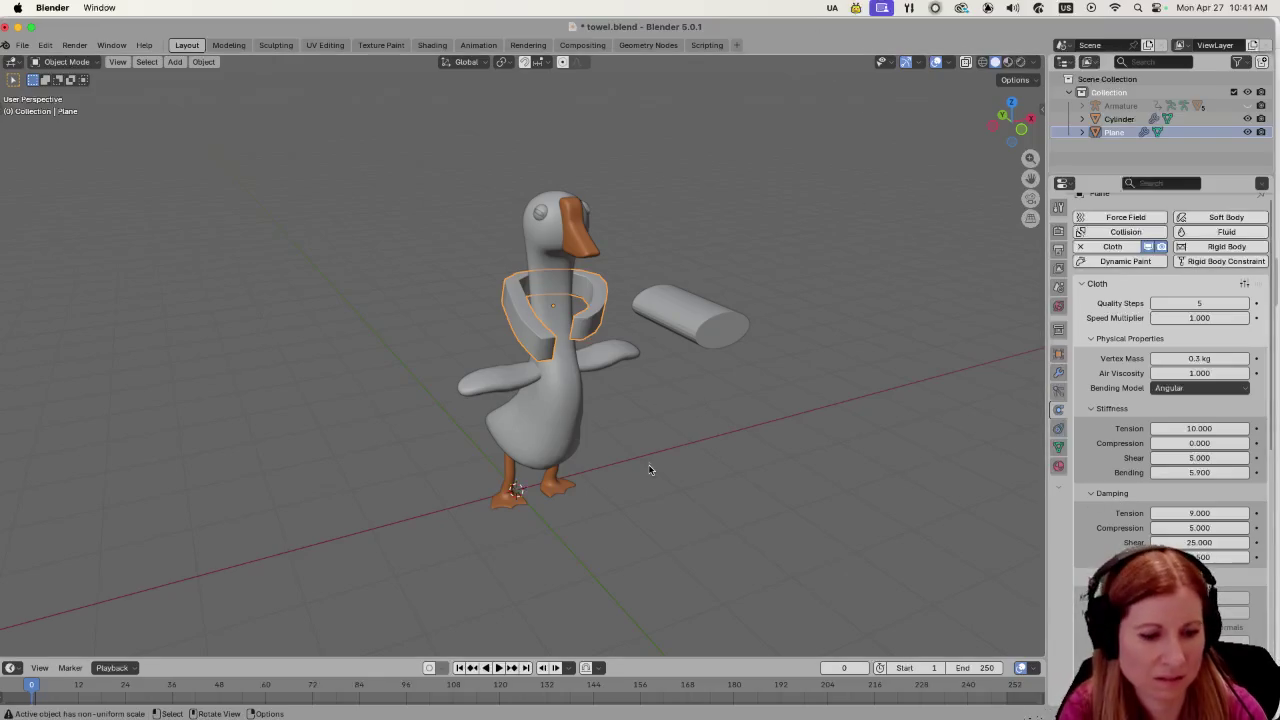
Save towel.blend and replay the cloth simulation from the start.
key(super+s)
scroll(612, 442, up, 4)
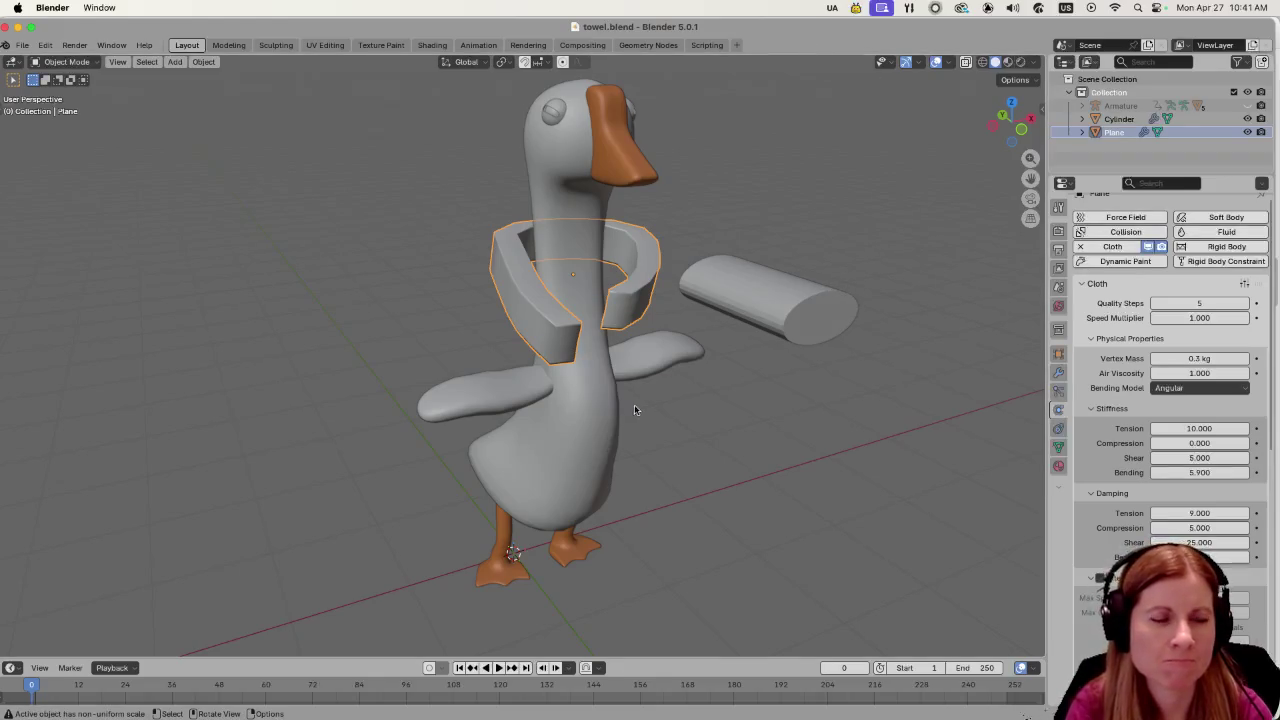
key(space)
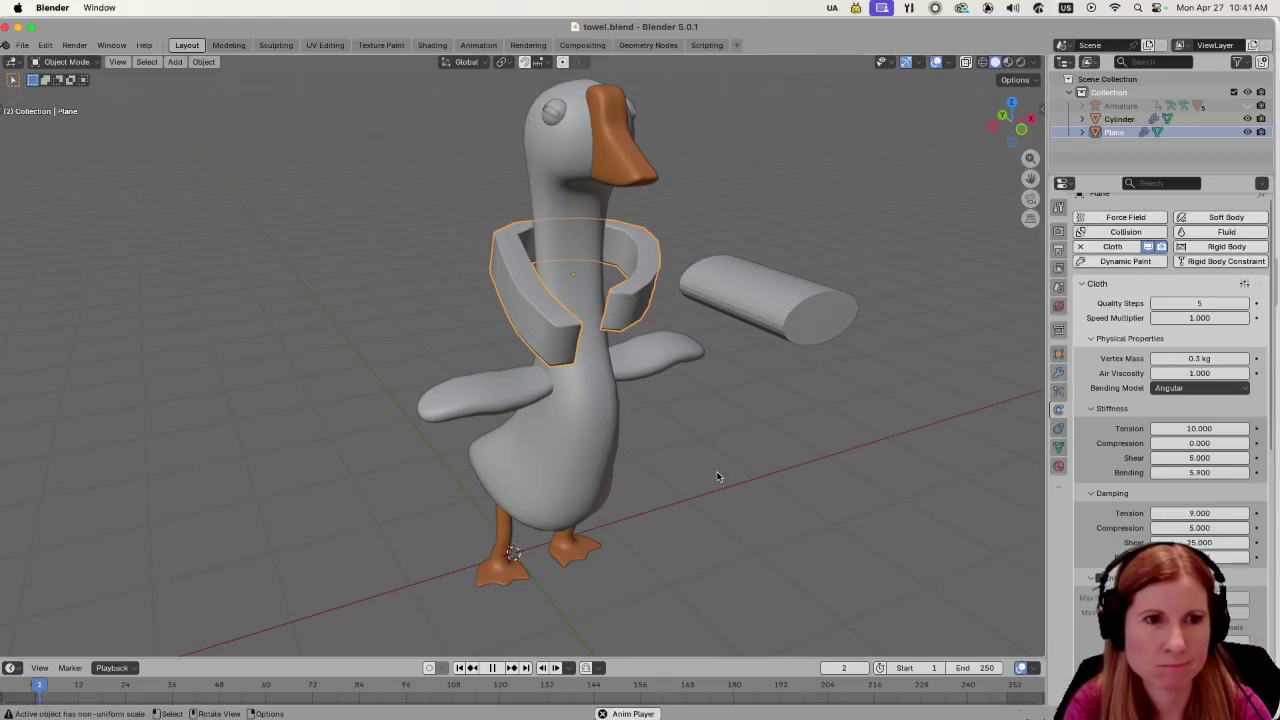
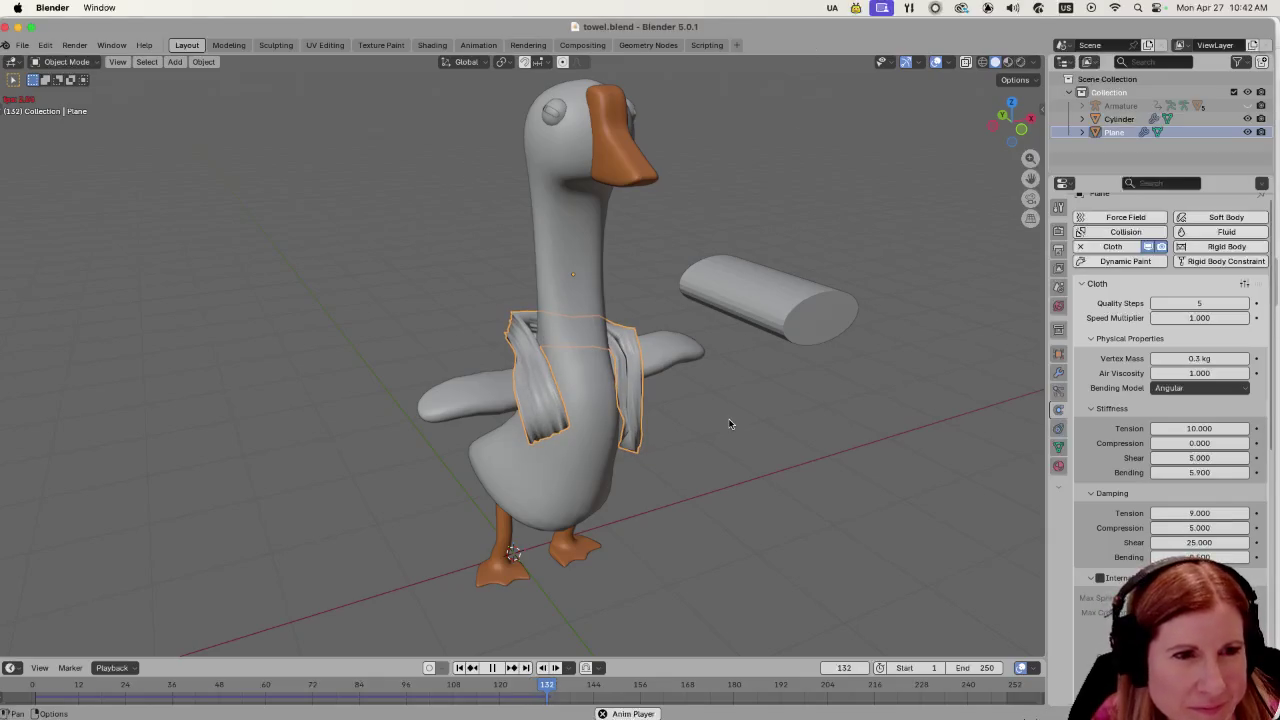
Stop the cloth playback and step the timeline back to frames 76 and 62.
key(space)
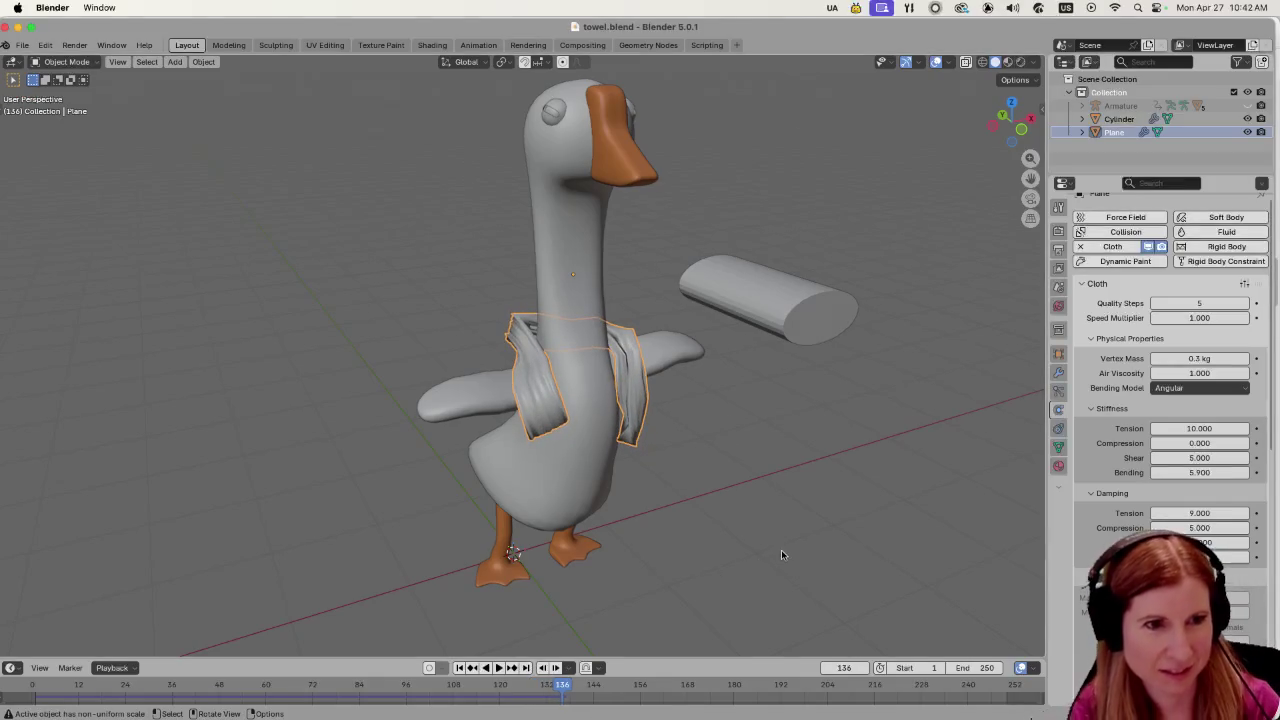
scroll(794, 555, left, 5)
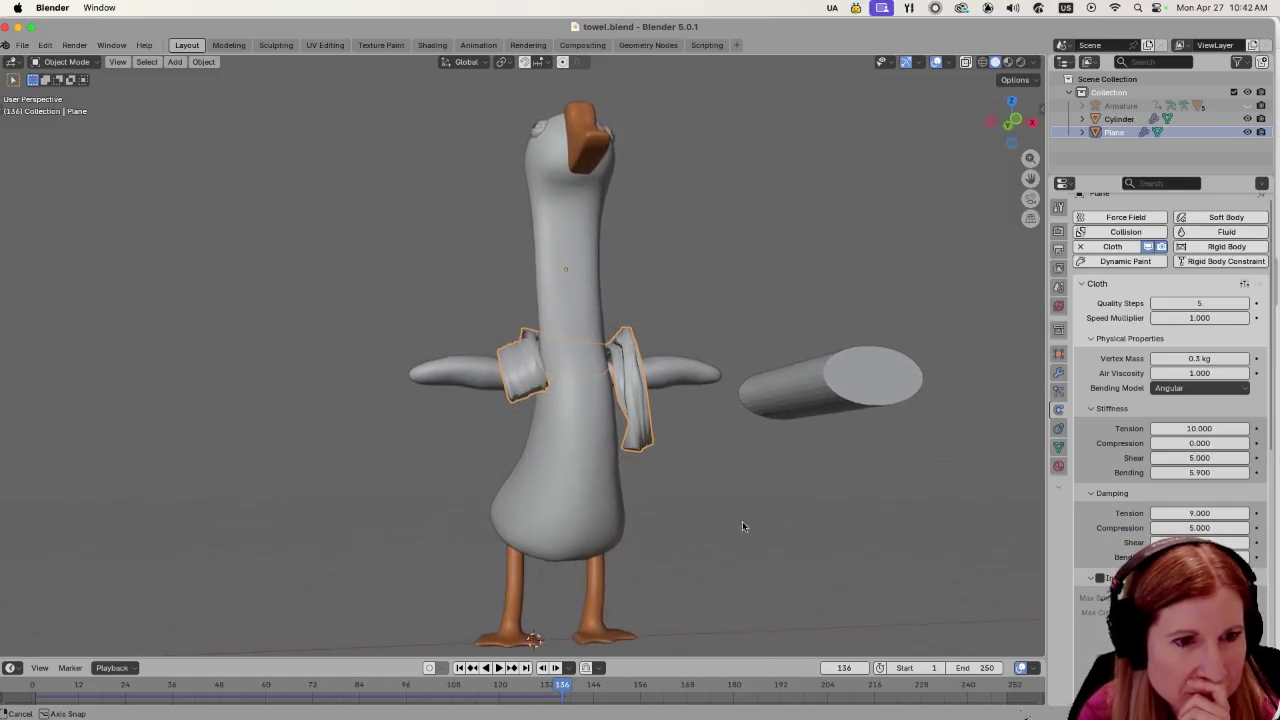
drag(528, 684, 388, 690)
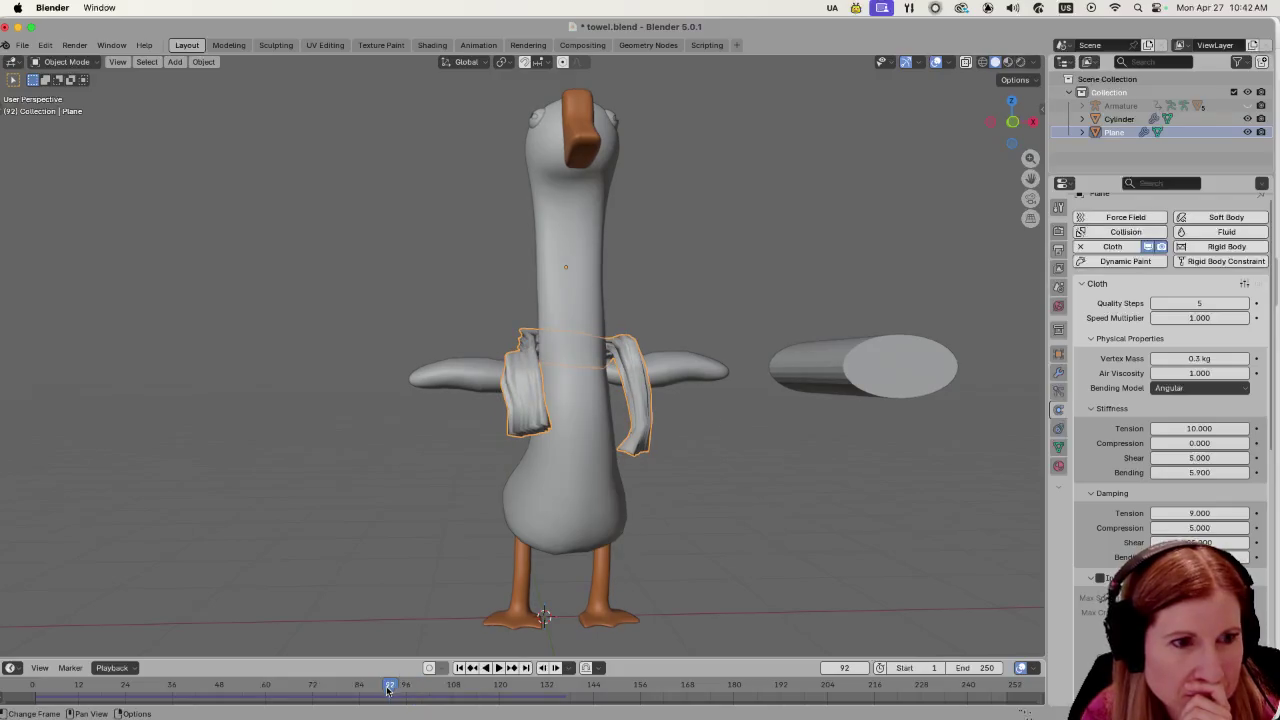
click(327, 689)
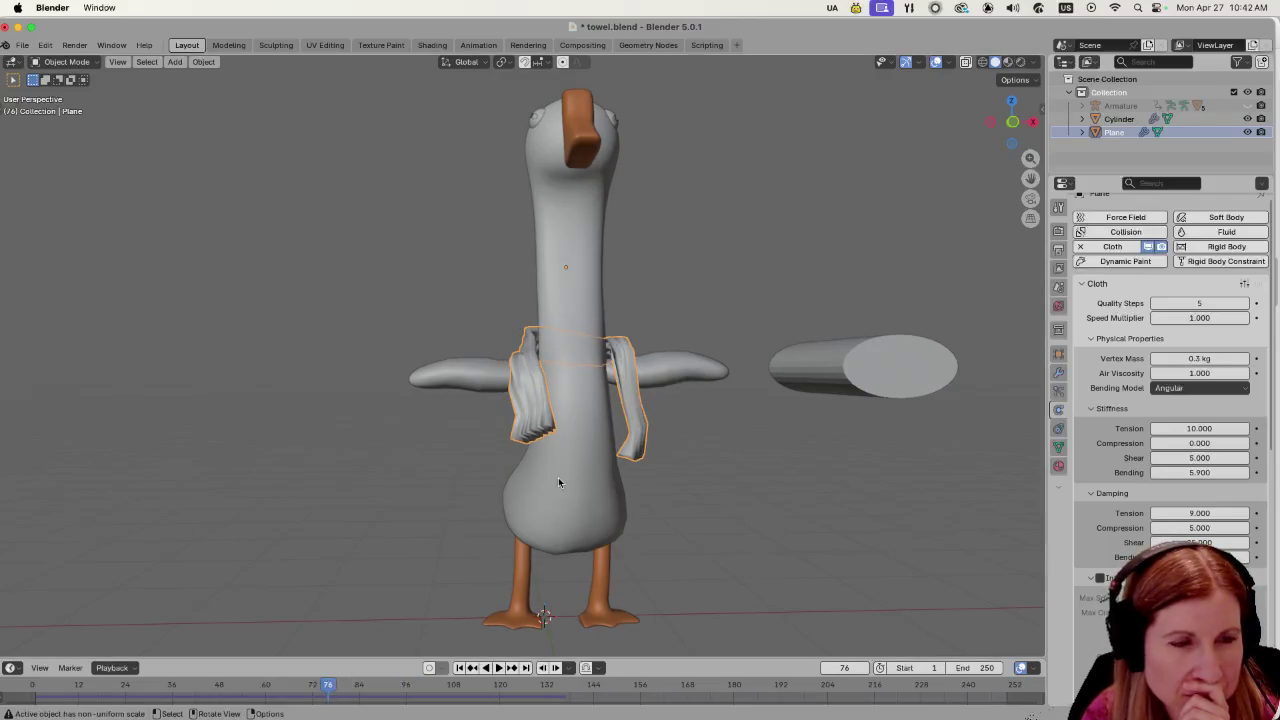
scroll(654, 552, up, 5)
scroll(654, 552, left, 5)
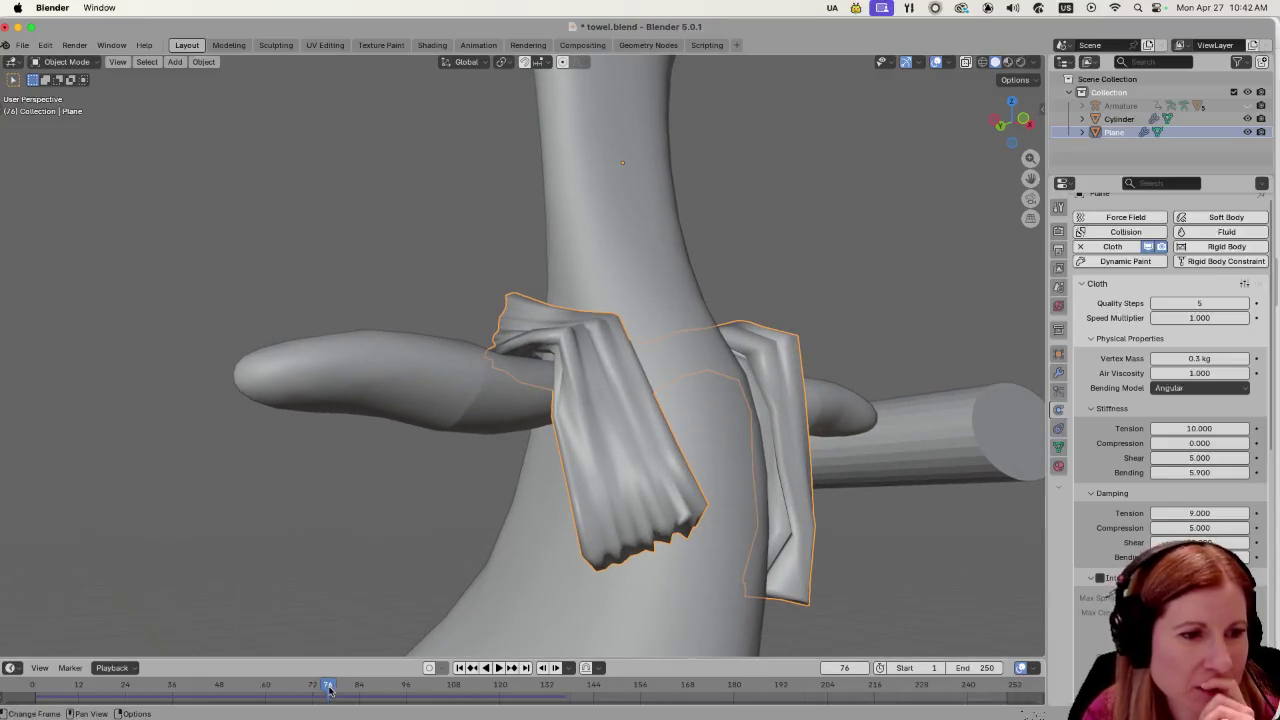
click(272, 688)
Replay the cloth from frame 62 and orbit both sides of the goose to inspect the towel's folds.
key(space)
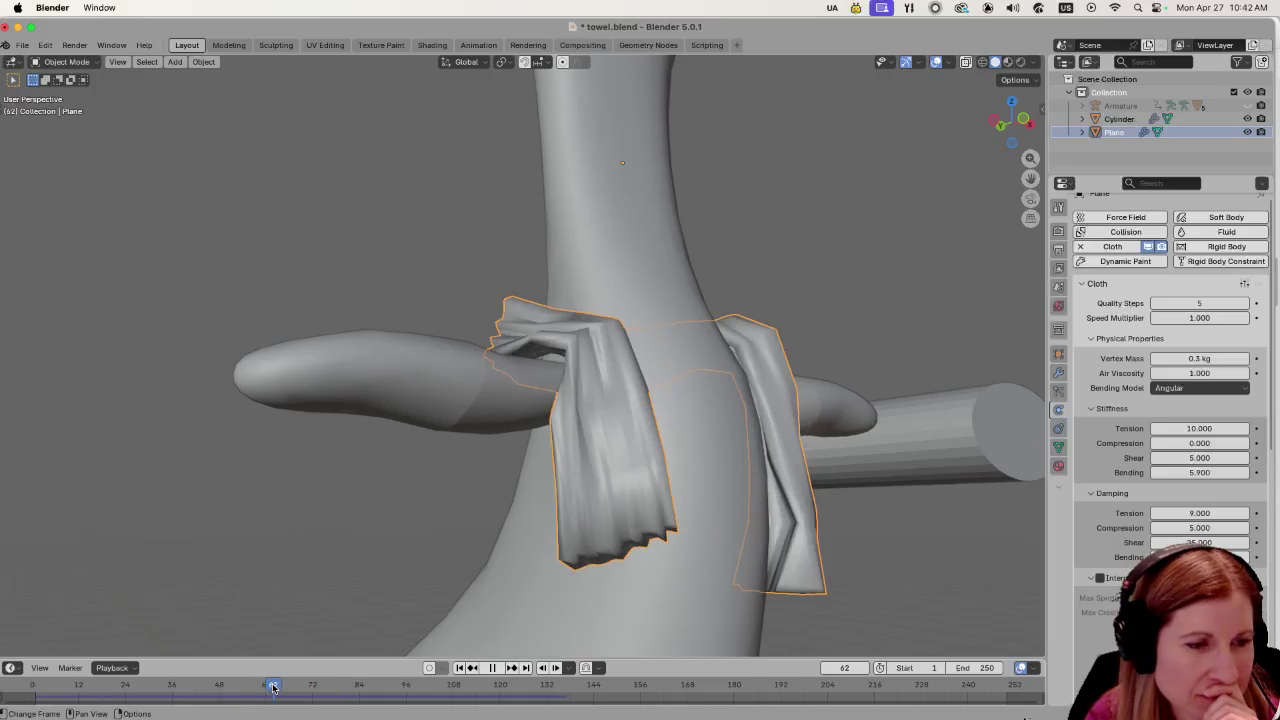
mouse_move(620, 525)
mouse_down()
mouse_move(447, 499)
mouse_move(421, 517)
mouse_move(544, 517)
mouse_move(661, 553)
mouse_move(778, 557)
mouse_move(955, 531)
mouse_move(943, 551)
mouse_move(871, 537)
mouse_move(629, 554)
mouse_move(785, 543)
mouse_move(736, 566)
mouse_move(698, 565)
mouse_move(693, 537)
mouse_move(693, 560)
mouse_move(771, 563)
mouse_move(674, 540)
mouse_move(598, 500)
mouse_move(643, 516)
mouse_up()
mouse_move(469, 583)
mouse_down()
mouse_move(453, 526)
mouse_move(551, 547)
mouse_up()
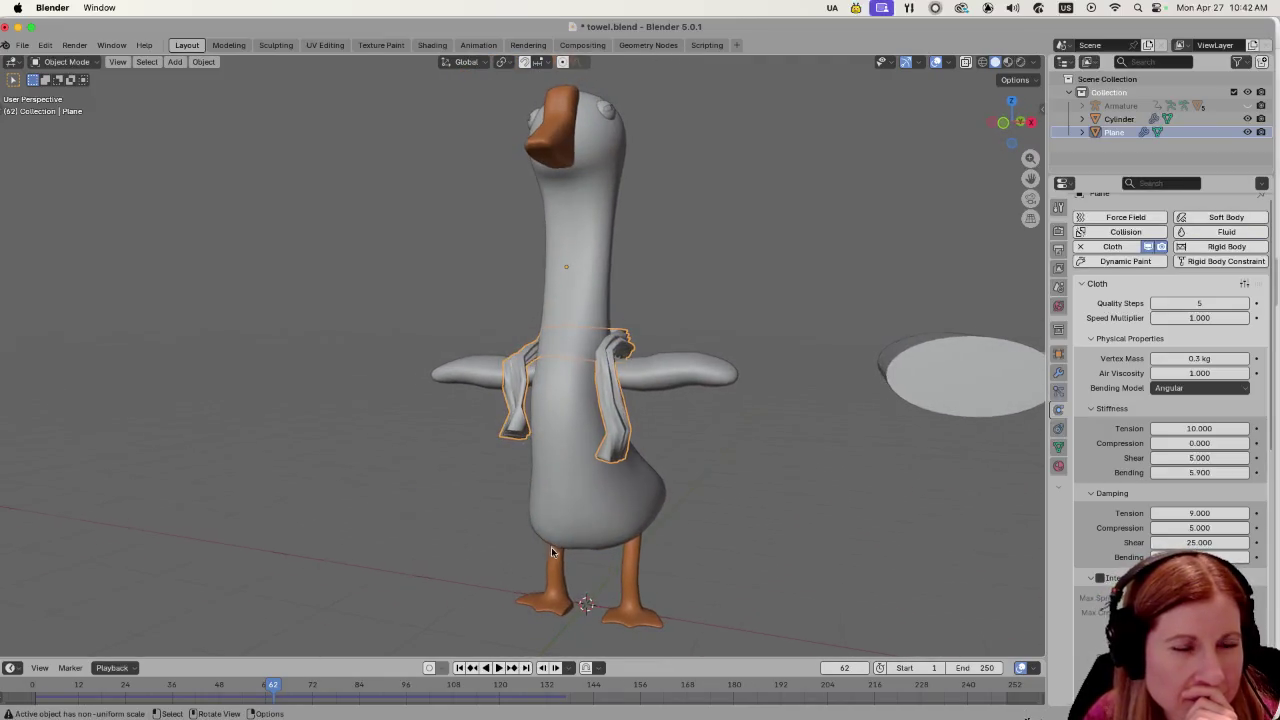
scroll(551, 547, up, 3)
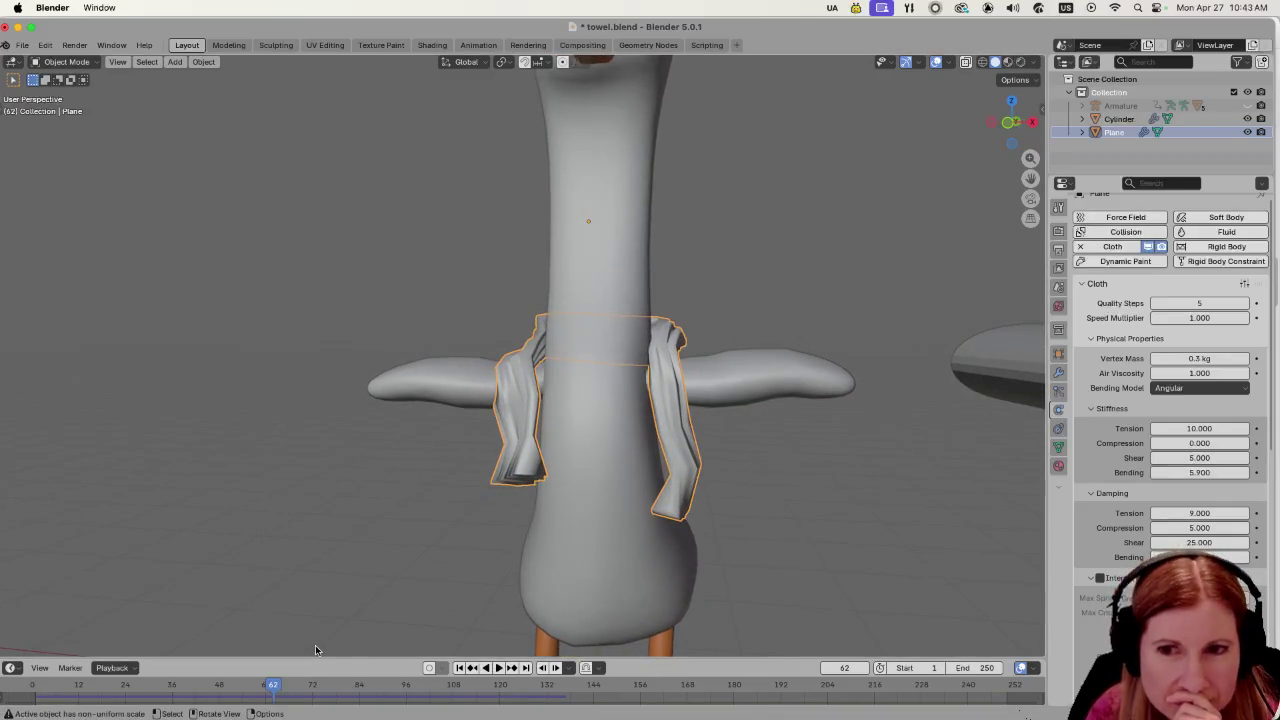
Jump to frame 47 and orbit and zoom around the towel to inspect its drape close up.
click(219, 688)
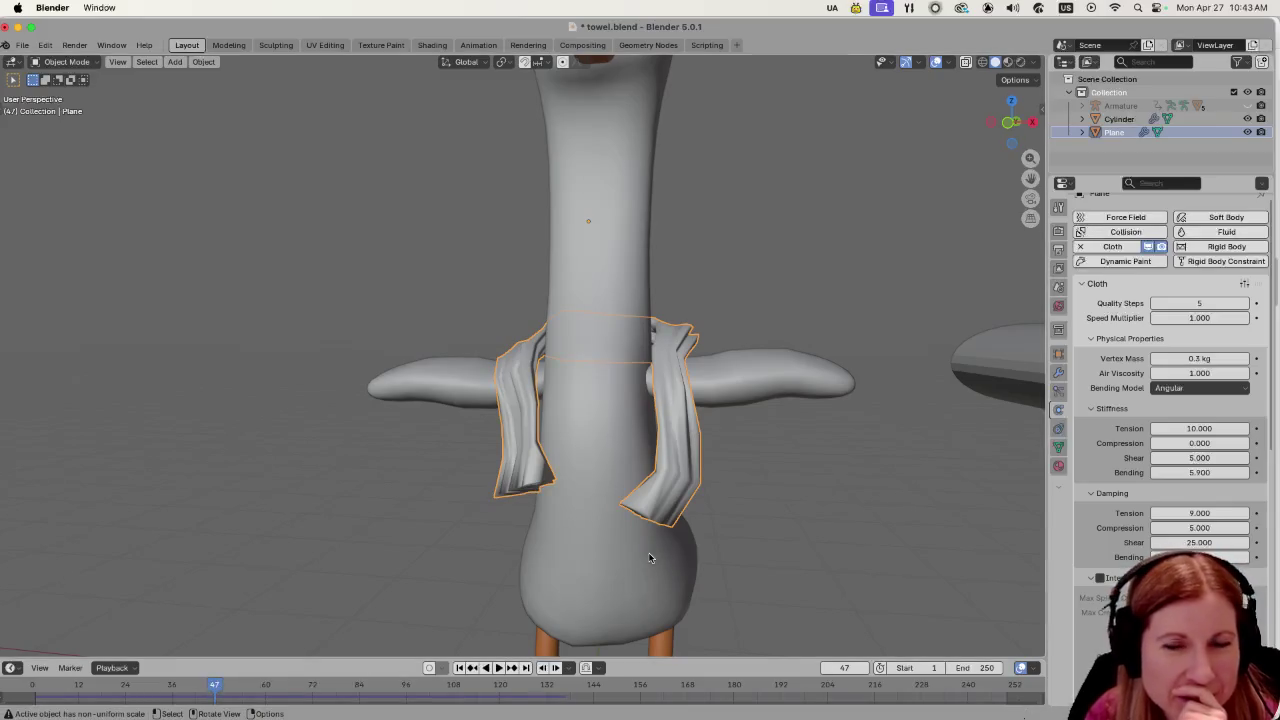
mouse_move(649, 557)
mouse_down()
mouse_move(629, 531)
mouse_move(738, 514)
mouse_move(817, 529)
mouse_move(895, 519)
mouse_move(540, 537)
mouse_move(586, 466)
mouse_move(527, 428)
mouse_up()
scroll(527, 446, down, 3)
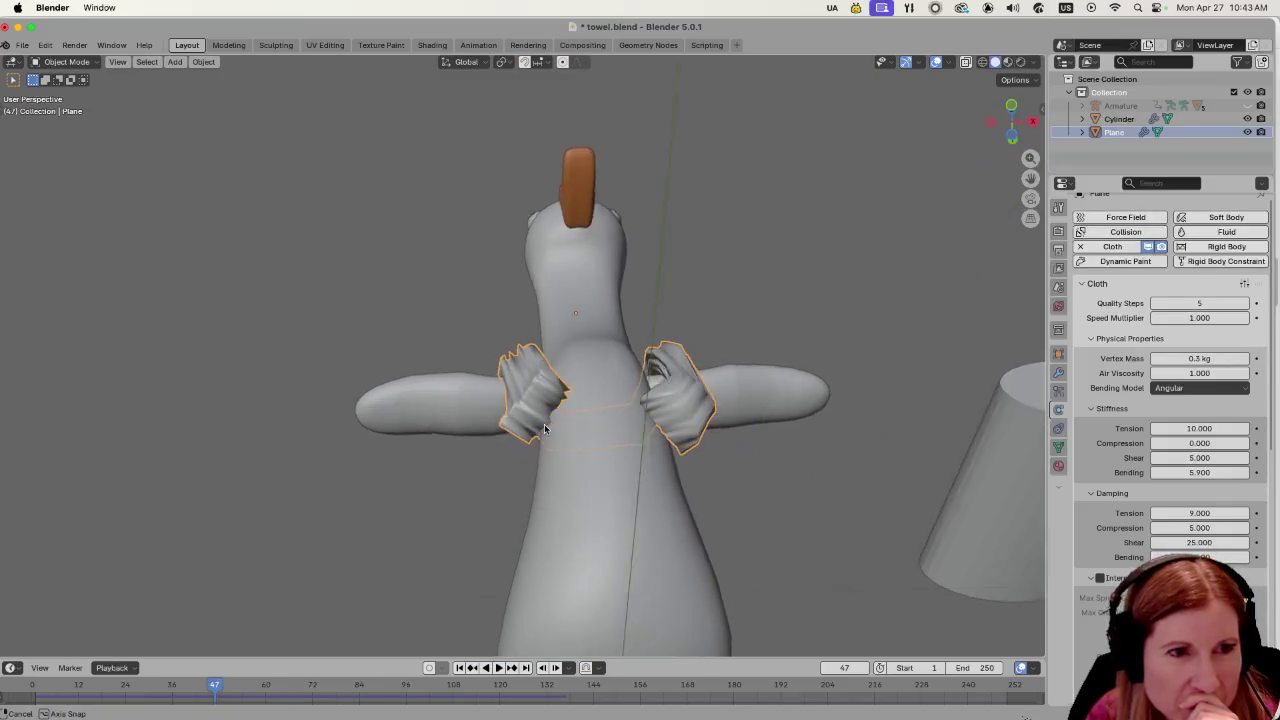
scroll(530, 400, up, 5)
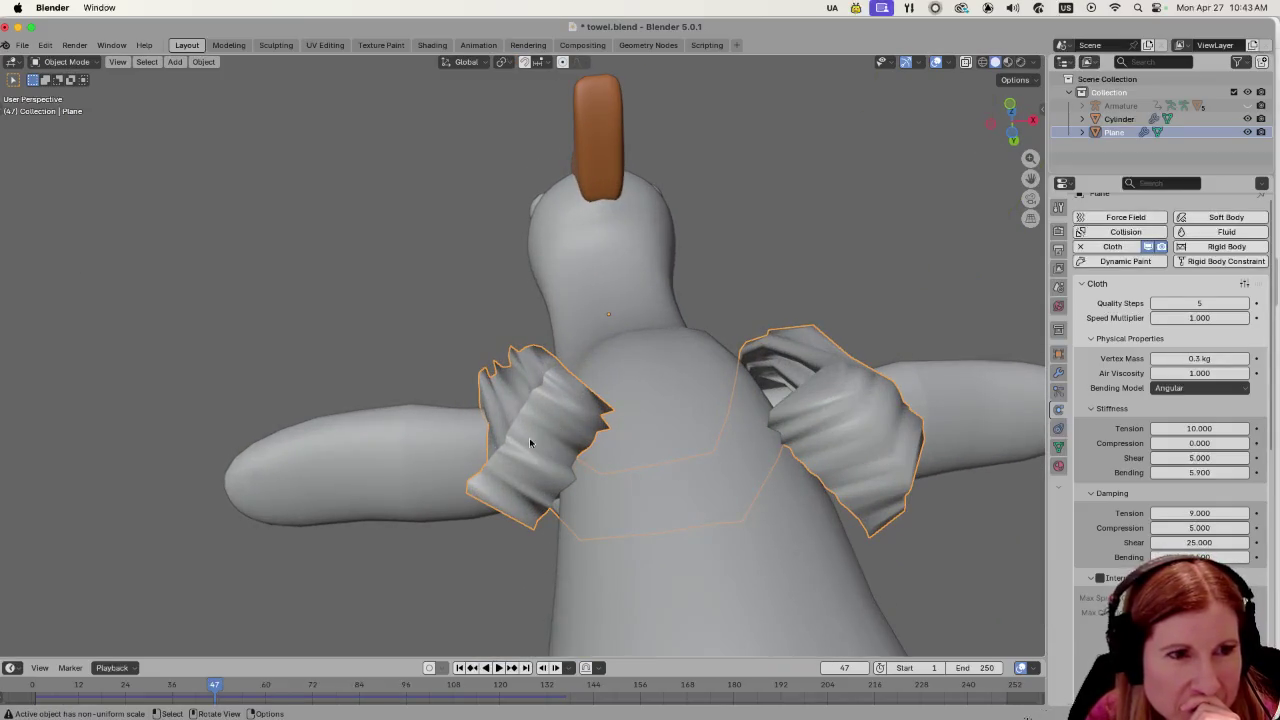
scroll(530, 443, down, 3)
mouse_move(529, 480)
mouse_down()
mouse_move(580, 451)
mouse_move(614, 494)
mouse_move(656, 516)
mouse_move(651, 543)
mouse_move(922, 524)
mouse_move(615, 543)
mouse_move(690, 550)
mouse_move(626, 518)
mouse_up()
scroll(621, 547, up, 3)
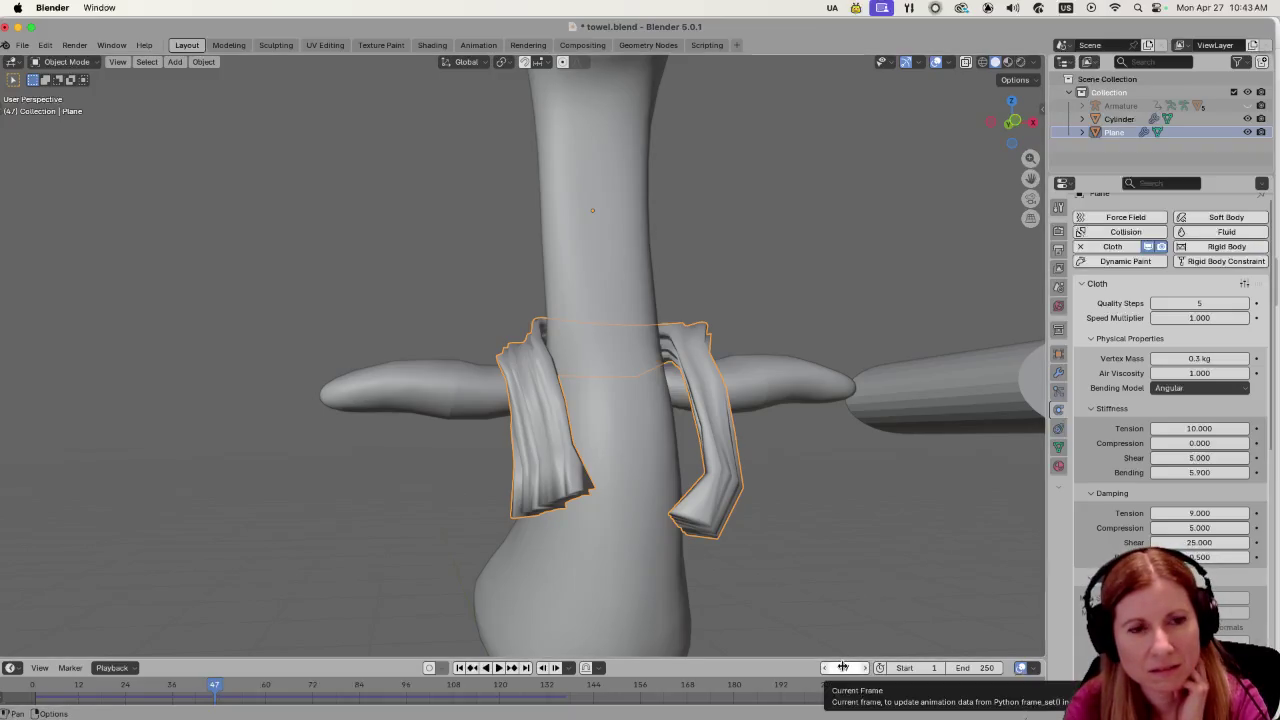
Play the cloth simulation forward to frame 76.
scroll(744, 493, down, 4)
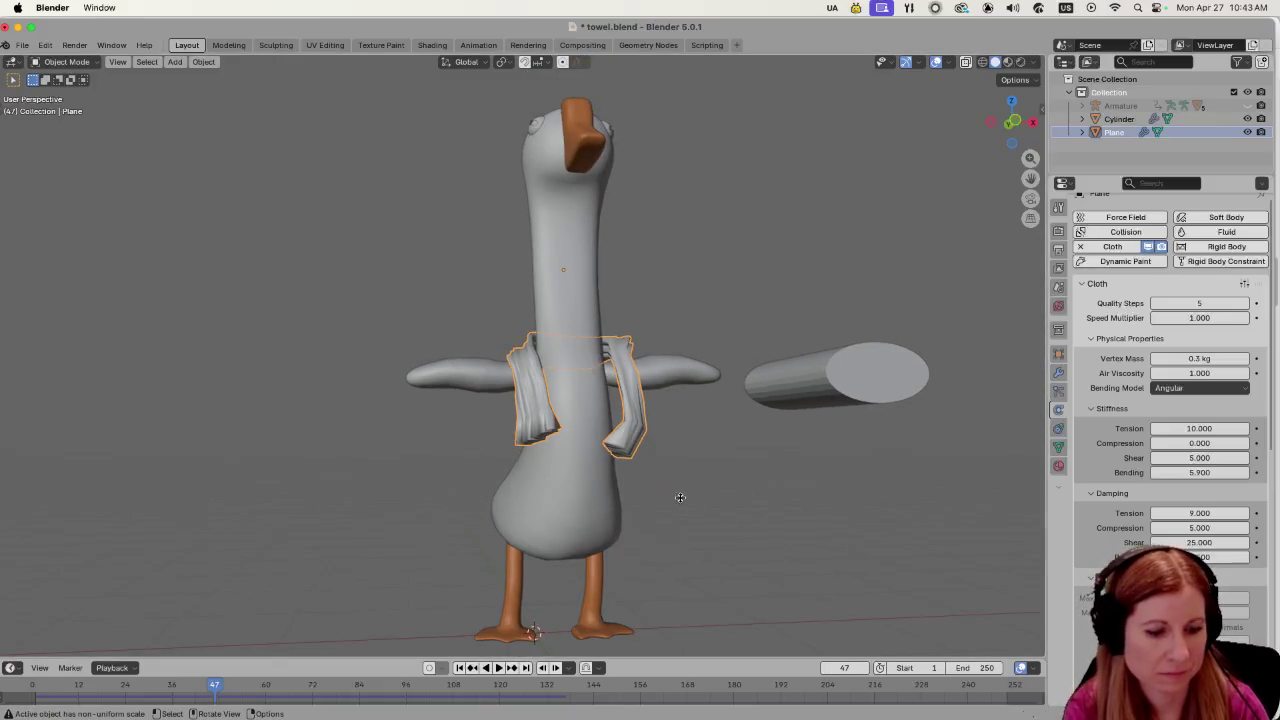
key(space)
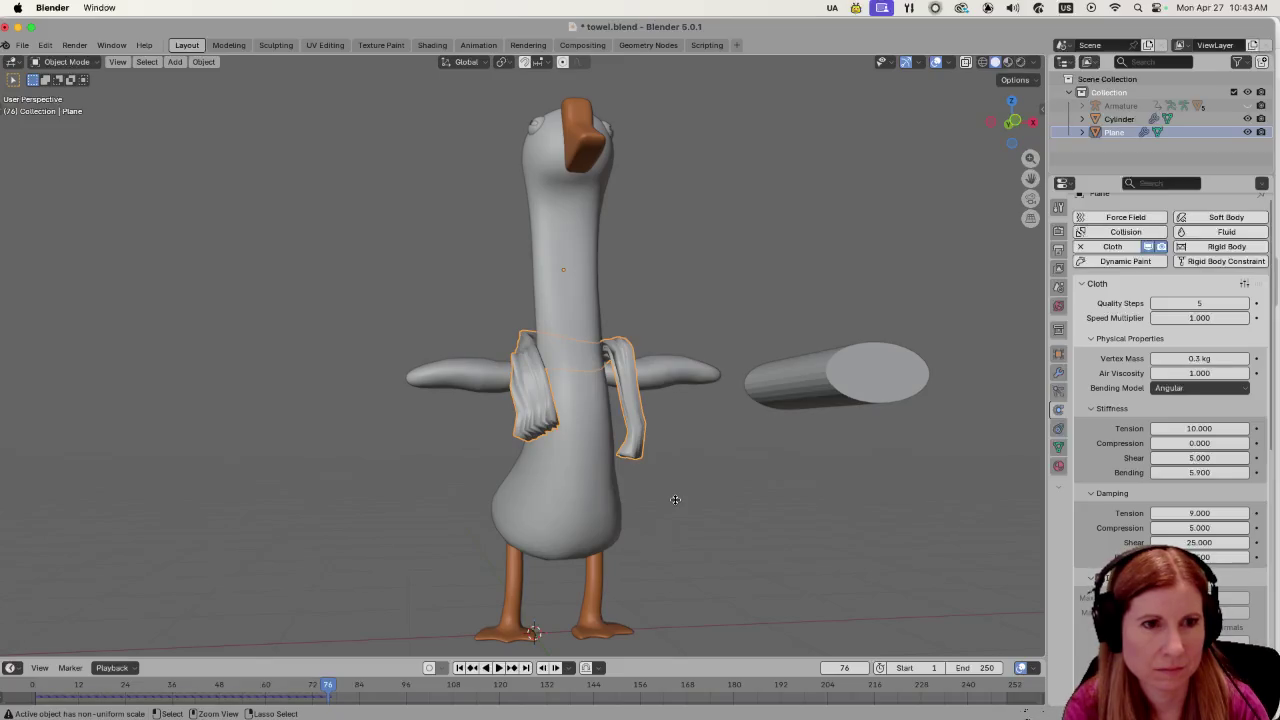
click(850, 667)
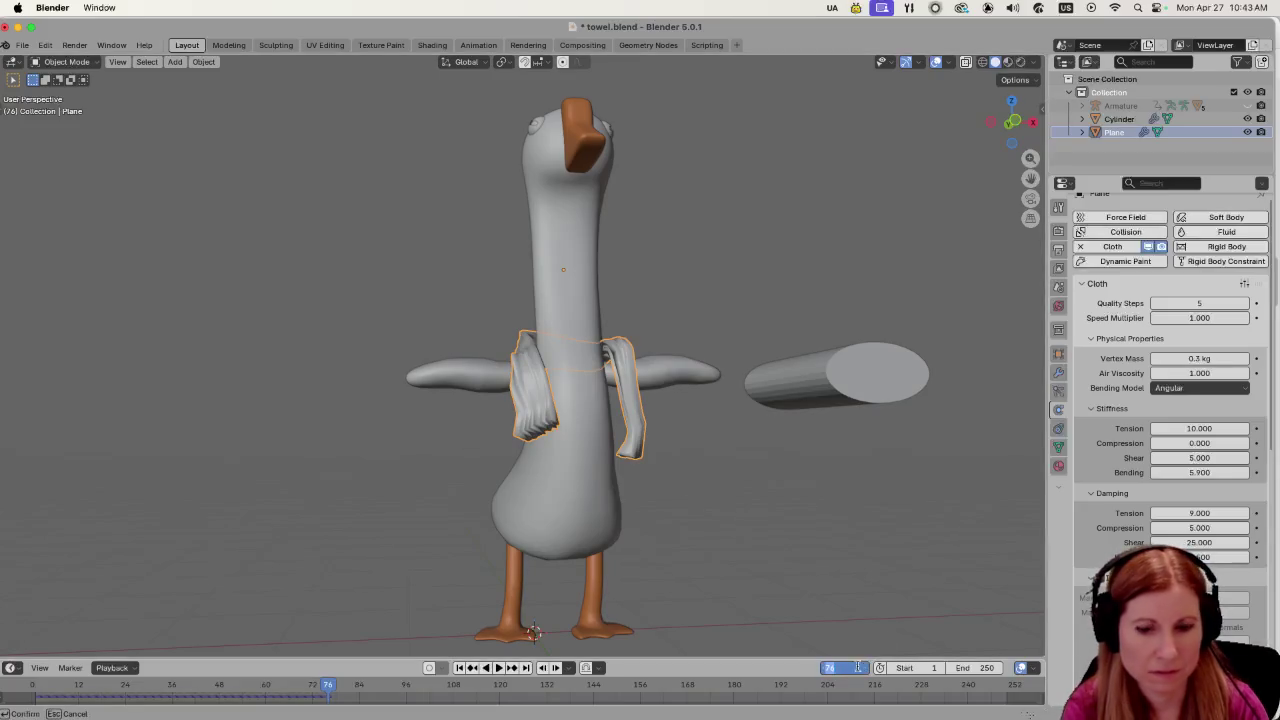
Rewind the timeline to frame 0 so the towel returns to its ring shape.
text(0)
key(Return)
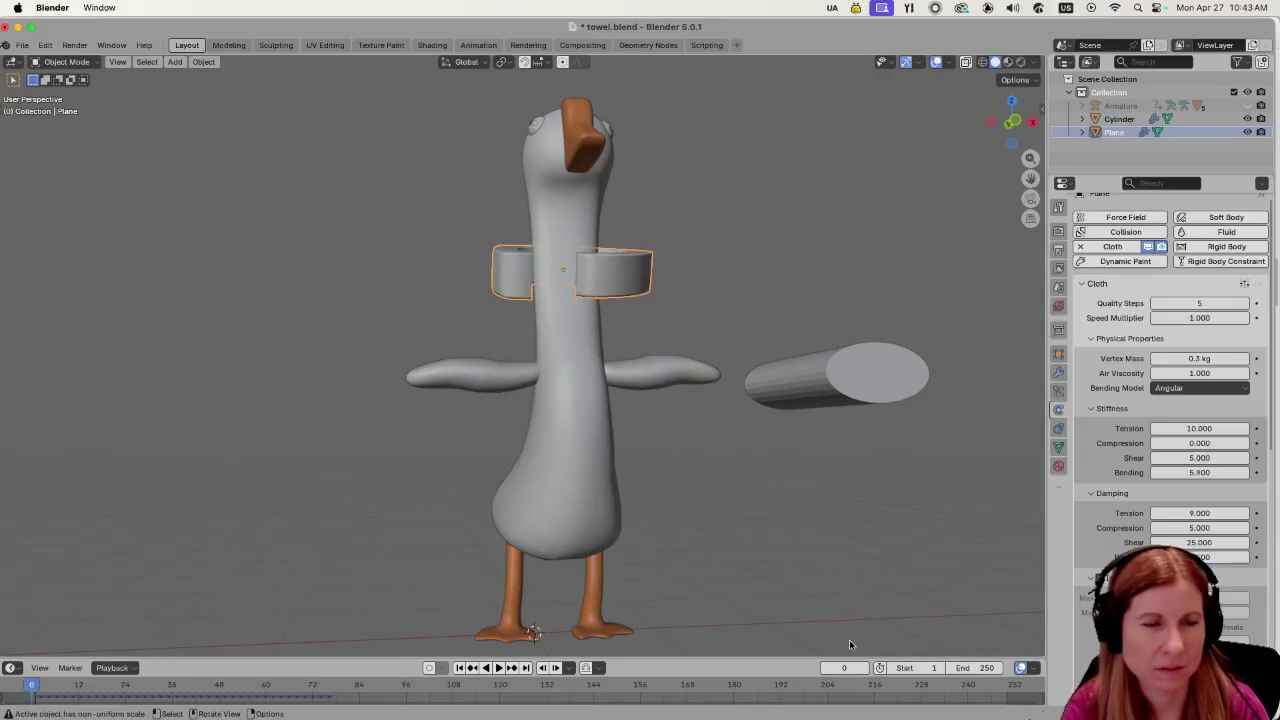
drag(686, 358, 912, 417)
scroll(1170, 400, down, 8)
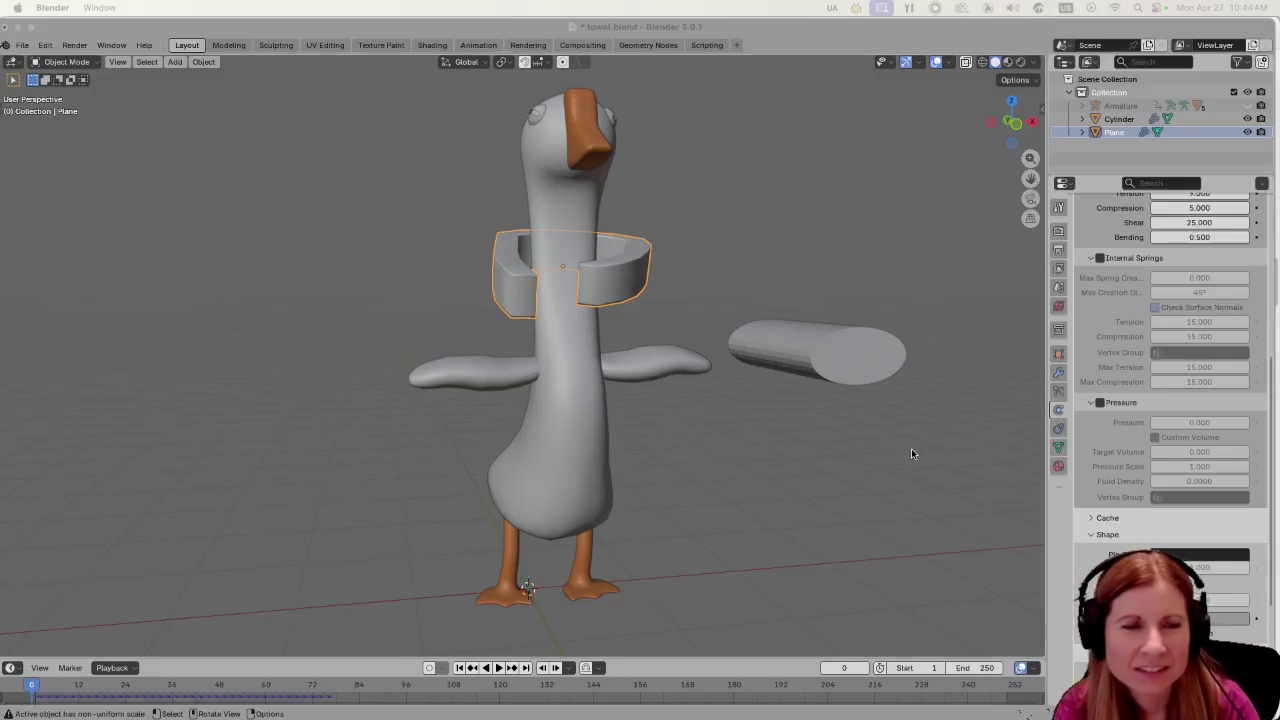
scroll(587, 406, up, 5)
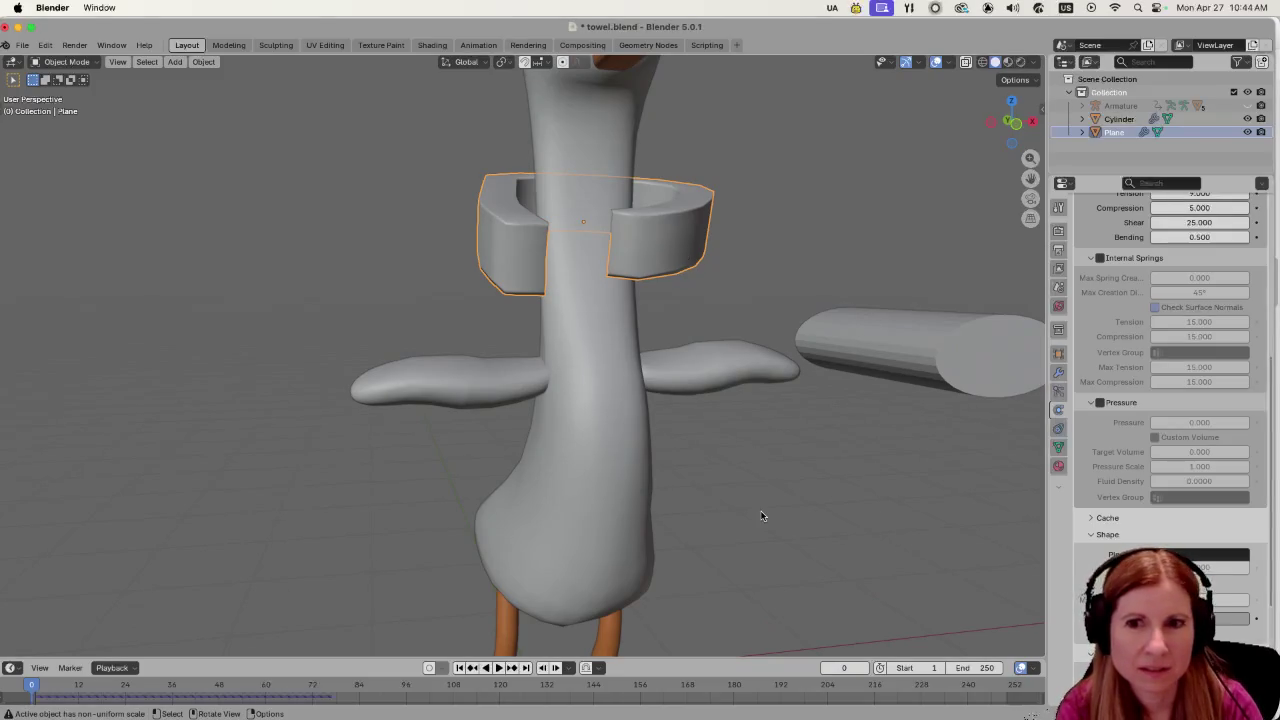
Flatten the towel ring to 0.495 on Z and replay the cloth simulation.
key(s)
key(z)
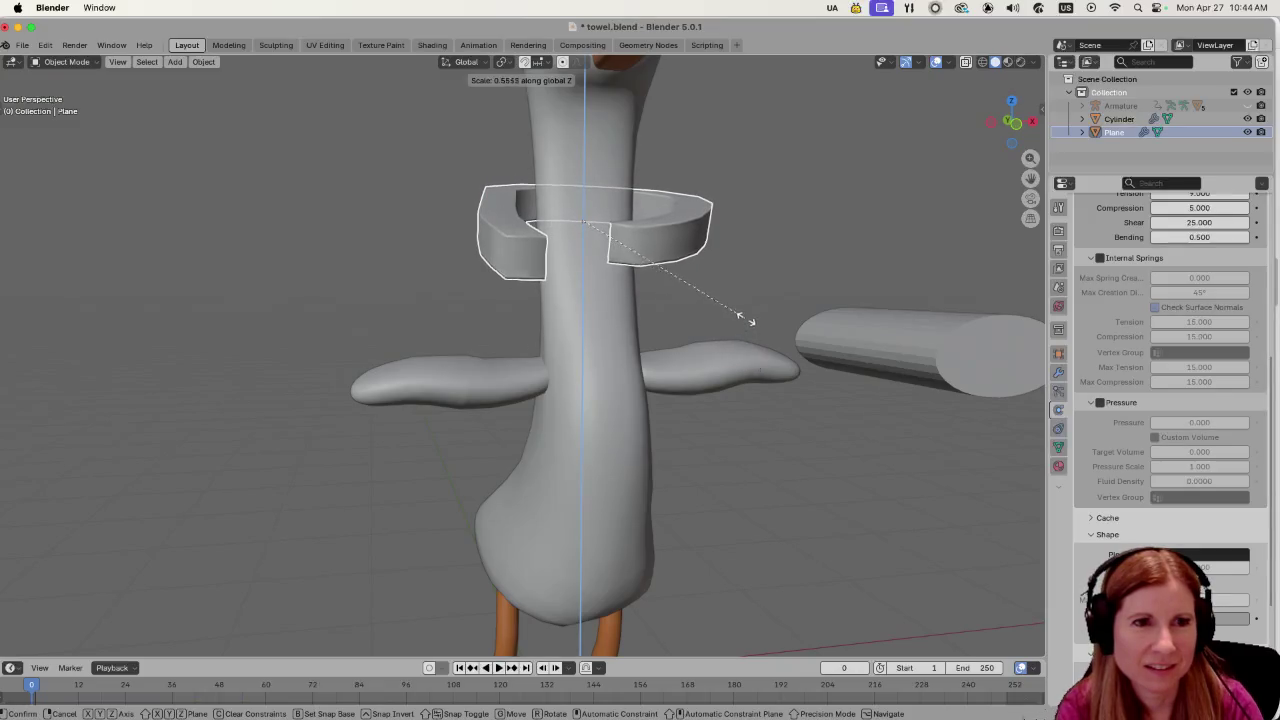
click(741, 277)
scroll(670, 395, down, 5)
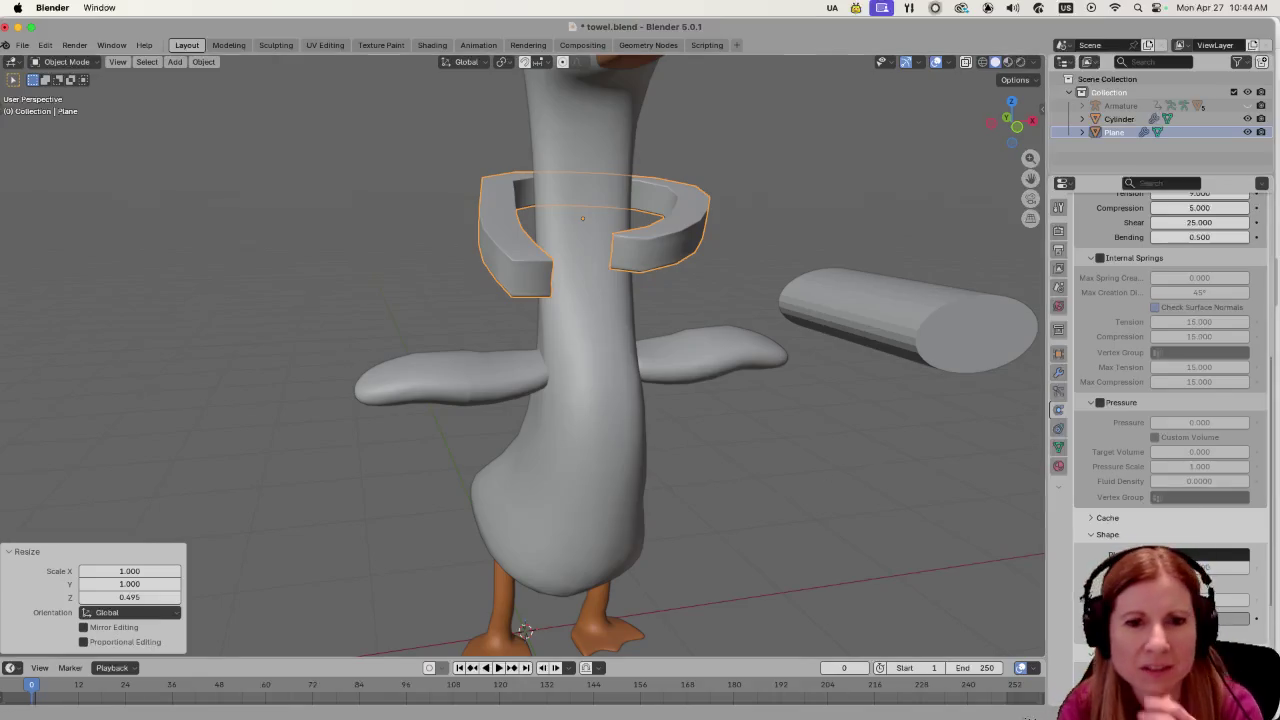
scroll(1107, 573, down, 3)
scroll(1110, 571, down, 1)
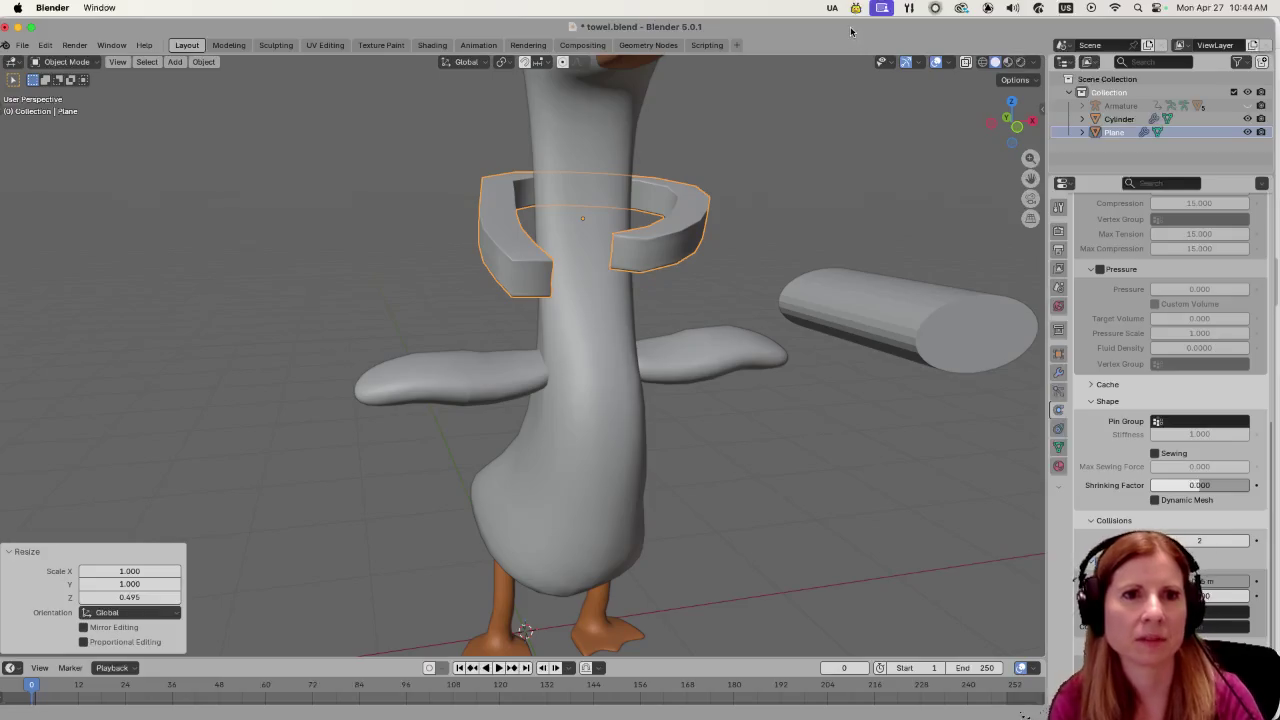
scroll(791, 273, down, 3)
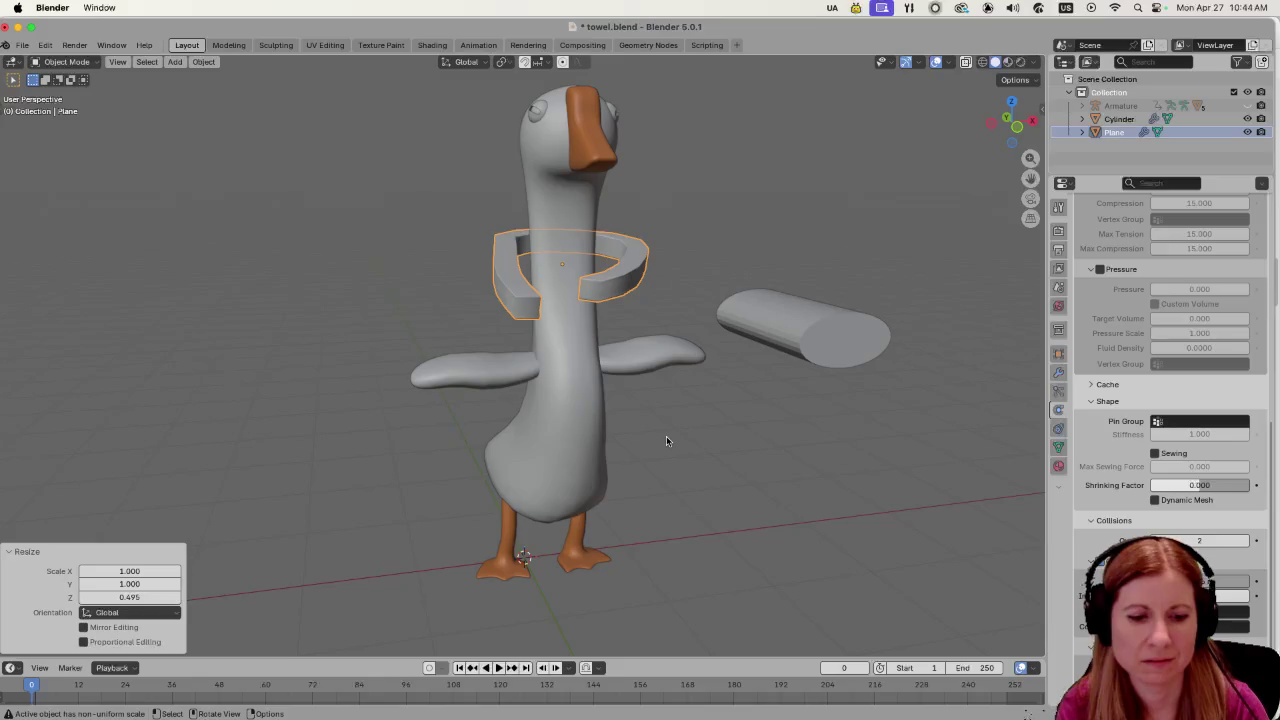
key(space)
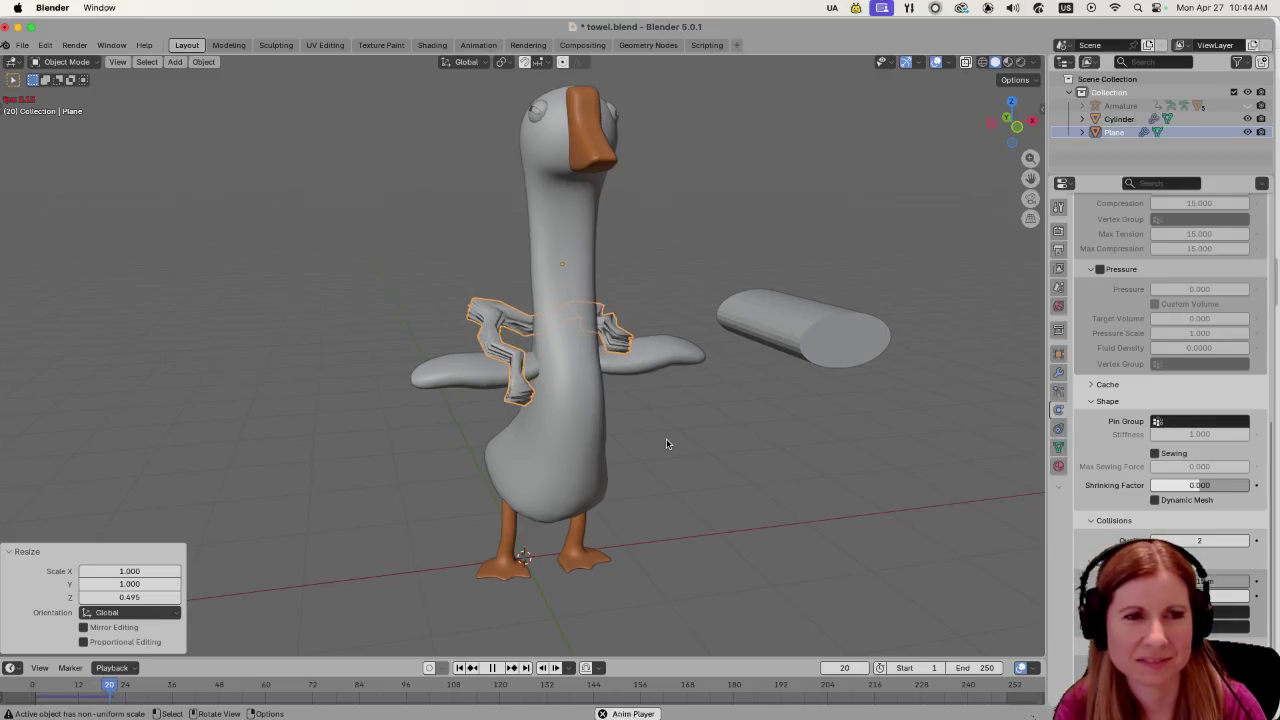
scroll(673, 509, up, 4)
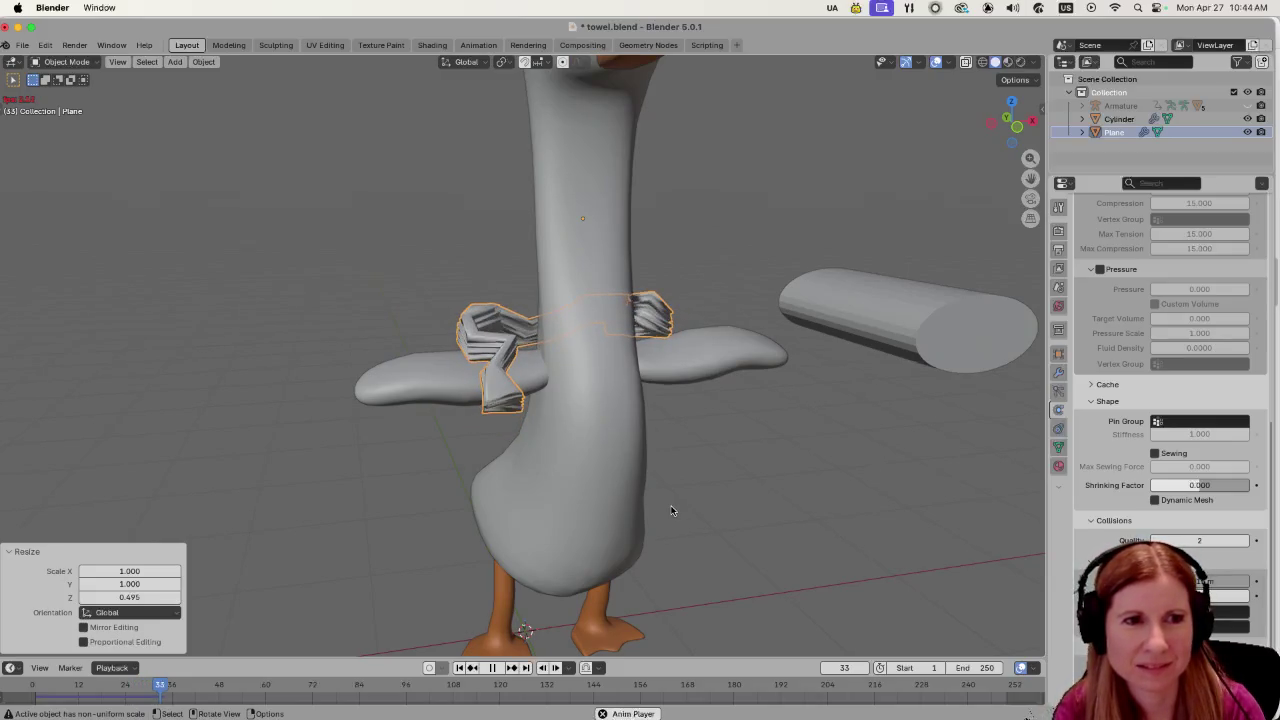
scroll(671, 510, down, 3)
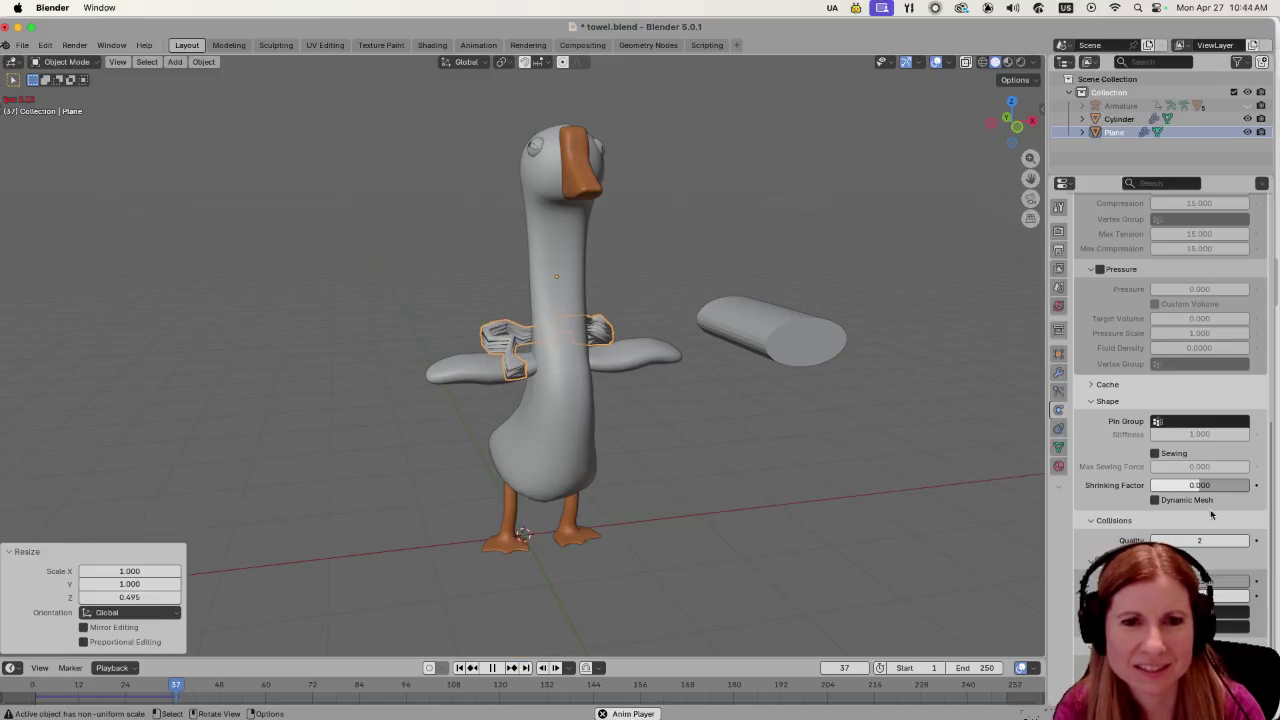
scroll(1193, 525, up, 6)
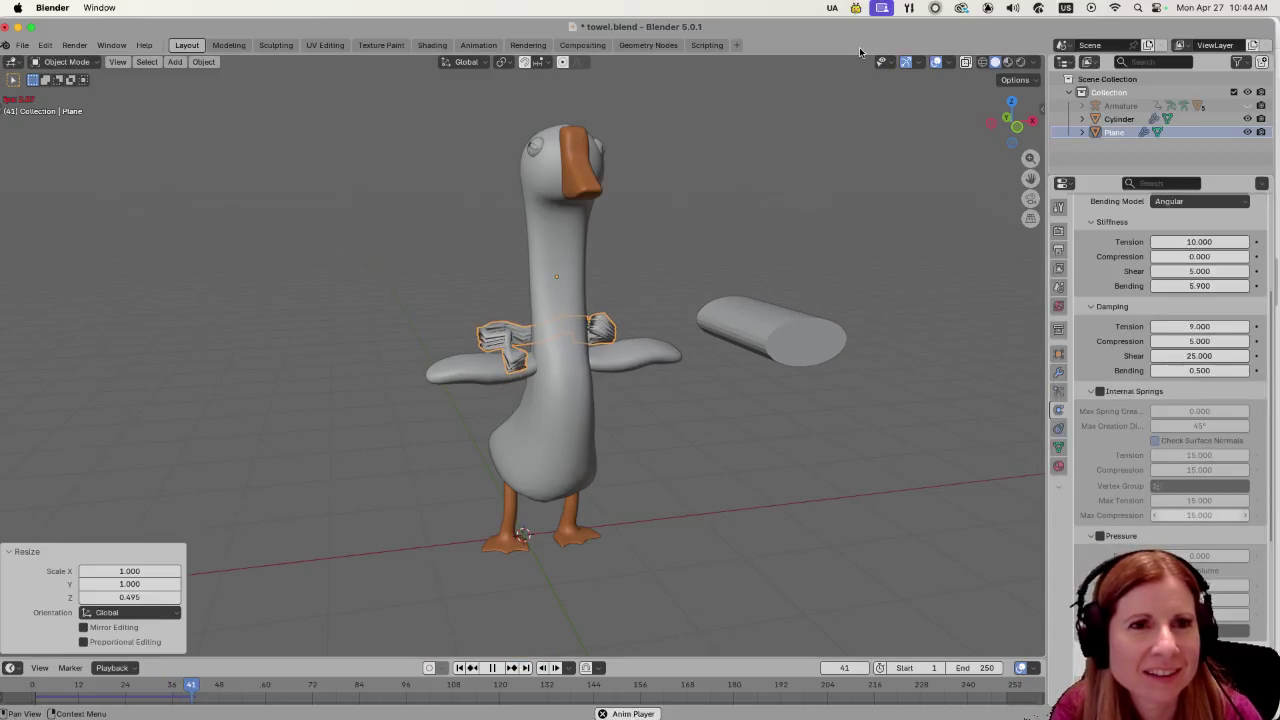
key(space)
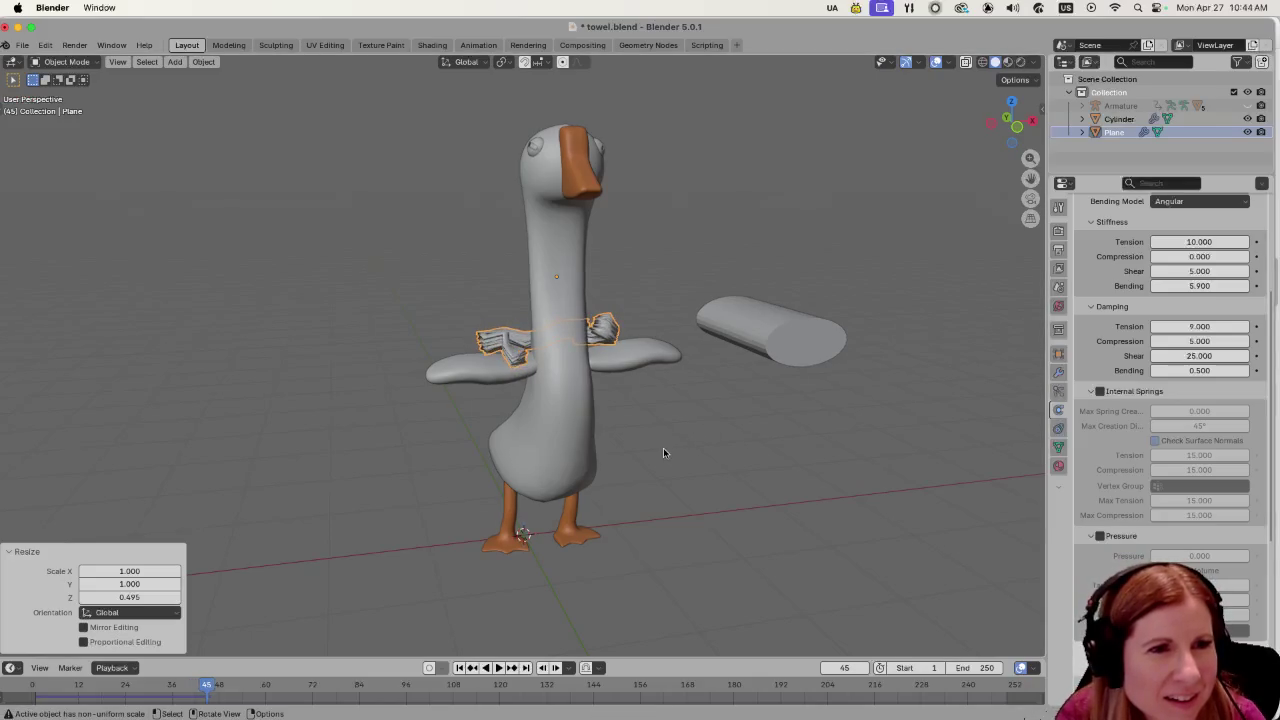
key(shift+Left)
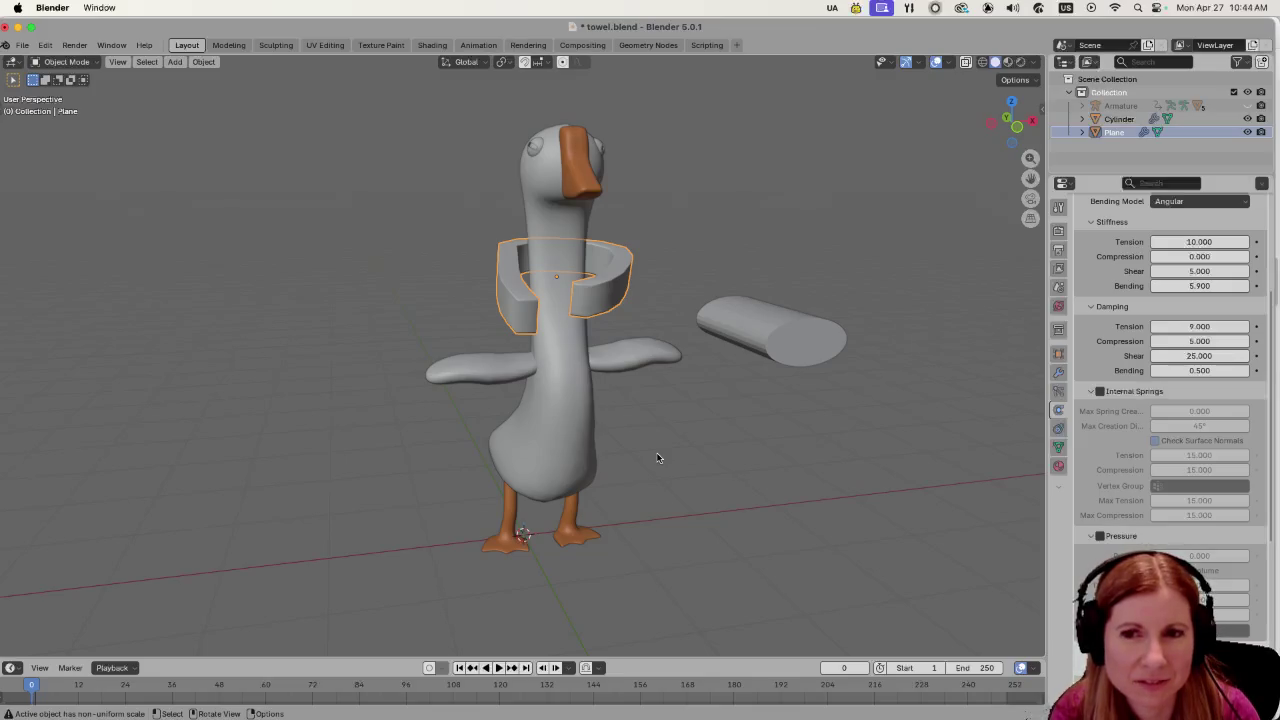
Take the towel into Edit Mode and back to Object Mode, ending on a front view of the goose.
scroll(657, 456, up, 3)
key(Tab)
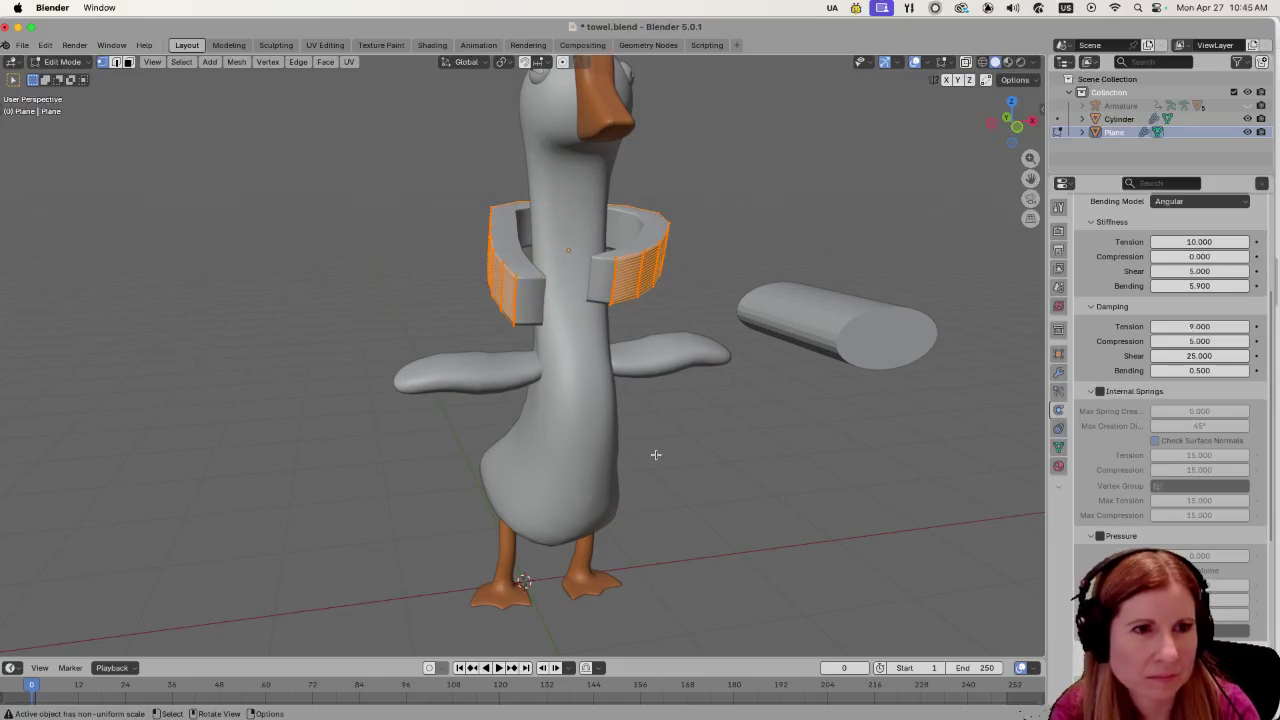
drag(655, 454, 717, 430)
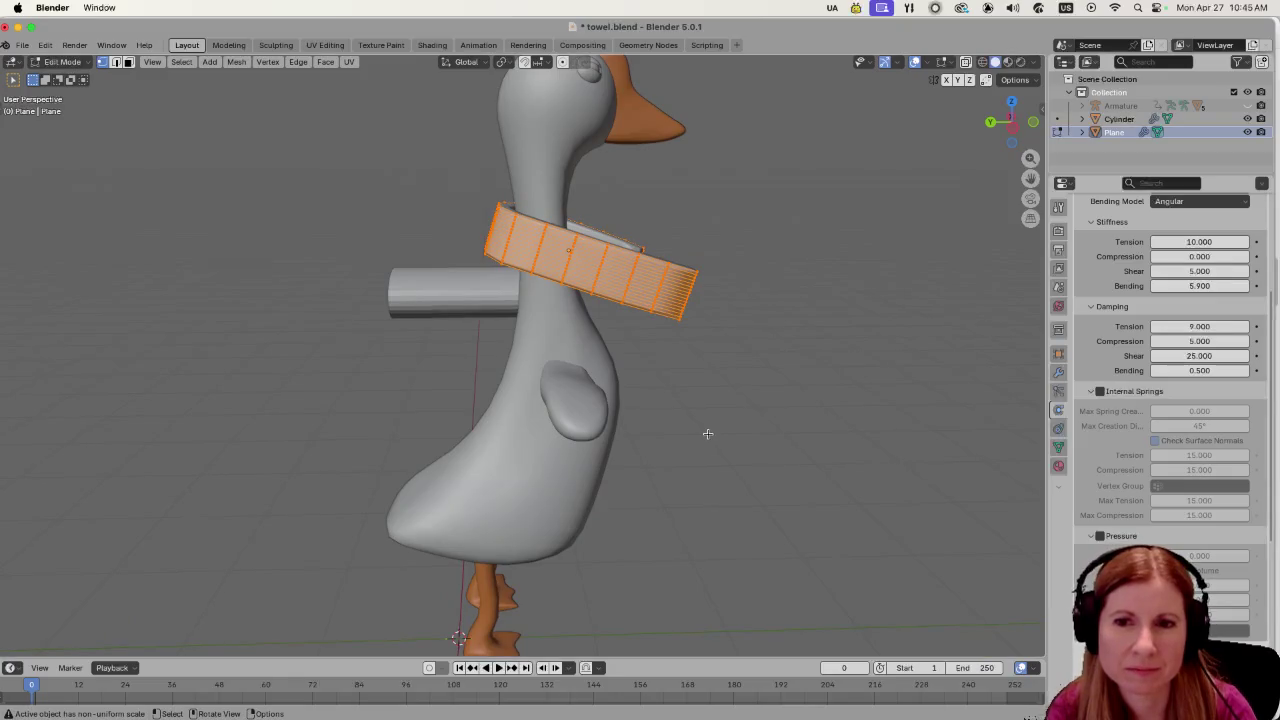
key(Tab)
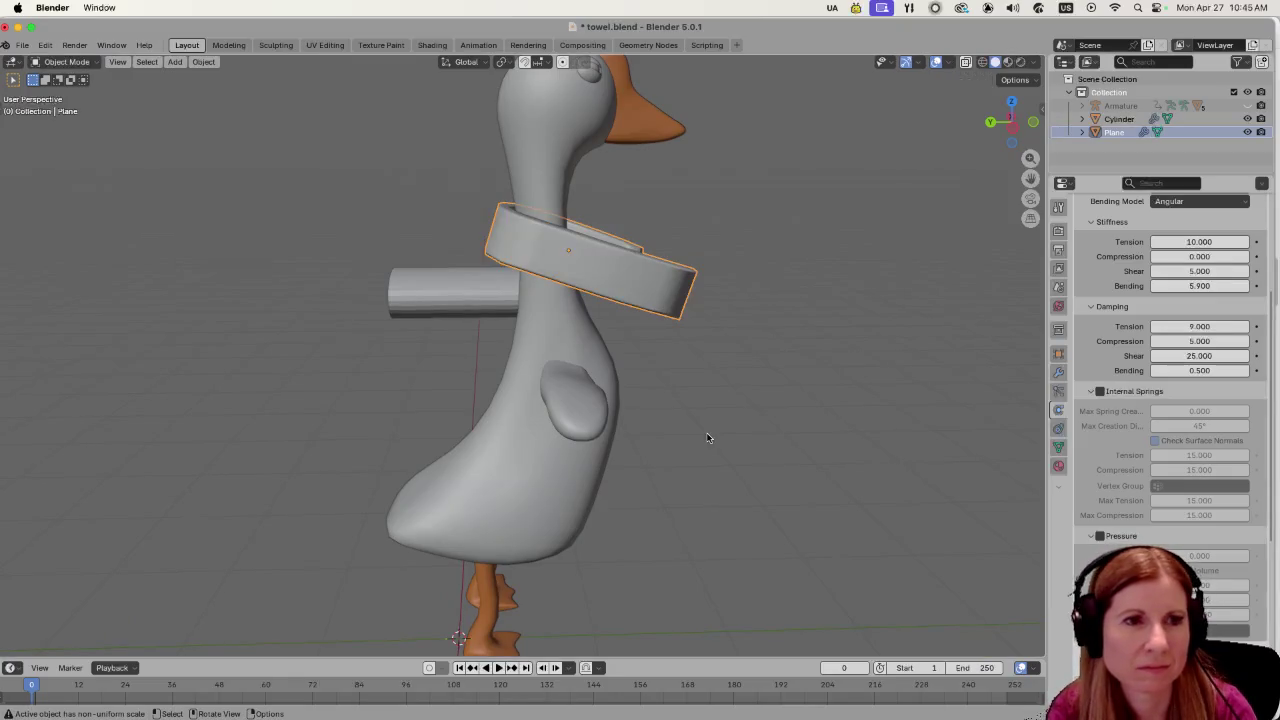
mouse_move(710, 441)
mouse_down()
mouse_move(739, 431)
mouse_move(646, 444)
mouse_move(671, 443)
mouse_move(674, 406)
mouse_move(651, 503)
mouse_move(638, 507)
mouse_up()
scroll(1190, 530, up, 8)
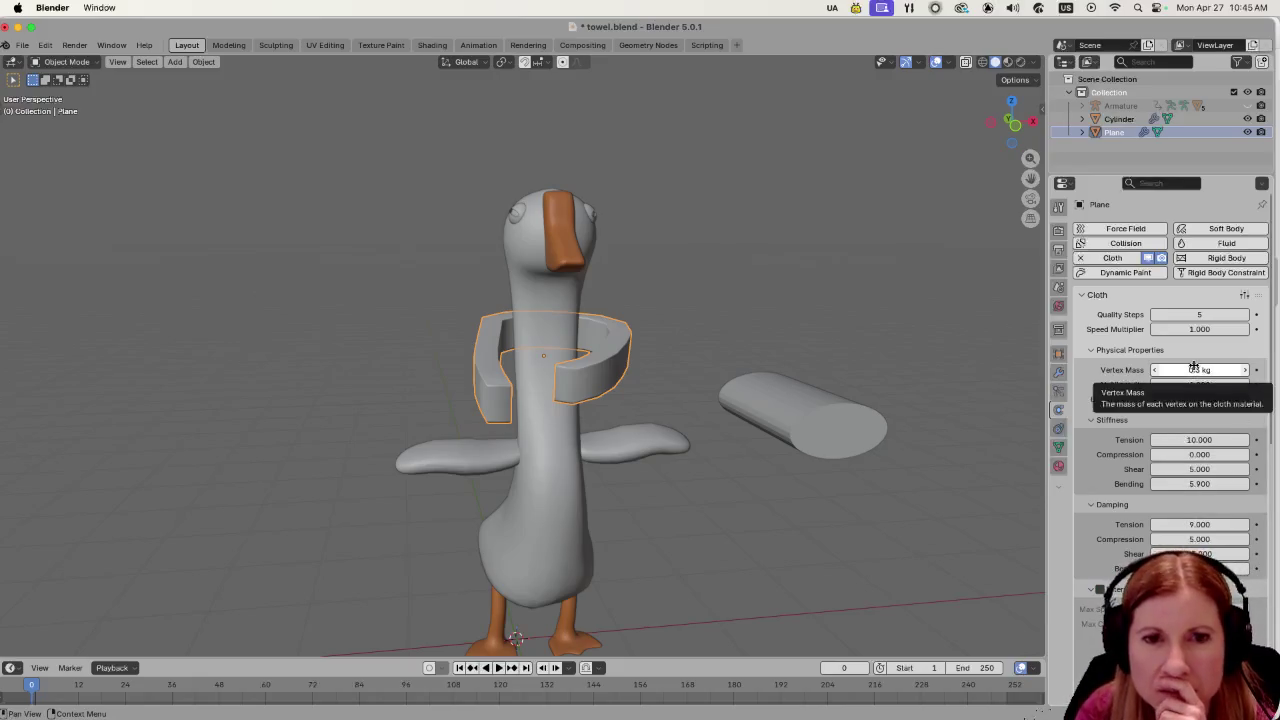
Set the cloth's vertex mass to 1 kg.
click(1199, 370)
text(1)
key(Return)
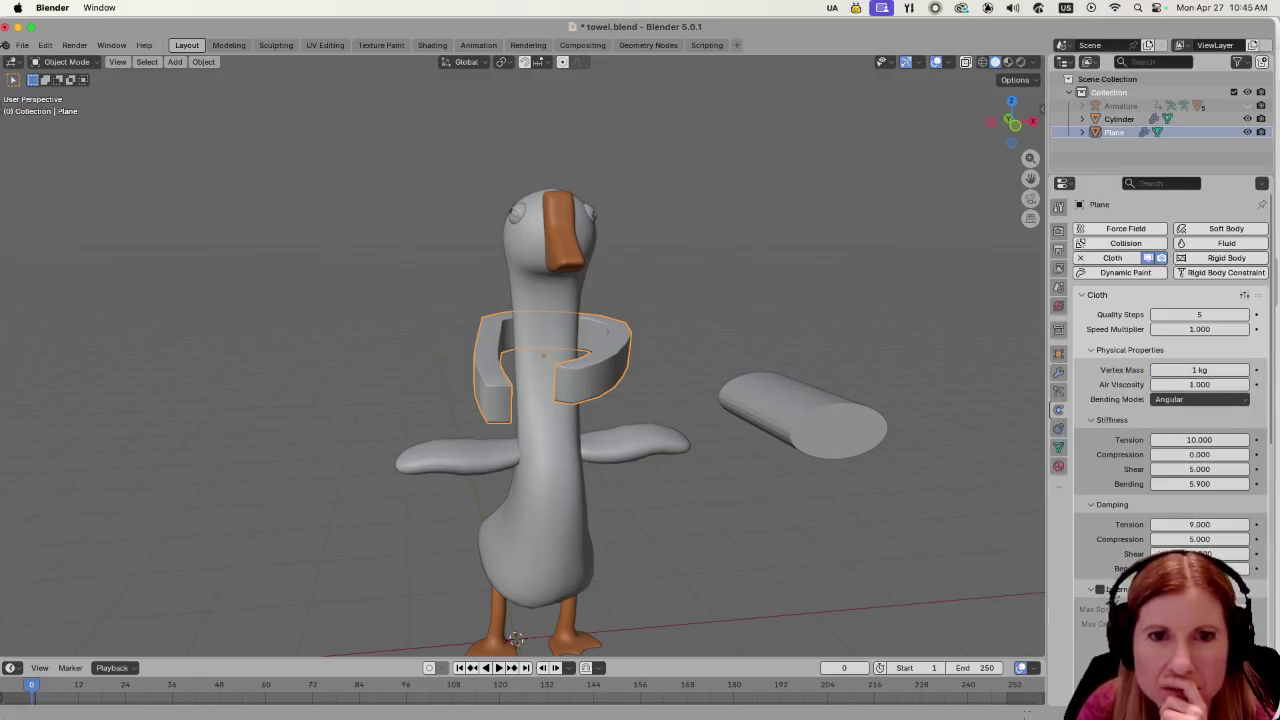
scroll(1213, 490, down, 4)
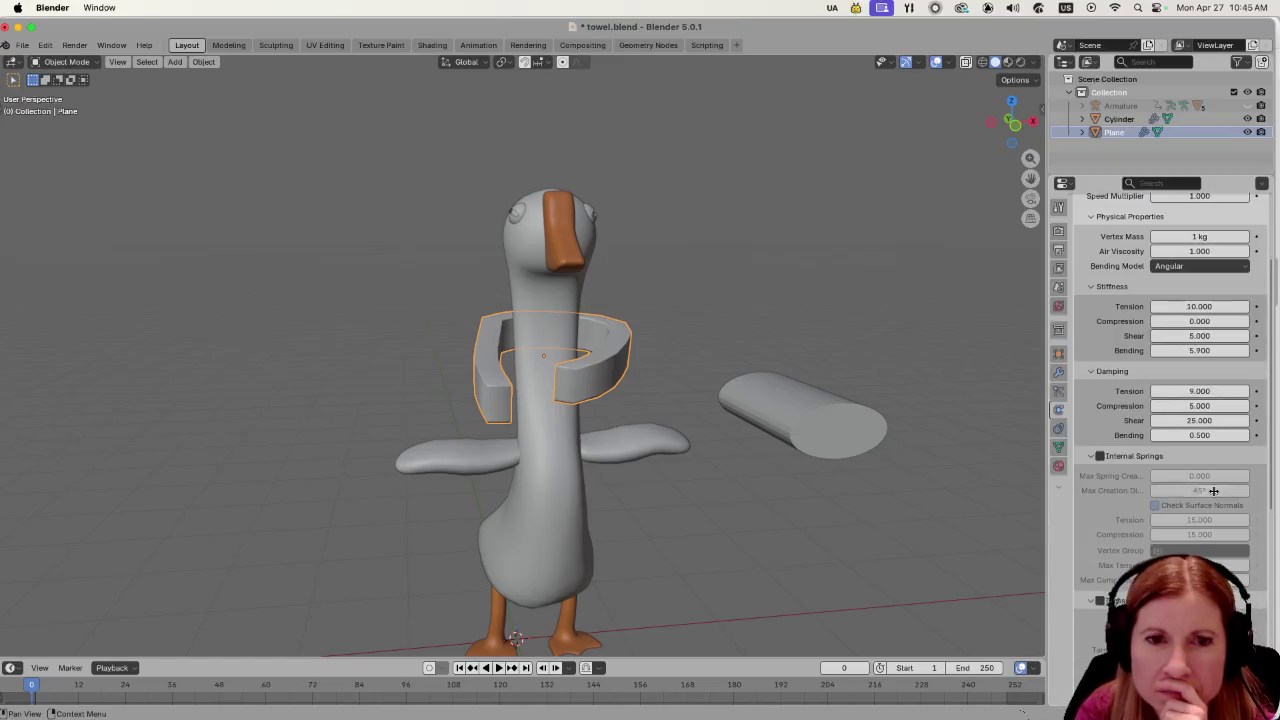
scroll(1213, 490, down, 4)
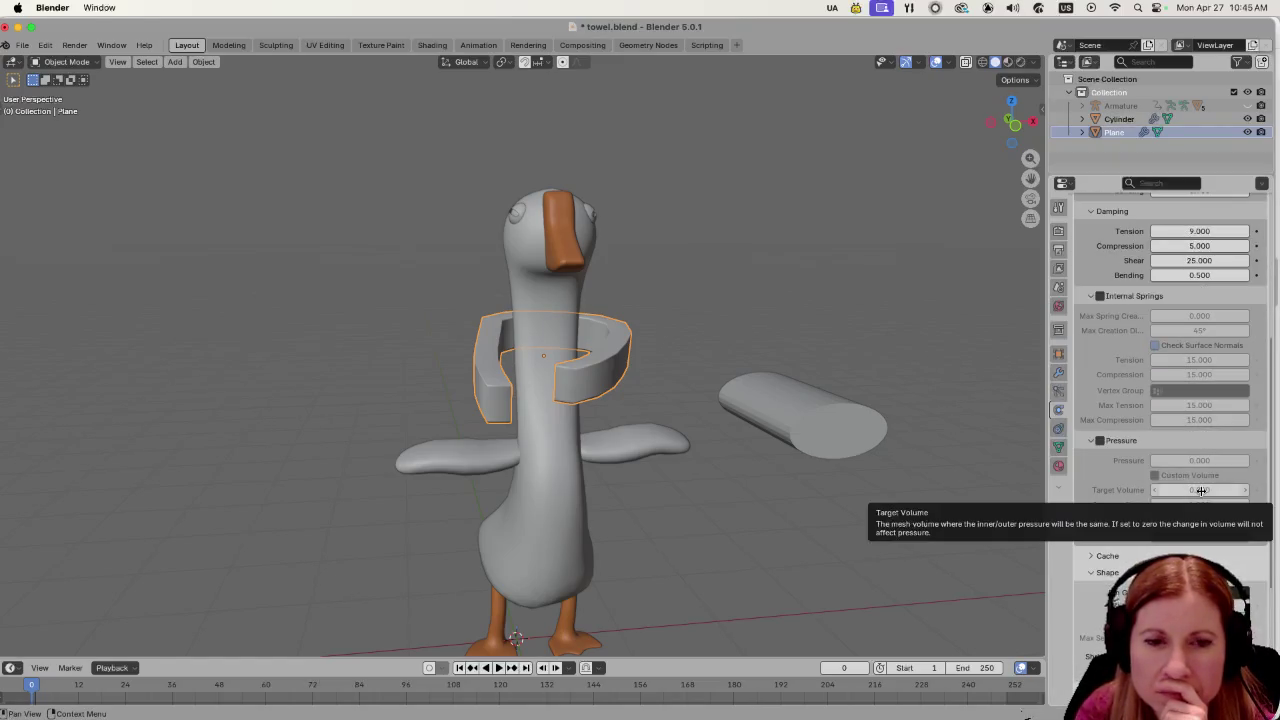
scroll(1200, 490, down, 6)
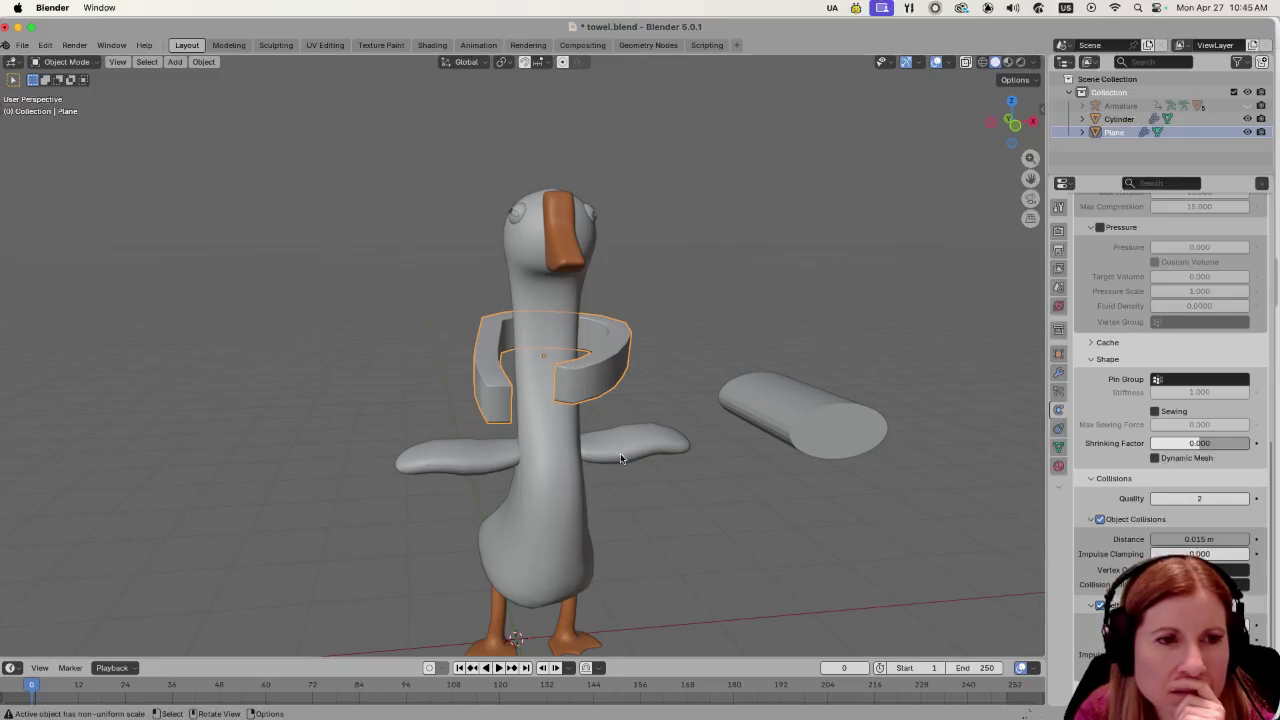
Reselect the towel and replay the heavier cloth simulation.
shift+click(584, 370)
click(568, 374)
scroll(479, 480, right, 5)
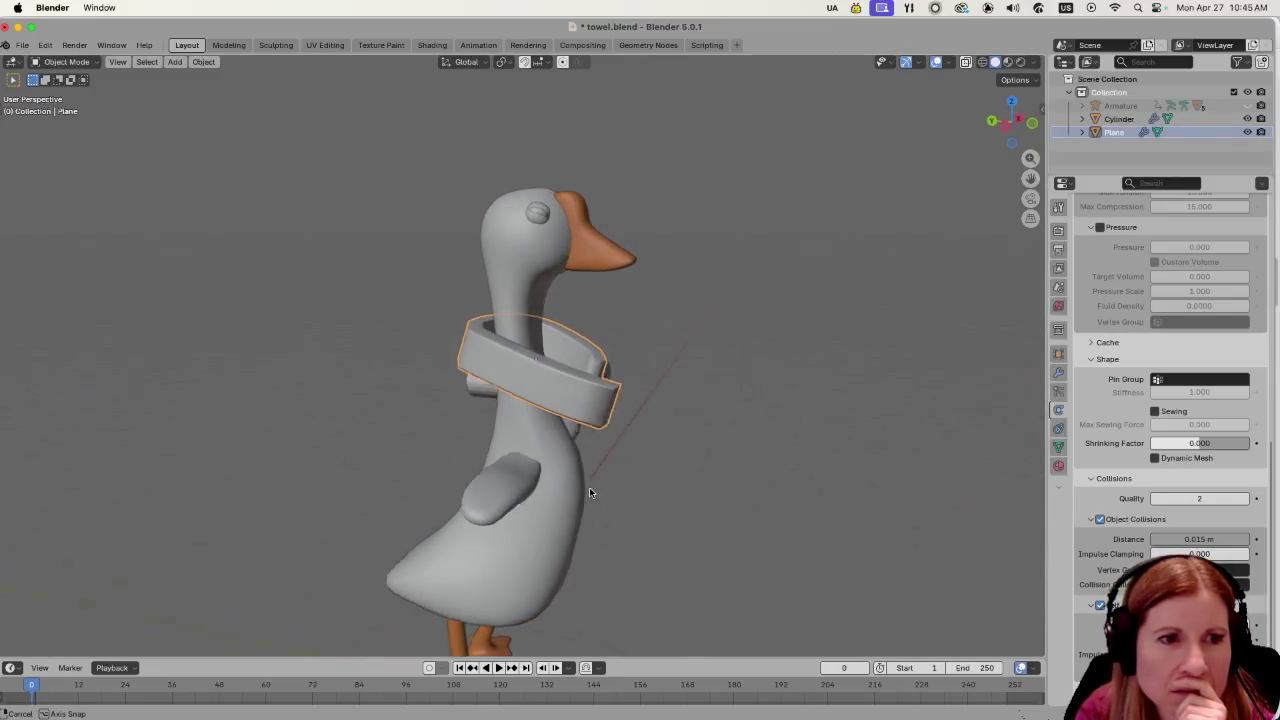
scroll(589, 487, right, 3)
key(space)
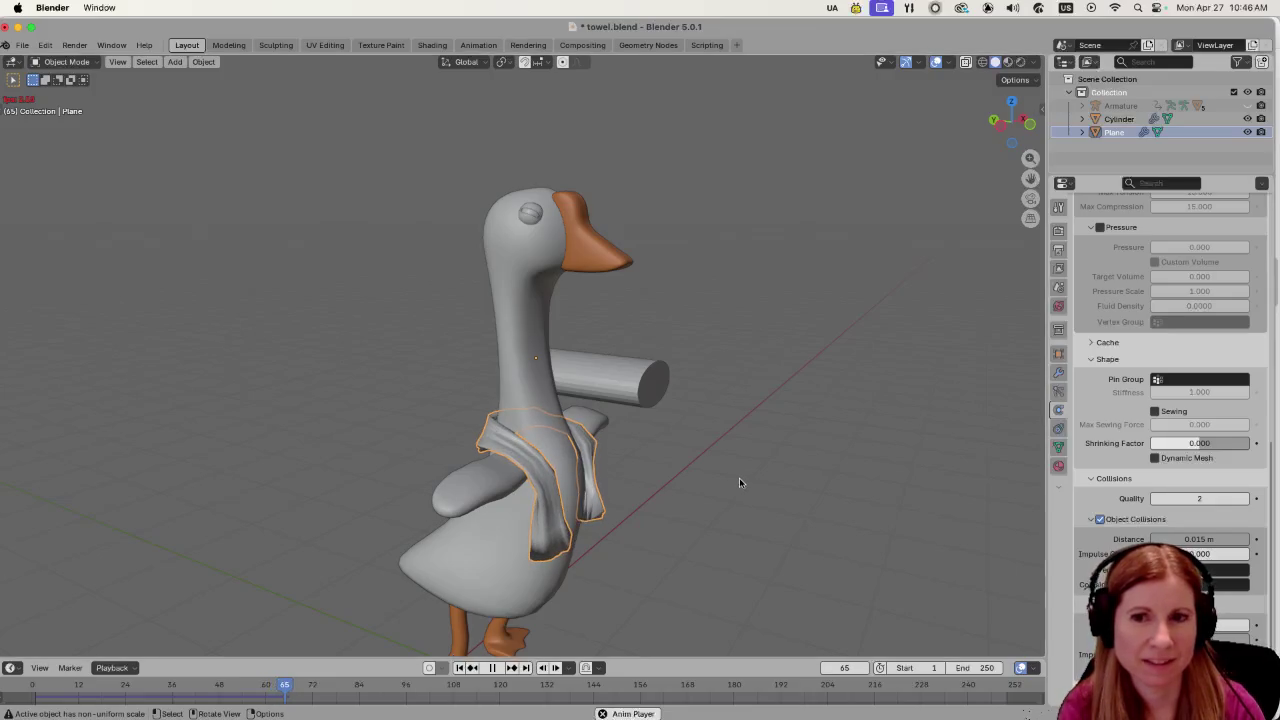
Watch the towel fall and drape over the shoulders, orbiting to a frontal view during playback.
drag(743, 449, 720, 435)
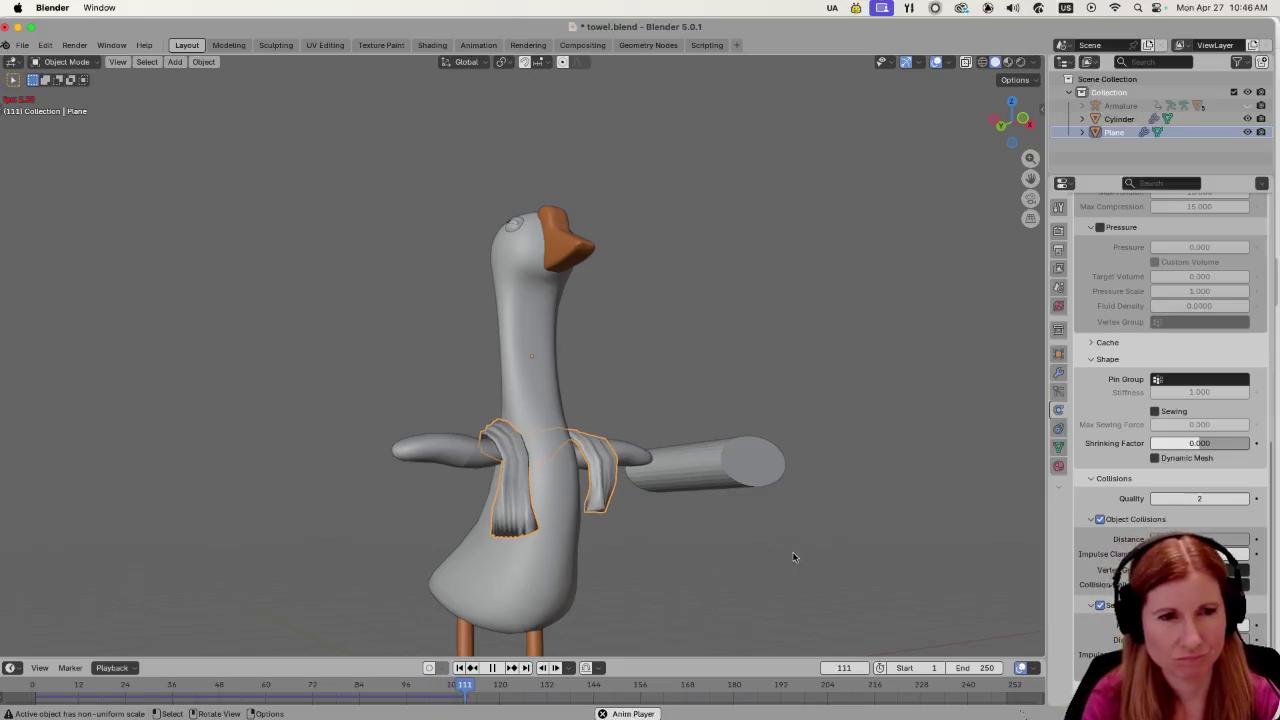
scroll(745, 567, left, 5)
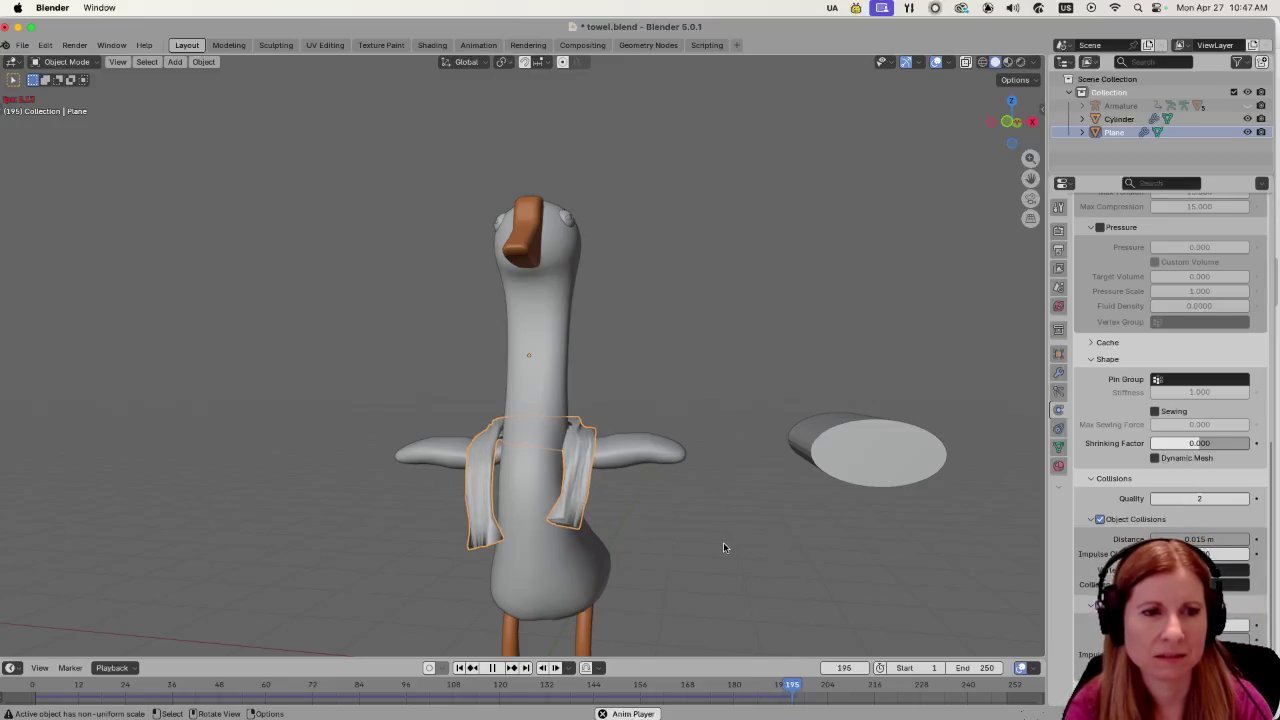
Stop playback and scrub back through frames 185 and 153, turning the view to face the goose.
click(723, 547)
key(space)
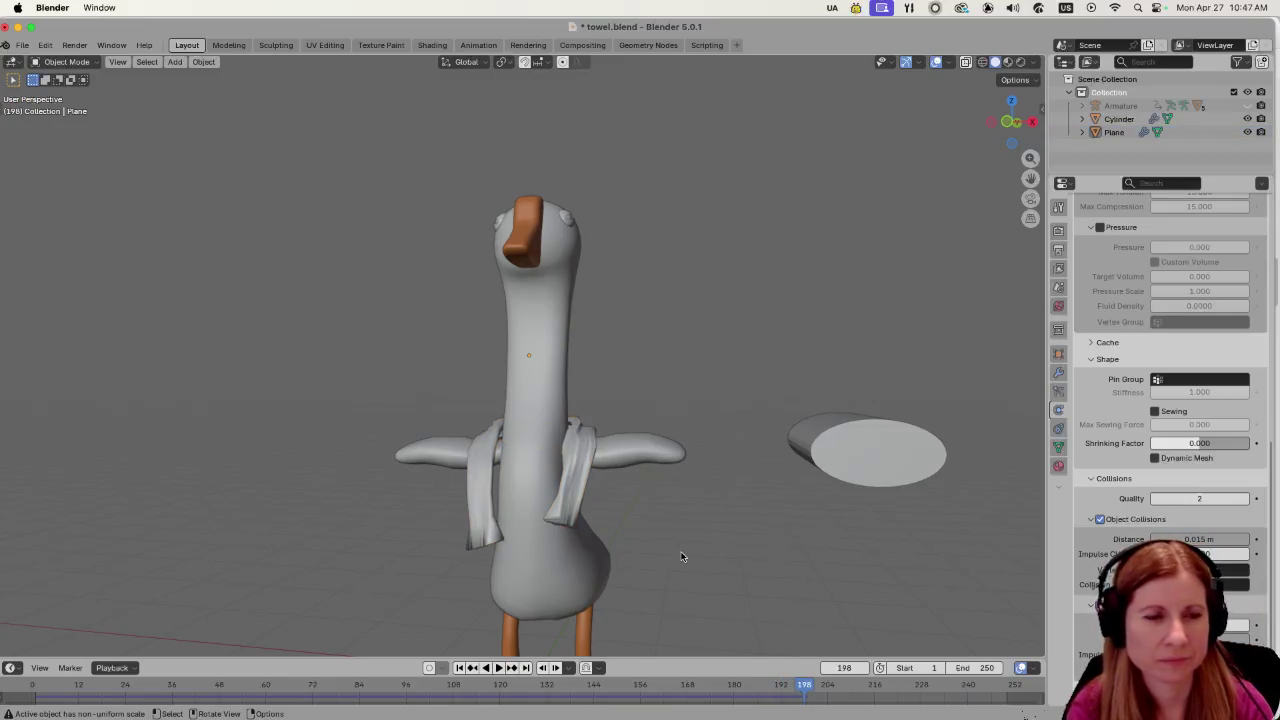
scroll(667, 574, left, 5)
scroll(640, 600, up, 3)
scroll(676, 625, left, 10)
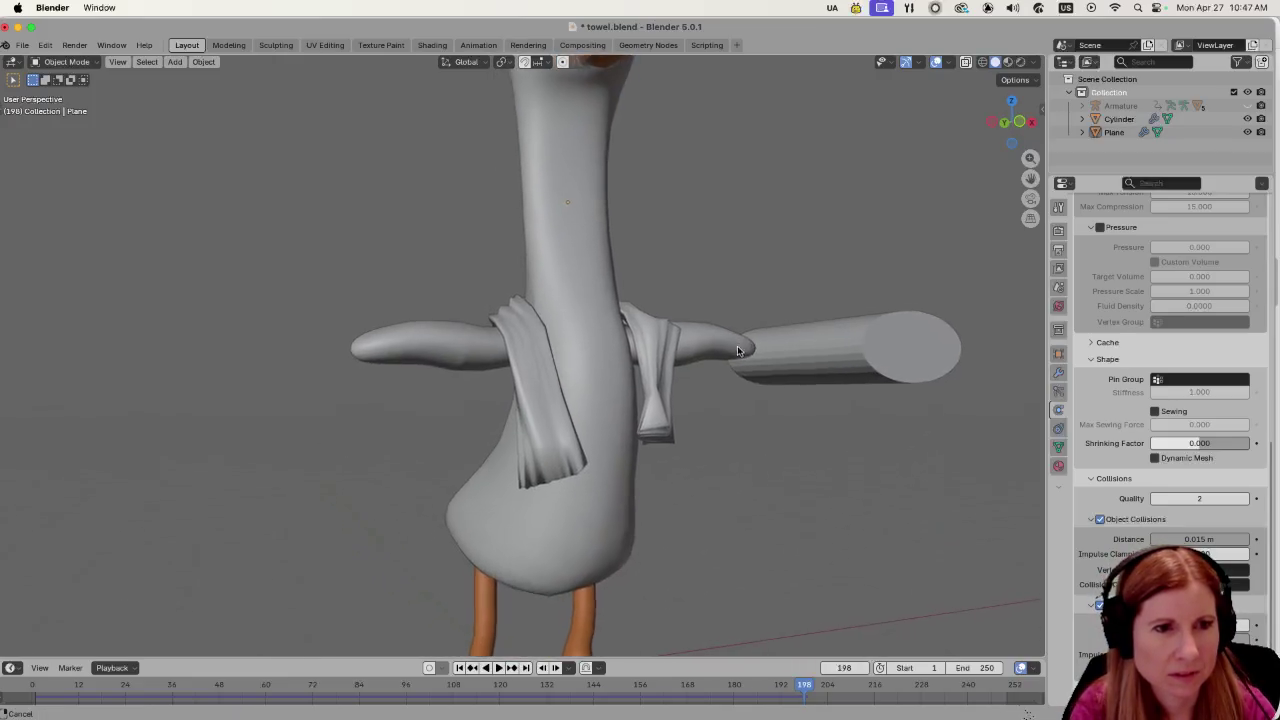
scroll(681, 538, left, 6)
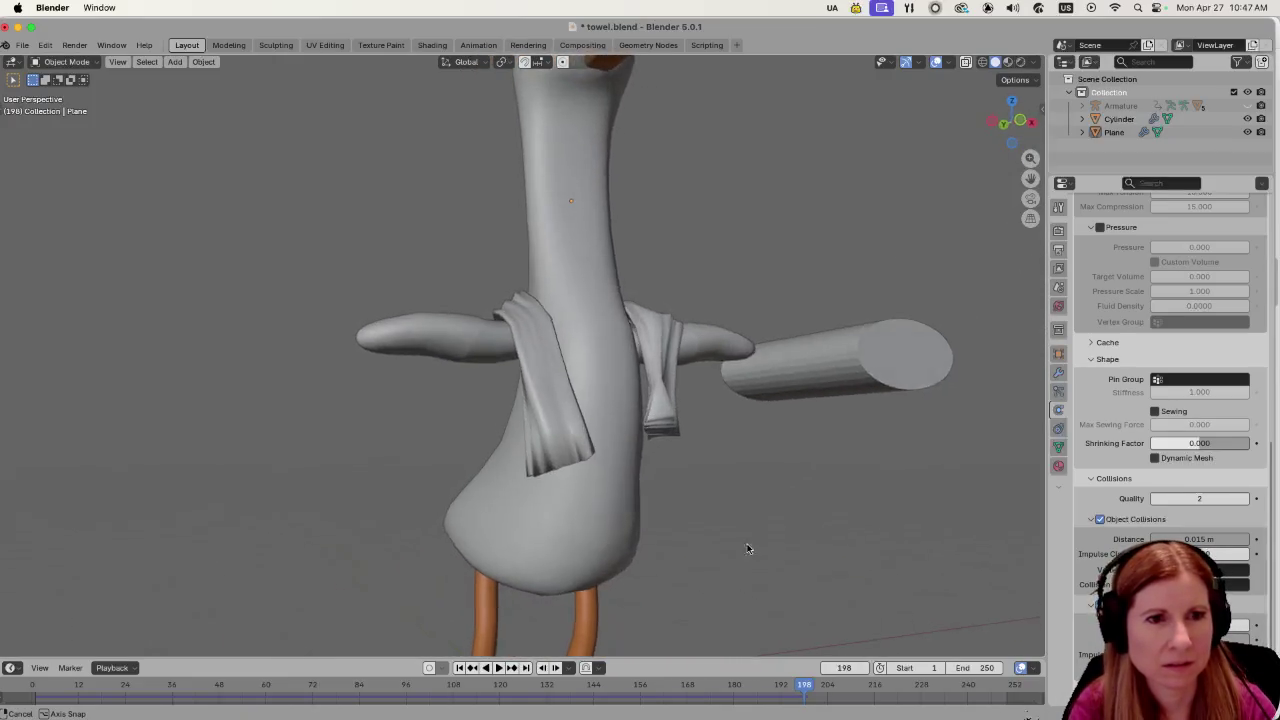
drag(833, 687, 753, 687)
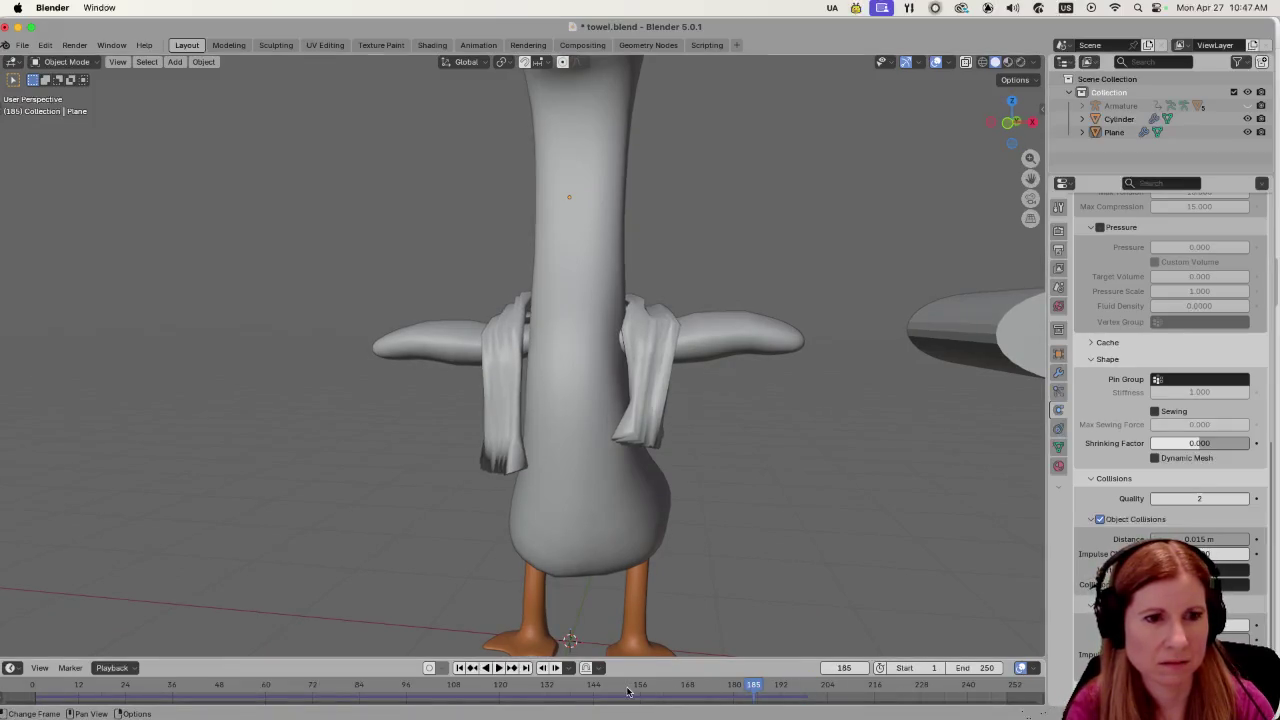
click(627, 688)
mouse_move(571, 591)
mouse_down()
mouse_move(776, 562)
mouse_move(675, 573)
mouse_move(506, 558)
mouse_move(598, 557)
mouse_move(535, 547)
mouse_up()
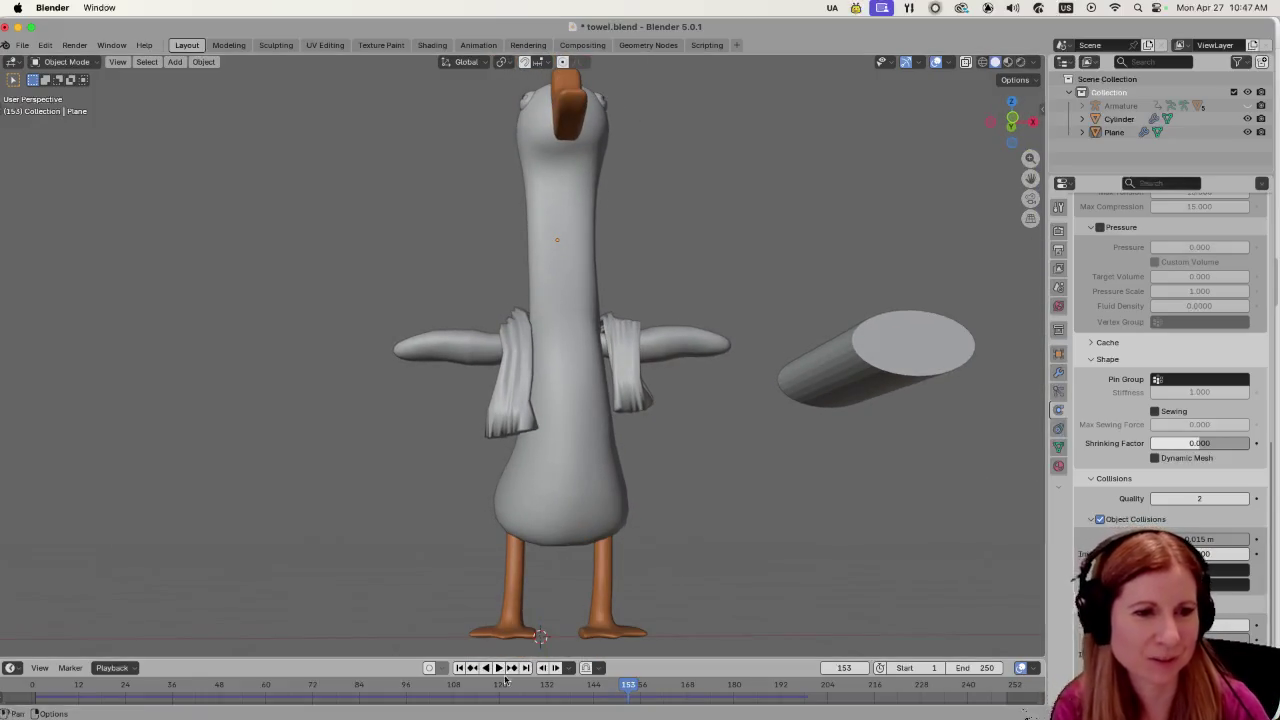
Review frames 133, 44, 29, 130 and 144, settling on frame 168.
click(548, 686)
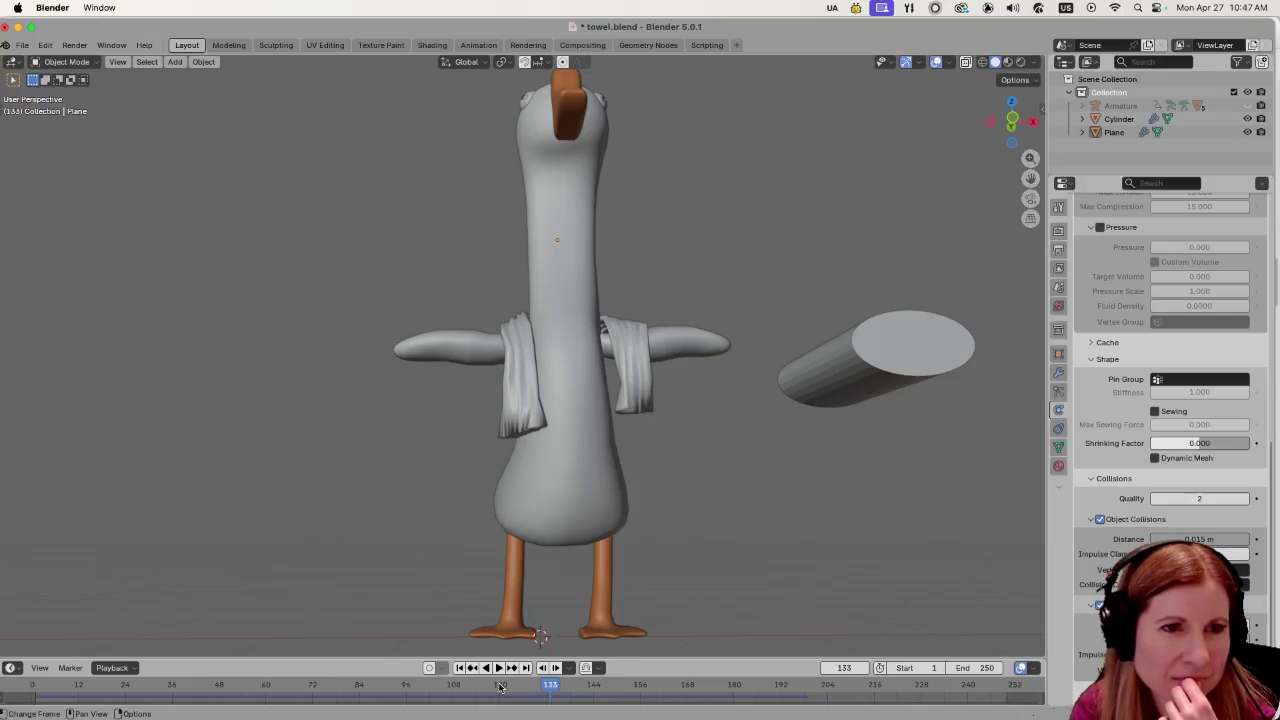
drag(500, 686, 305, 686)
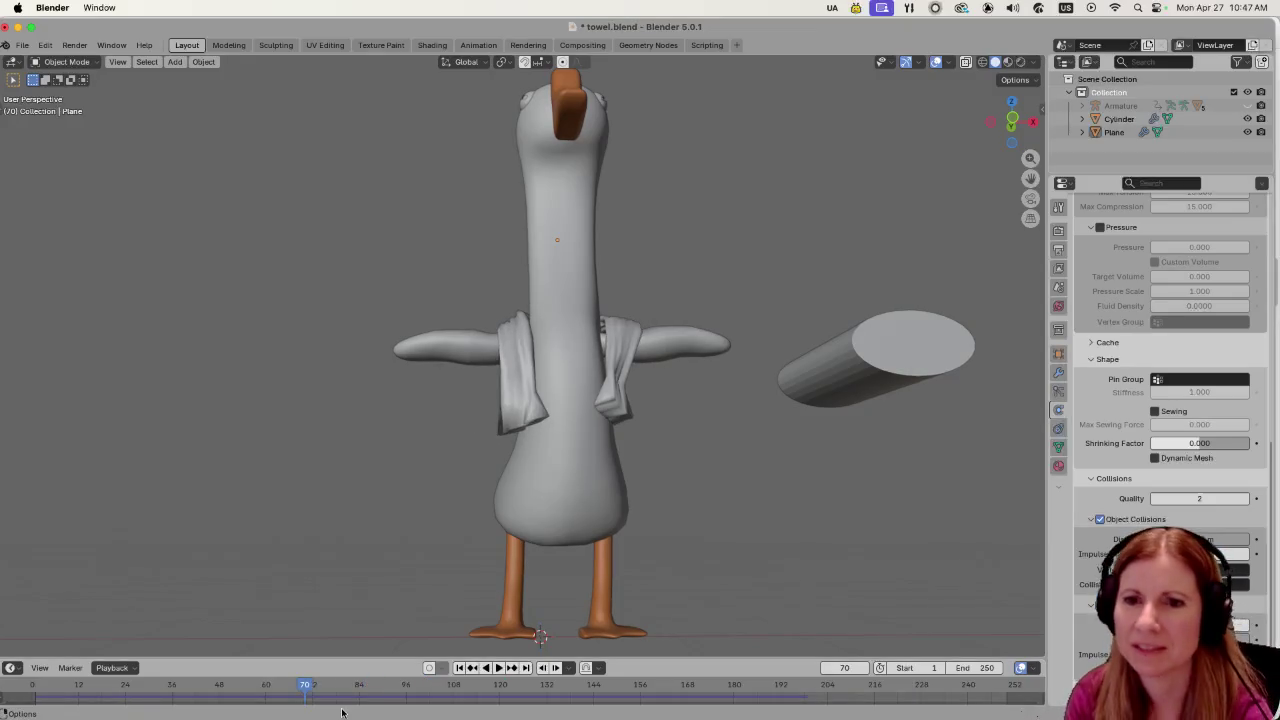
click(203, 686)
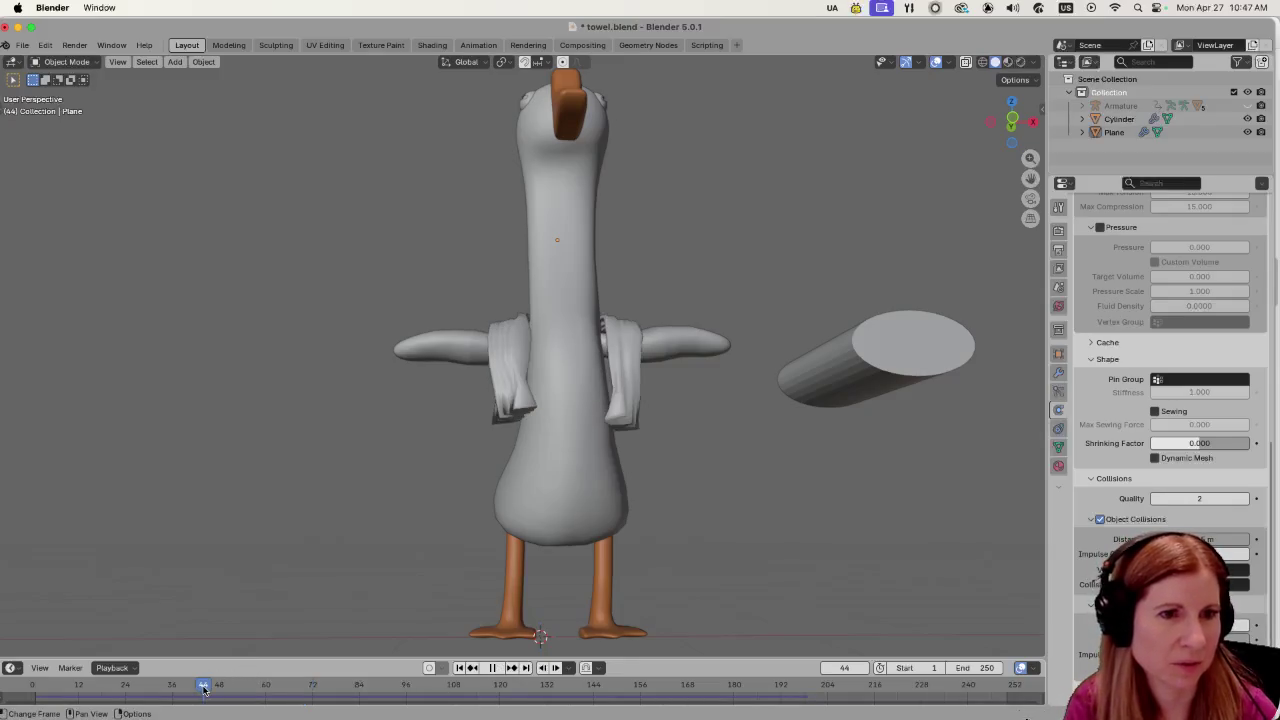
click(145, 686)
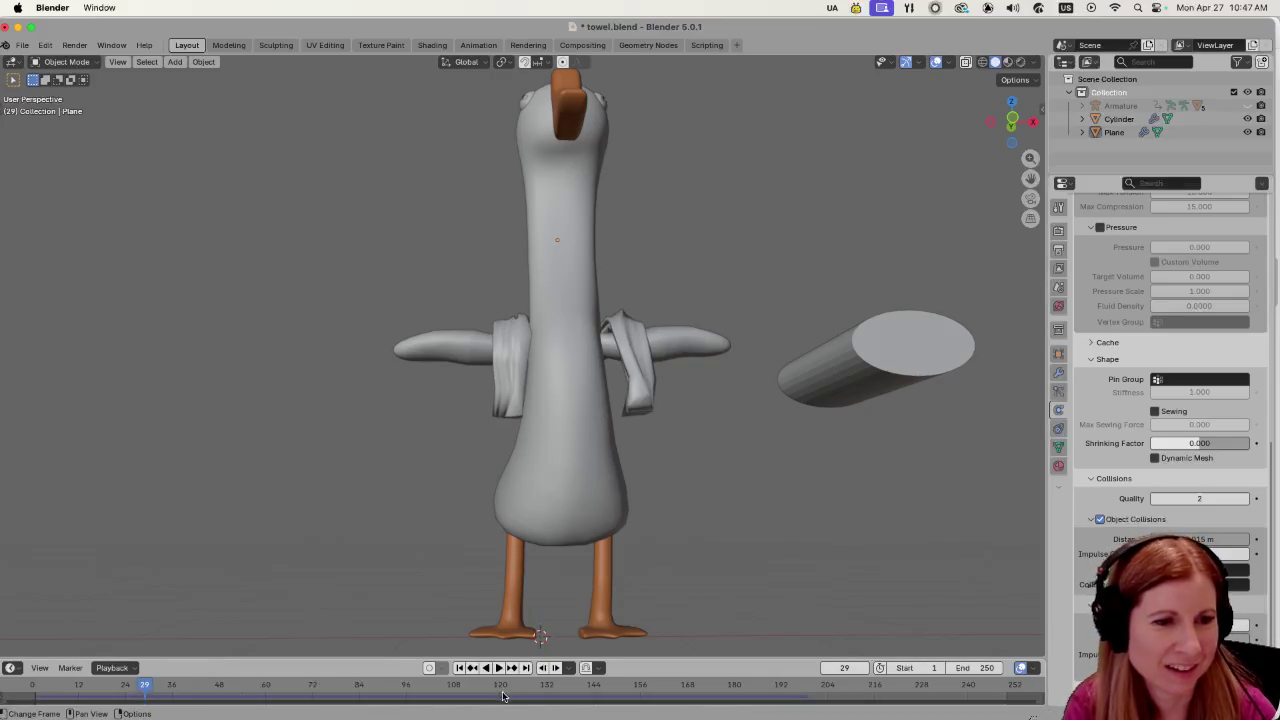
click(540, 686)
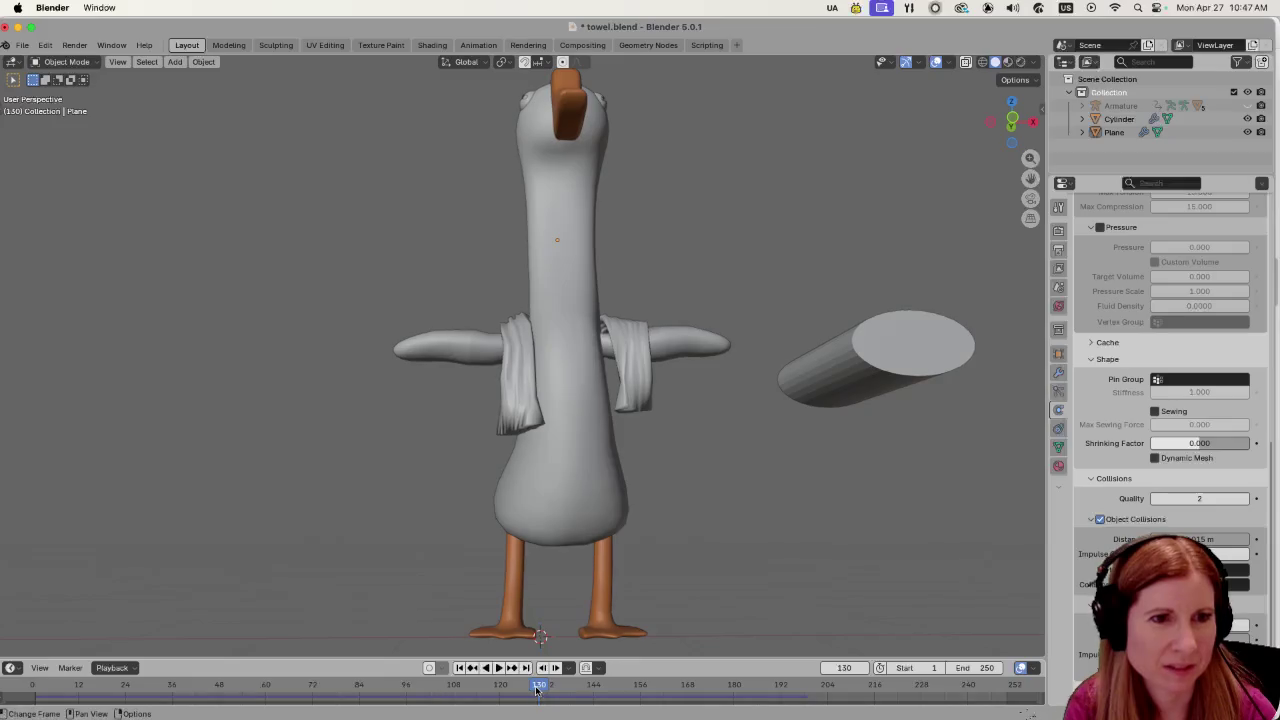
click(593, 686)
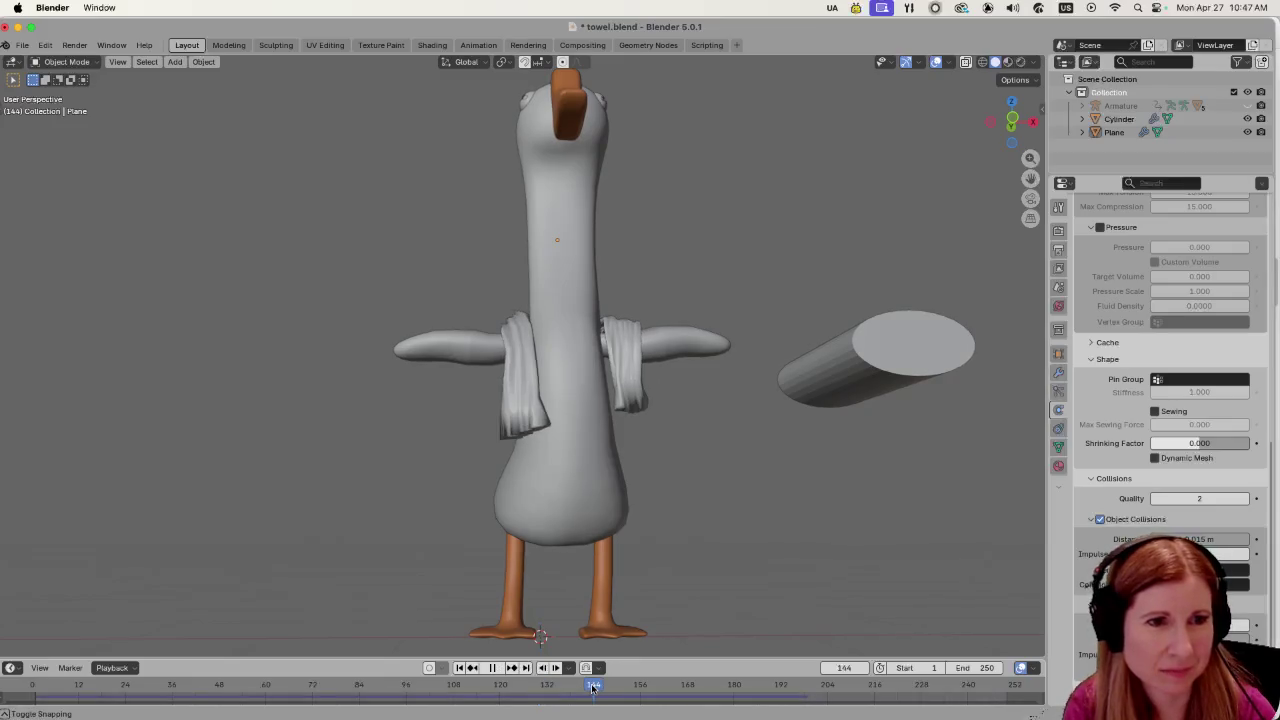
click(688, 685)
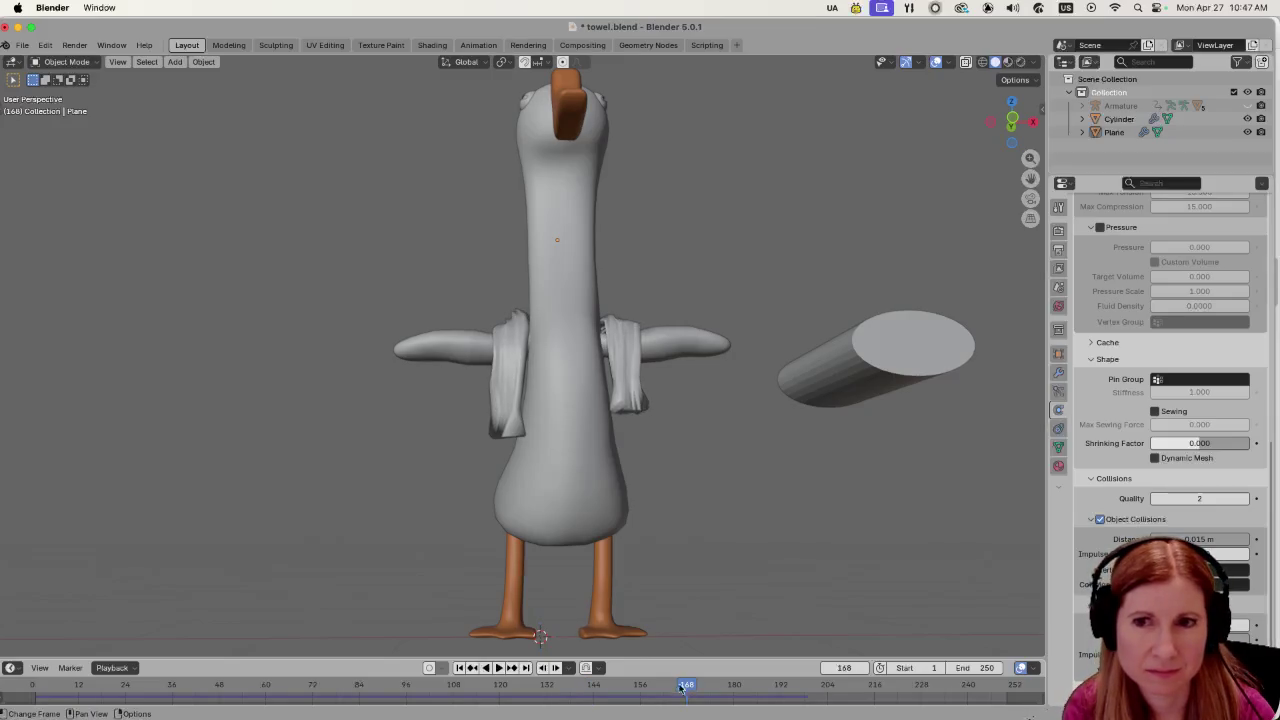
mouse_move(680, 610)
mouse_down()
mouse_move(706, 552)
mouse_move(606, 585)
mouse_move(782, 573)
mouse_move(704, 594)
mouse_up()
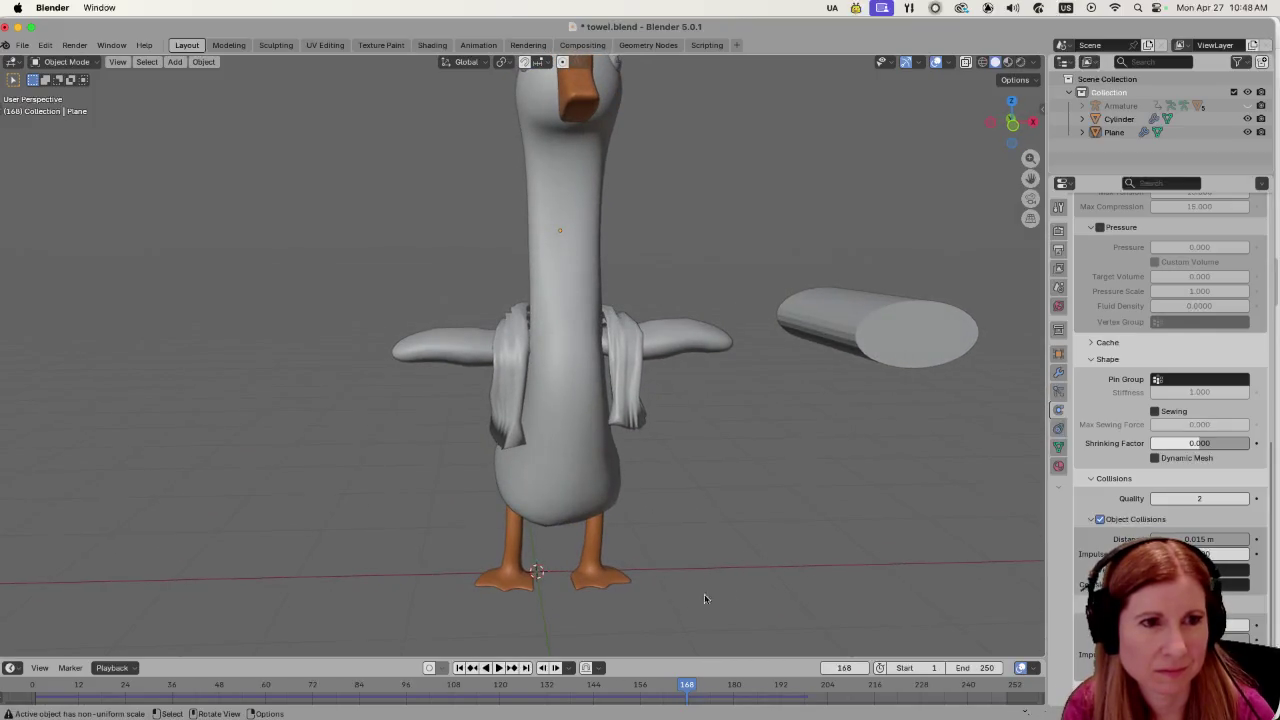
scroll(661, 575, up, 2)
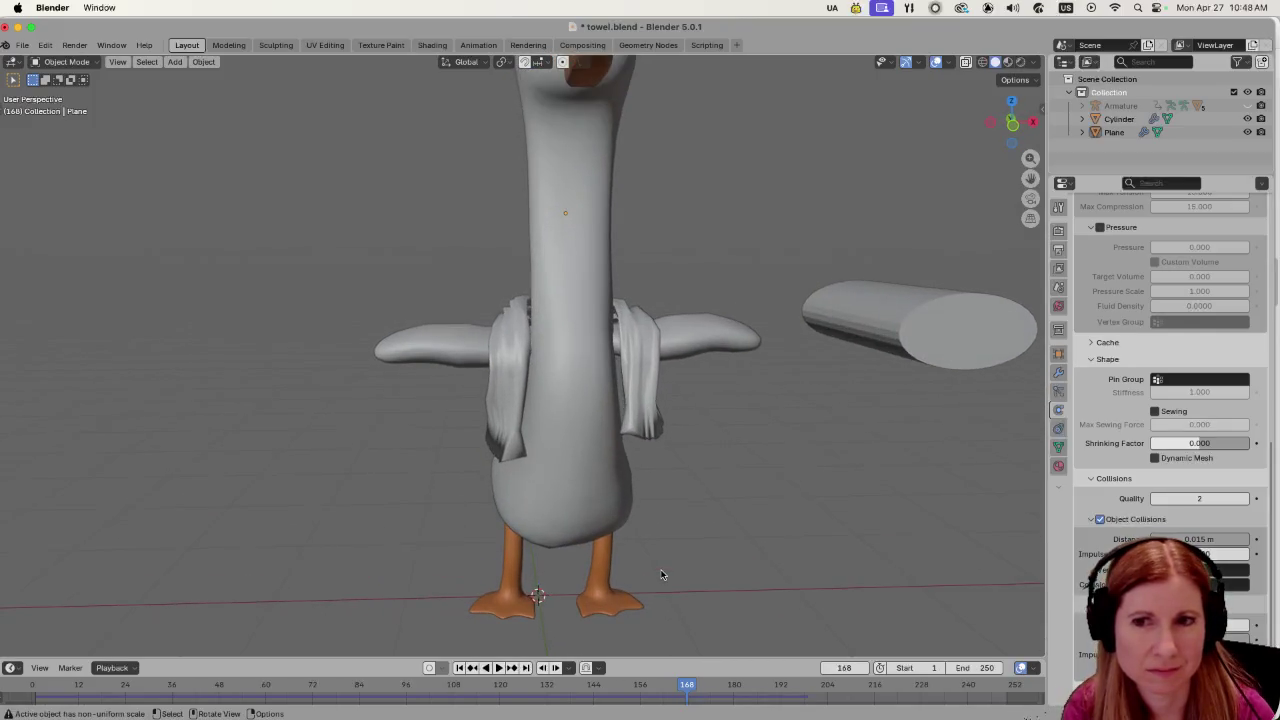
Scrub back through frames 155, 123, 105, 35, 42, 33, 55 and 65.
click(636, 688)
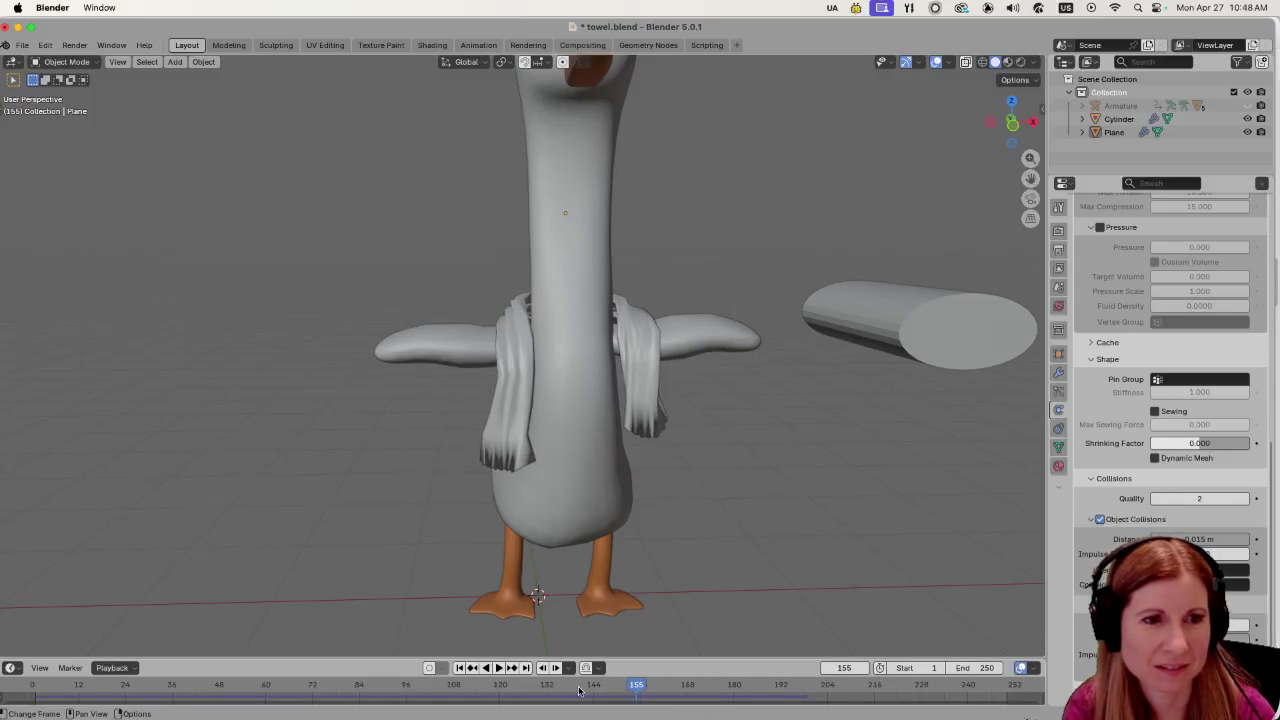
click(511, 688)
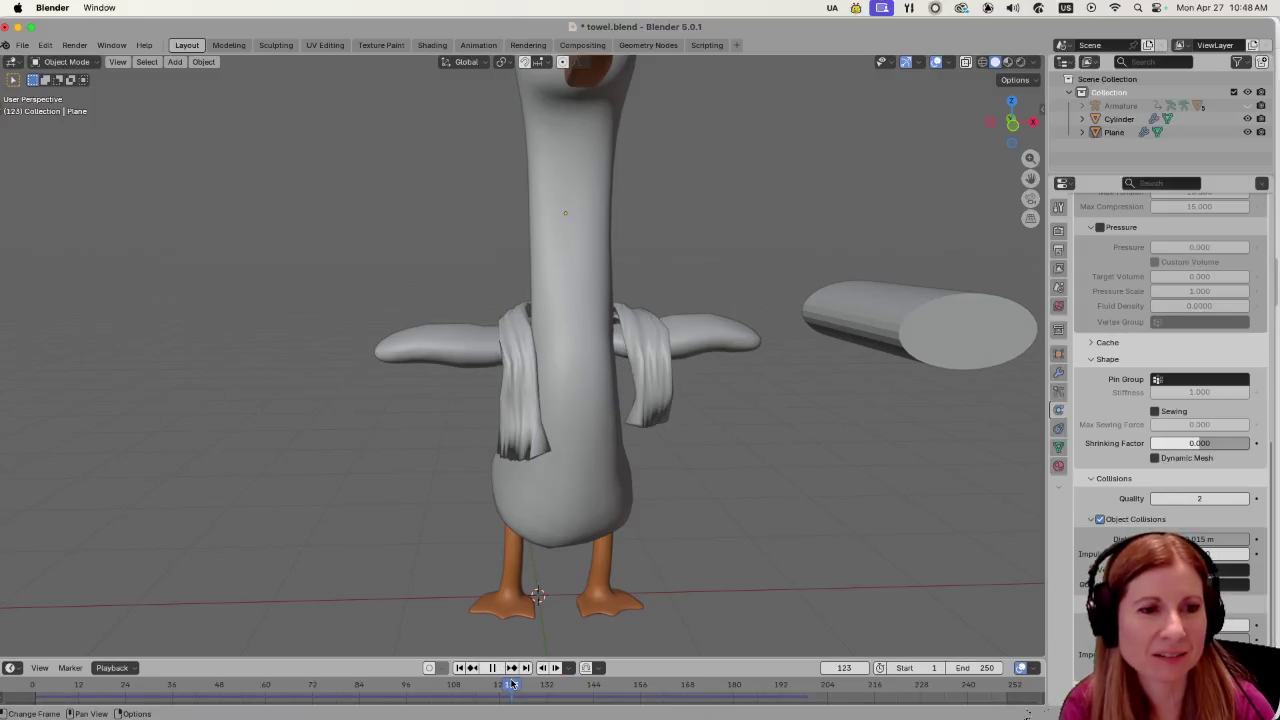
click(442, 686)
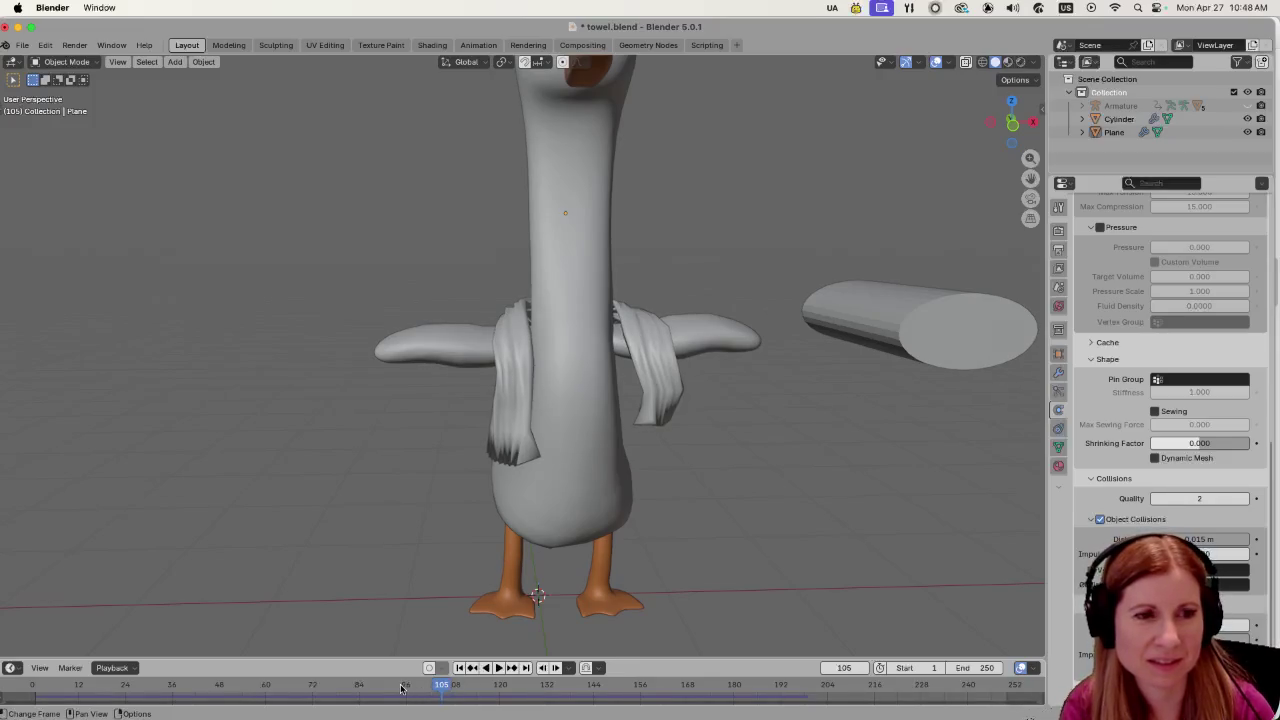
drag(401, 688, 82, 688)
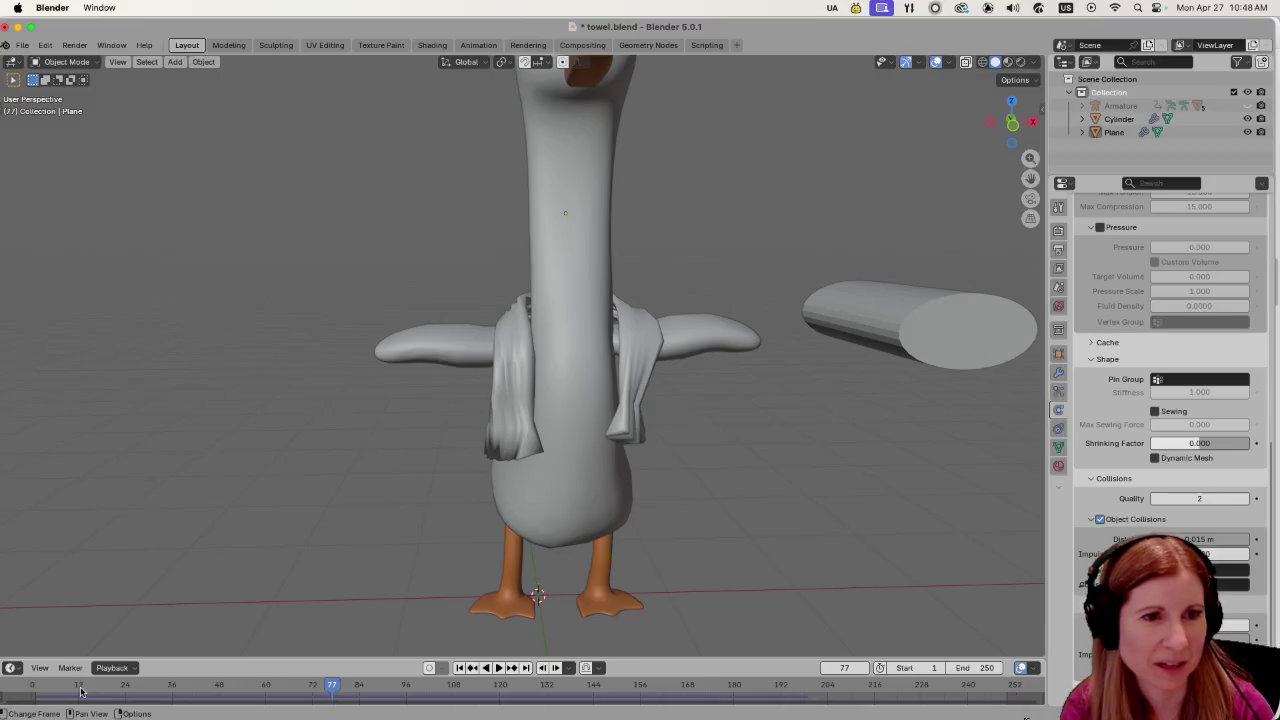
click(168, 688)
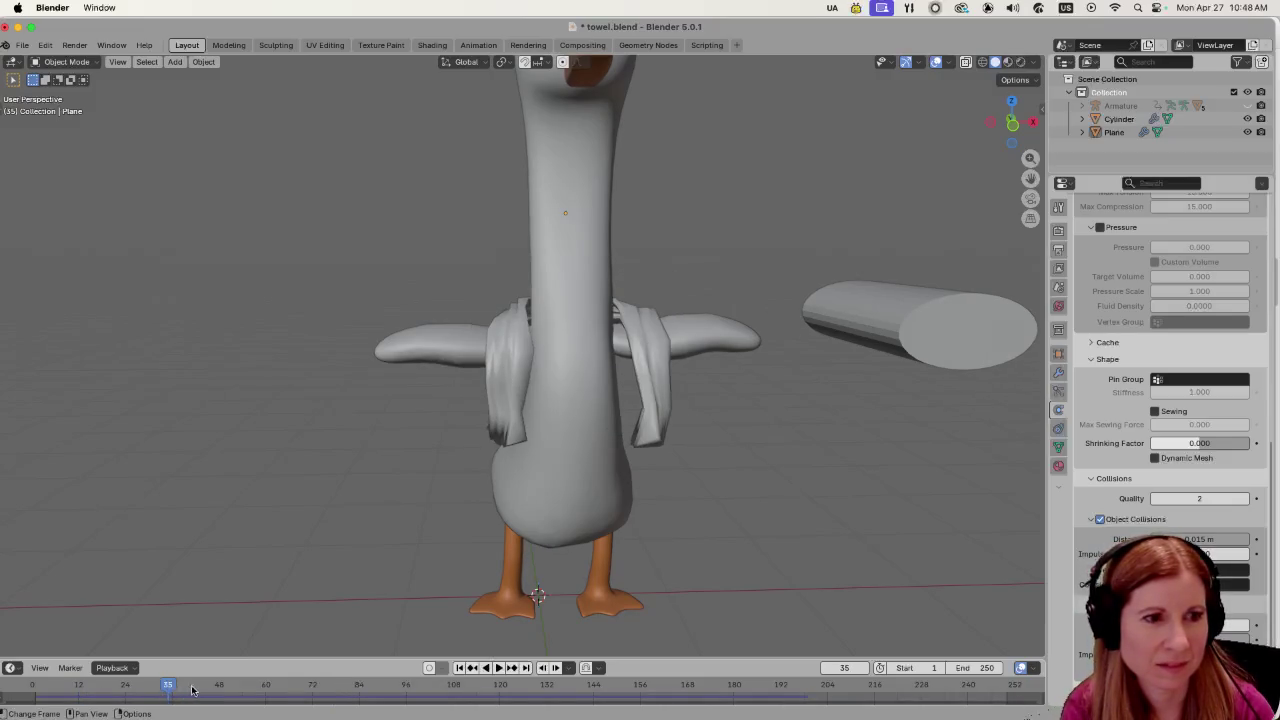
click(195, 688)
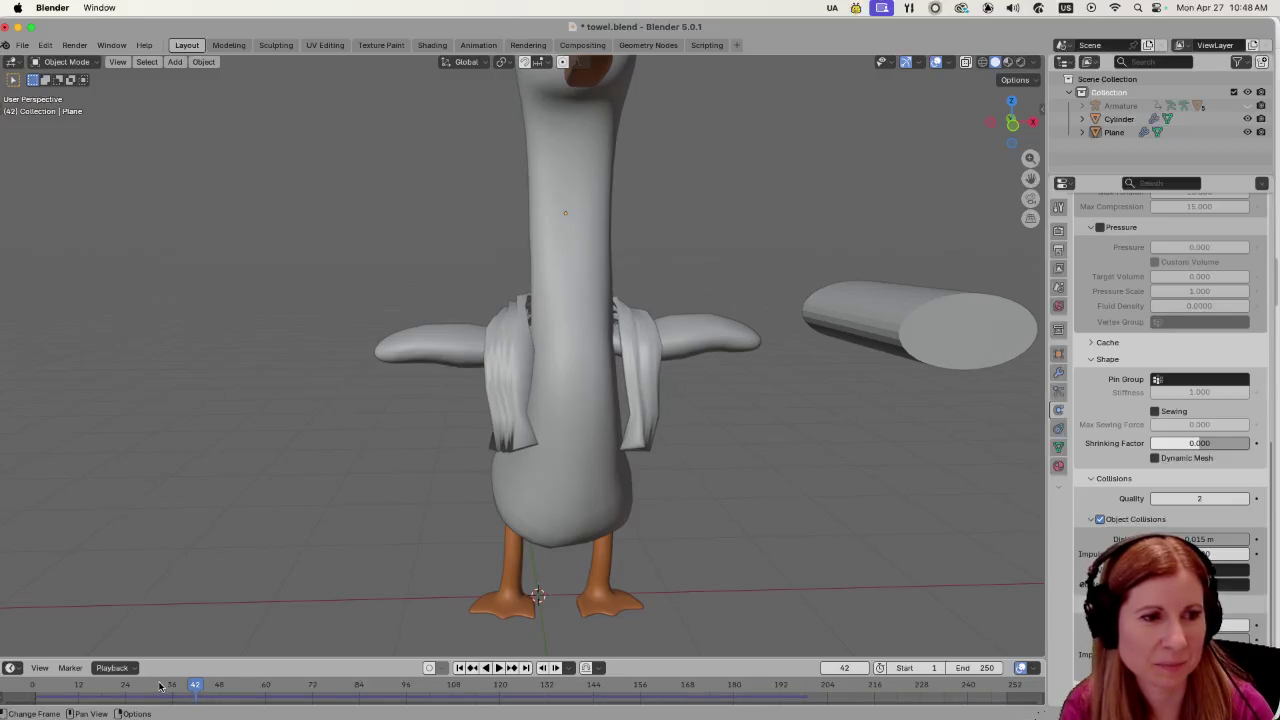
click(160, 686)
click(246, 686)
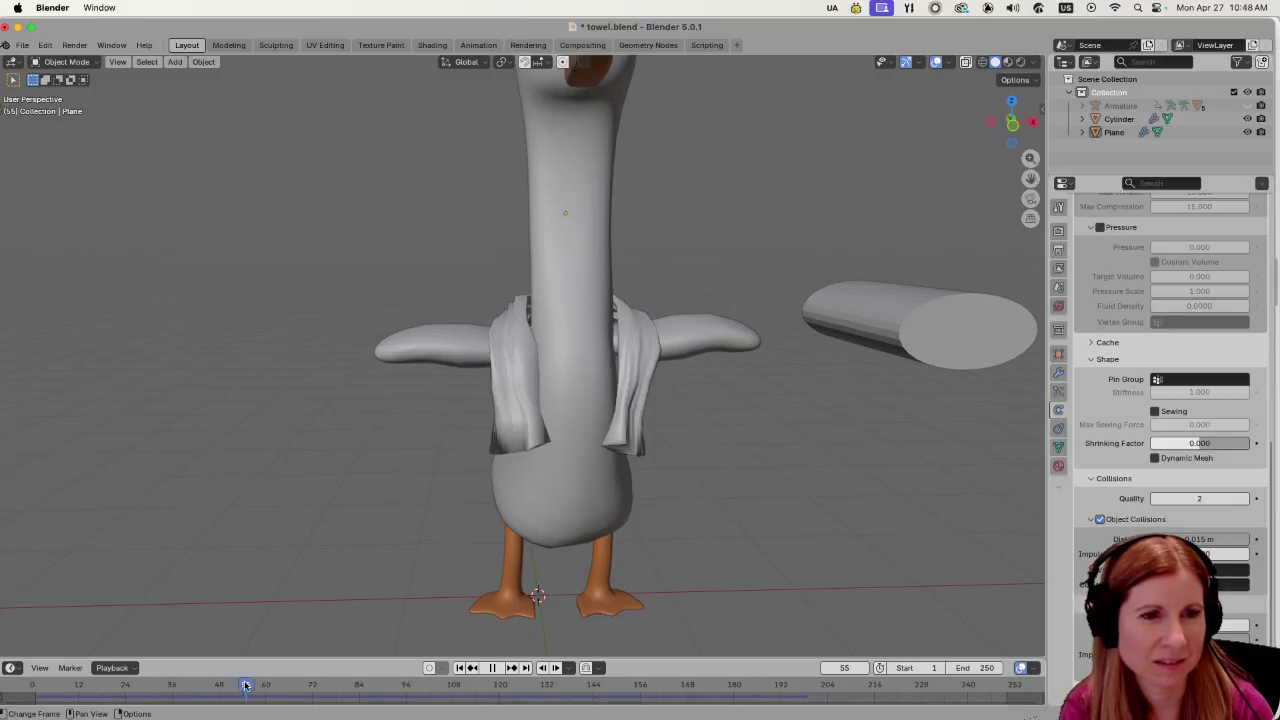
click(286, 686)
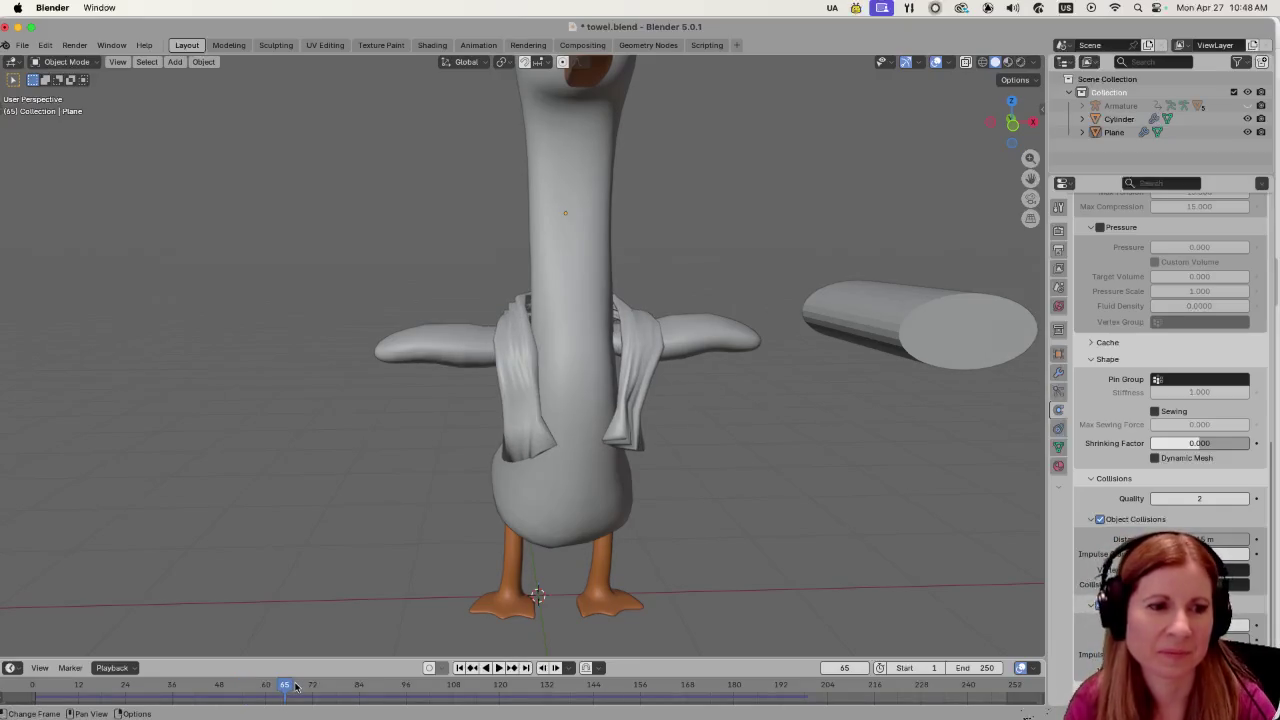
Briefly play the cloth, then jump to frame 146 and orbit around the goose.
key(space)
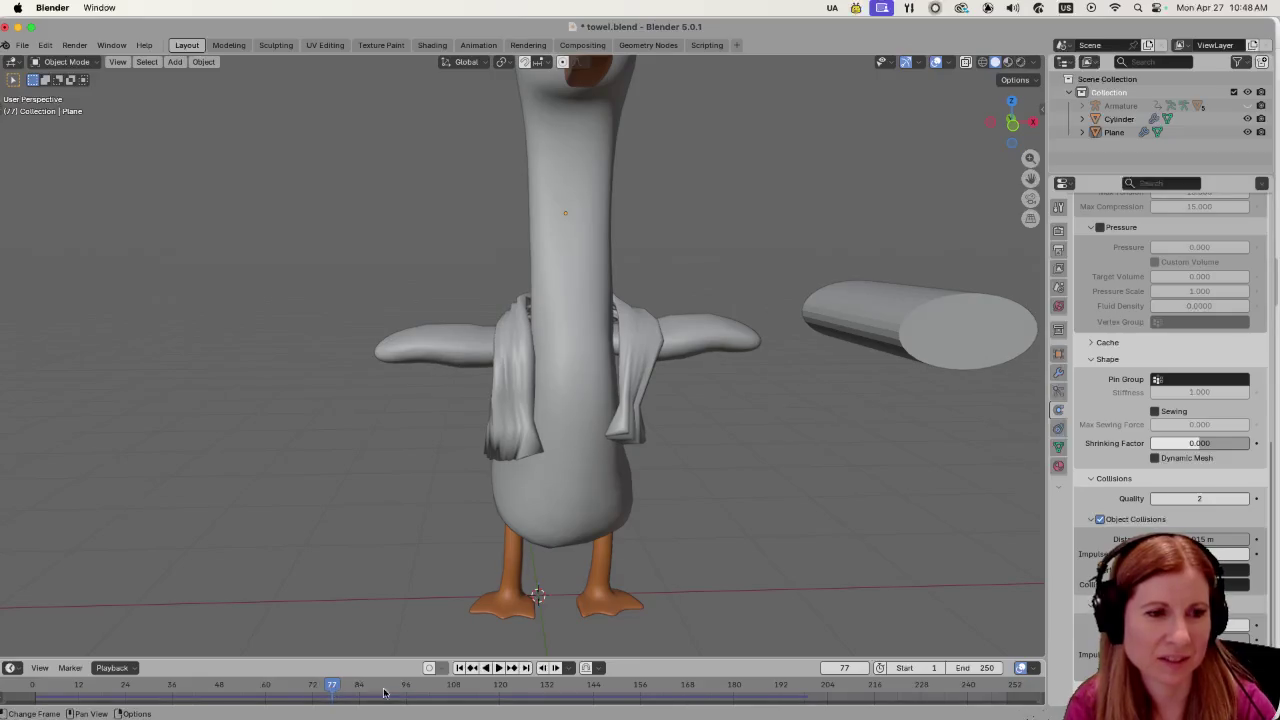
key(space)
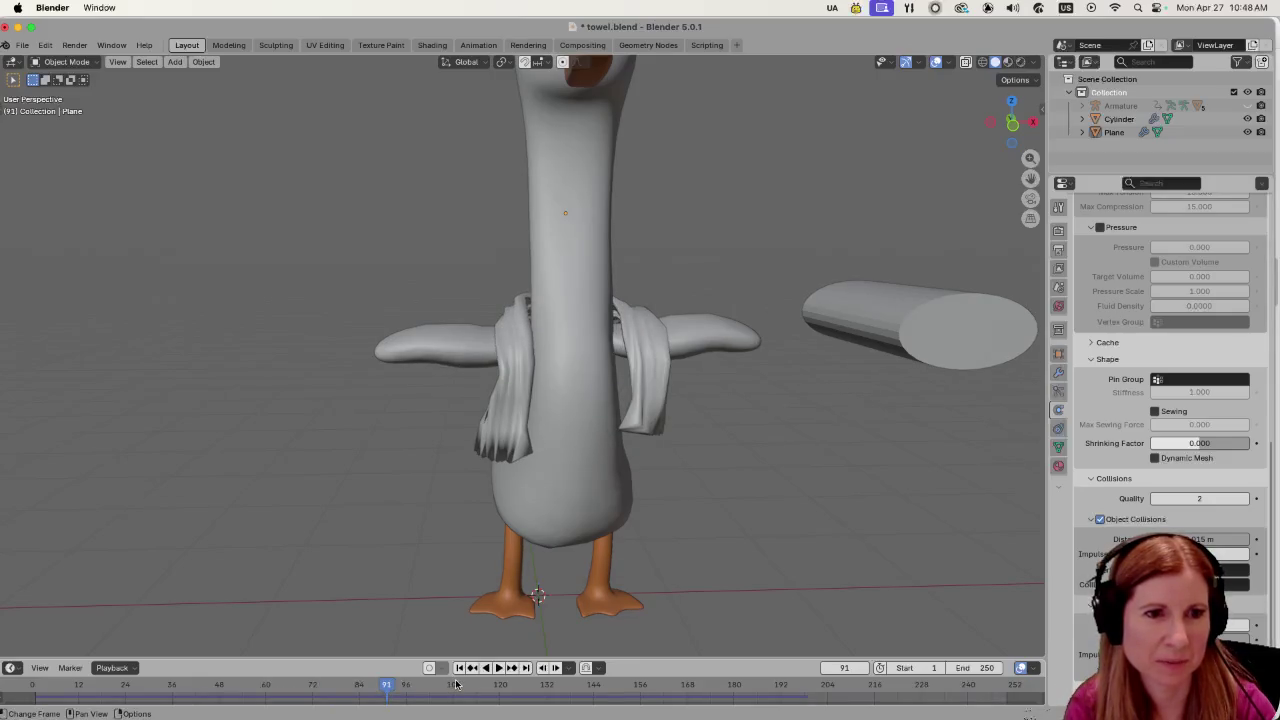
click(455, 684)
click(601, 690)
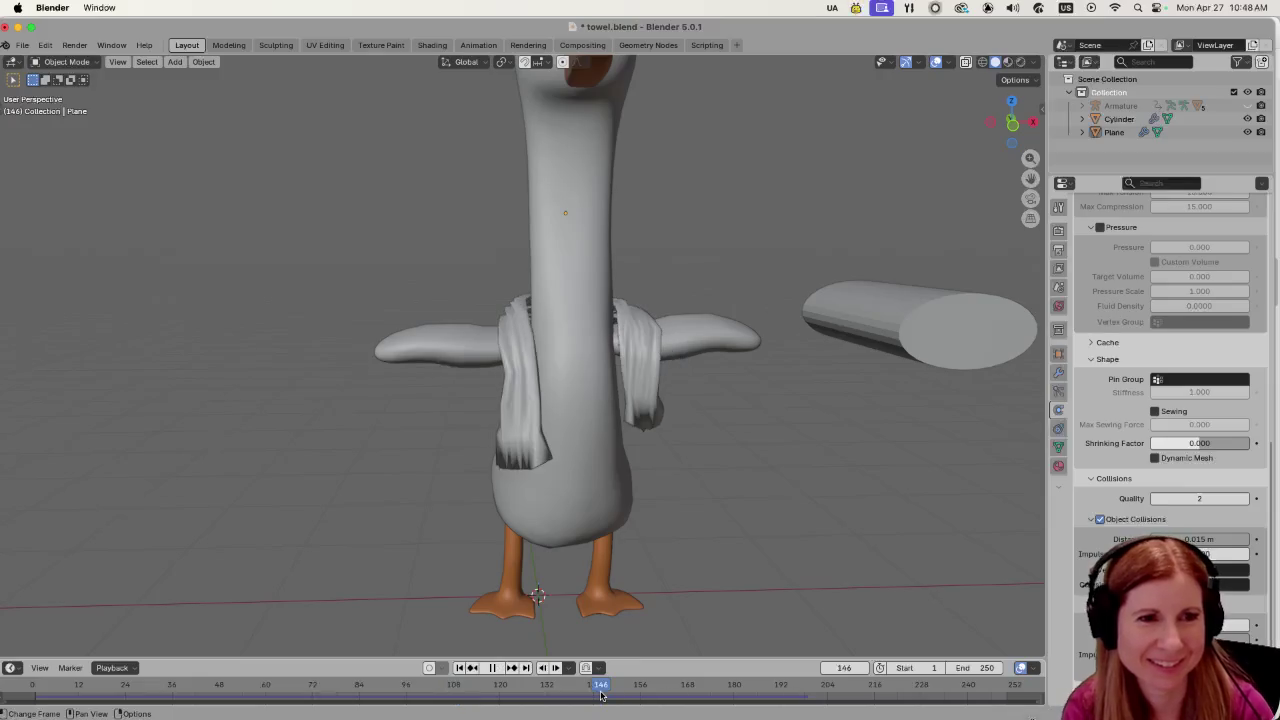
mouse_move(722, 554)
mouse_down()
mouse_move(600, 506)
mouse_move(697, 499)
mouse_move(670, 542)
mouse_up()
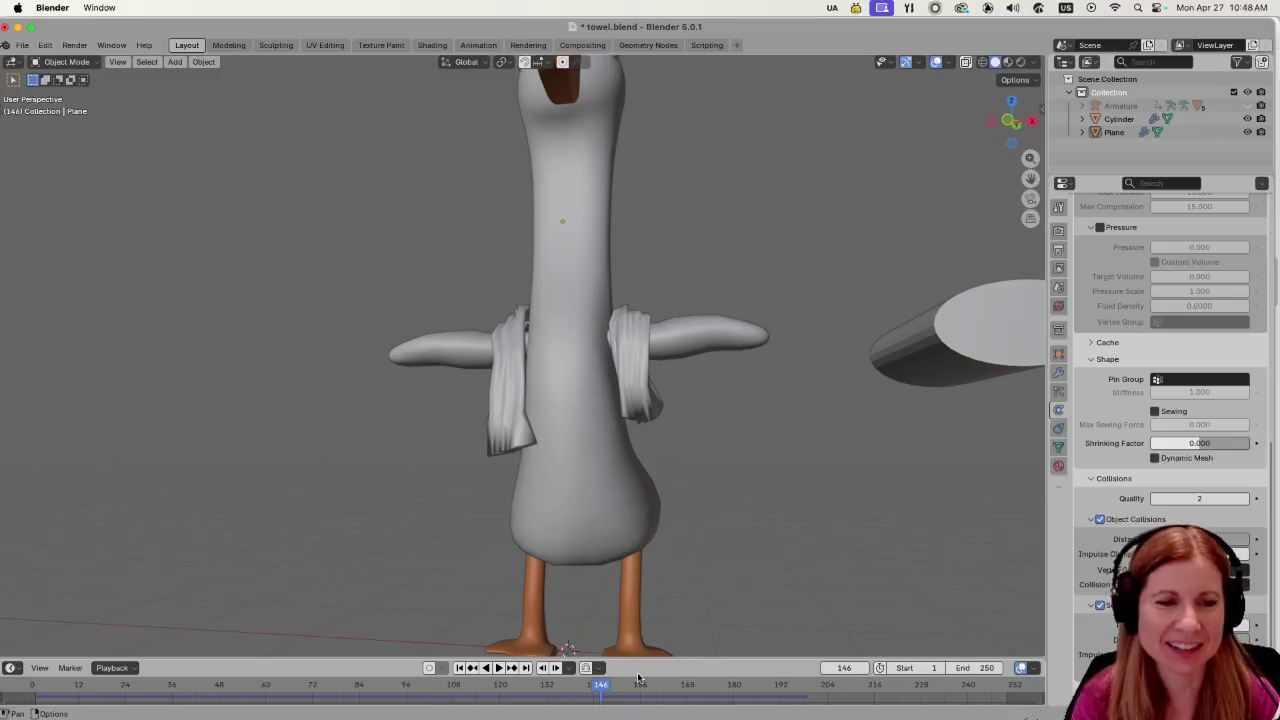
Check frames 153 and 162, then briefly play the simulation on from there.
click(629, 685)
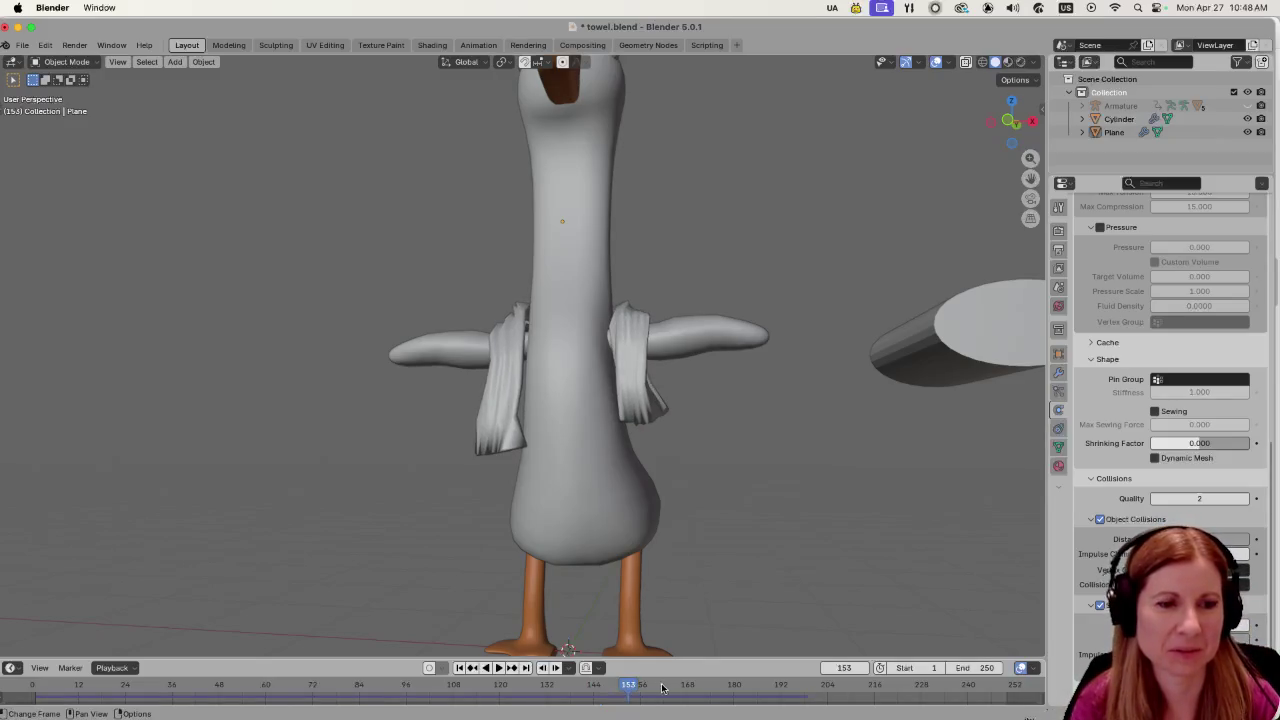
click(663, 686)
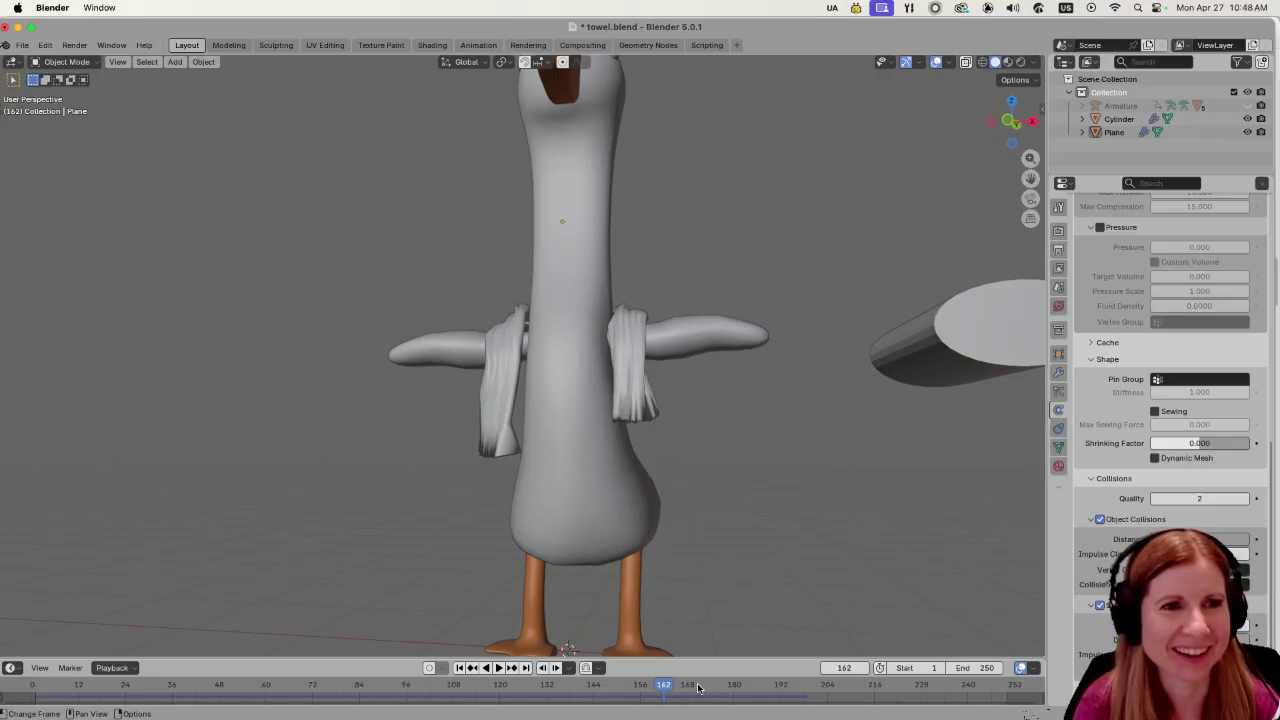
mouse_move(640, 503)
mouse_down()
mouse_move(872, 504)
mouse_move(652, 507)
mouse_up()
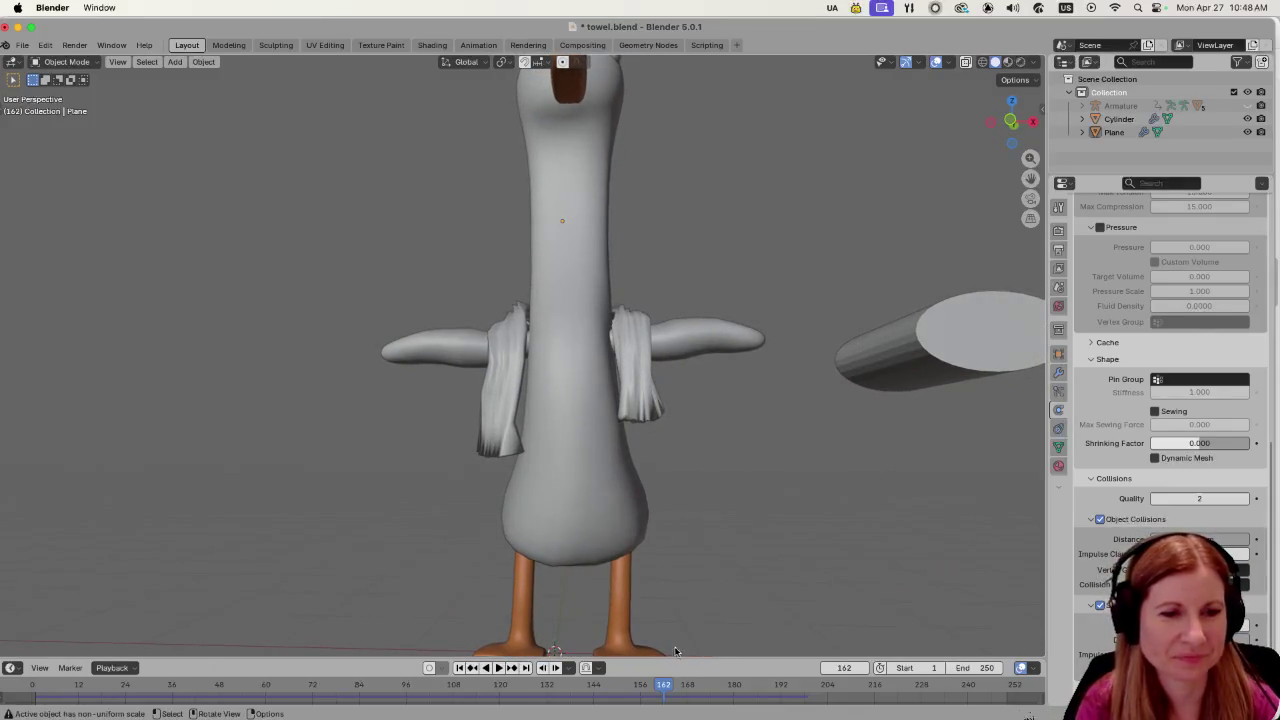
key(space)
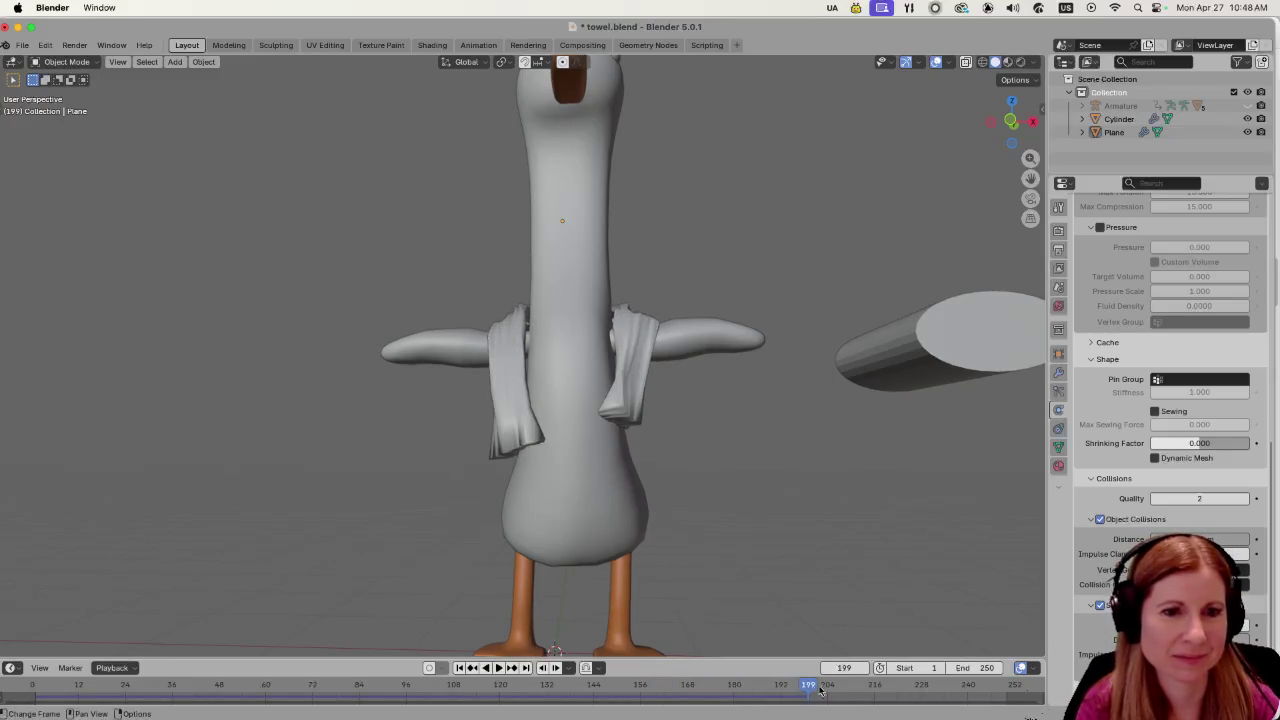
key(space)
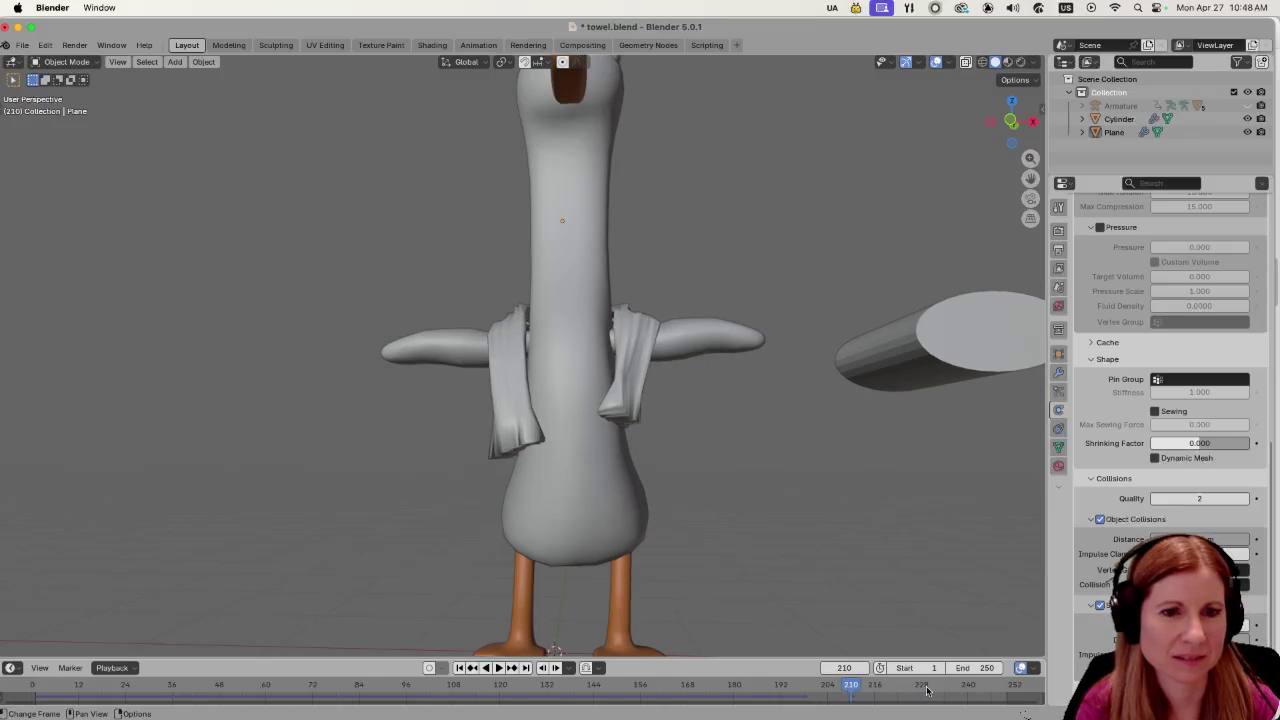
Jump to frame 230, then step back through 192 and 177 to settle on 156.
click(927, 690)
click(781, 687)
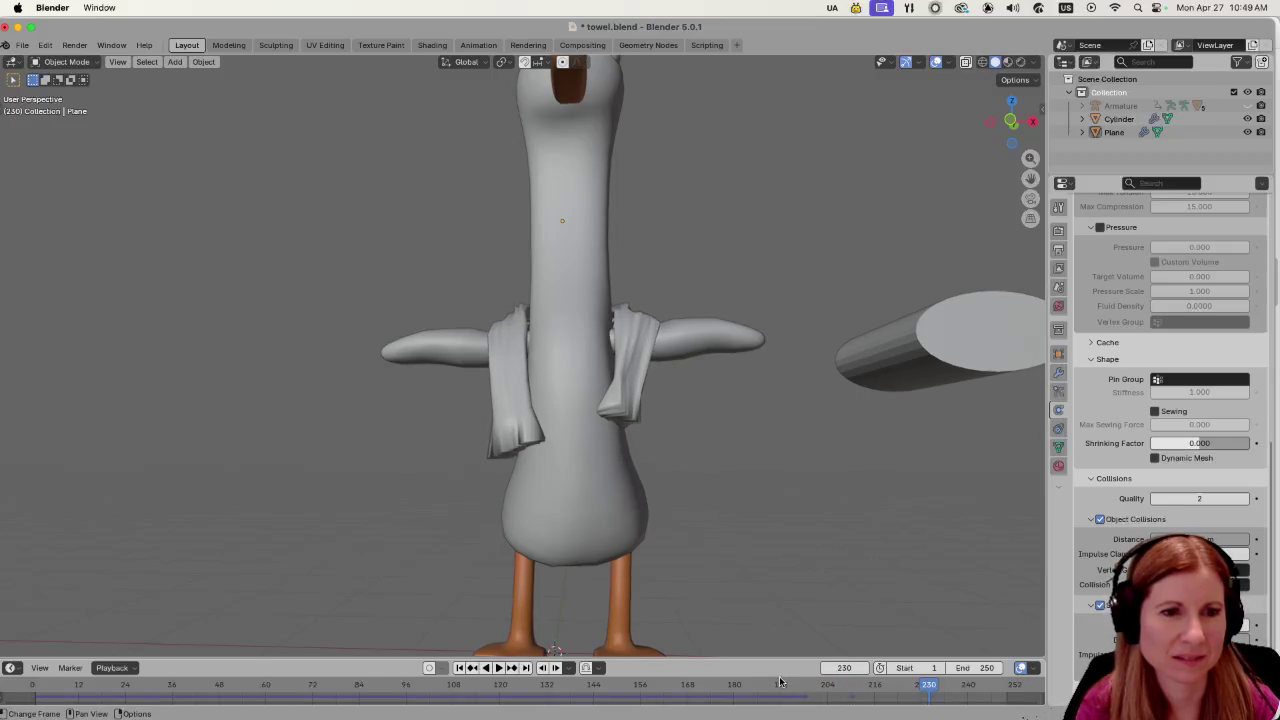
click(723, 687)
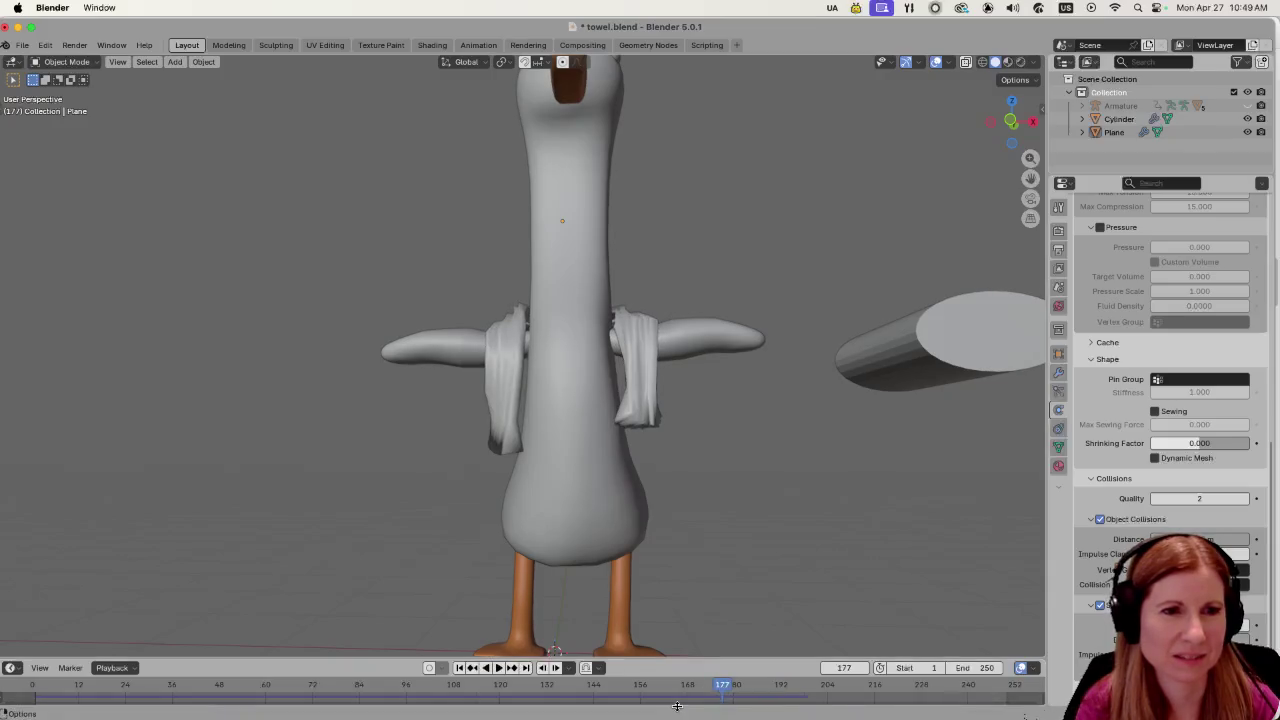
click(640, 690)
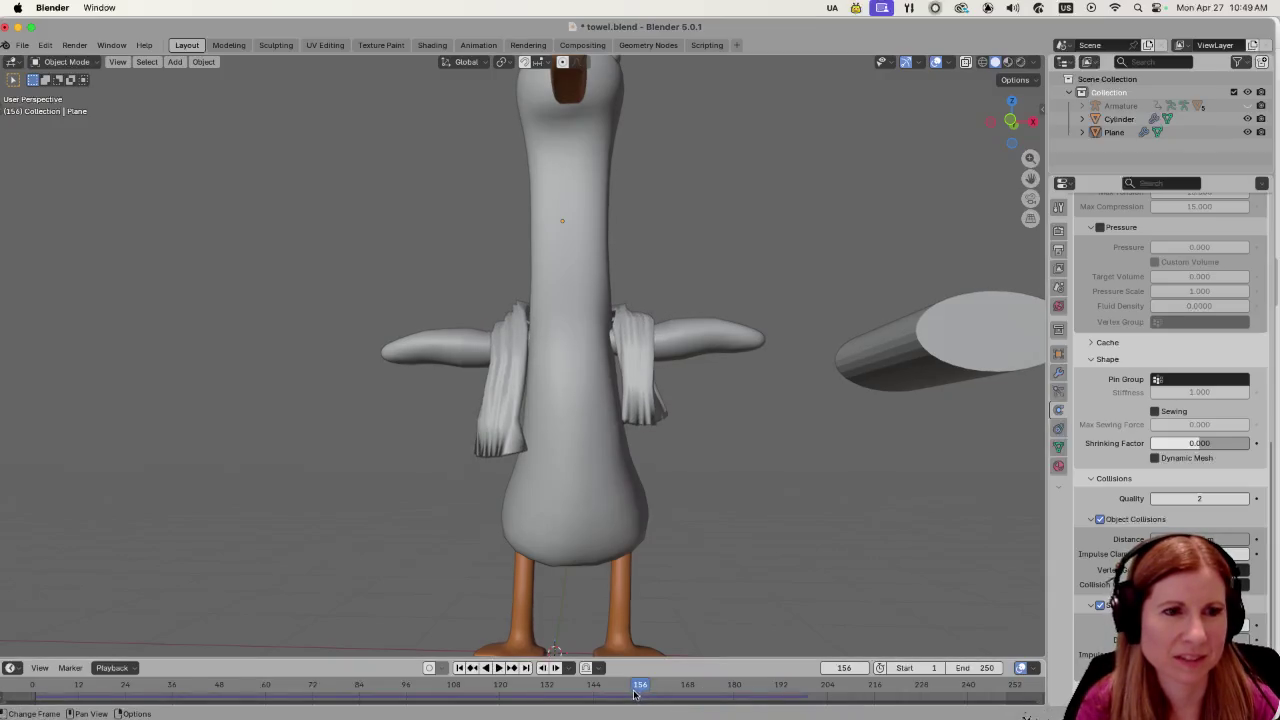
drag(691, 575, 696, 573)
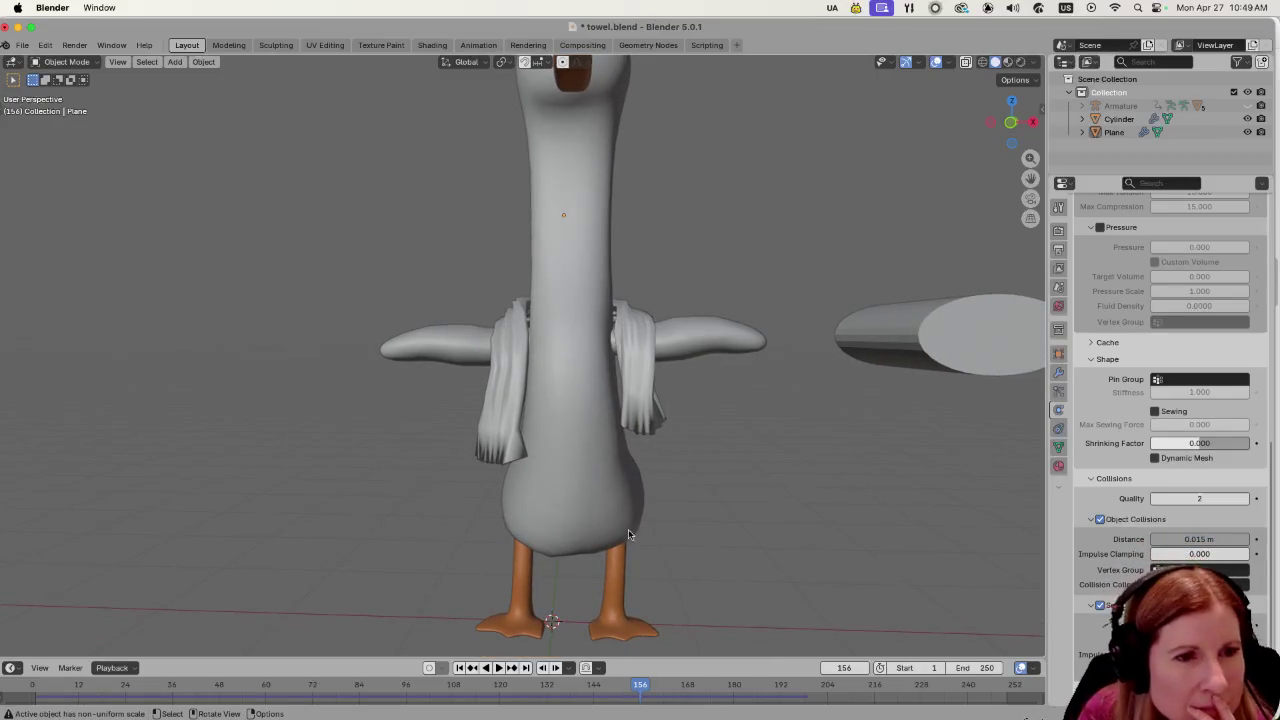
mouse_move(628, 529)
mouse_down()
mouse_move(549, 389)
mouse_move(507, 429)
mouse_move(611, 459)
mouse_move(604, 515)
mouse_up()
scroll(657, 543, up, 3)
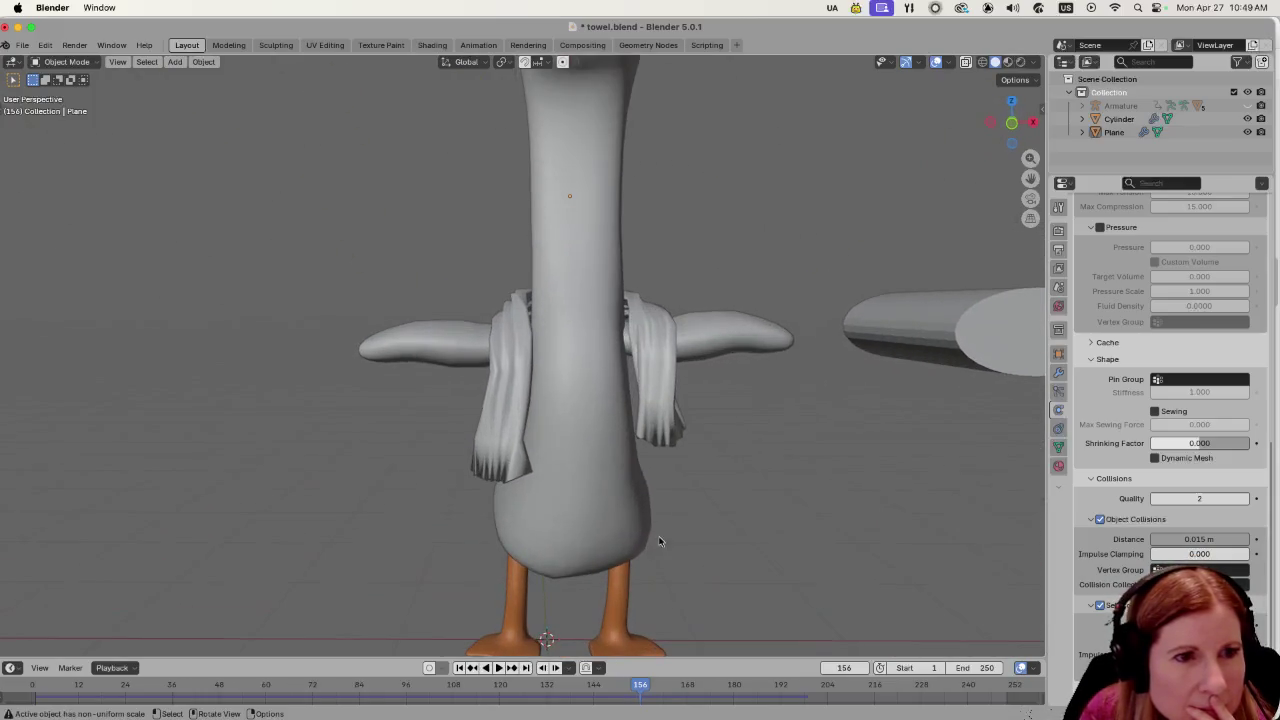
Scrub and play through frames 147, 132, 125, 106 and 85, stopping at 147.
click(606, 688)
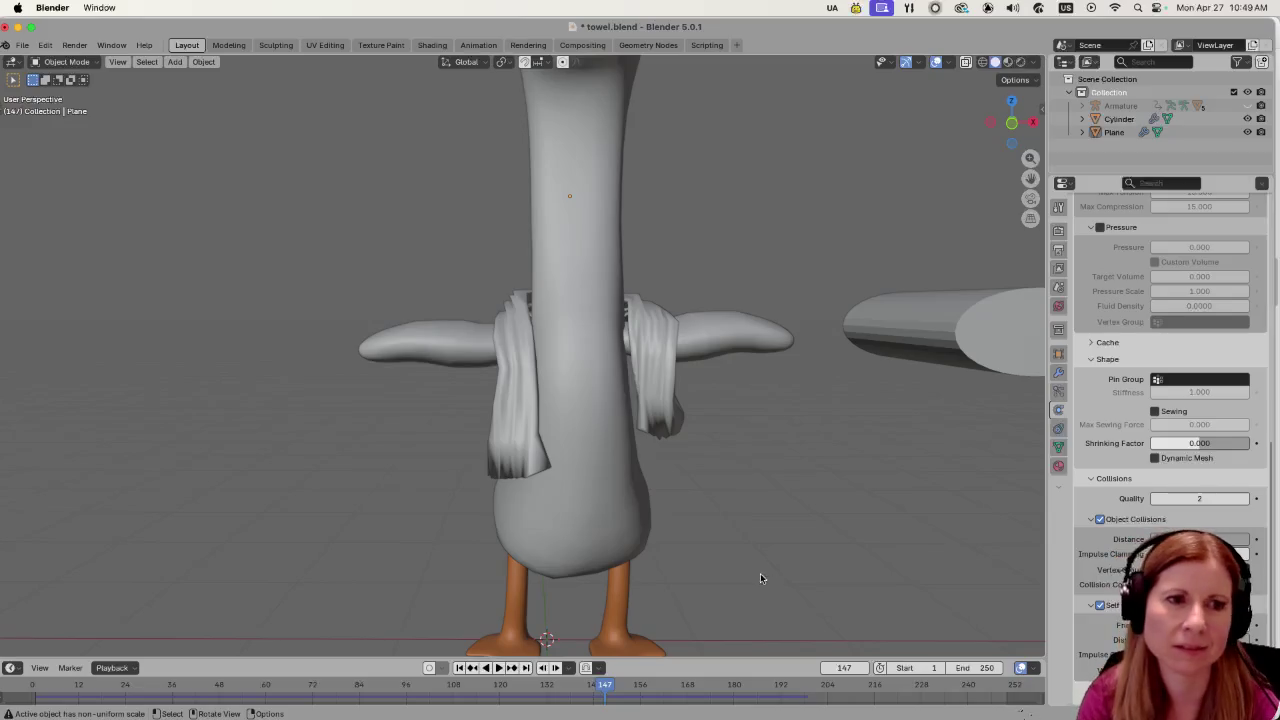
click(546, 688)
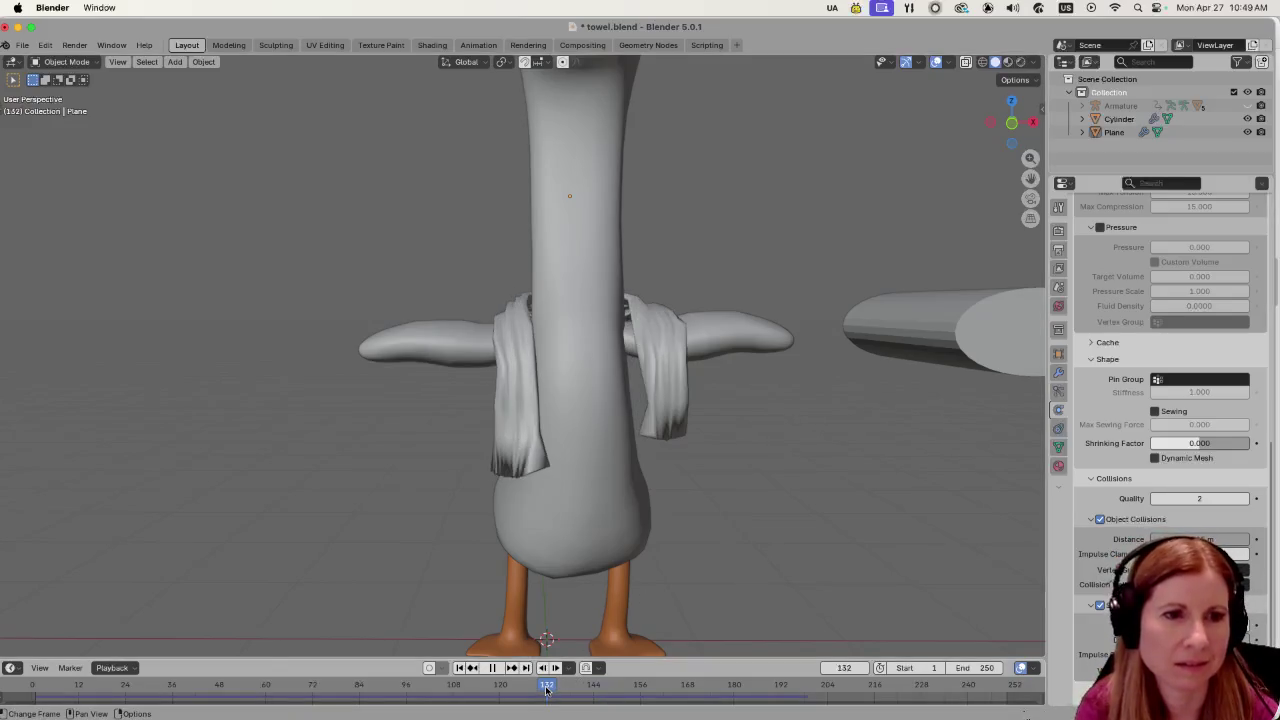
click(519, 690)
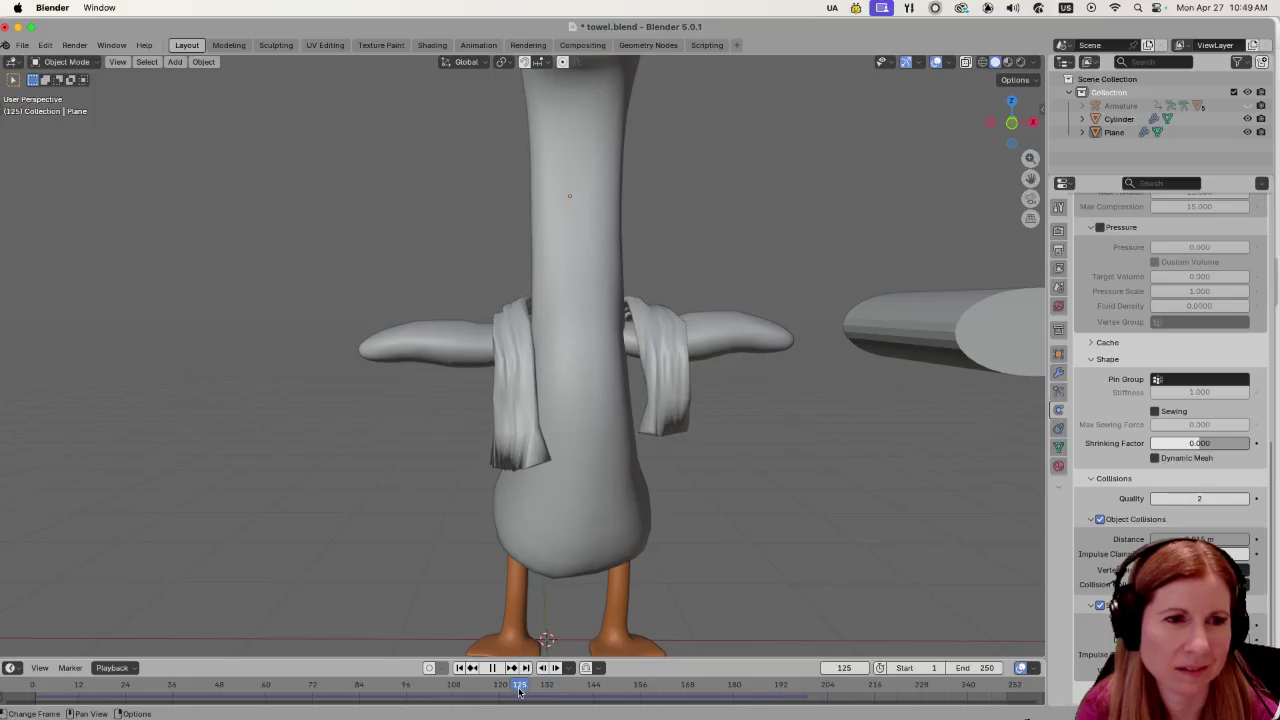
key(space)
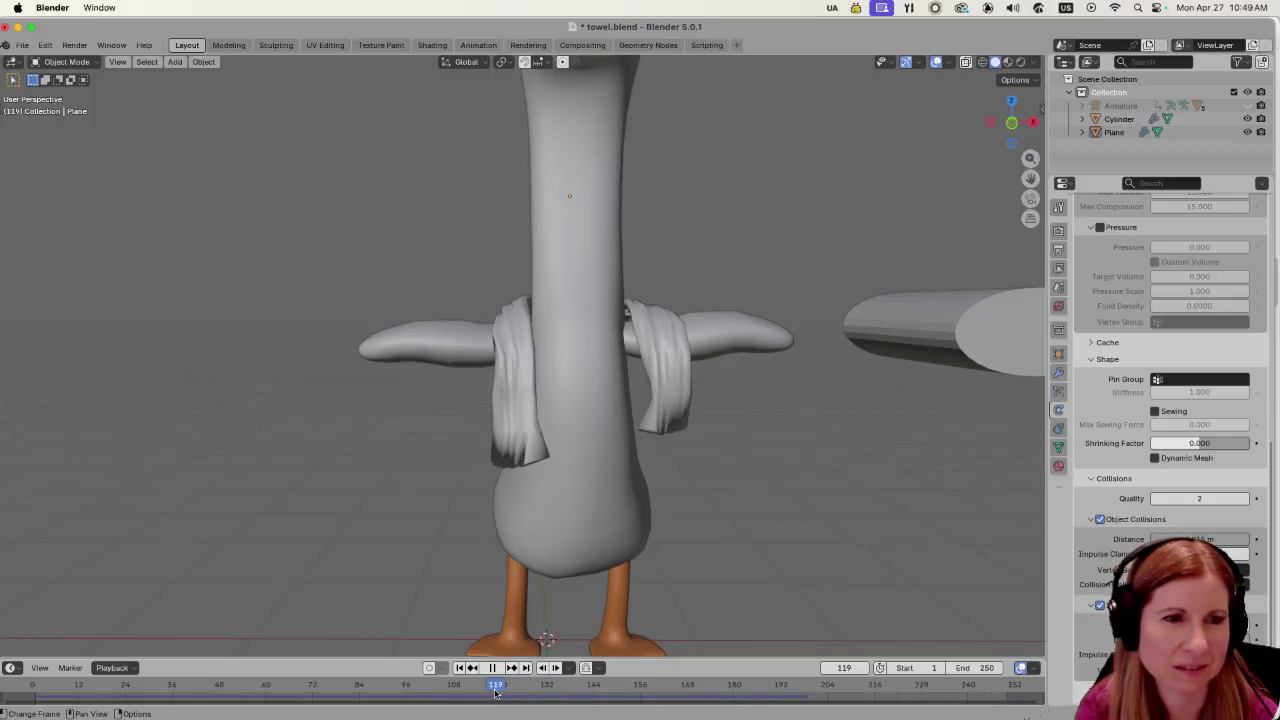
click(444, 688)
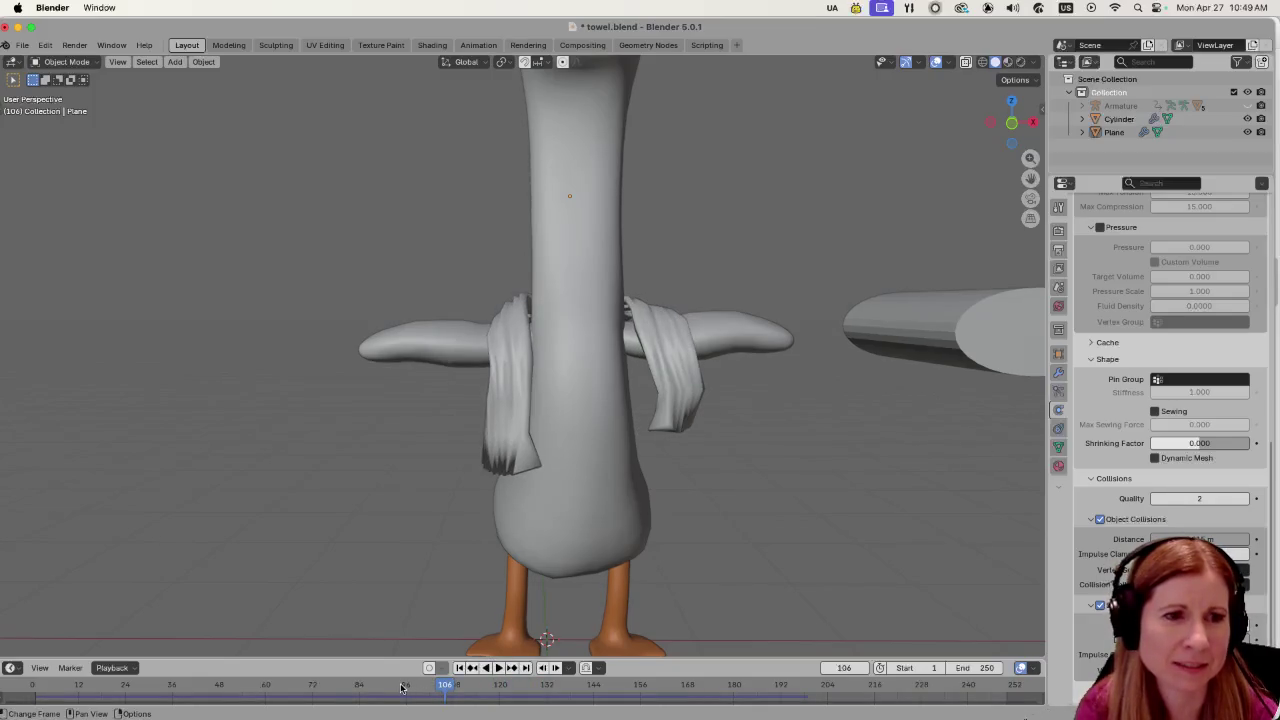
key(space)
click(363, 690)
key(space)
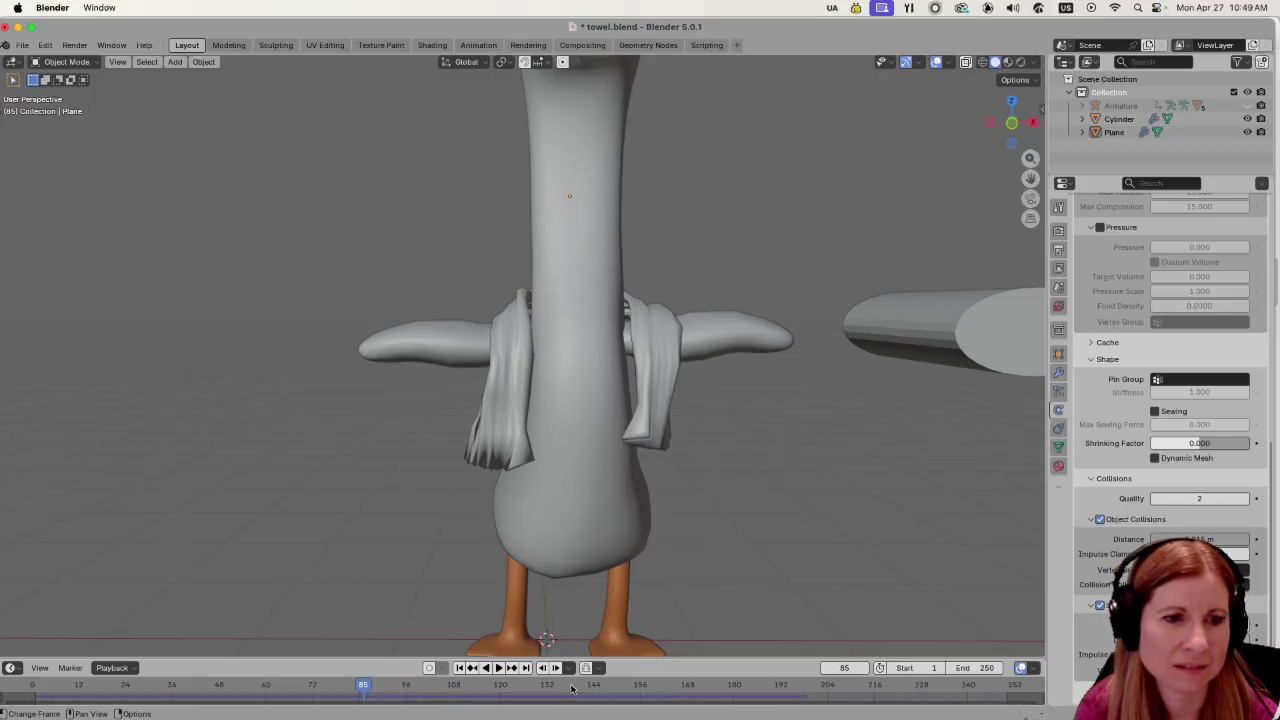
click(572, 688)
key(space)
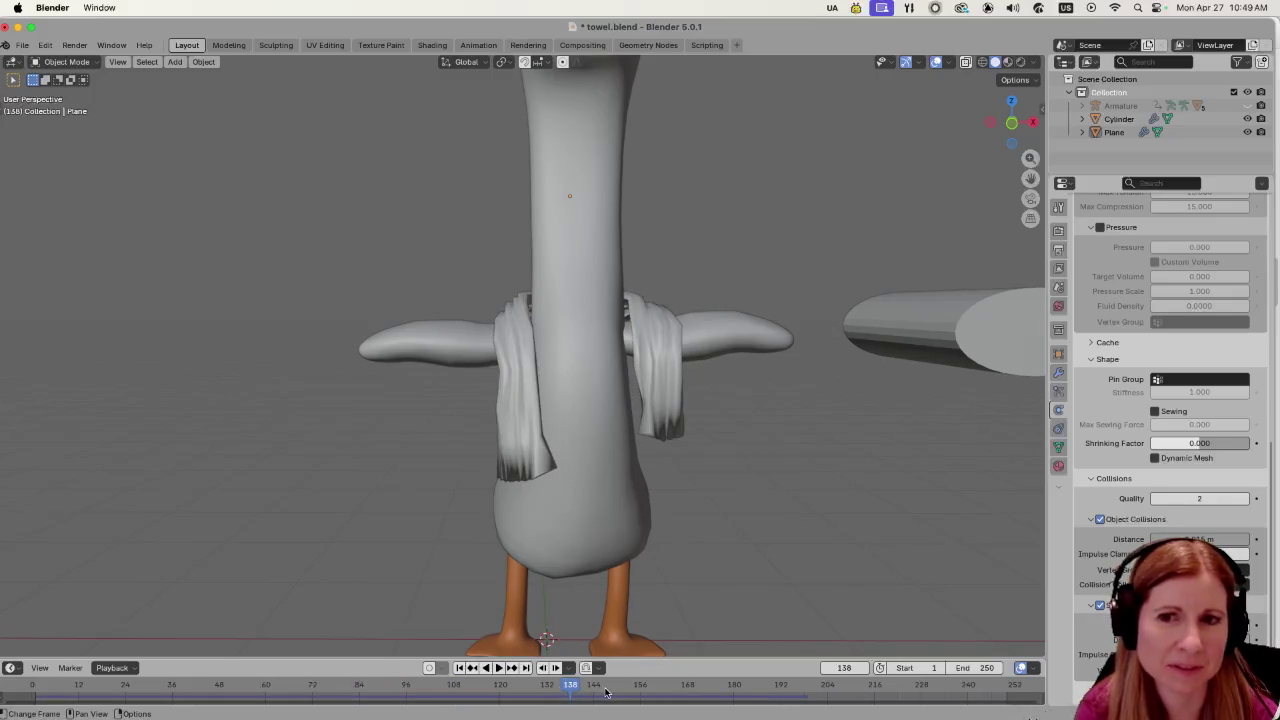
key(space)
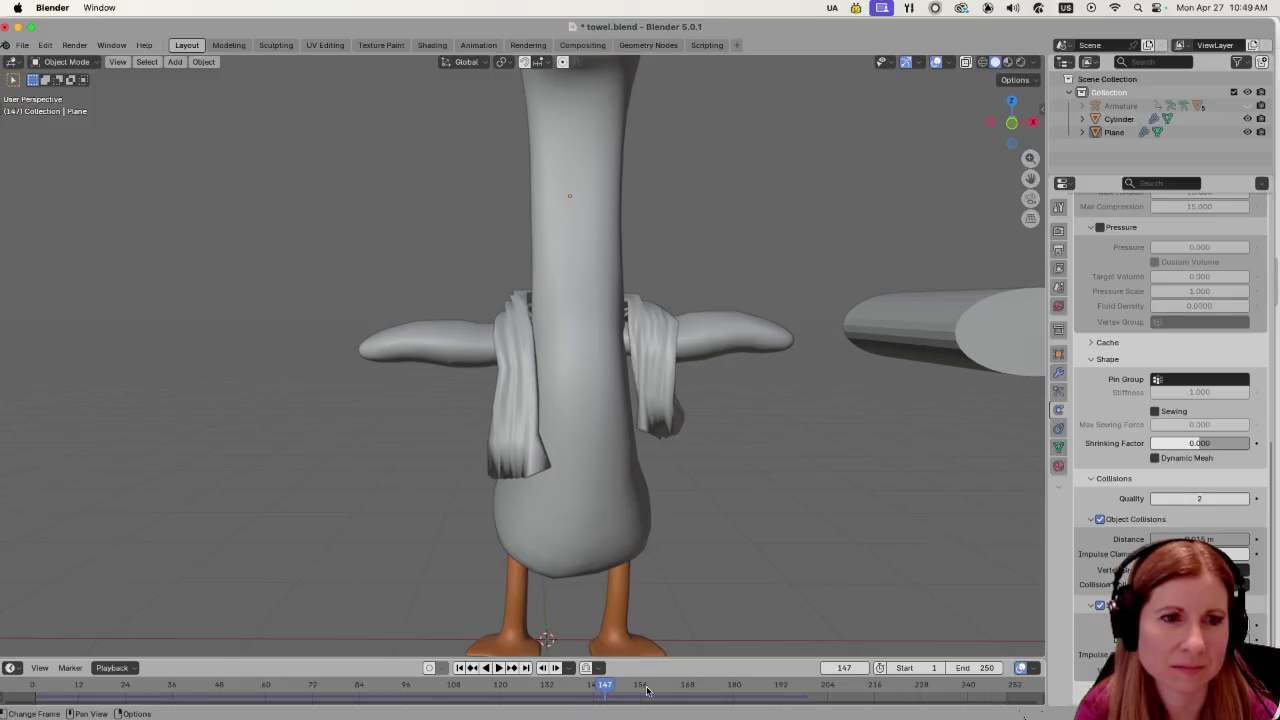
Settle on frame 132, orbit to a higher view, and select the draped towel.
mouse_move(718, 470)
mouse_down()
mouse_move(606, 440)
mouse_move(572, 456)
mouse_move(723, 469)
mouse_move(711, 480)
mouse_up()
scroll(711, 480, up, 1)
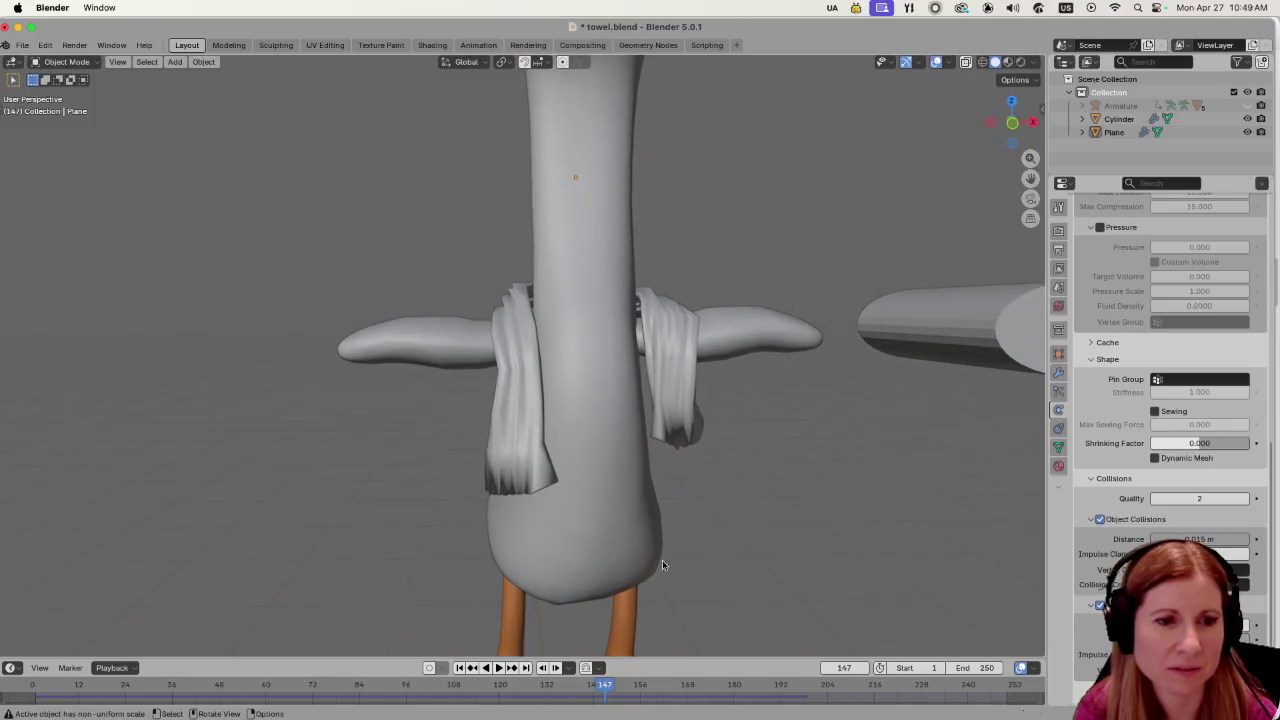
click(546, 686)
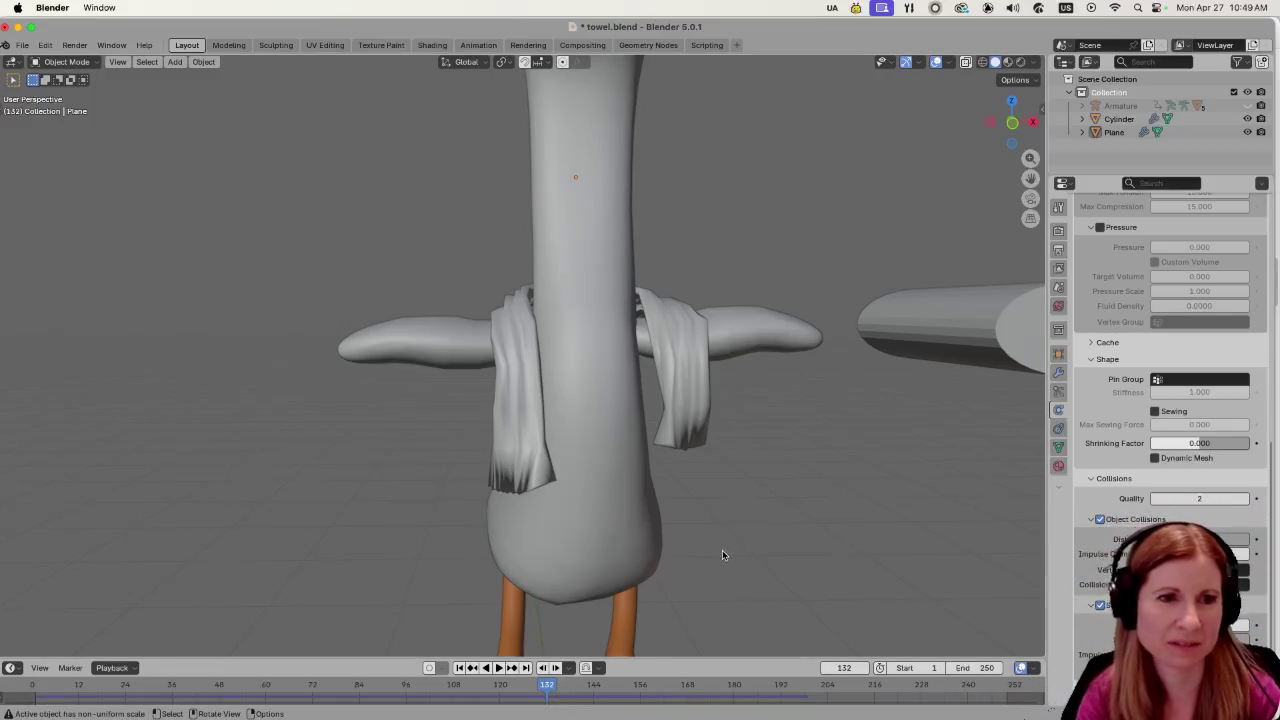
scroll(680, 559, down, 3)
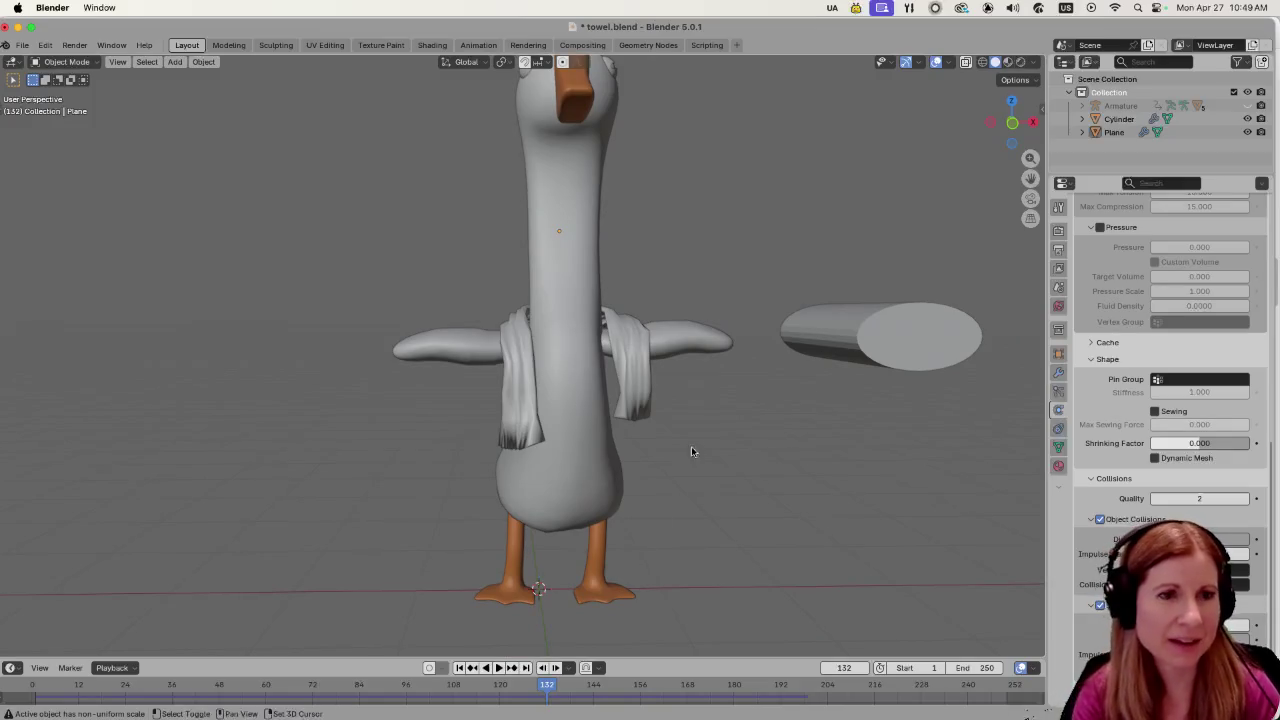
mouse_move(691, 446)
mouse_down()
mouse_move(677, 514)
mouse_move(640, 548)
mouse_up()
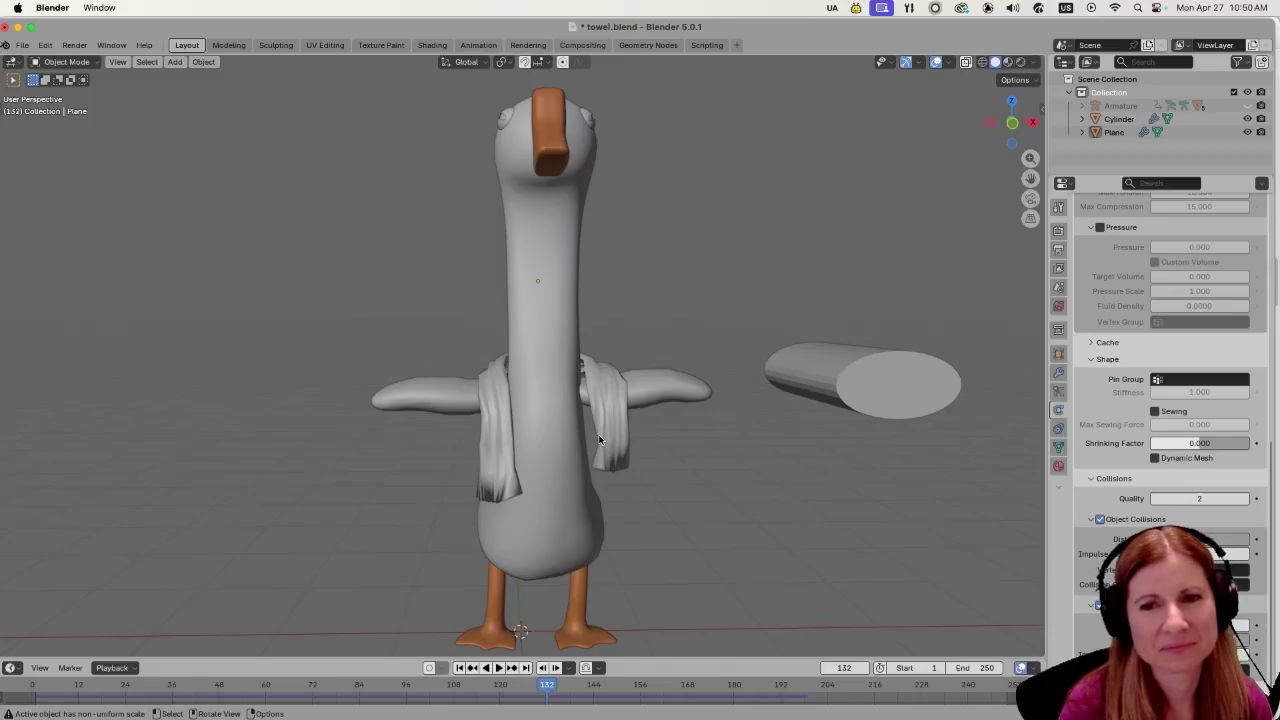
click(503, 470)
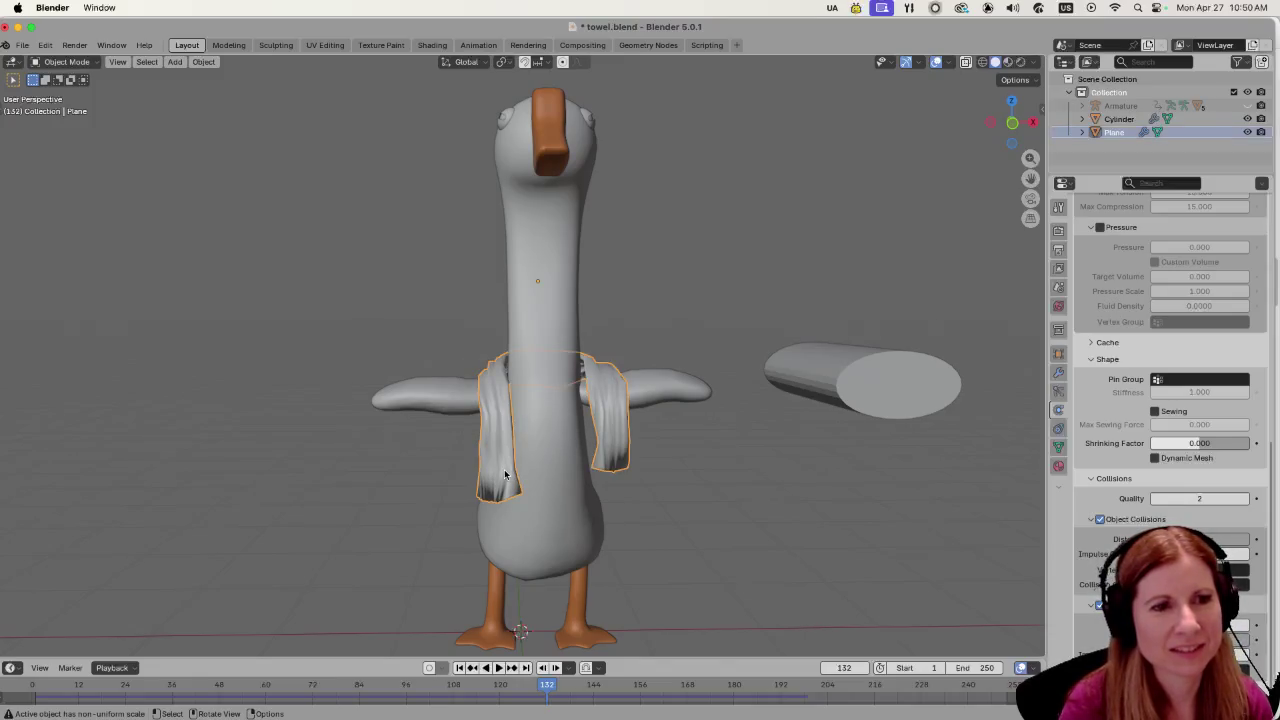
Convert the simulated towel to a regular mesh, freezing its frame-132 drape.
right_click(507, 474)
mouse_move(477, 492)
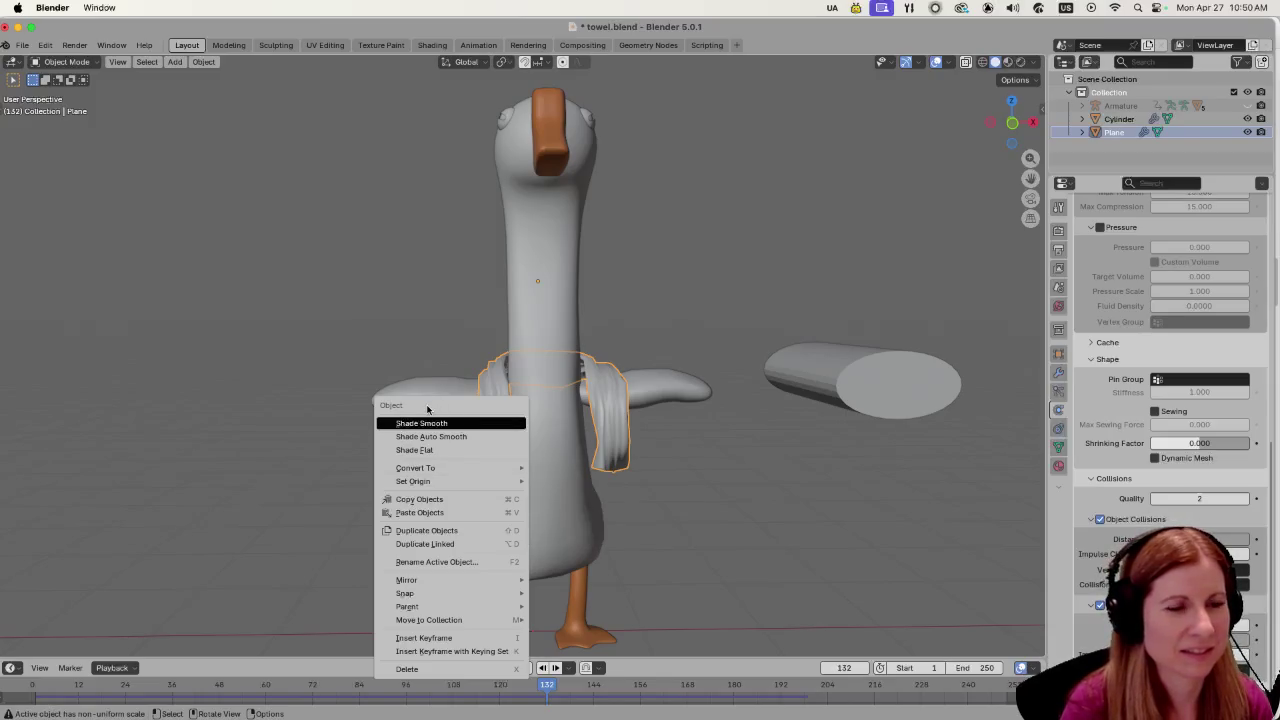
mouse_move(415, 467)
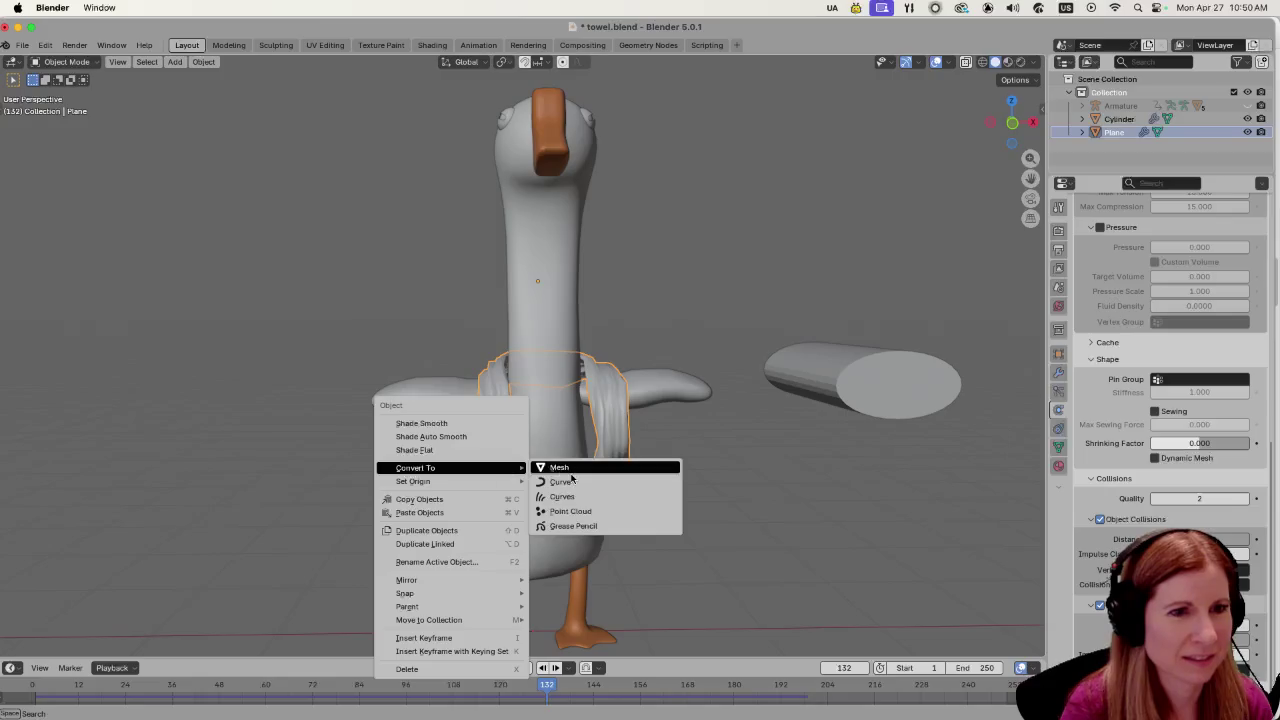
click(535, 465)
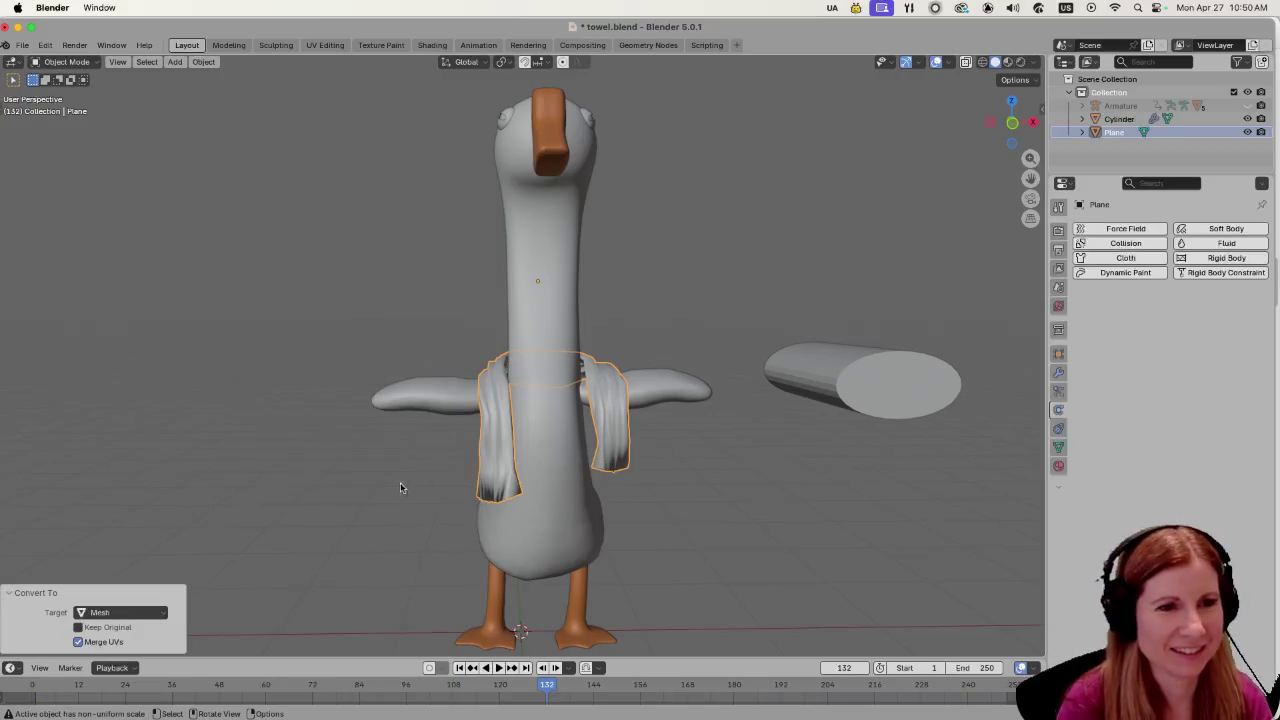
Scale the towel uniformly down to 0.978 and view the goose from the front.
key(s)
click(338, 508)
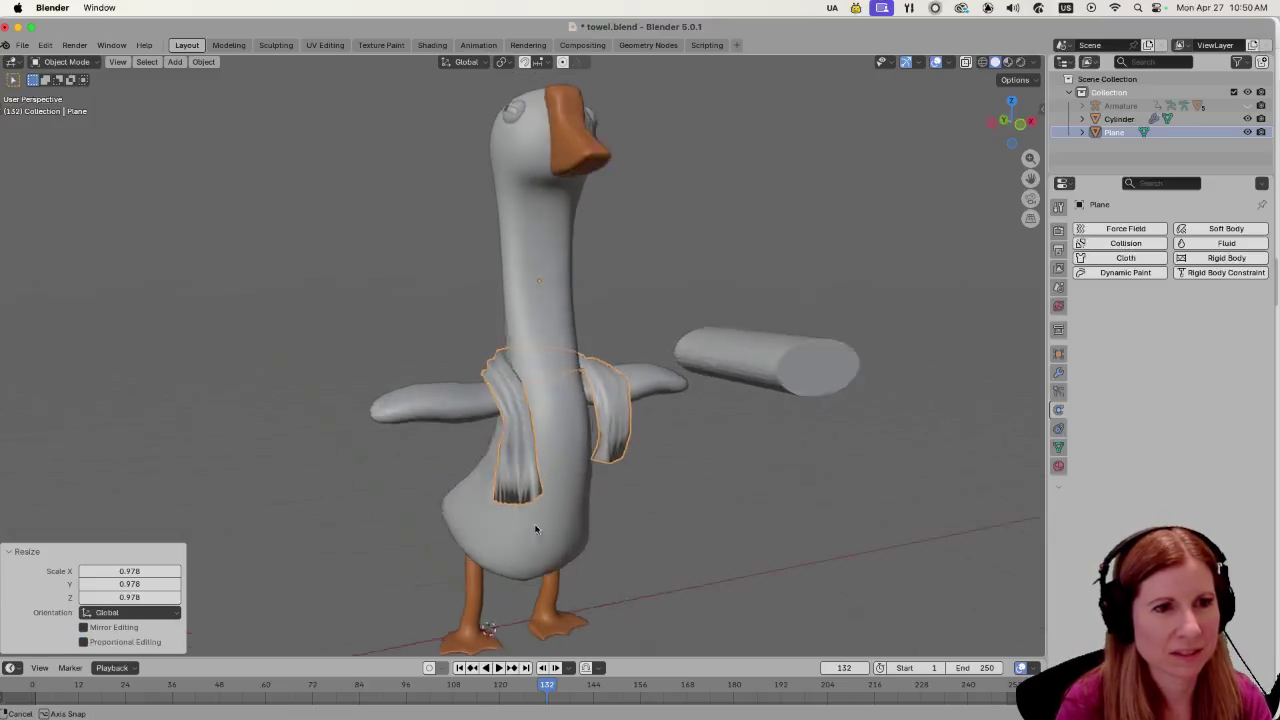
mouse_move(535, 530)
mouse_down()
mouse_move(596, 521)
mouse_move(460, 525)
mouse_up()
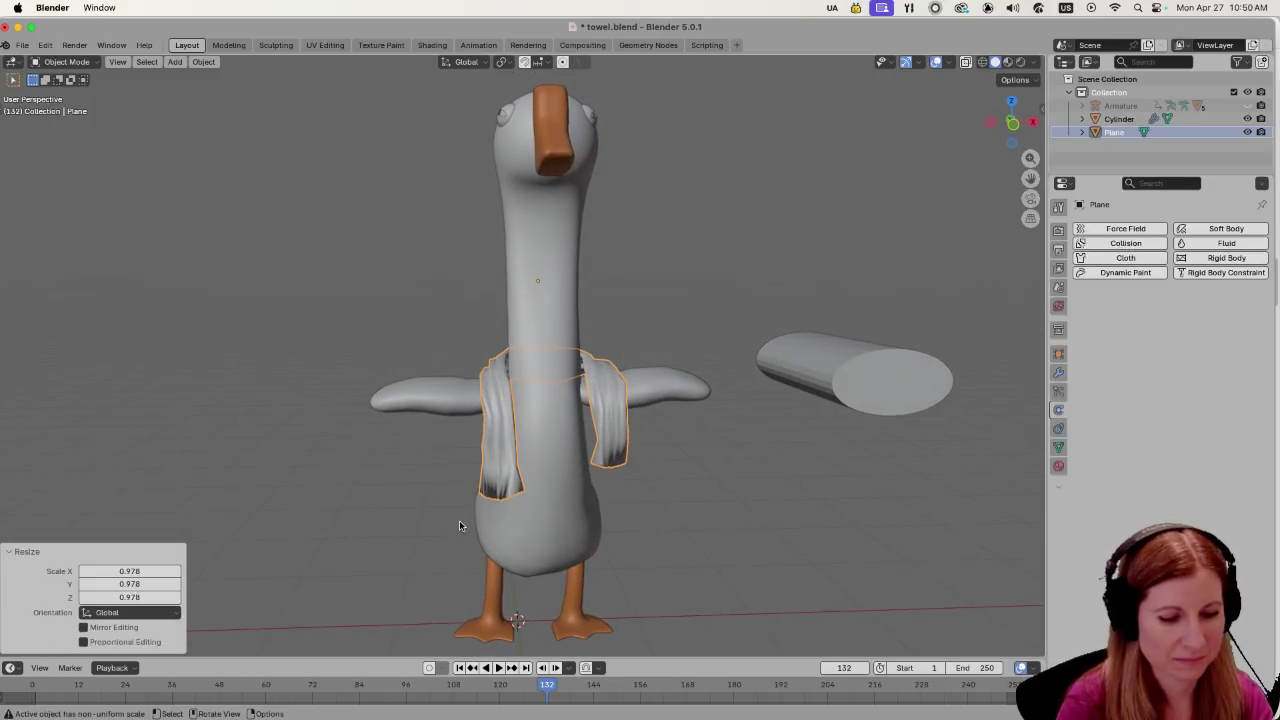
Narrow the towel to 0.921 along the X axis.
key(s)
key(Escape)
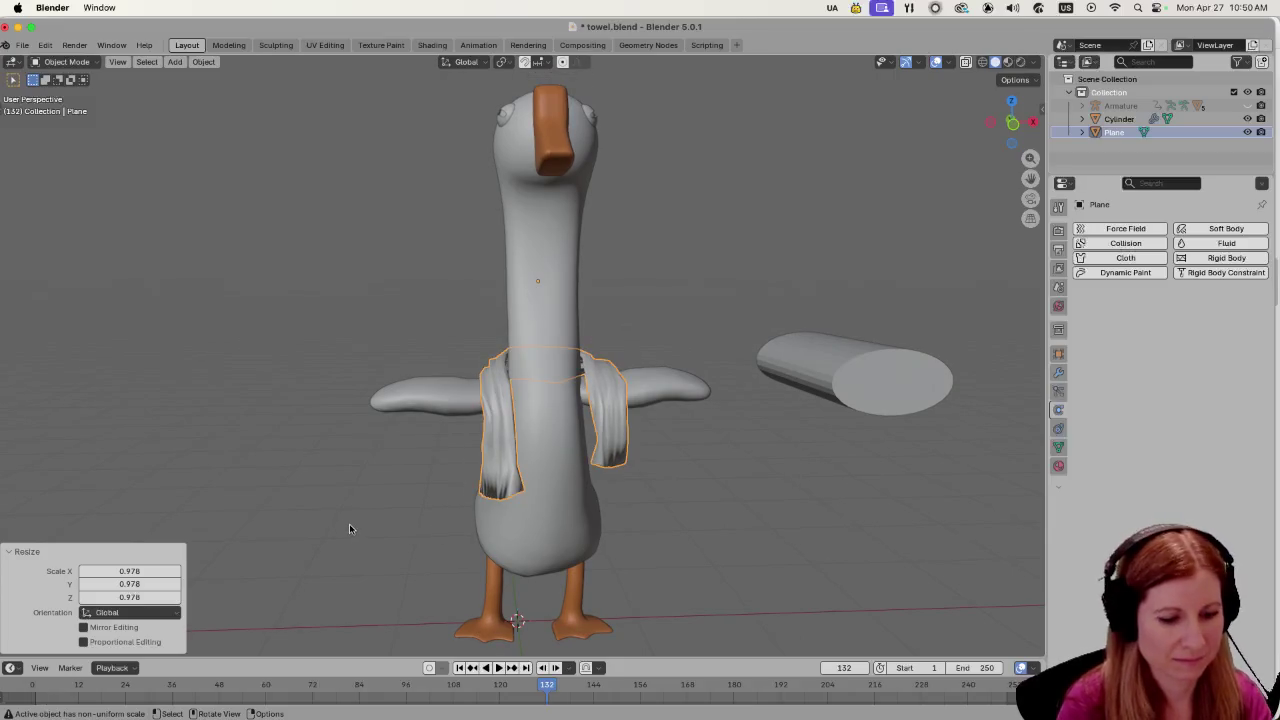
key(s)
key(x)
click(373, 516)
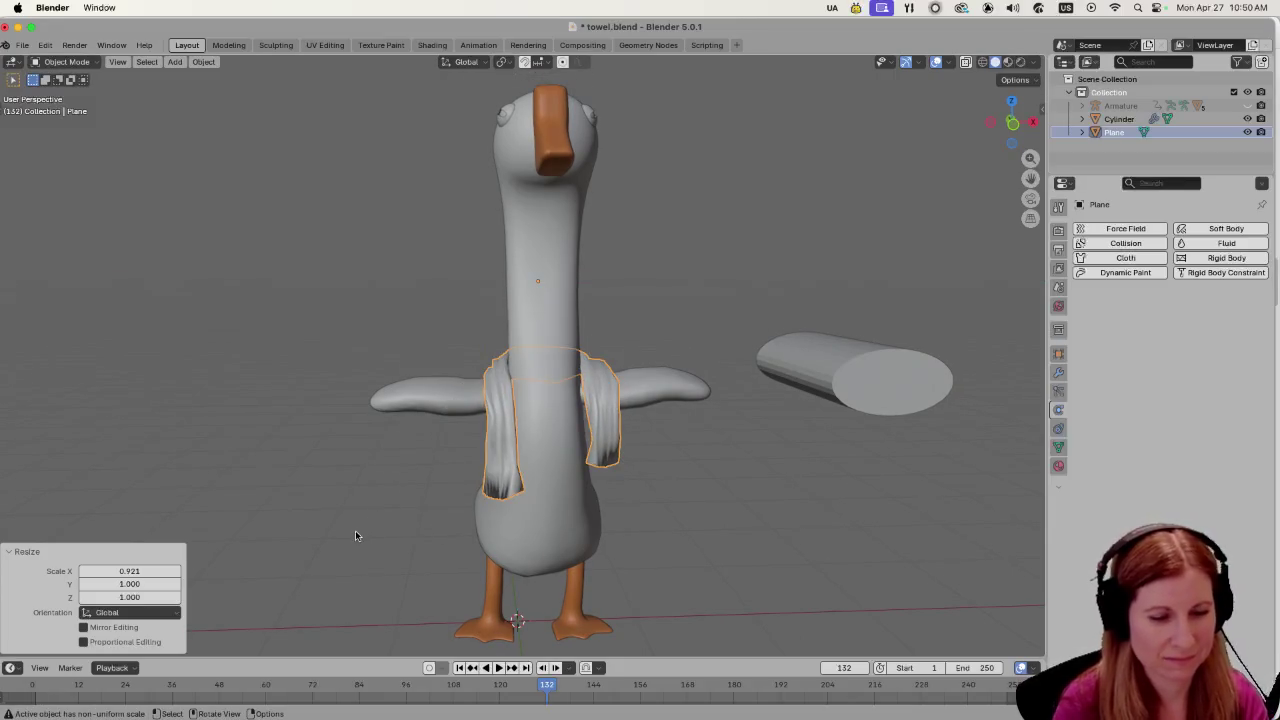
Shift the towel -0.041 m along X to center it on the goose.
key(s)
key(Escape)
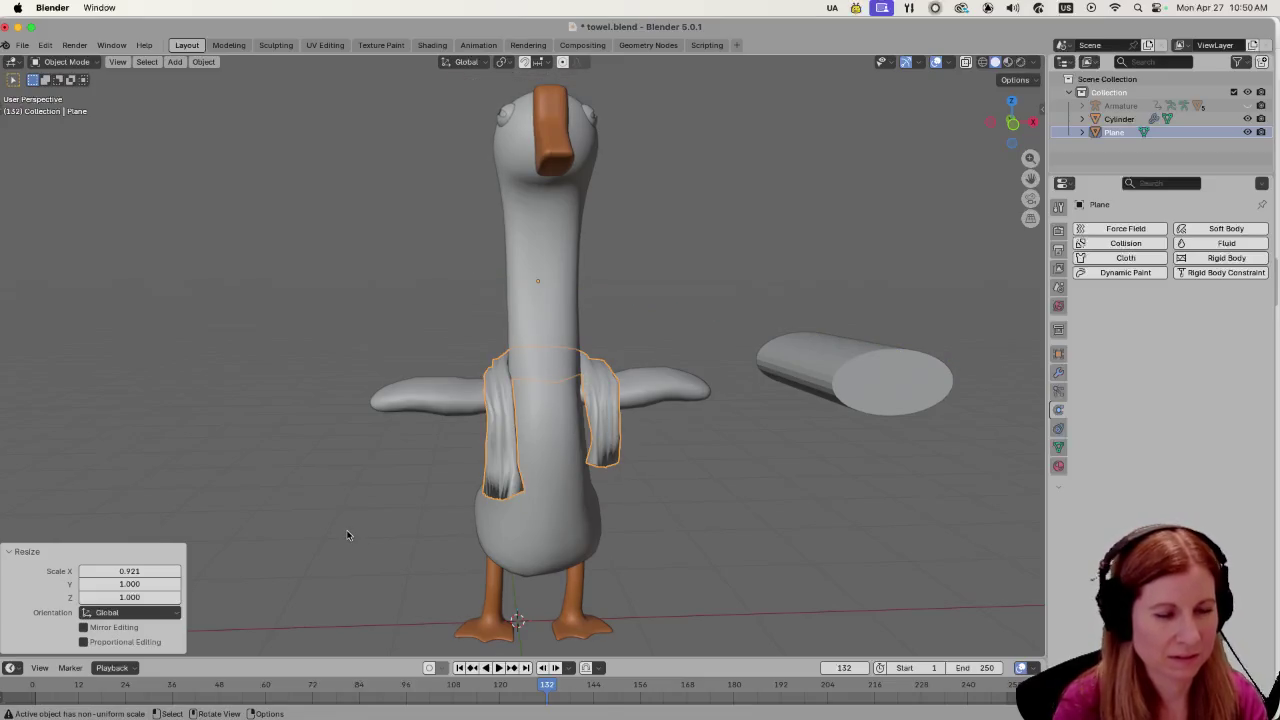
key(g)
key(x)
click(340, 531)
Orbit around the goose's chest to inspect how the towel sits.
drag(340, 531, 929, 523)
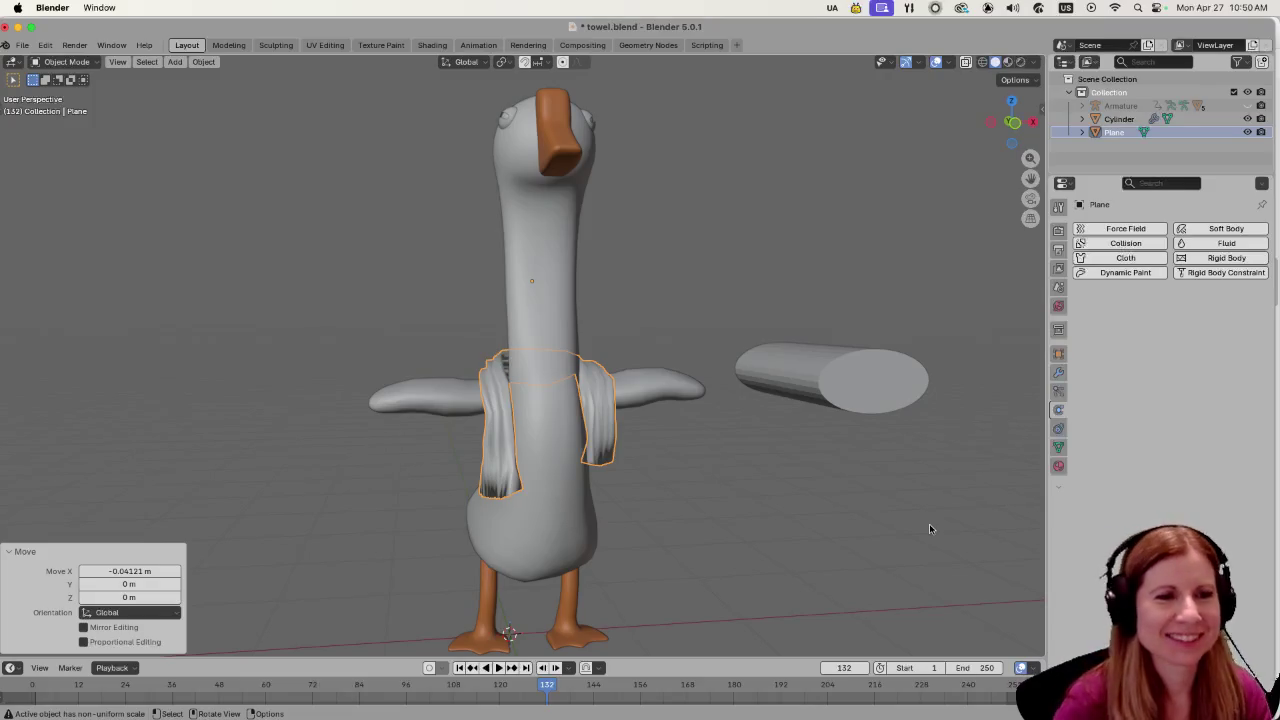
scroll(650, 580, up, 5)
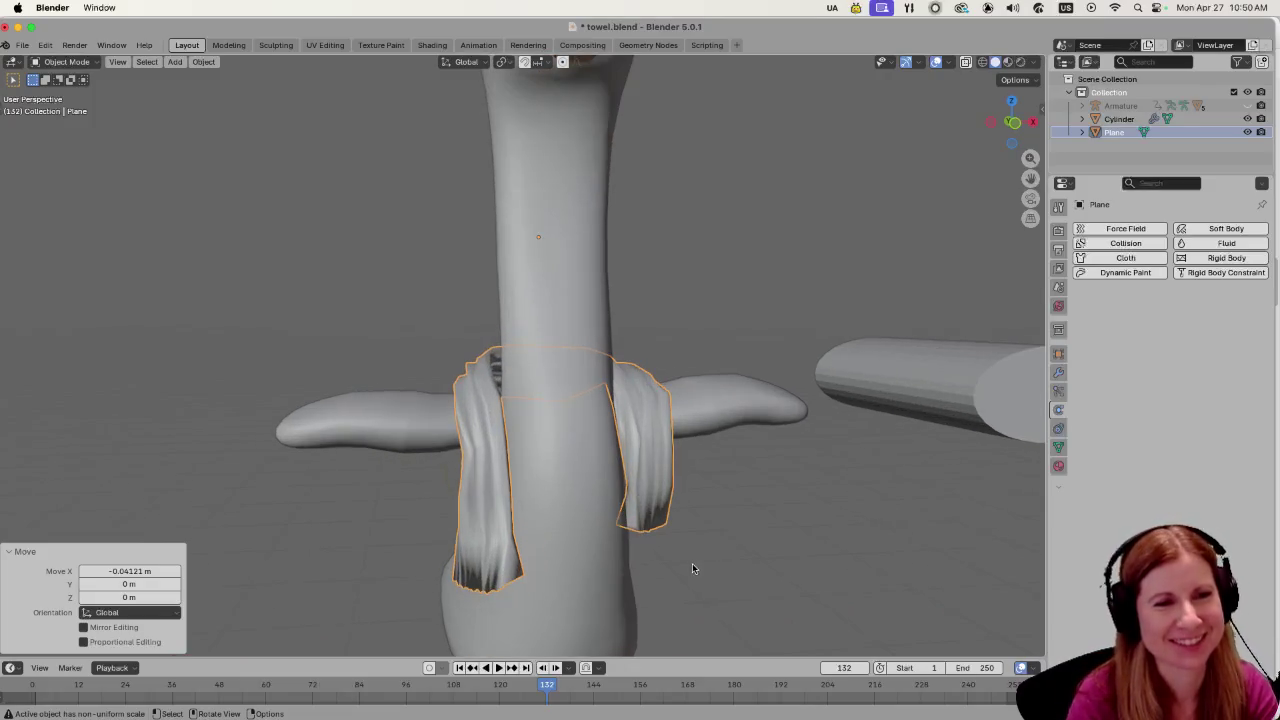
click(780, 511)
mouse_move(780, 511)
mouse_down()
mouse_move(719, 408)
mouse_move(552, 470)
mouse_move(773, 535)
mouse_move(722, 554)
mouse_up()
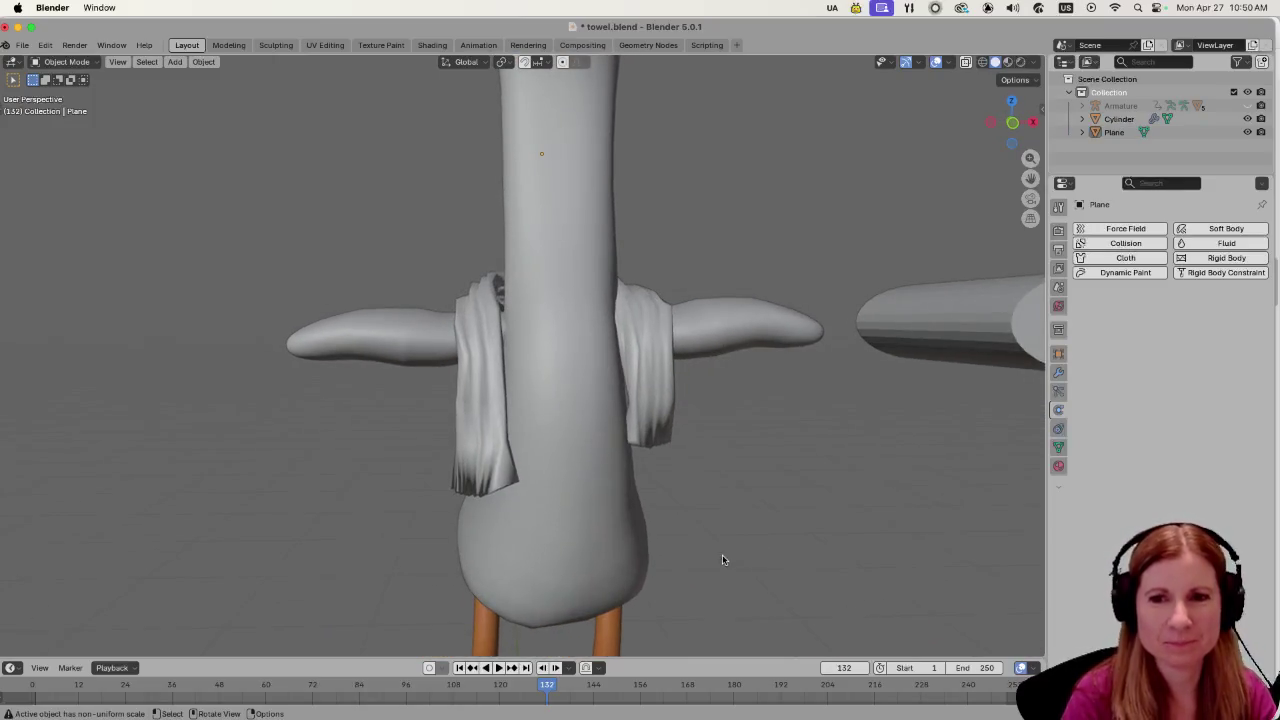
scroll(684, 542, down, 2)
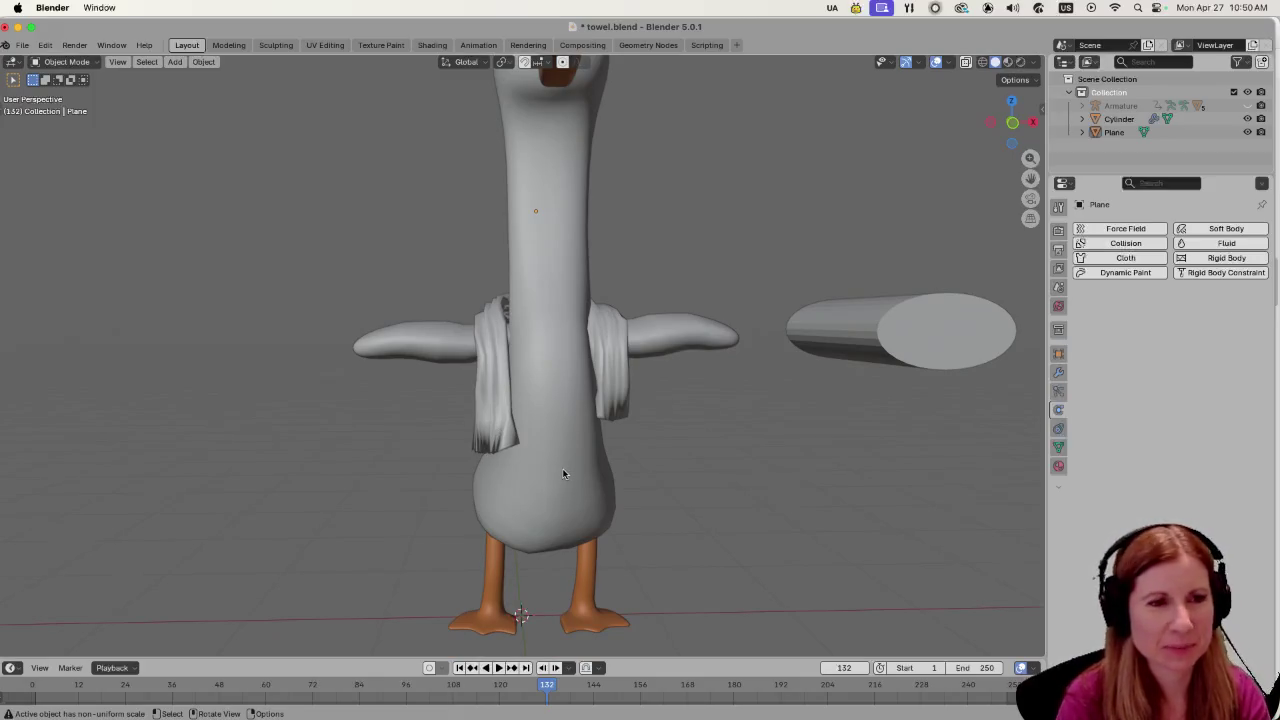
Delete the stray cylinder floating beside the goose.
click(886, 307)
key(Delete)
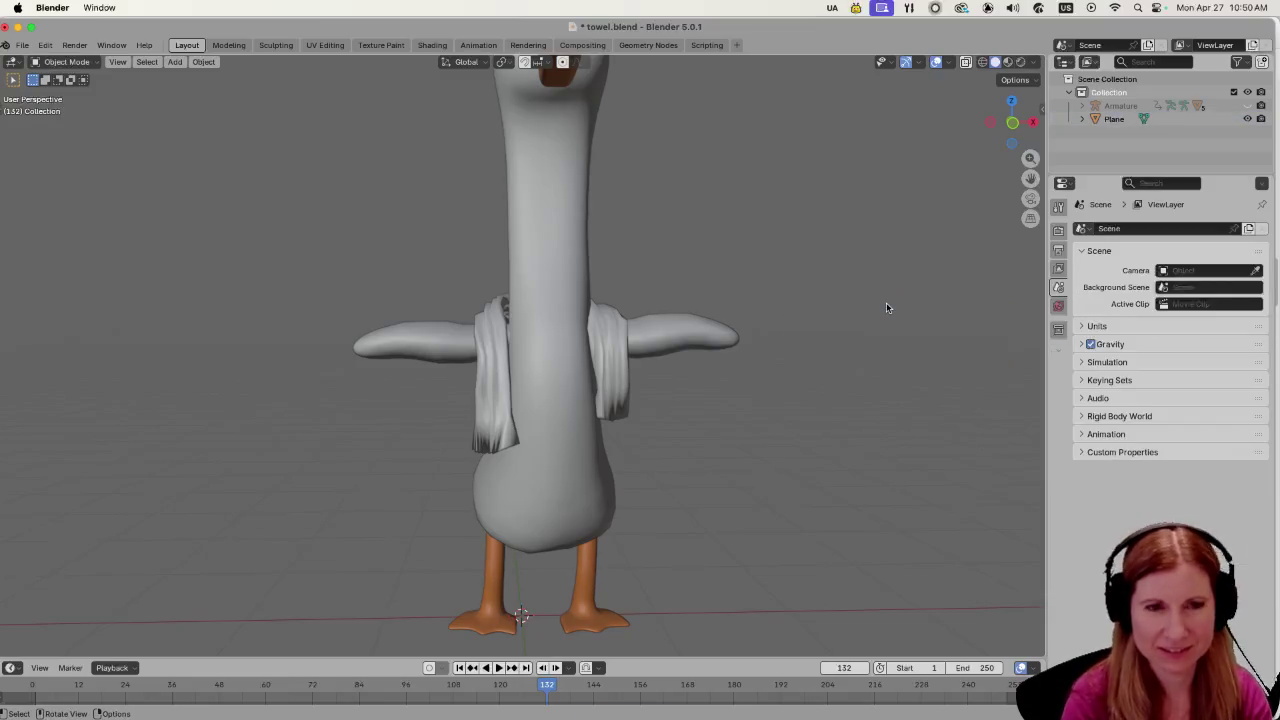
drag(774, 410, 763, 438)
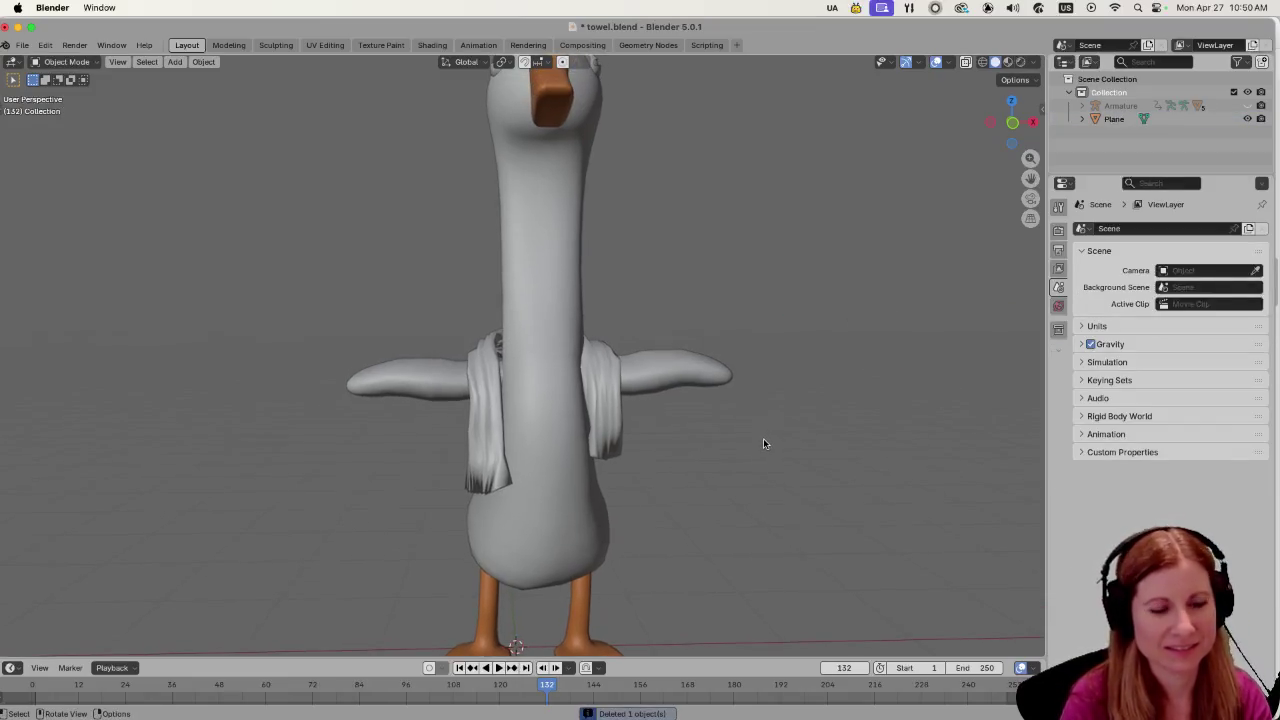
Save towel.blend with Ctrl+S and reselect the towel.
key(super+s)
scroll(761, 441, down, 4)
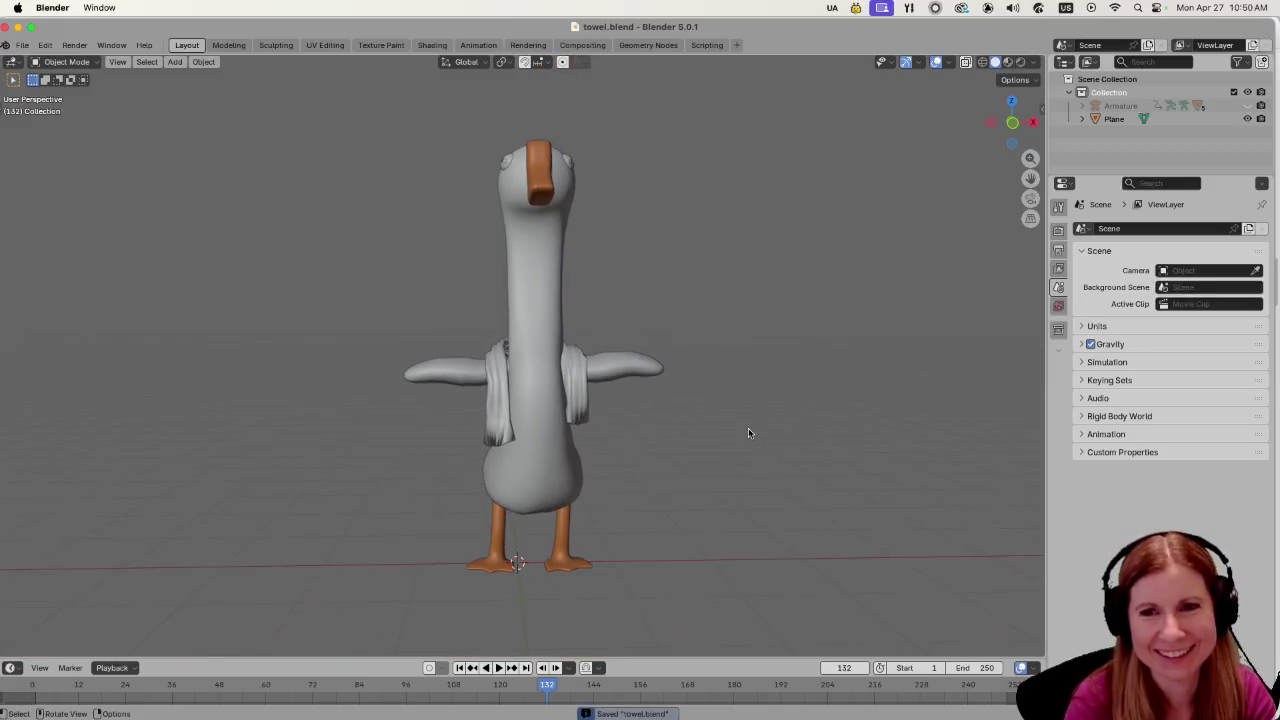
drag(870, 390, 792, 447)
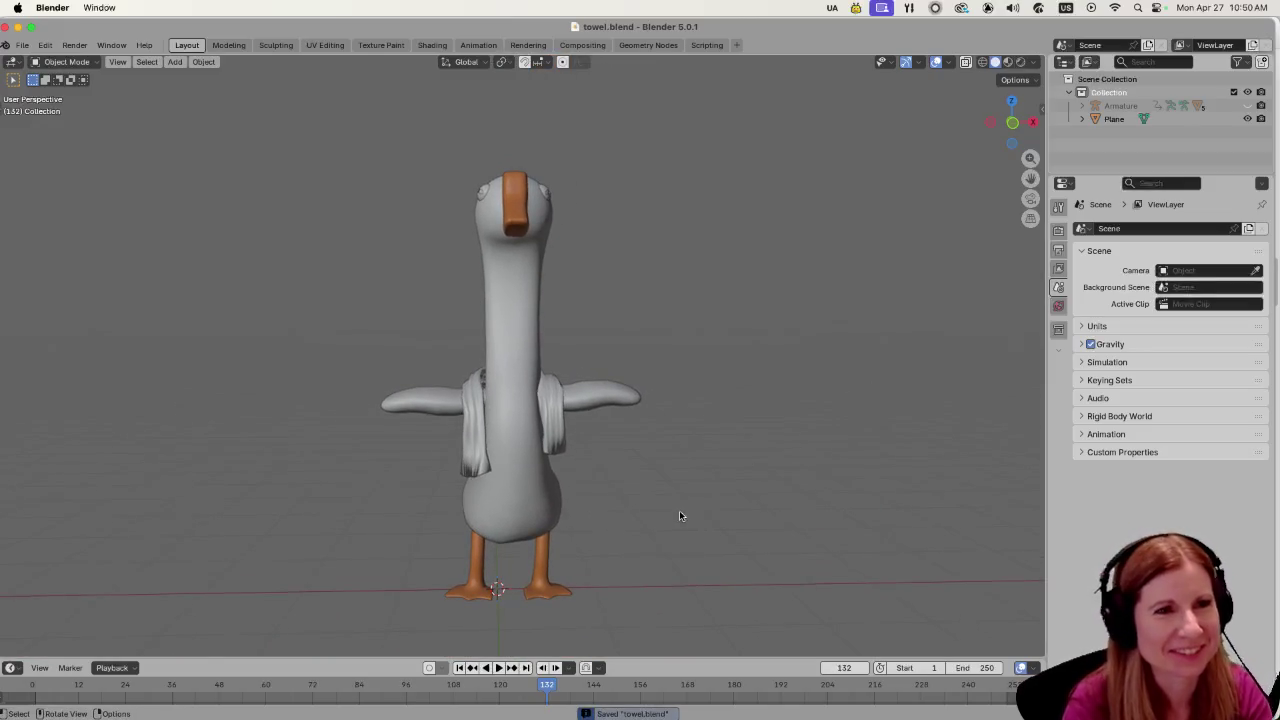
scroll(679, 512, up, 3)
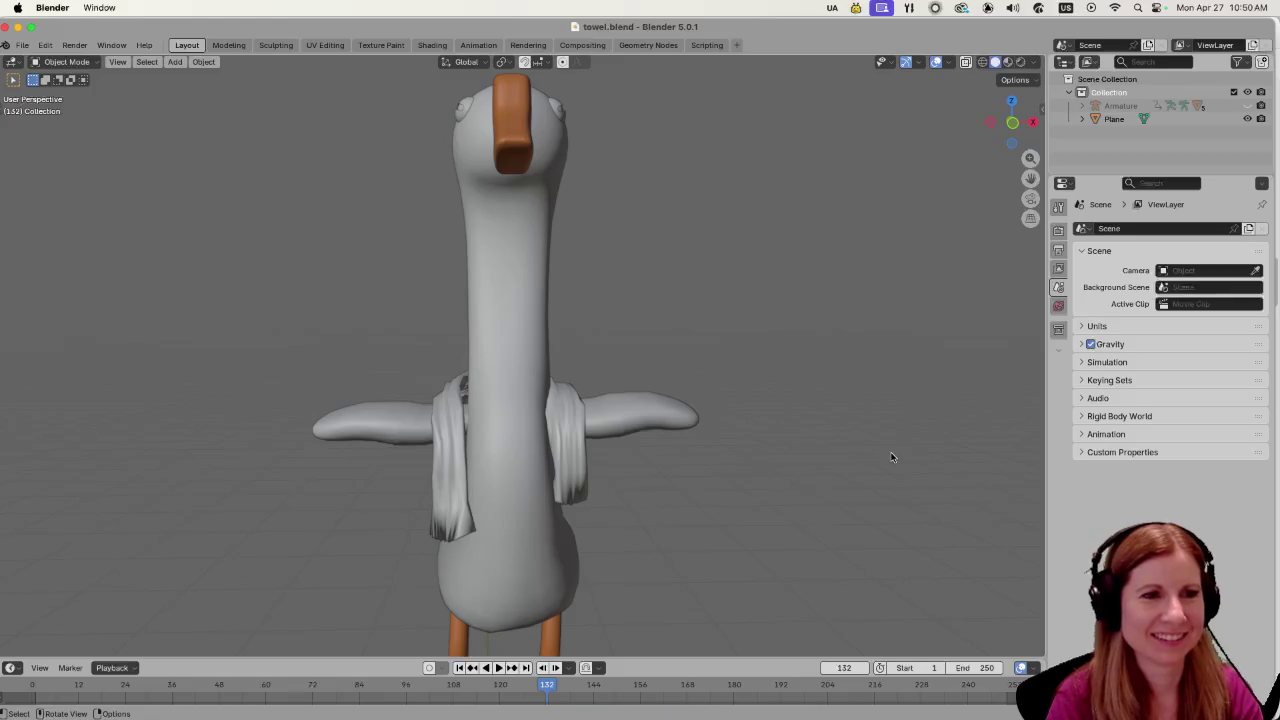
click(455, 455)
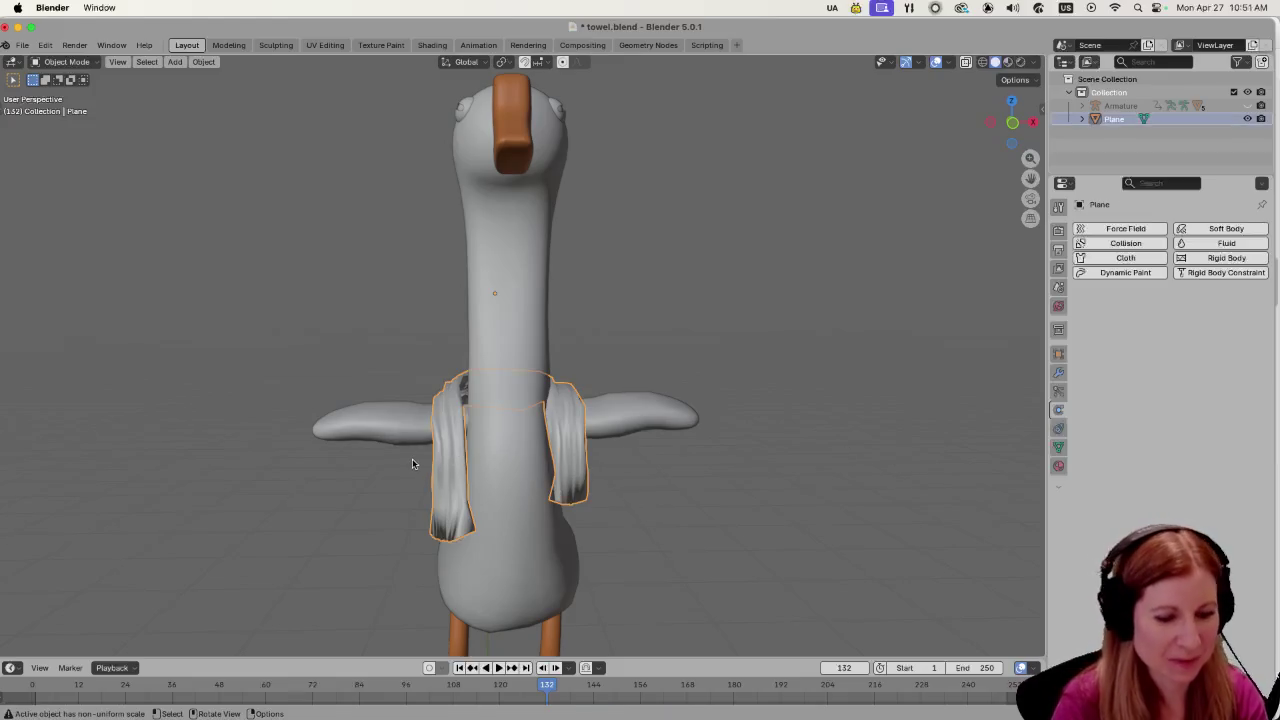
Narrow the towel further to 0.906 along the X axis.
key(s)
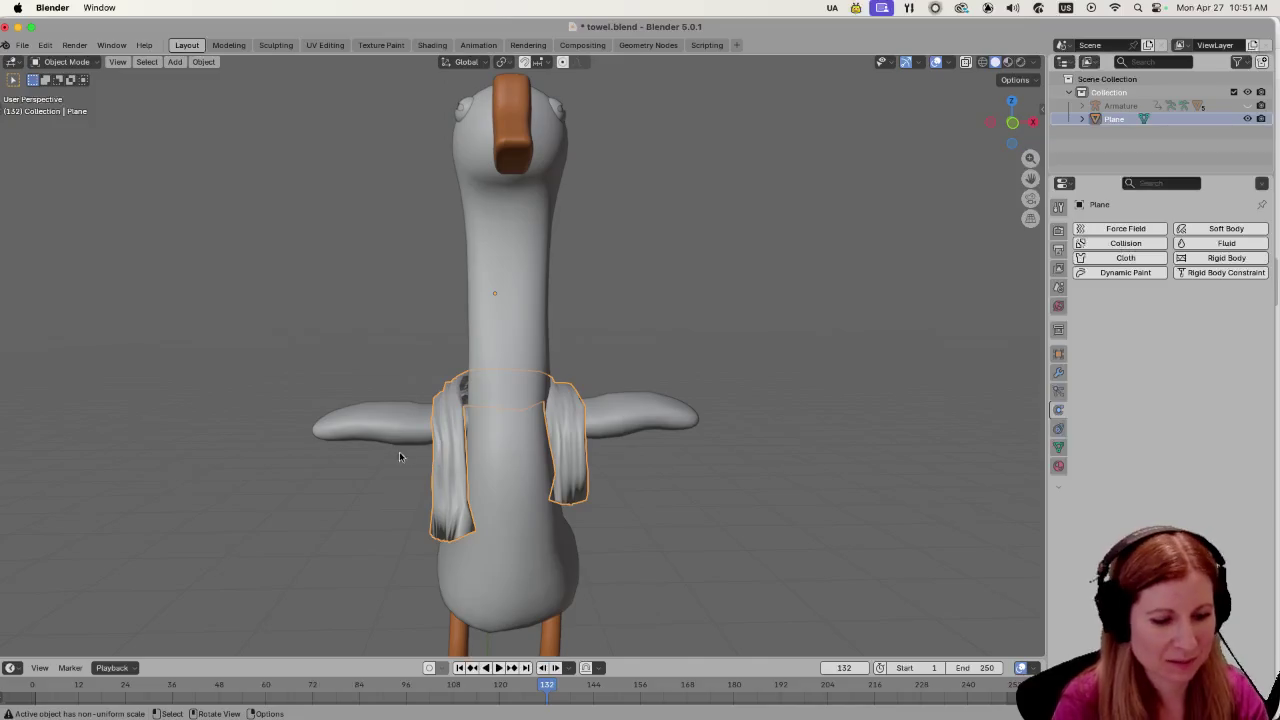
key(x)
click(357, 442)
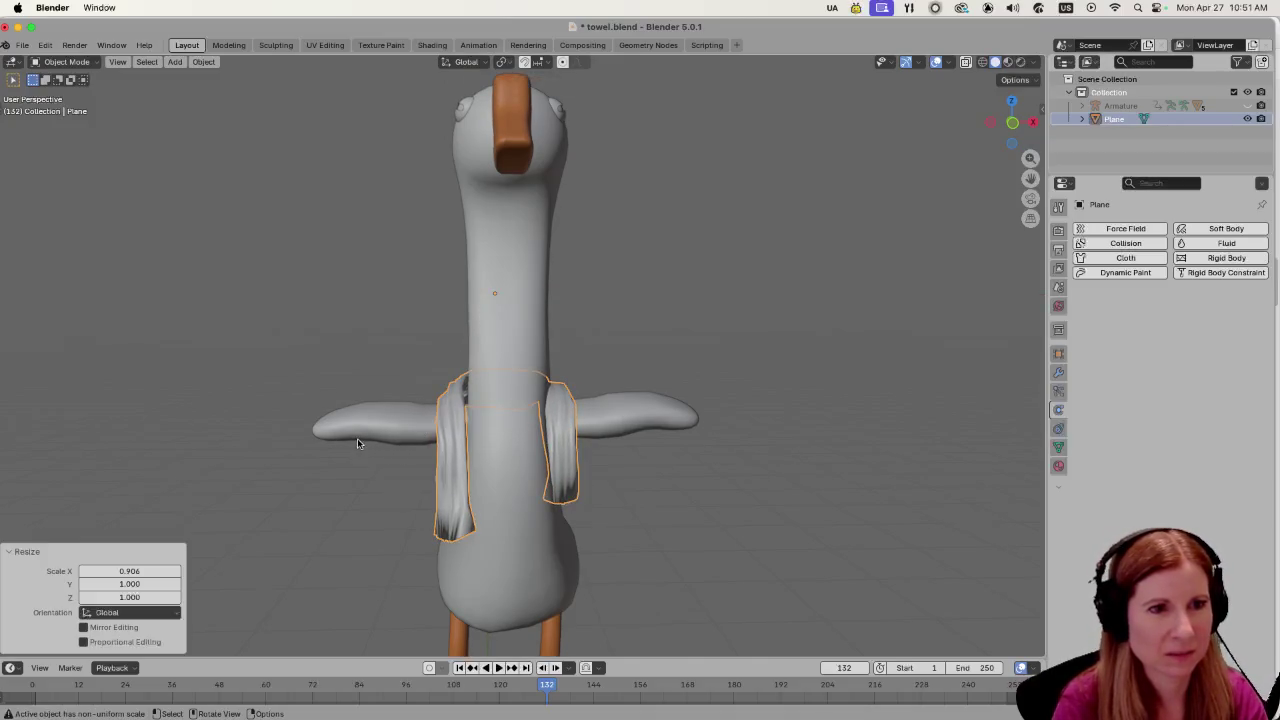
click(720, 524)
mouse_move(720, 524)
mouse_down()
mouse_move(472, 495)
mouse_move(514, 526)
mouse_move(604, 536)
mouse_move(592, 542)
mouse_up()
Nudge the towel slightly along Y against the body and check it from several sides.
click(565, 458)
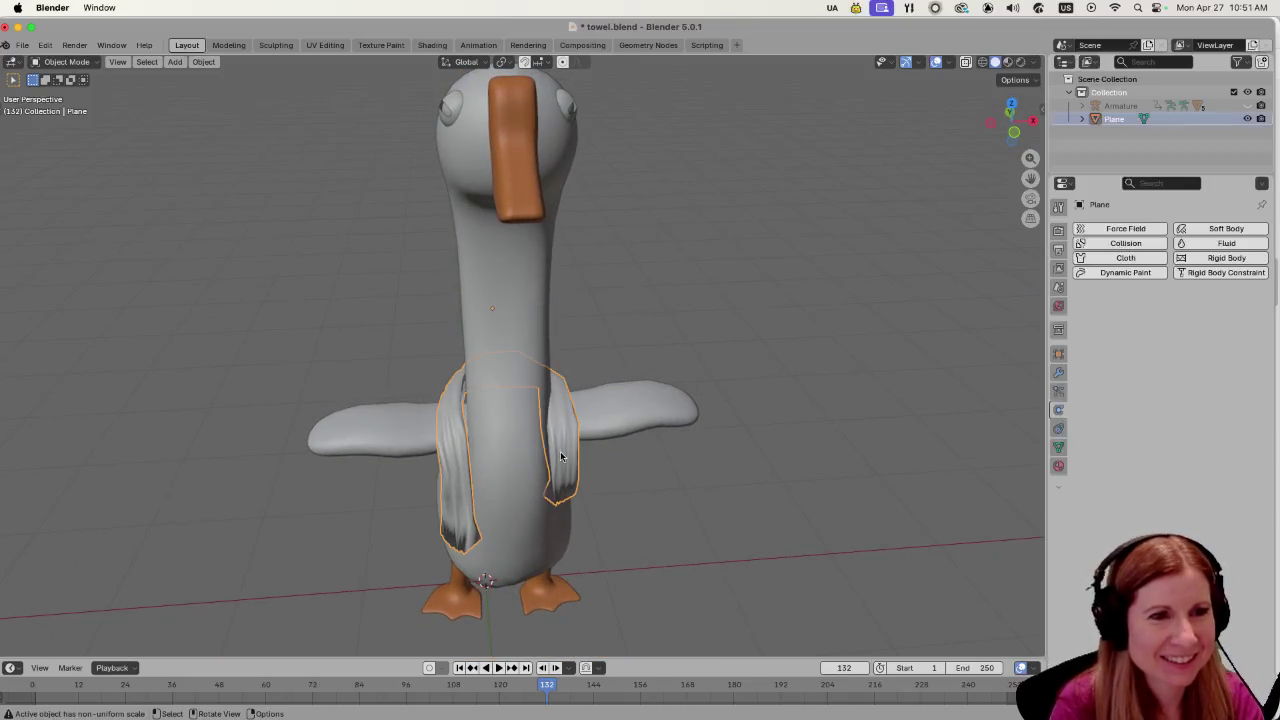
key(g)
key(y)
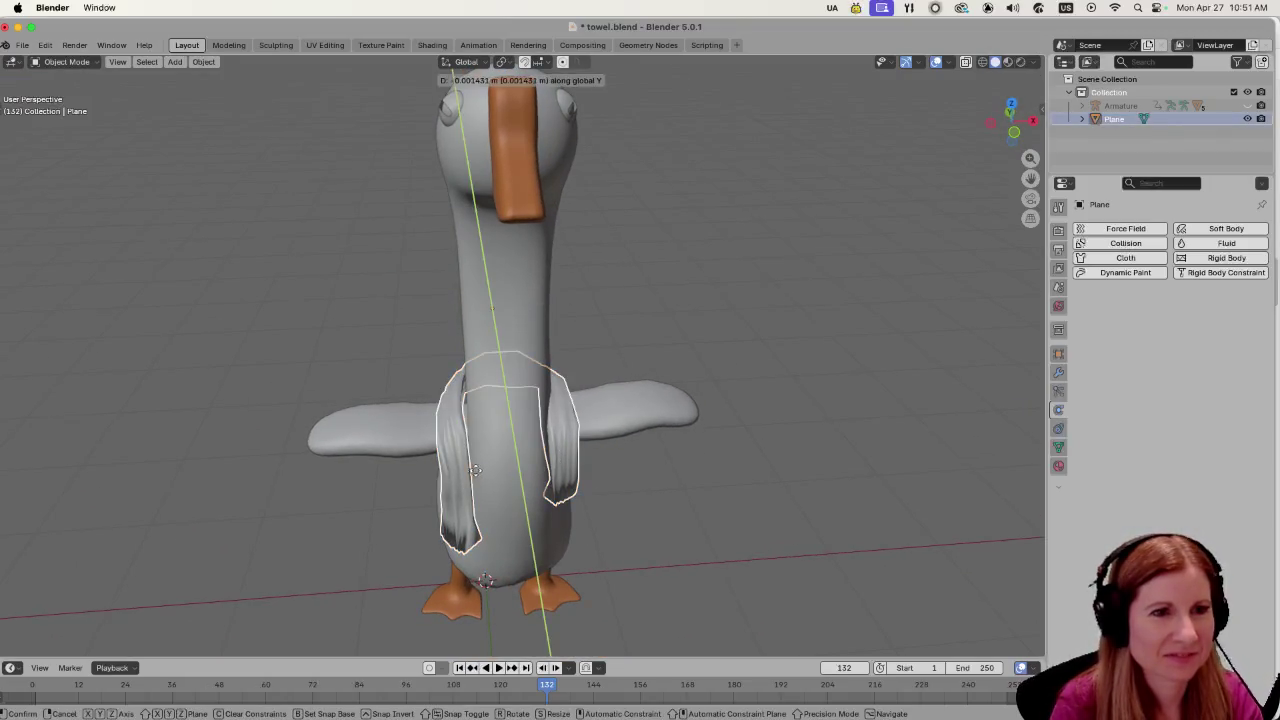
click(477, 470)
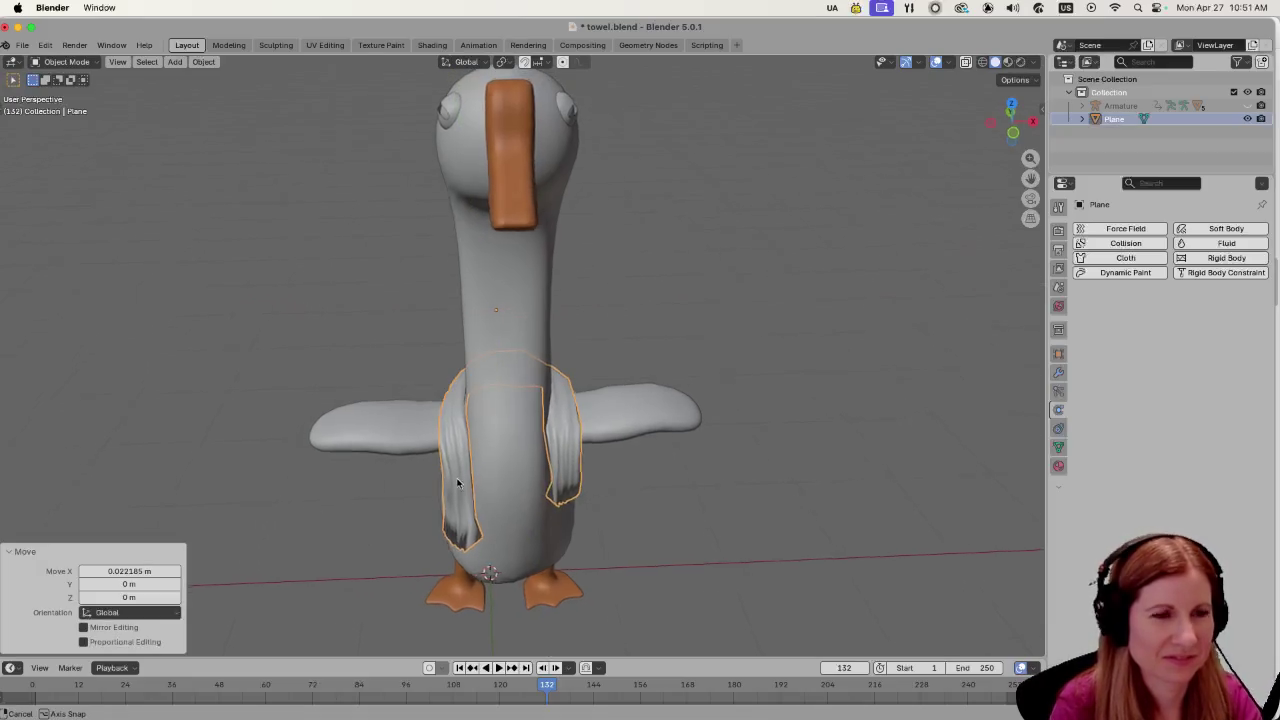
mouse_move(490, 470)
mouse_down()
mouse_move(724, 445)
mouse_move(880, 451)
mouse_move(326, 418)
mouse_up()
click(308, 372)
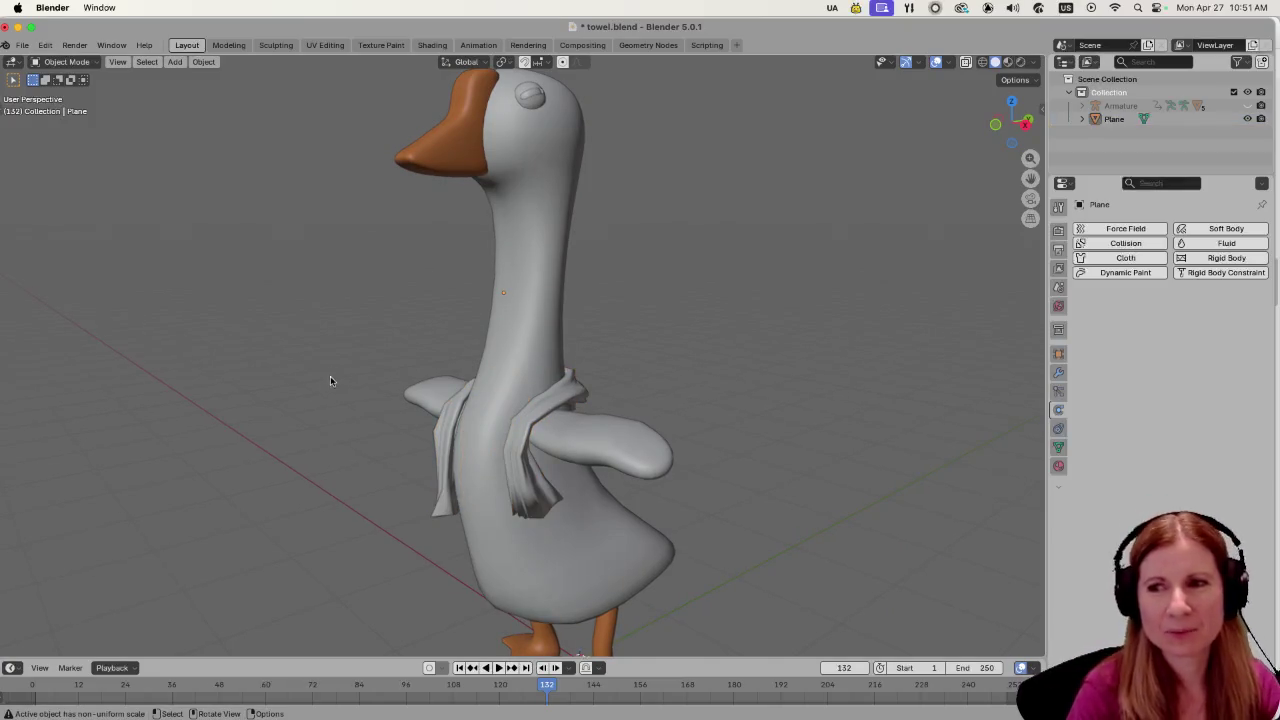
mouse_move(326, 384)
mouse_down()
mouse_move(337, 410)
mouse_move(474, 463)
mouse_move(567, 431)
mouse_move(686, 432)
mouse_up()
mouse_move(310, 488)
mouse_down()
mouse_move(747, 481)
mouse_move(566, 461)
mouse_up()
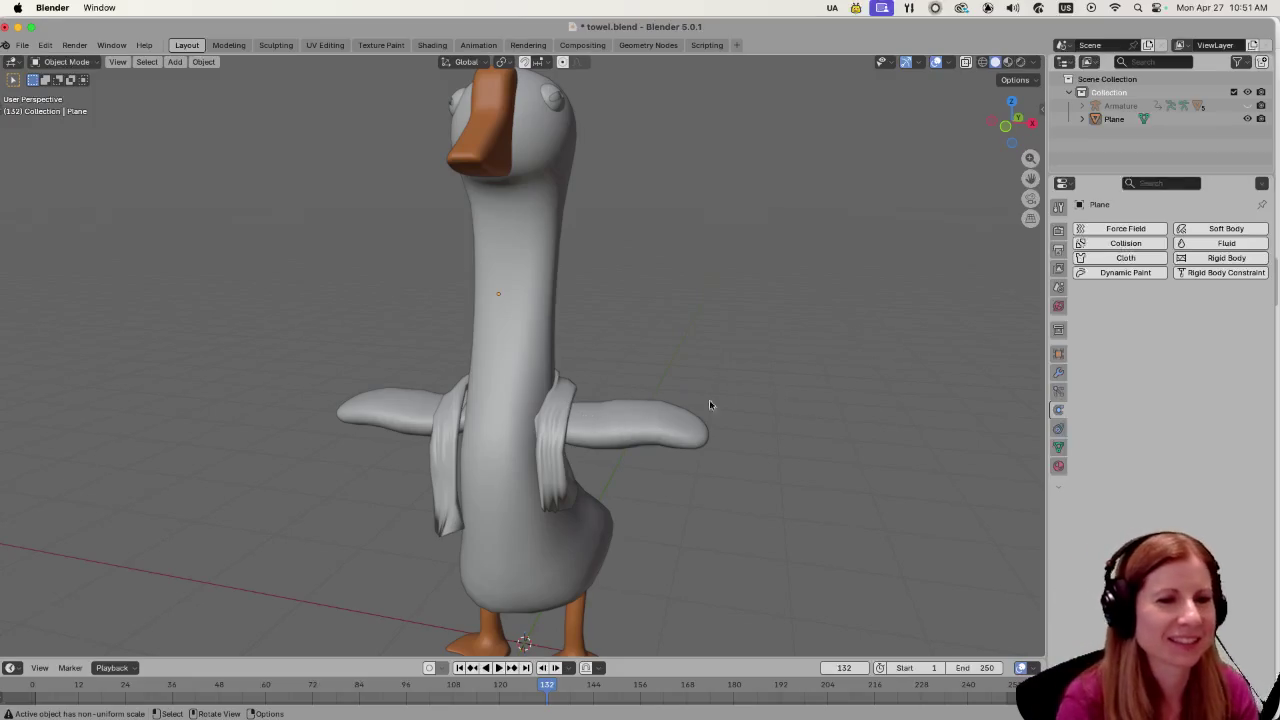
drag(636, 509, 737, 514)
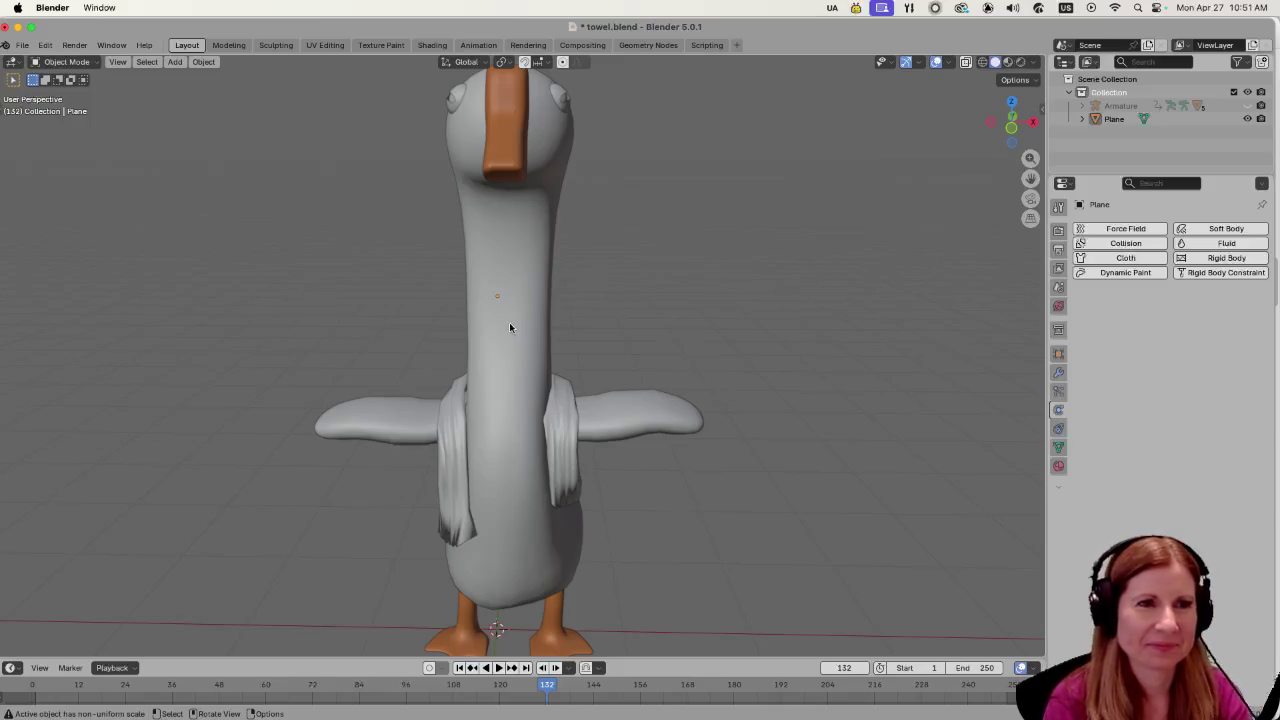
Reselect the towel and save towel.blend again.
click(494, 256)
click(570, 423)
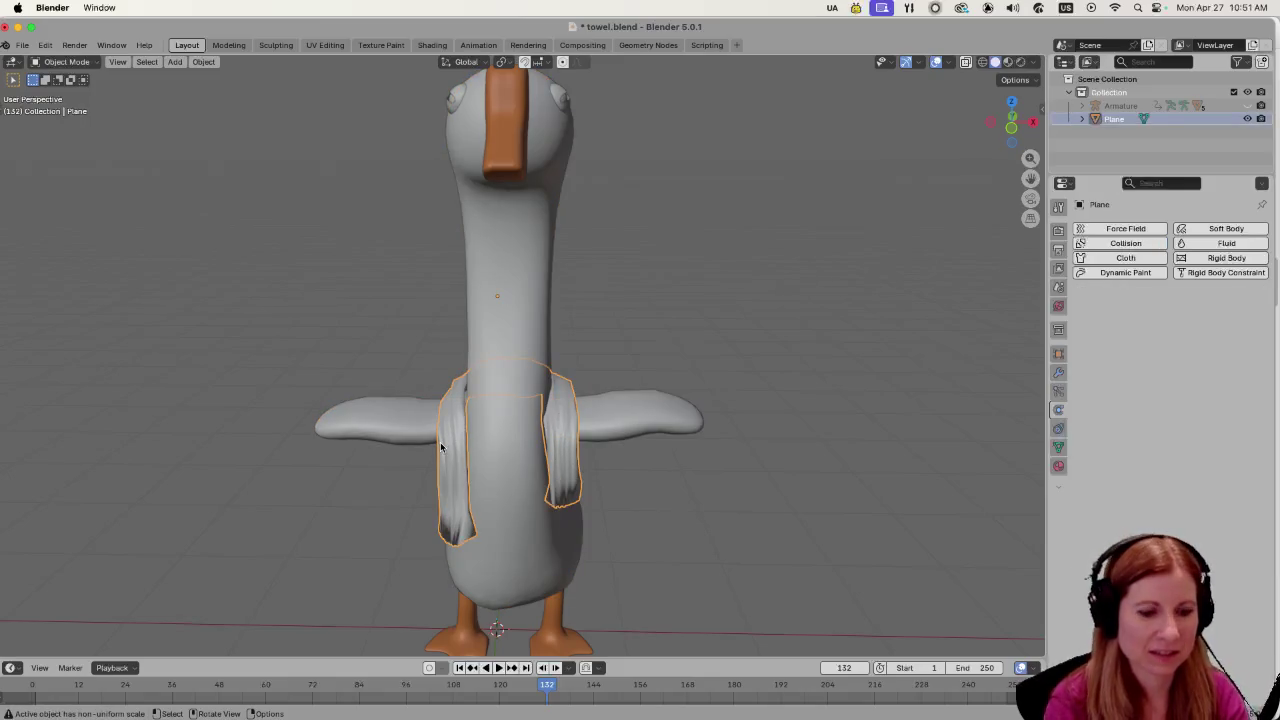
key(ctrl)
key(ctrl+s)
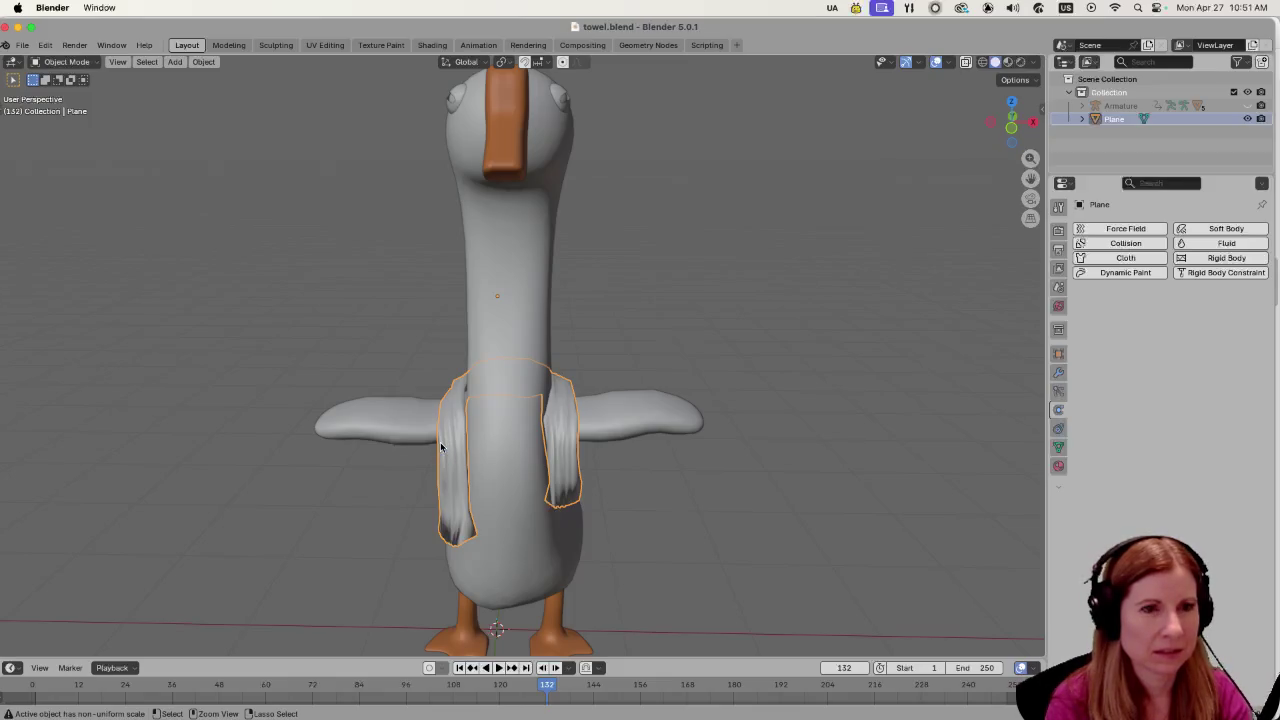
click(1059, 466)
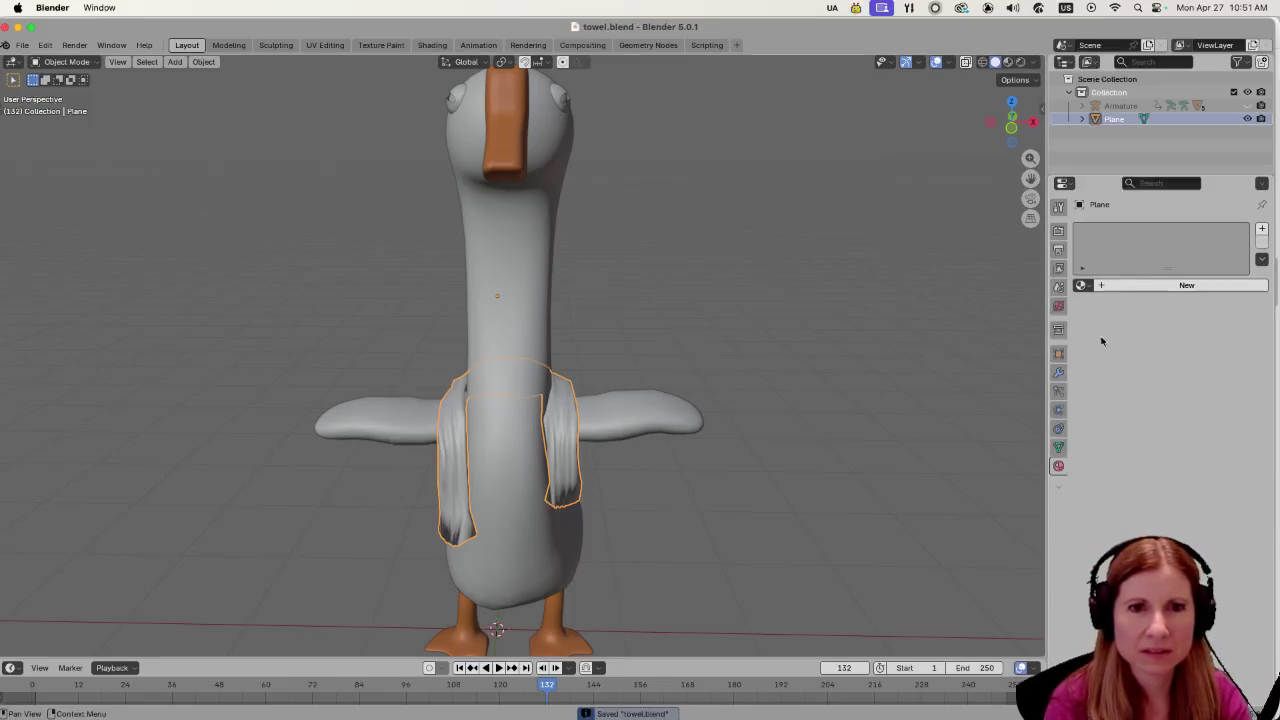
click(1098, 285)
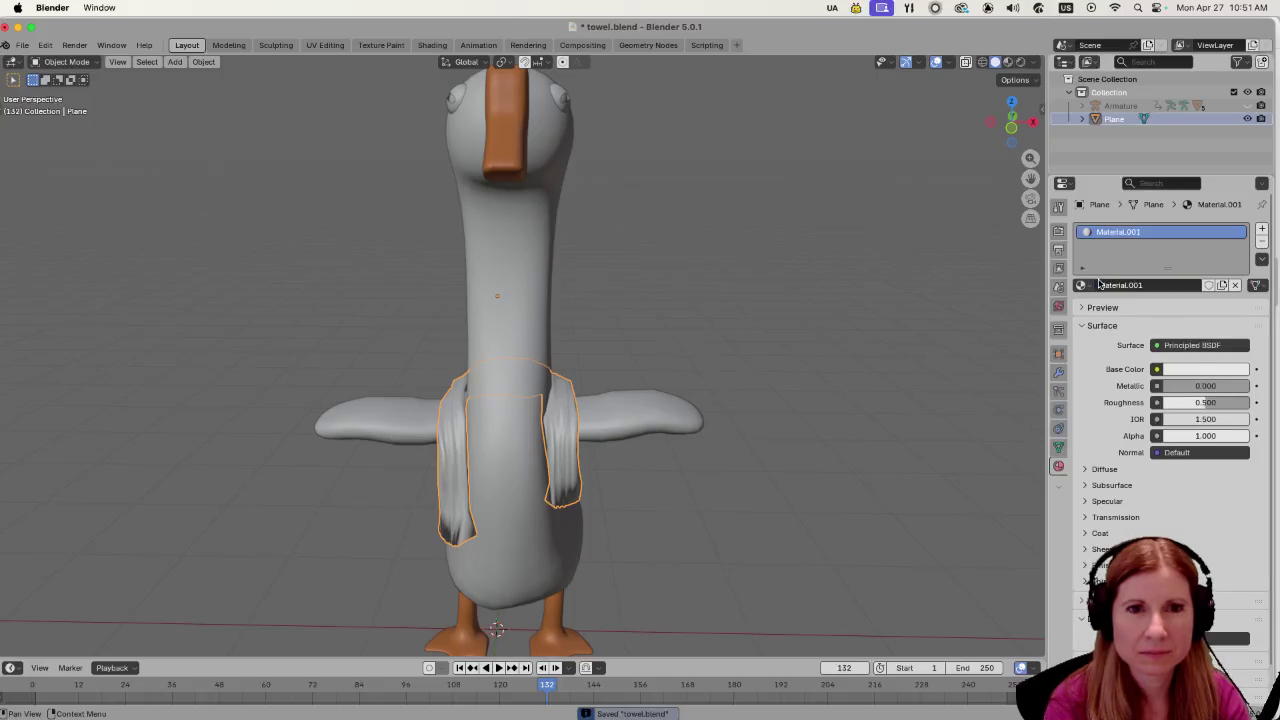
double_click(1120, 231)
text(towe)
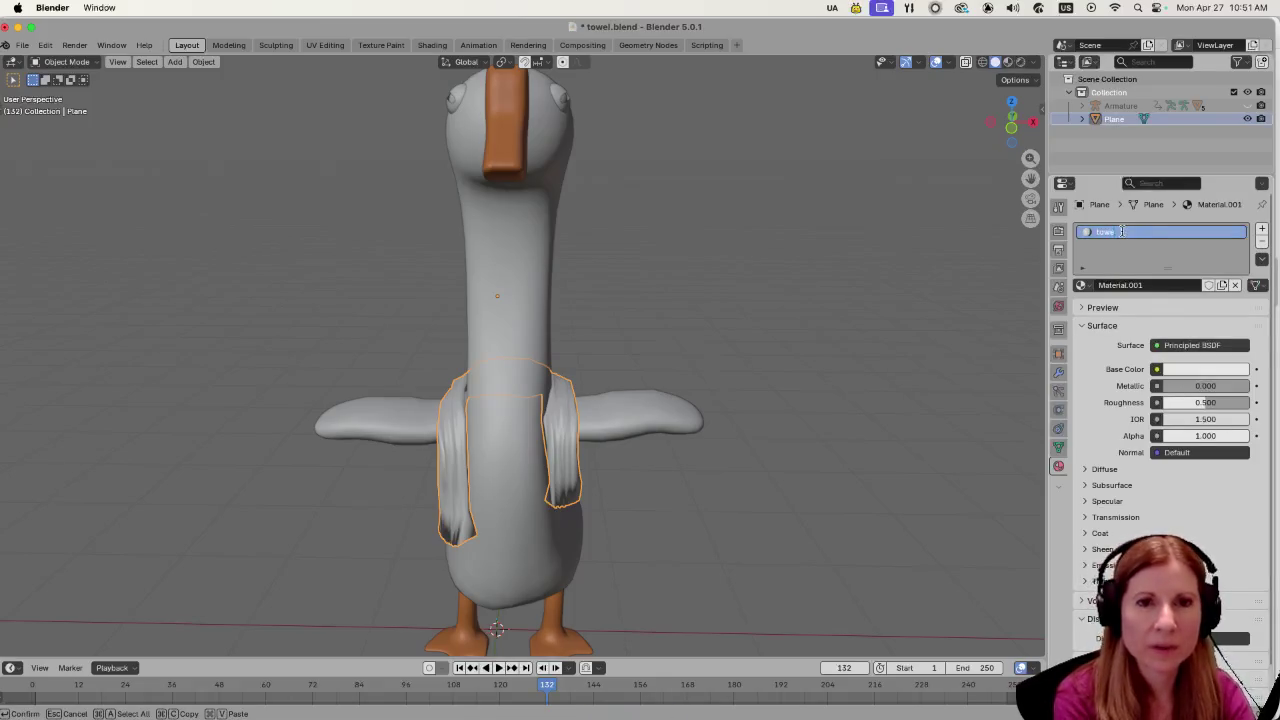
text(l)
key(Return)
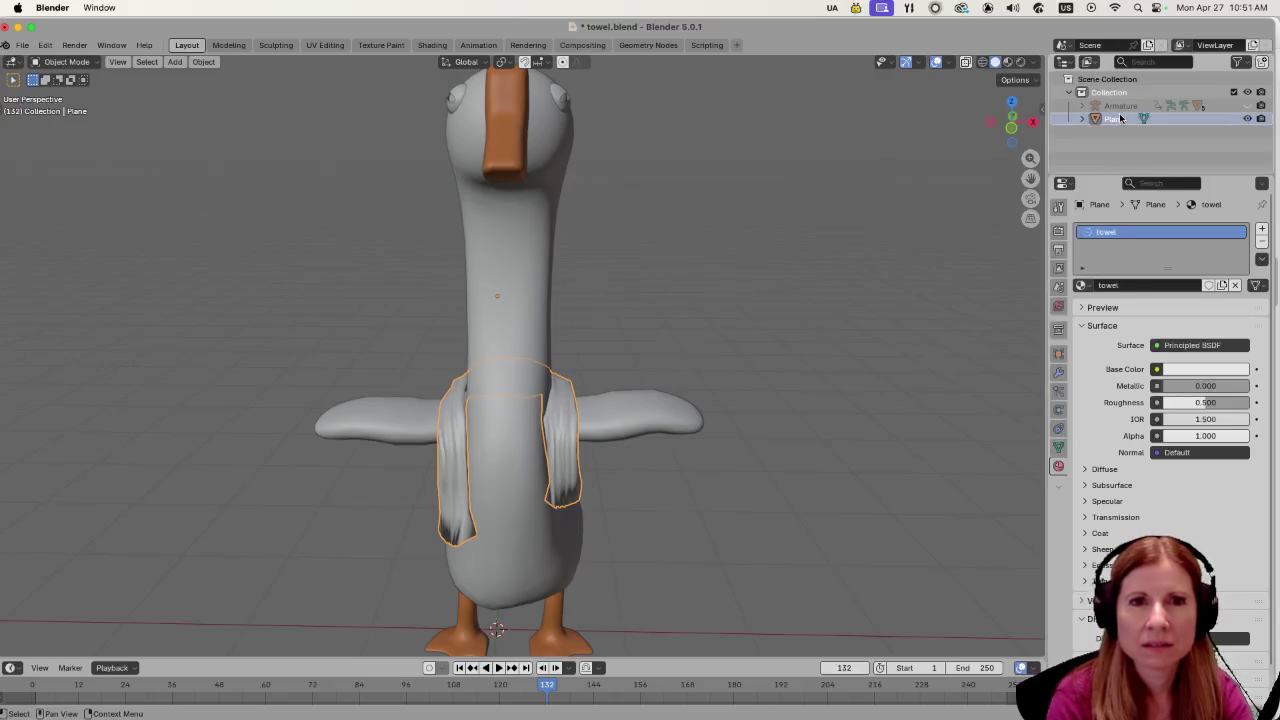
double_click(1112, 118)
key(BackSpace)
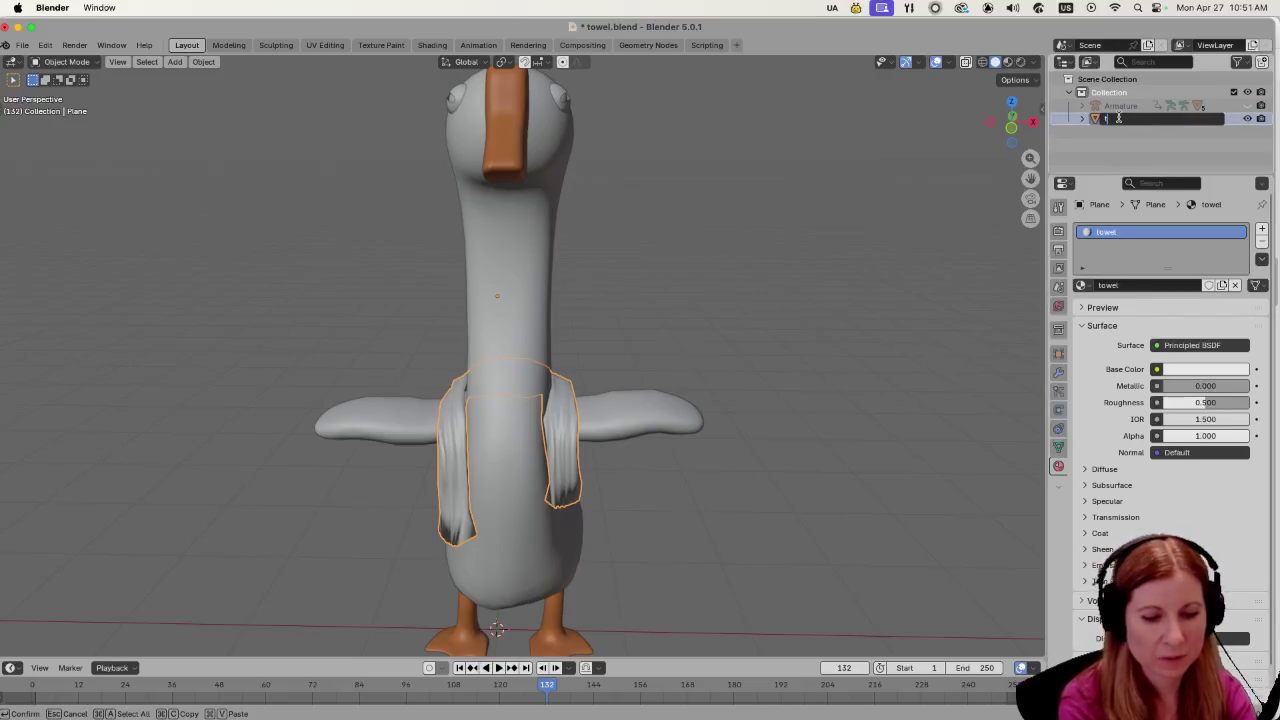
text(owel)
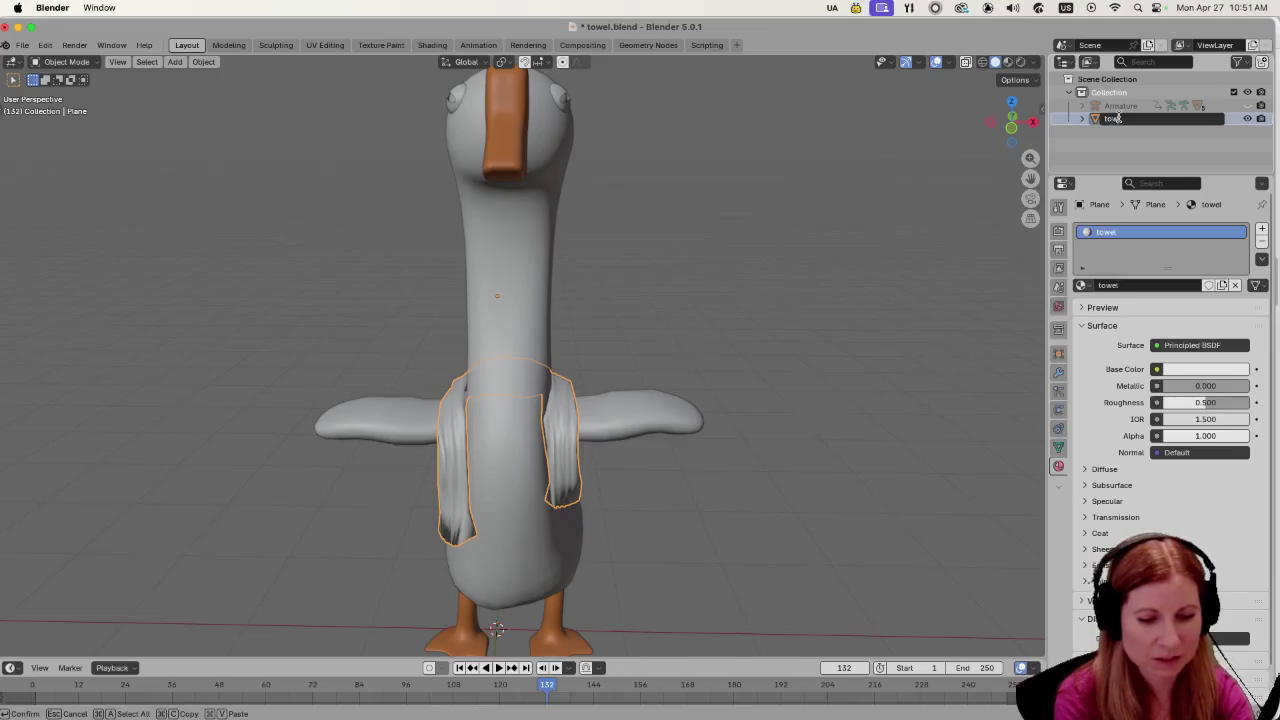
key(Return)
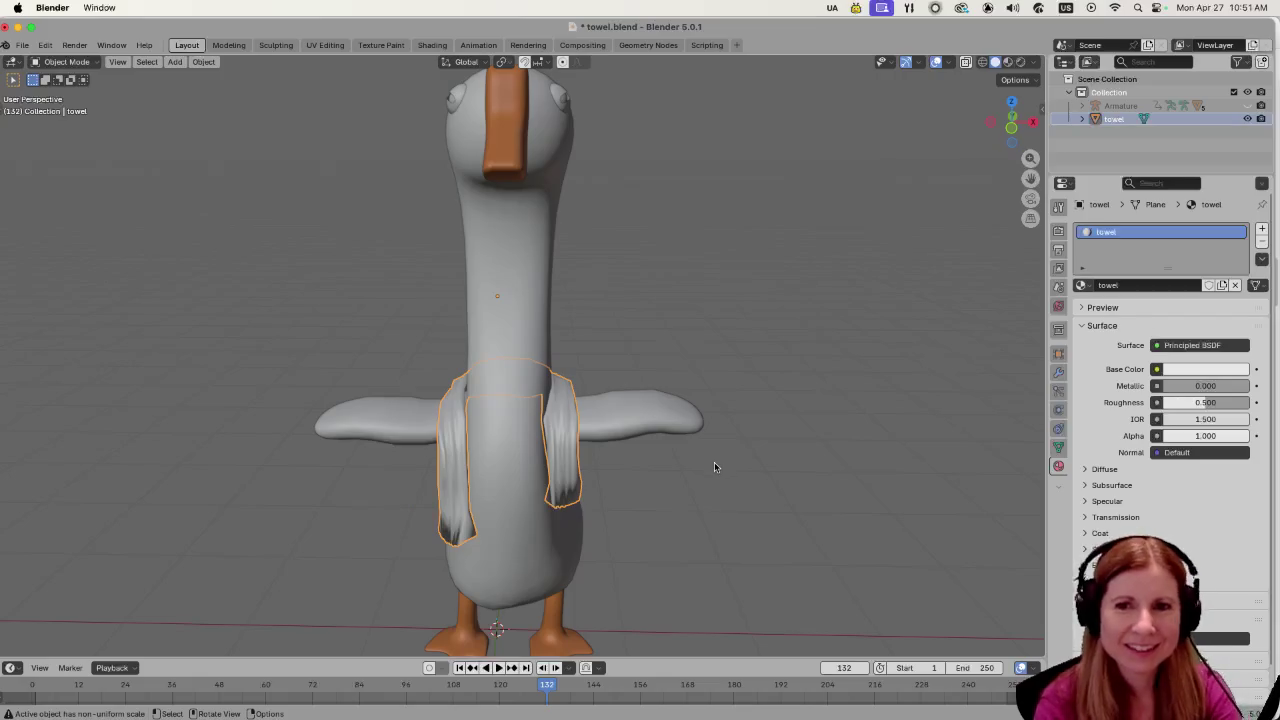
click(708, 511)
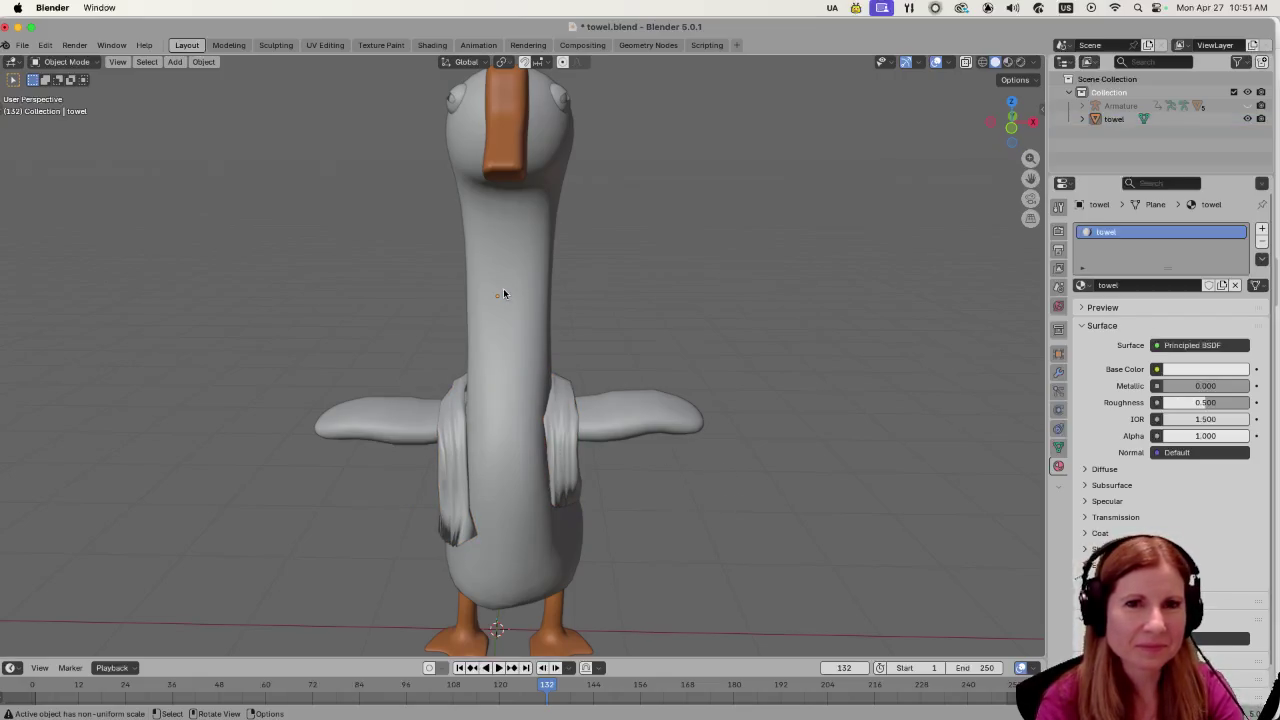
key(a)
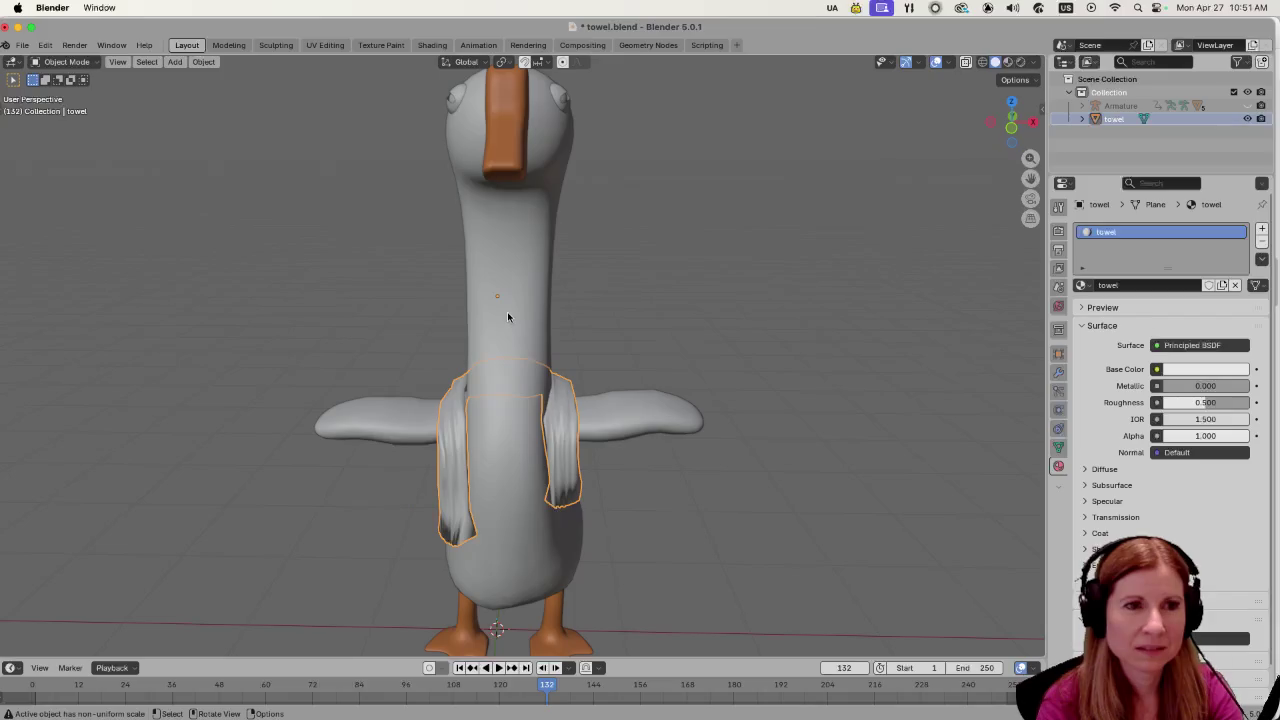
click(507, 315)
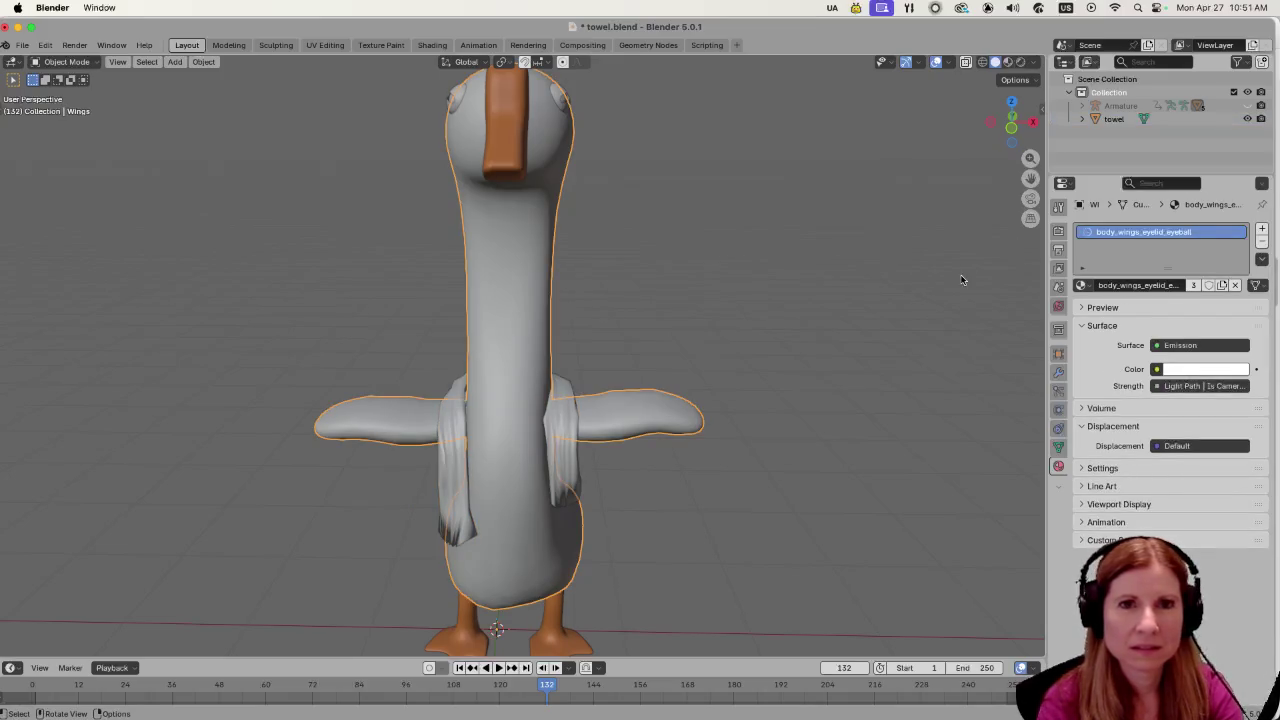
click(1118, 124)
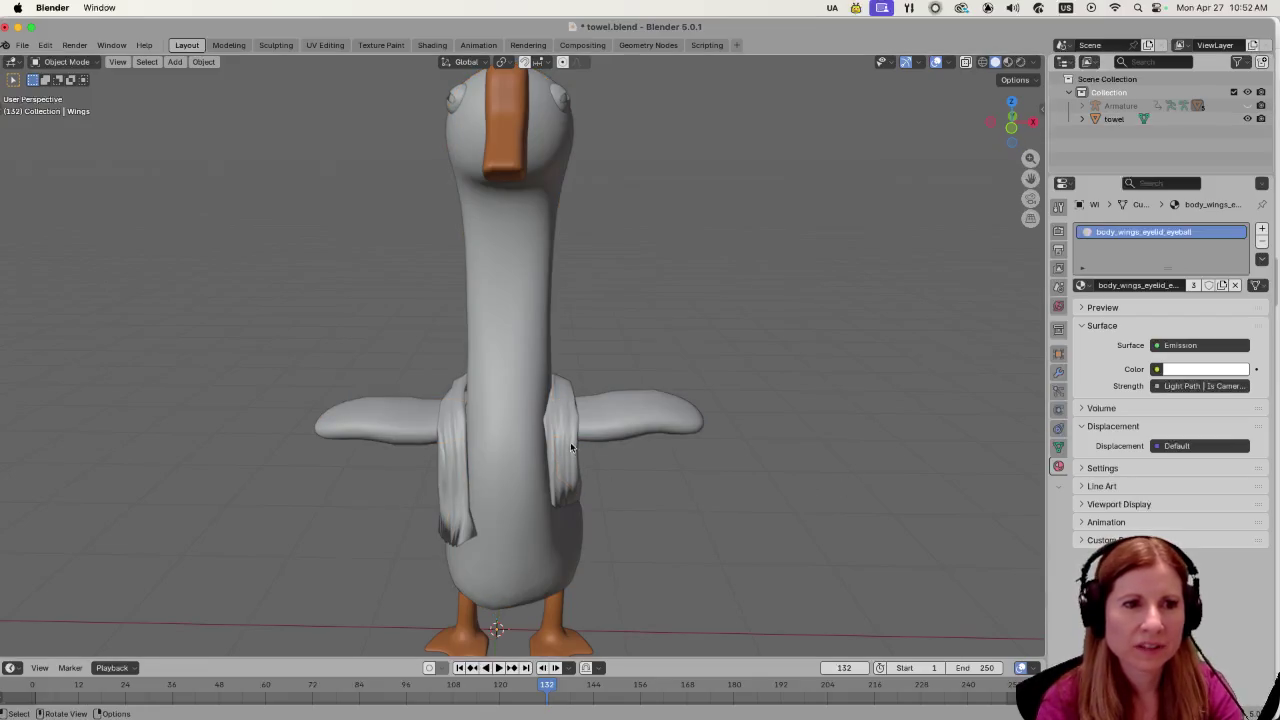
Start a glTF 2.0 export from the File menu.
click(30, 47)
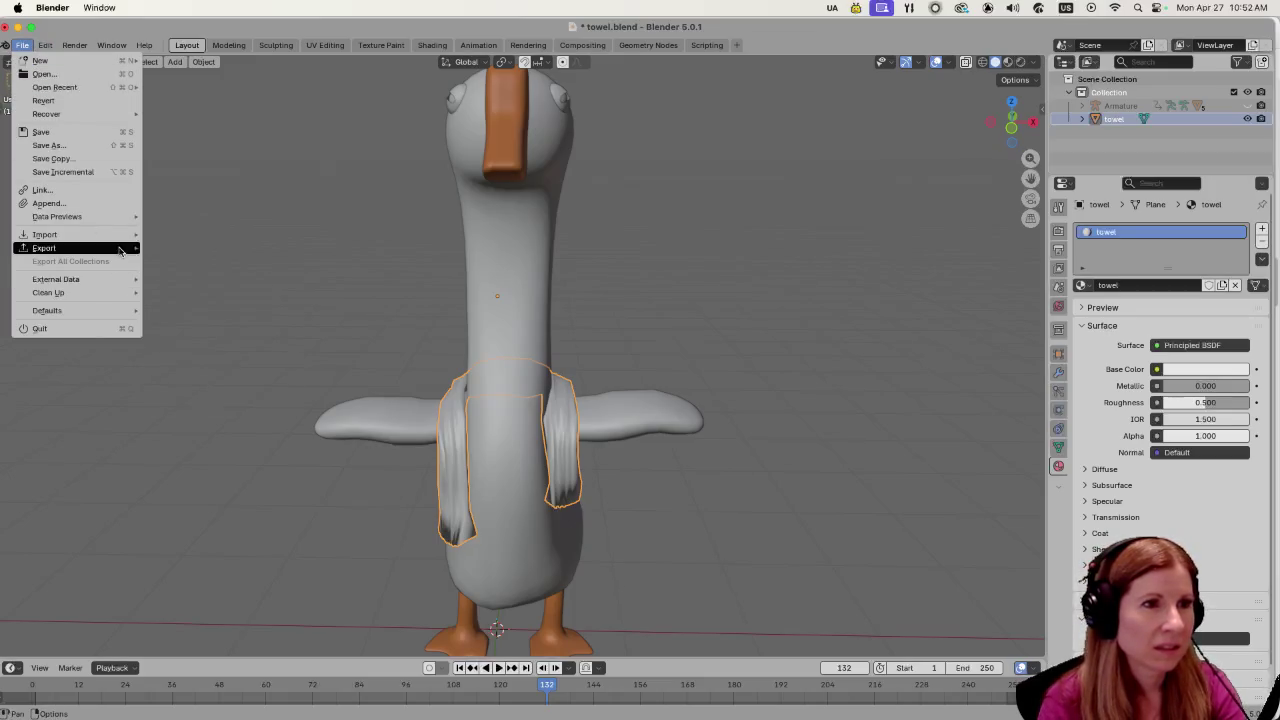
mouse_move(120, 251)
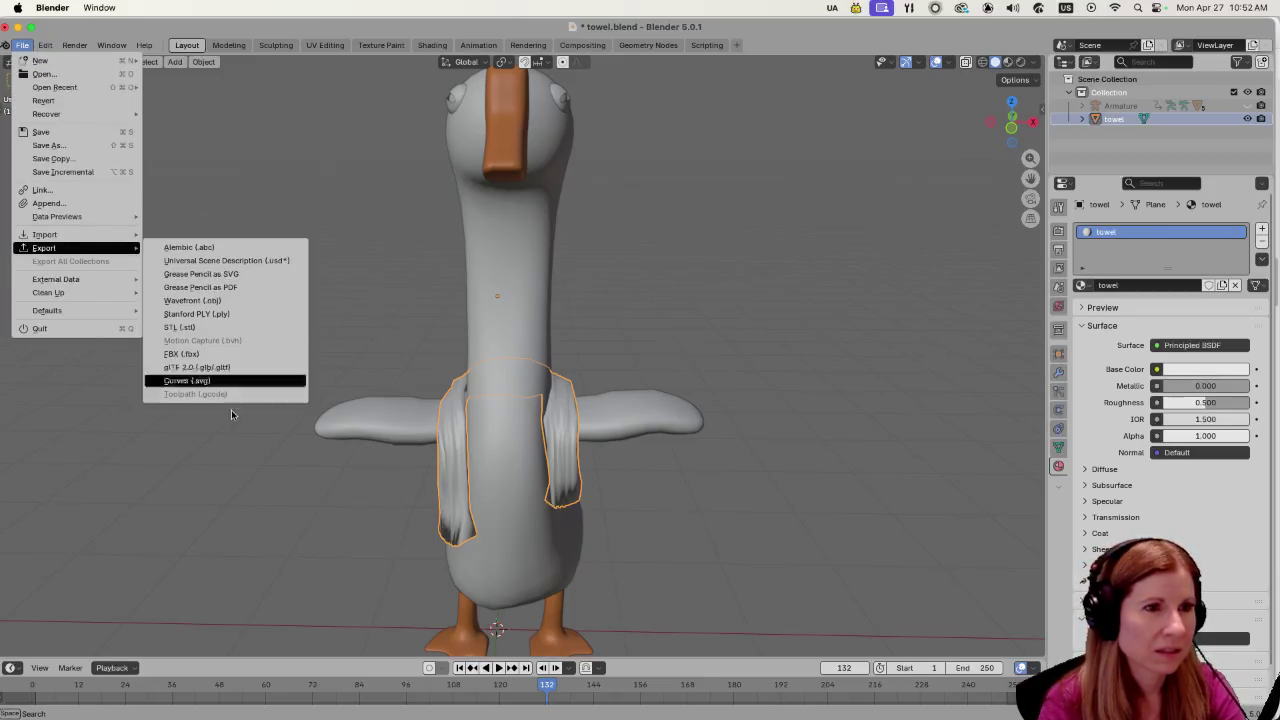
click(225, 367)
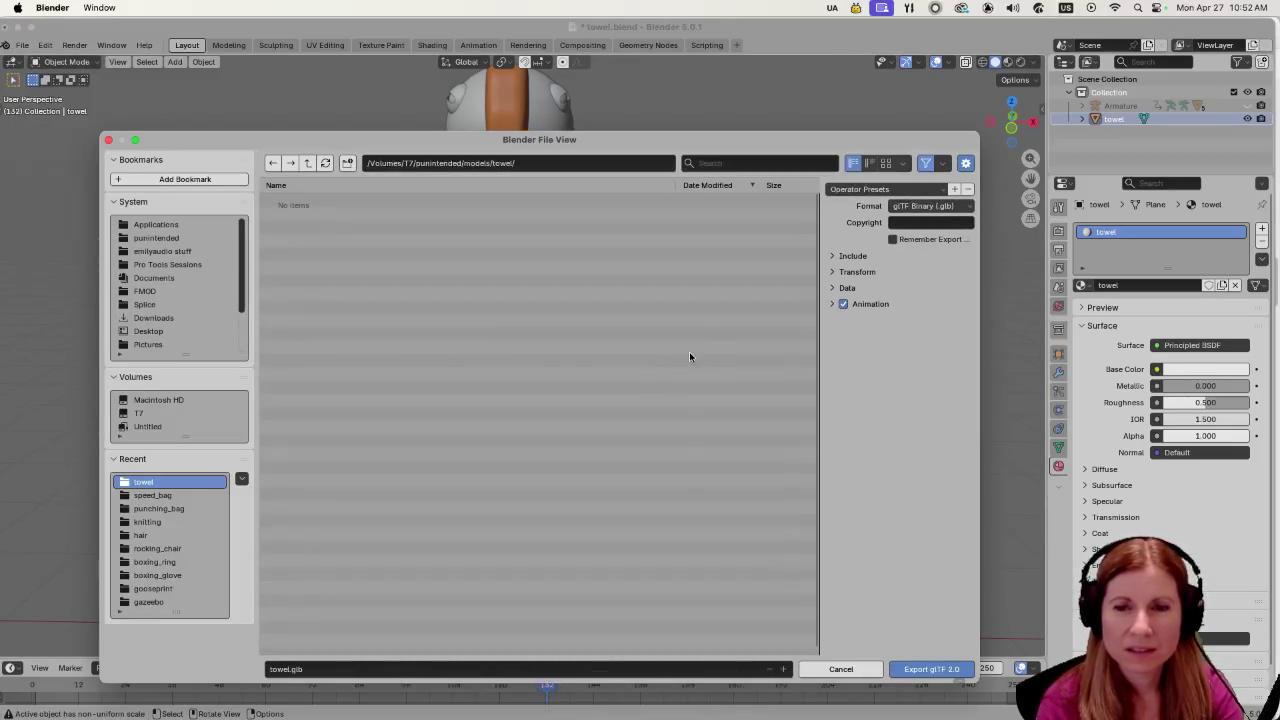
Limit the export to Selected Objects and enable Apply Modifiers for the mesh.
click(838, 256)
click(892, 275)
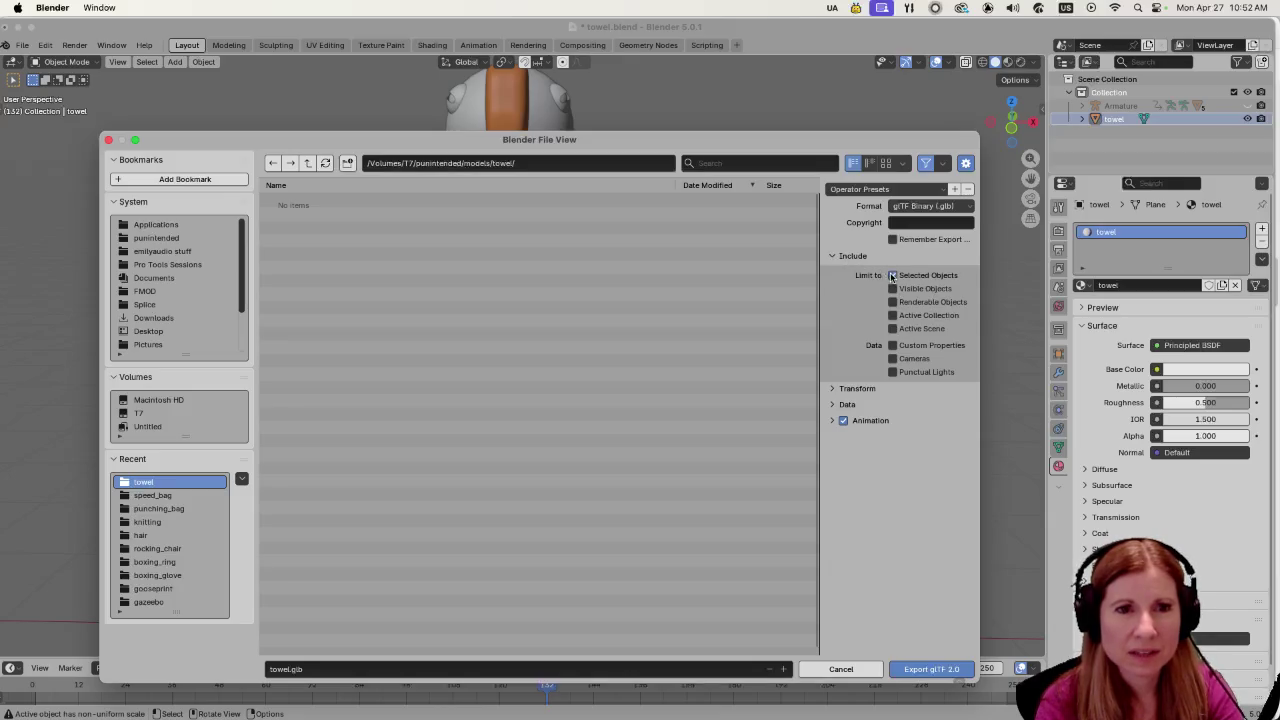
click(834, 388)
click(832, 423)
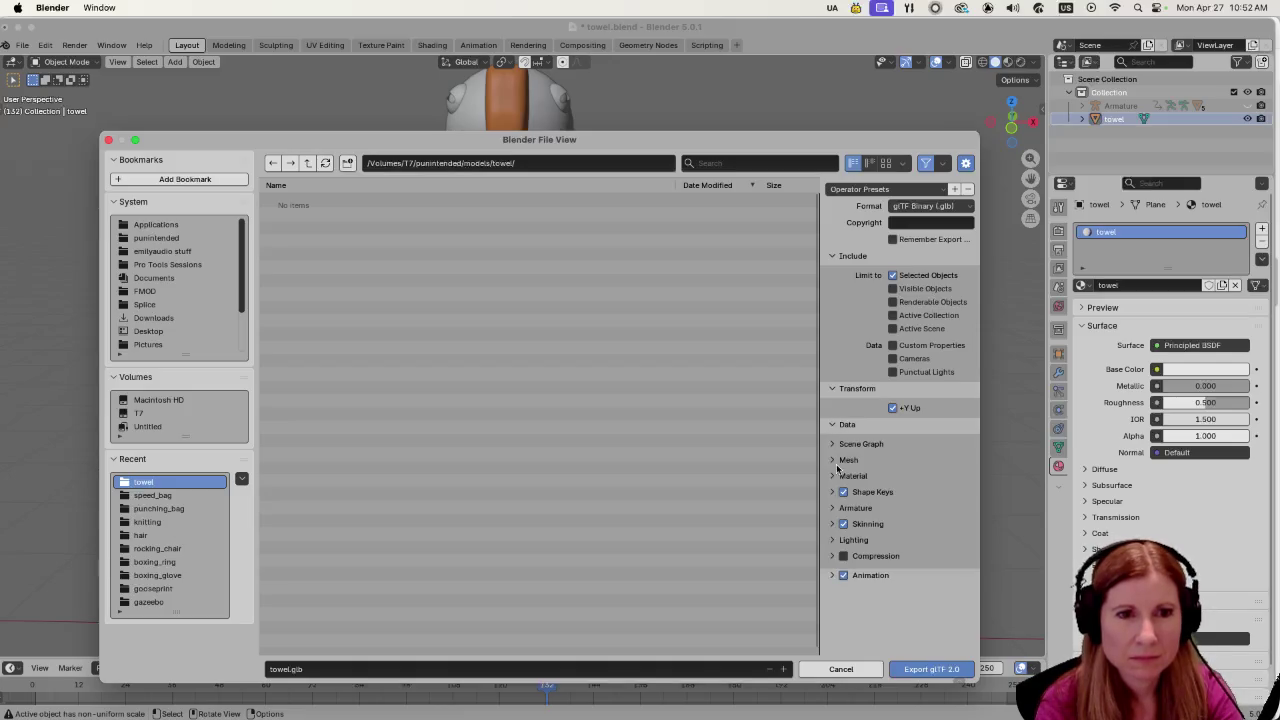
click(832, 460)
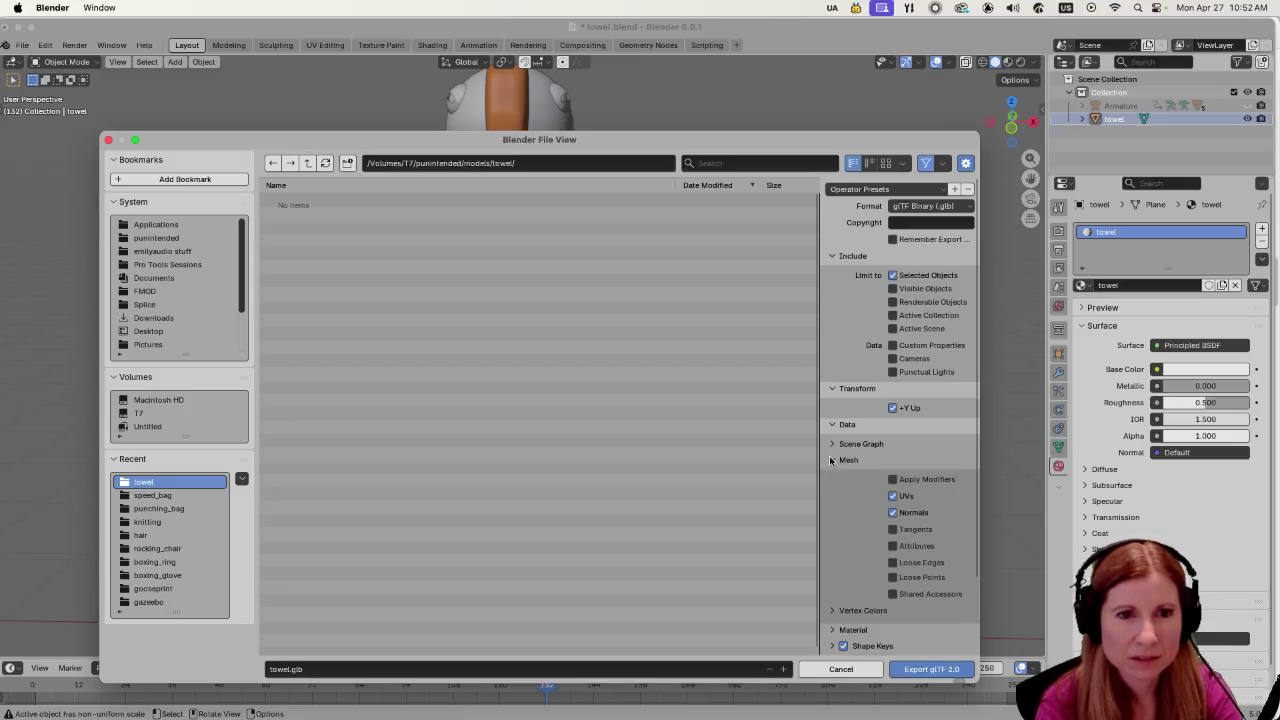
click(892, 479)
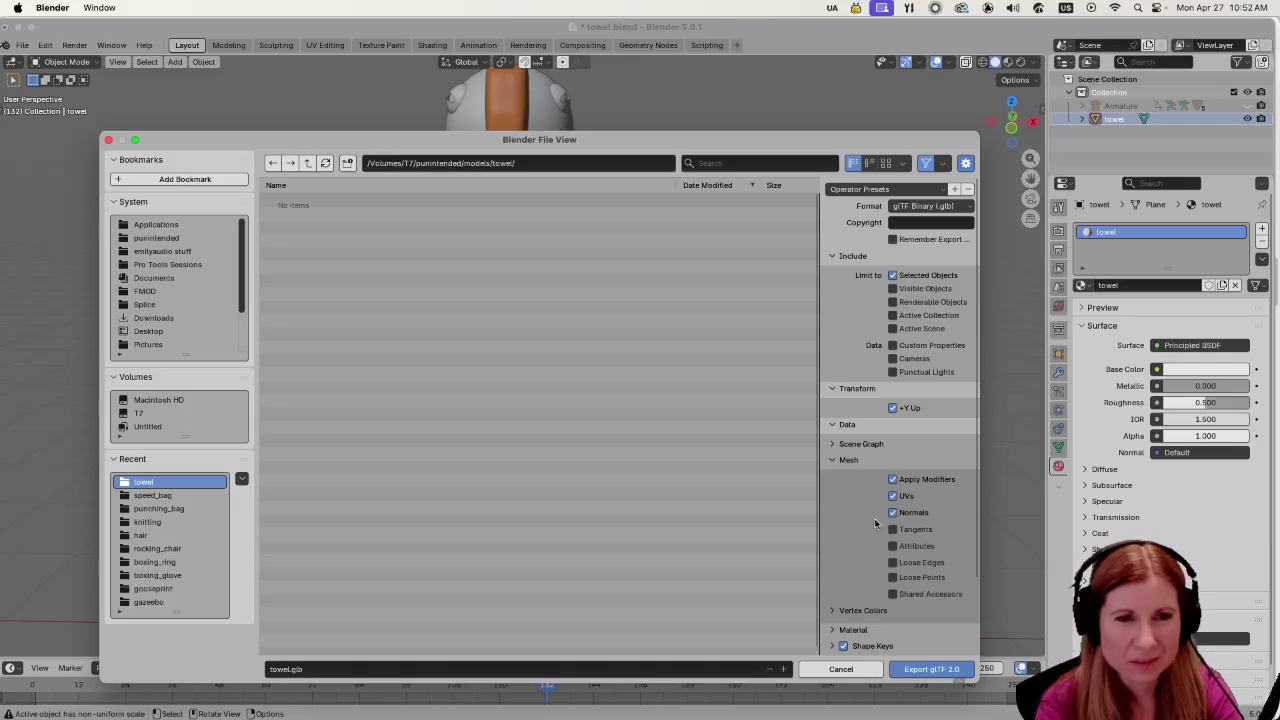
scroll(854, 556, down, 2)
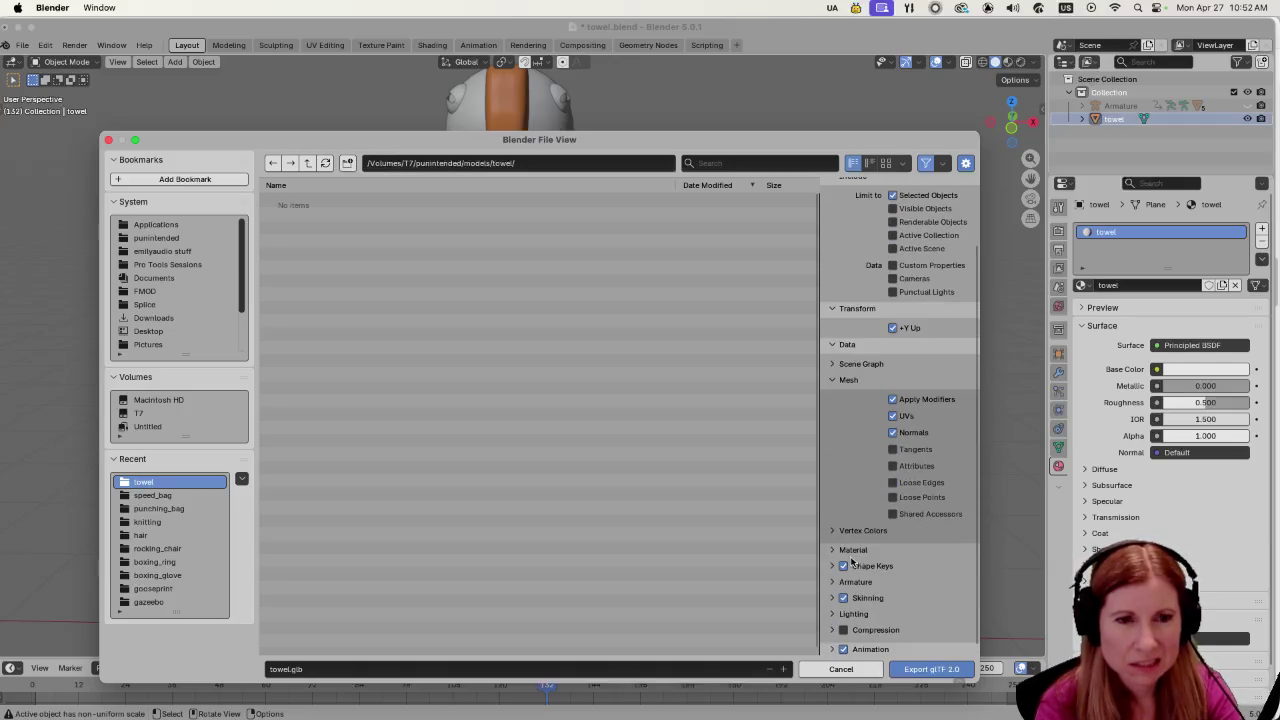
scroll(841, 555, up, 3)
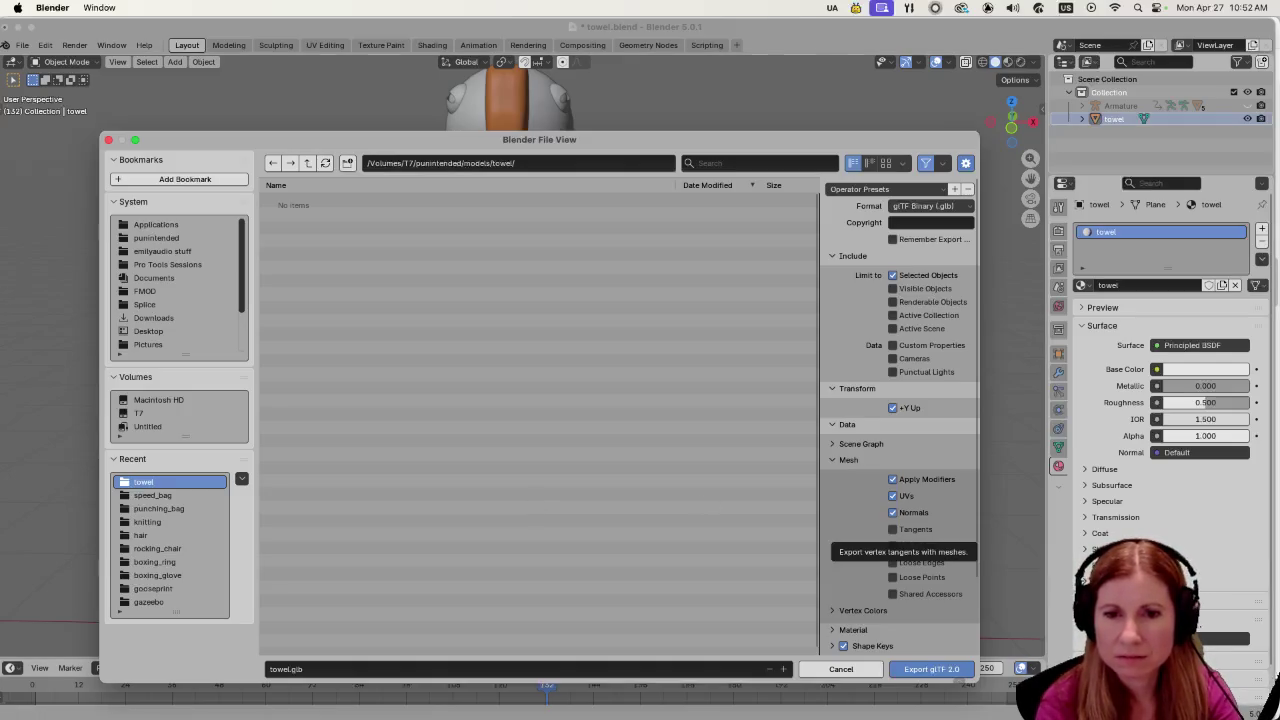
Browse to the godotproj/assets/models folder, granting access to Documents.
key(super+Tab)
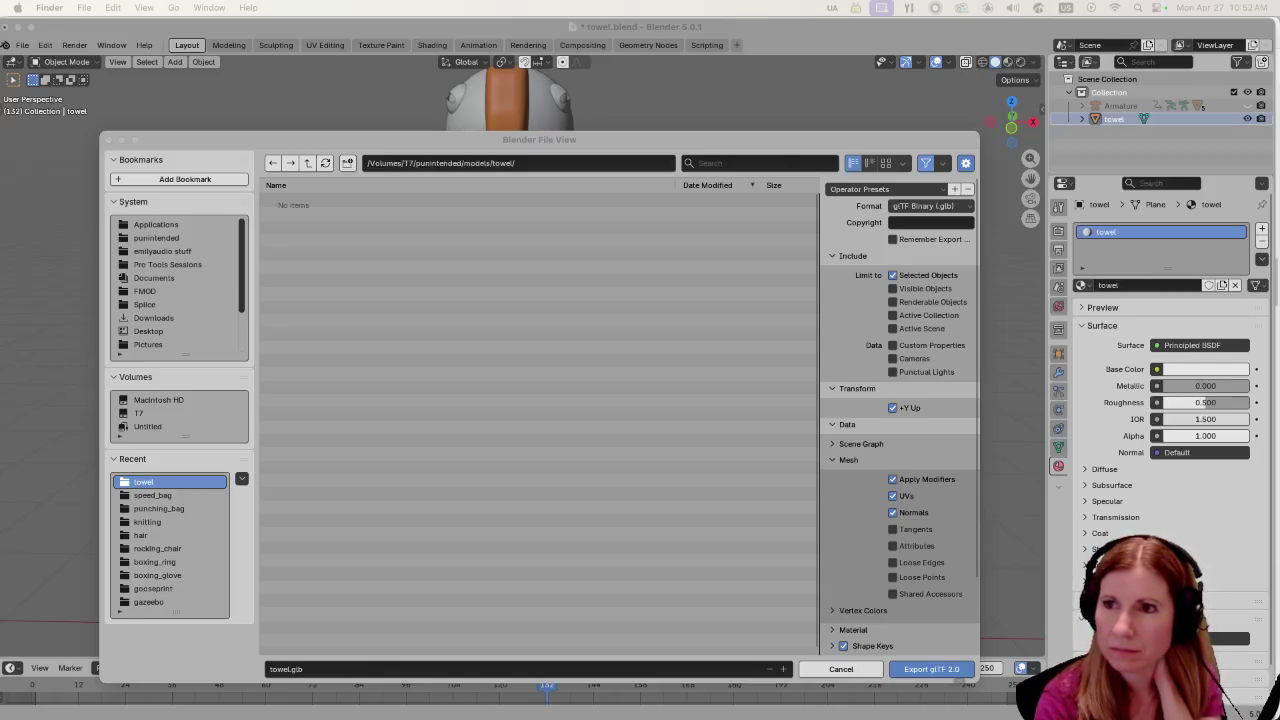
click(308, 166)
click(308, 163)
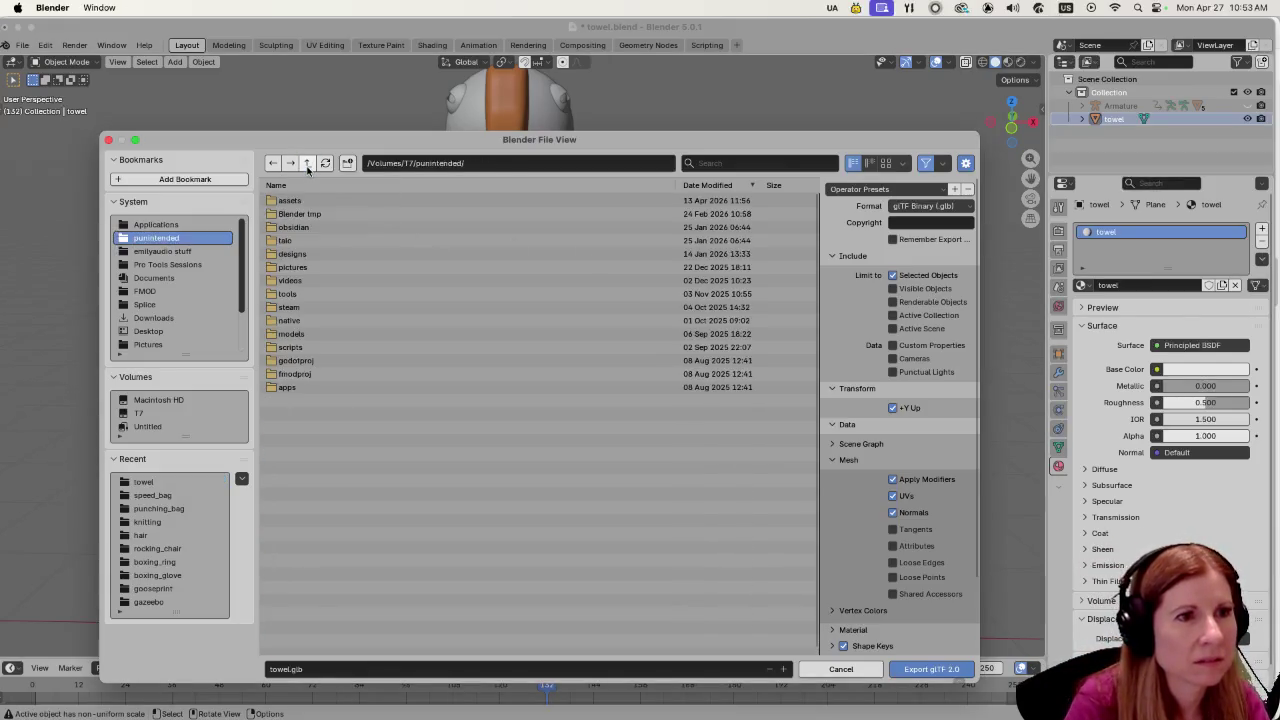
click(289, 200)
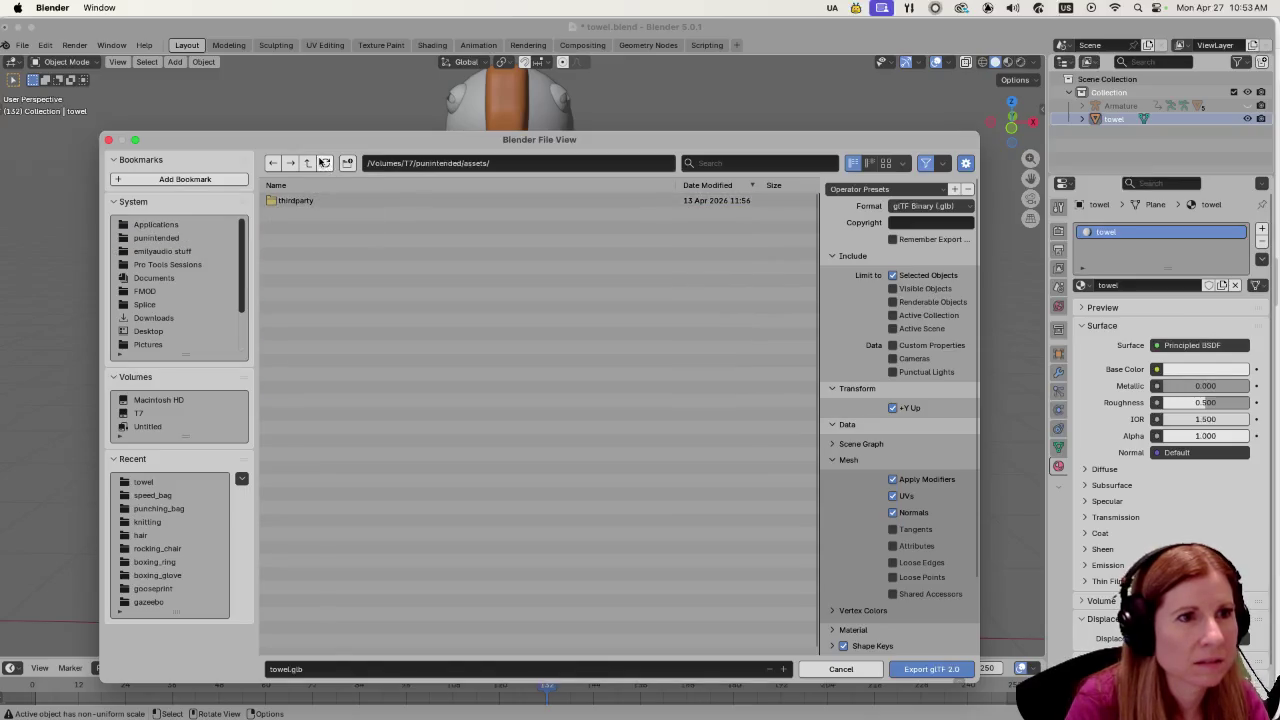
click(313, 163)
click(313, 163)
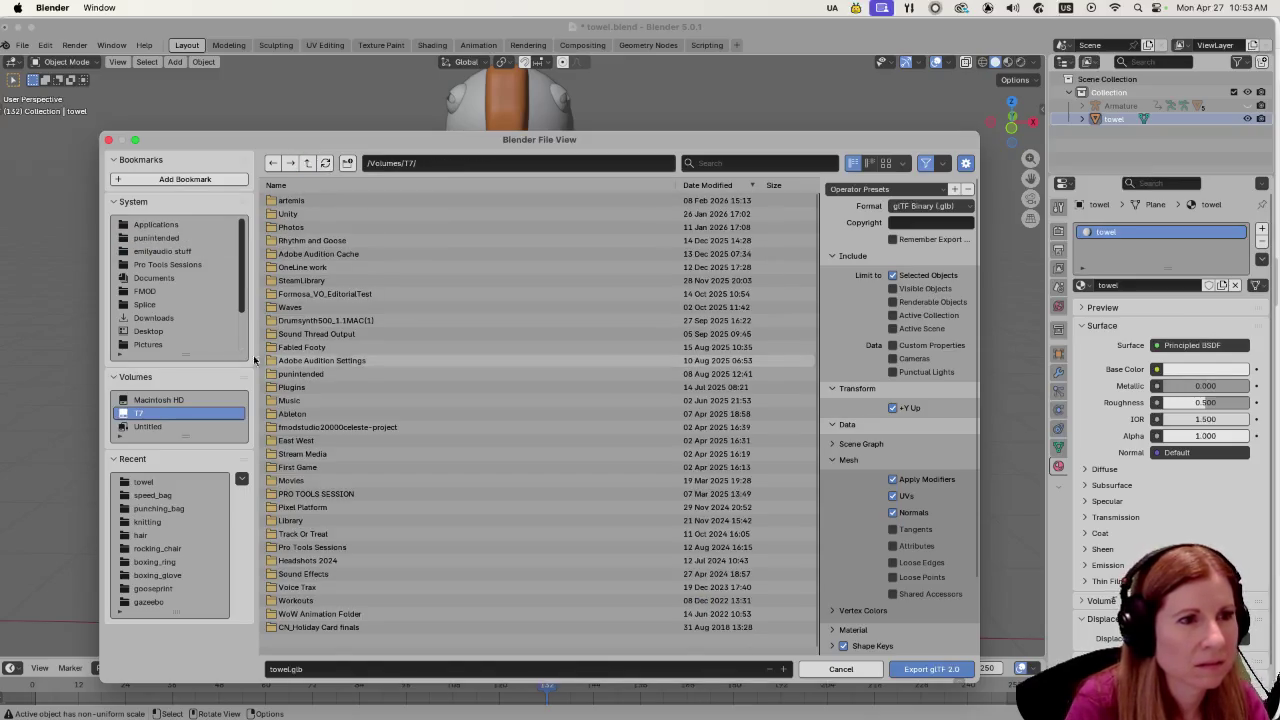
click(163, 252)
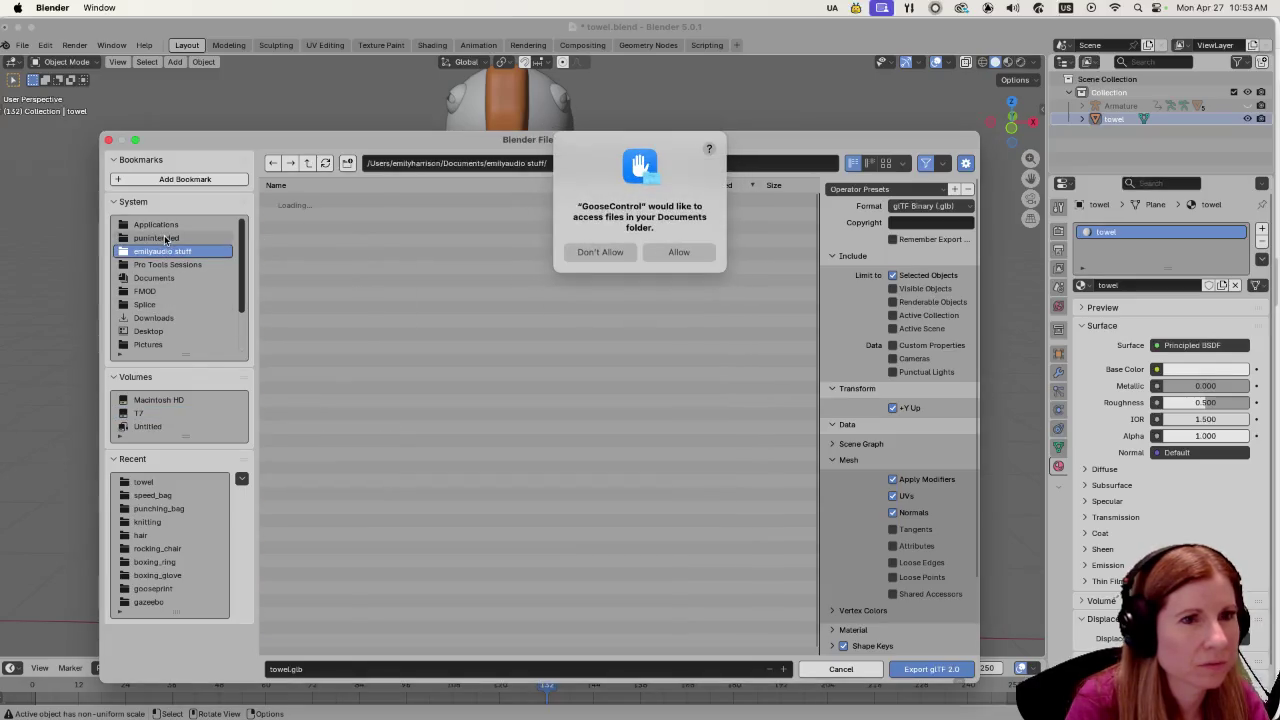
click(674, 252)
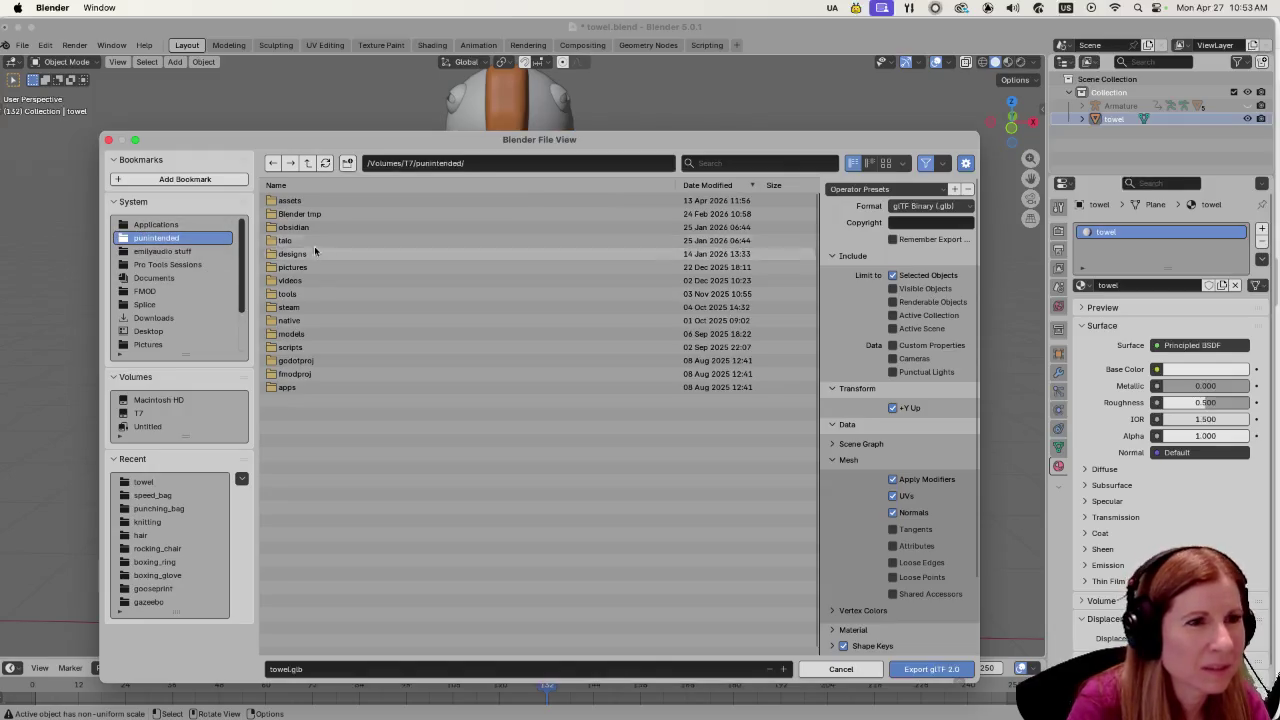
click(296, 360)
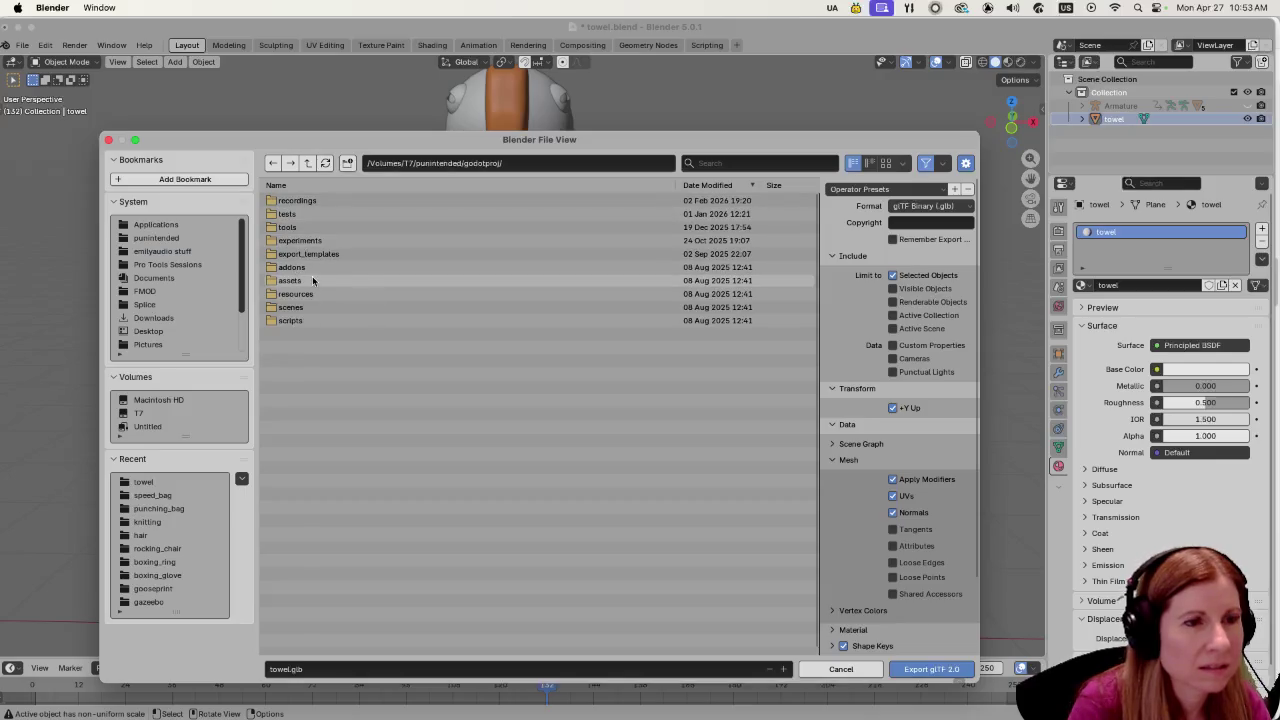
click(314, 280)
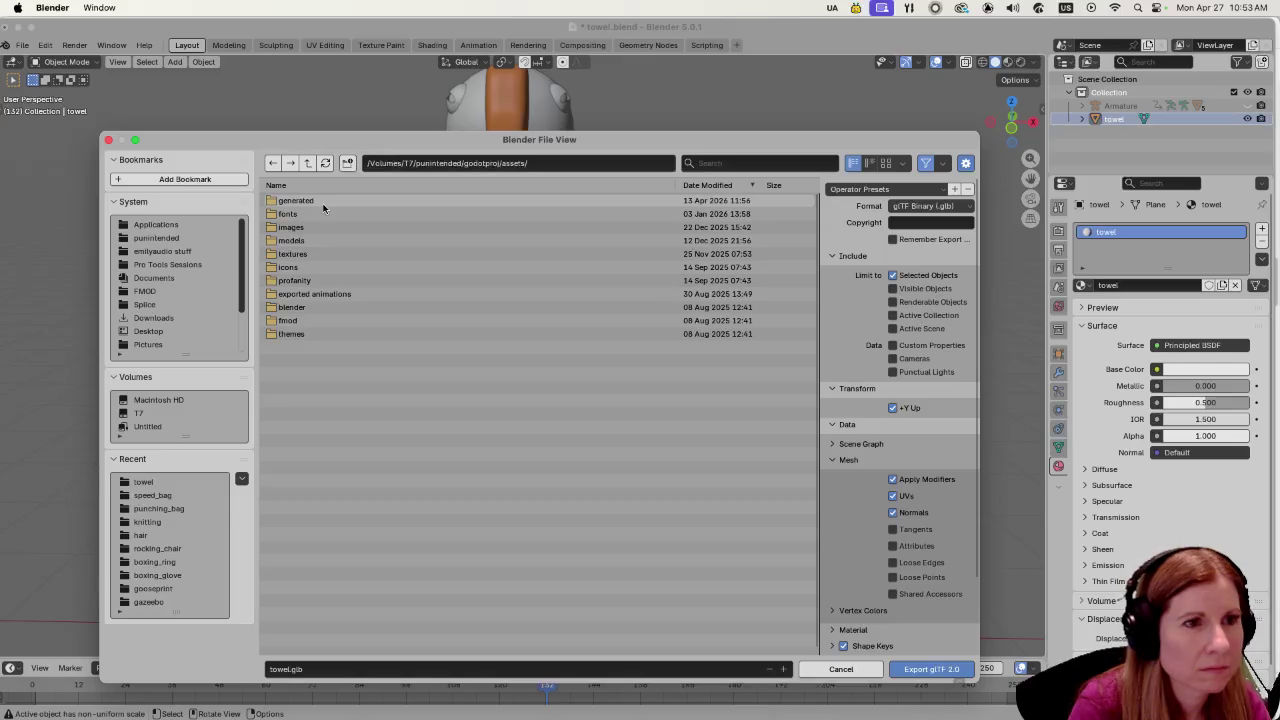
click(310, 242)
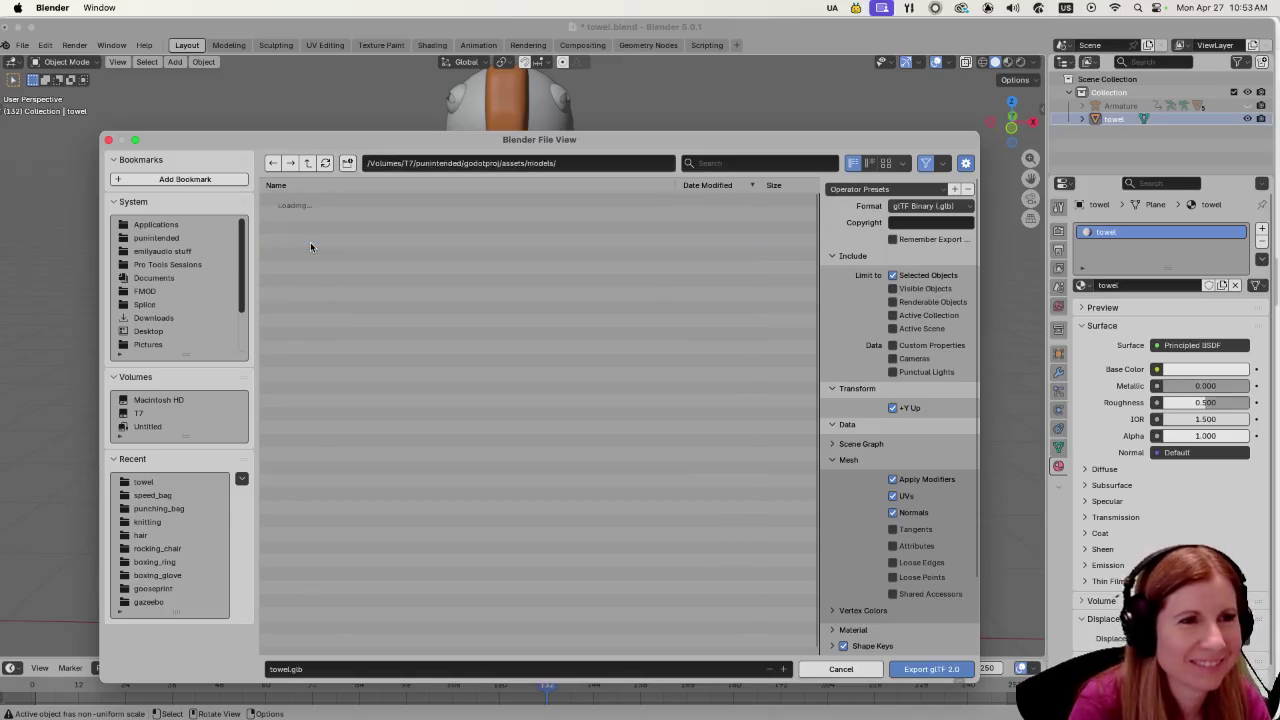
Create a 'towel' folder inside models and export towel.glb into it.
click(350, 165)
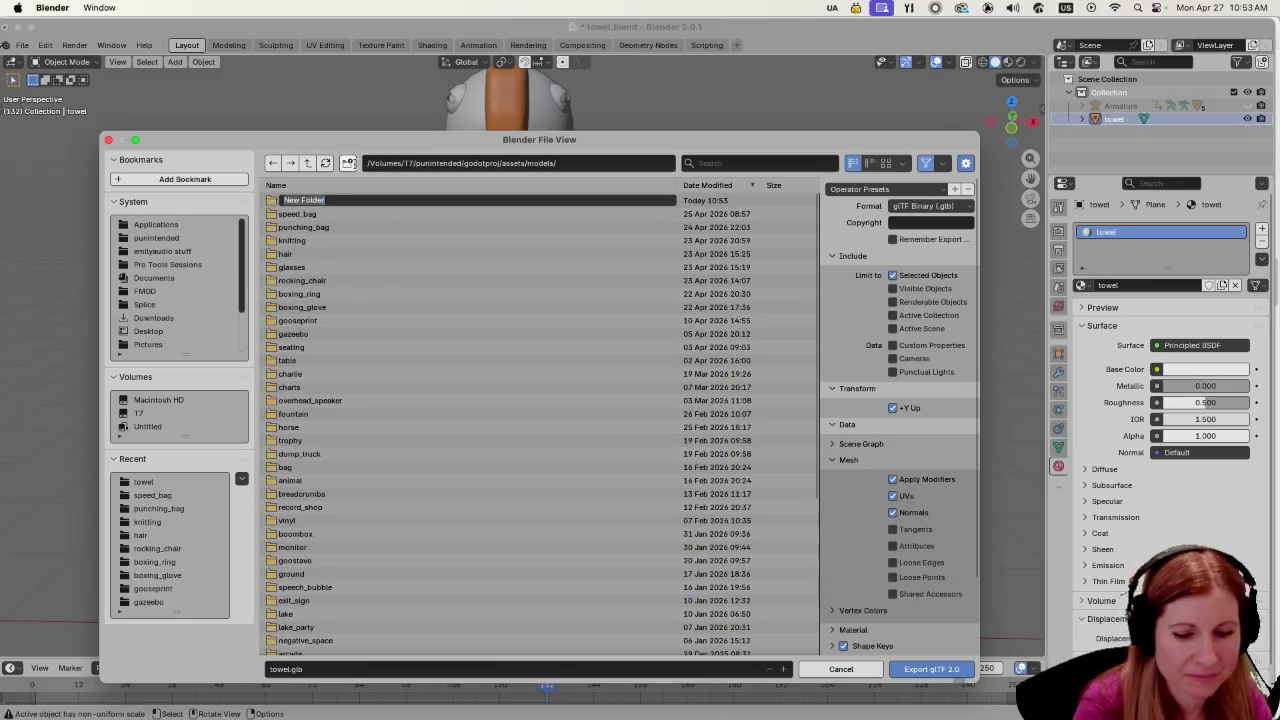
text(towel)
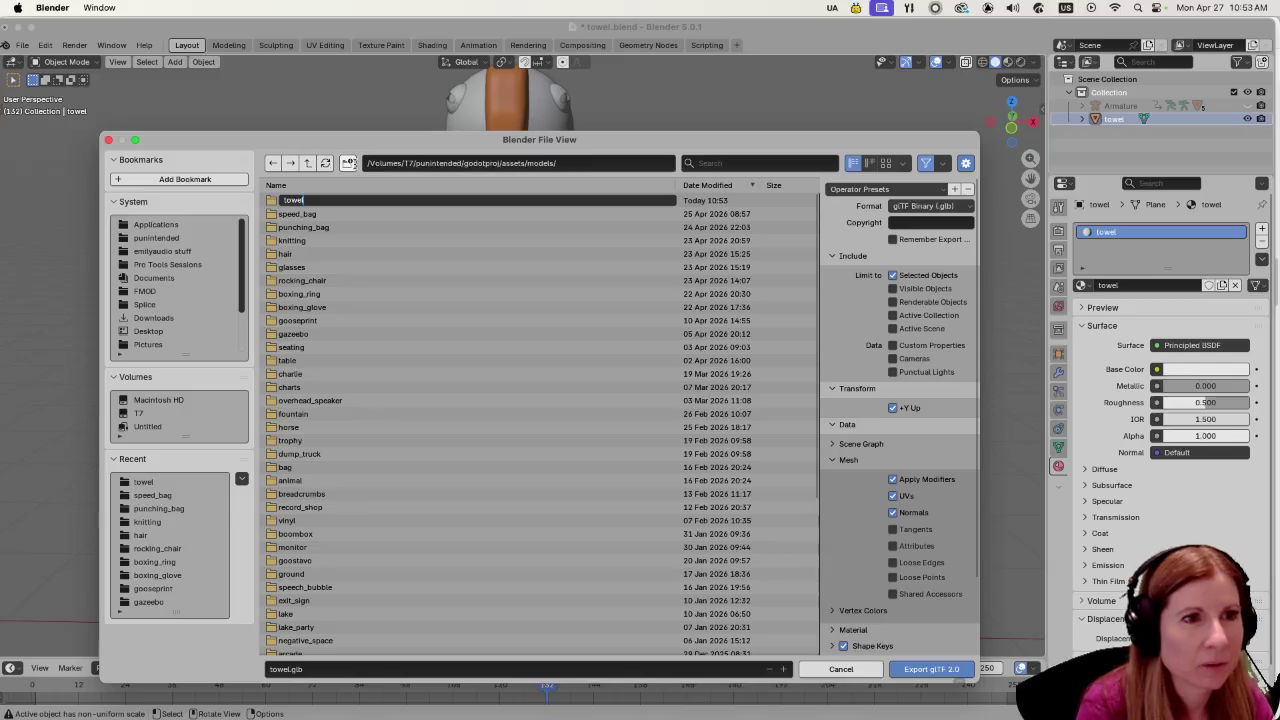
key(Return)
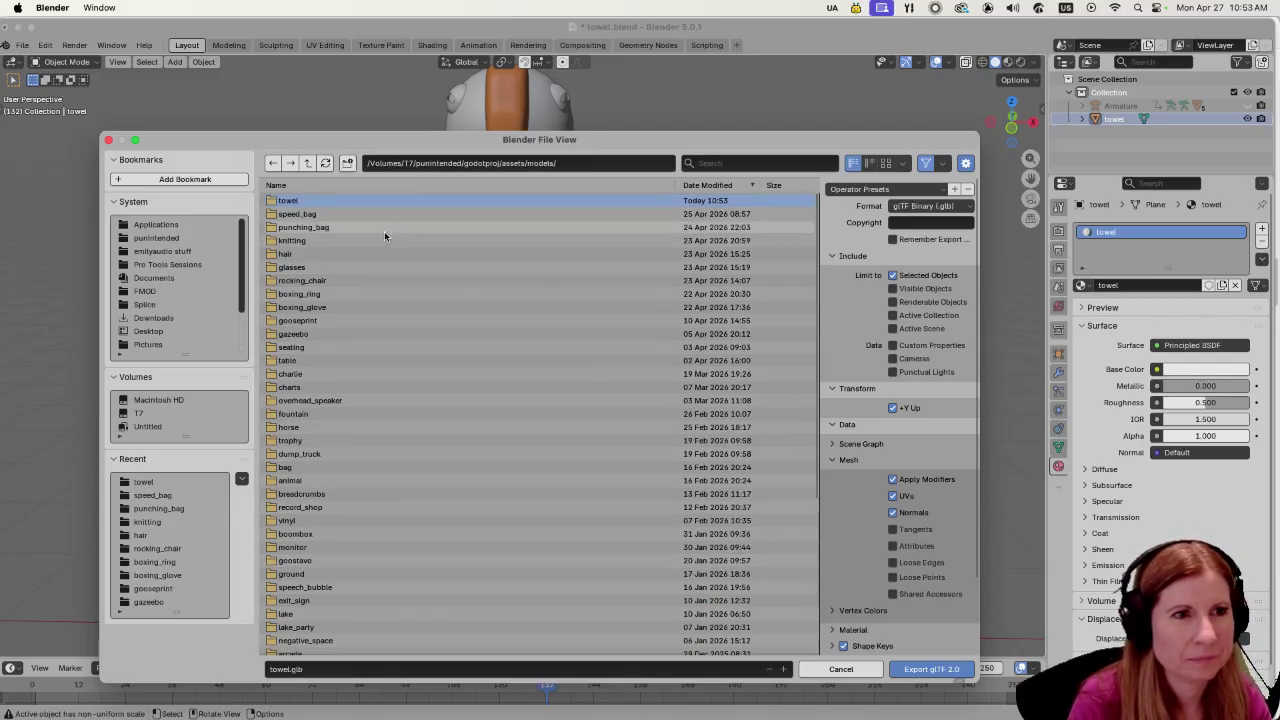
double_click(288, 200)
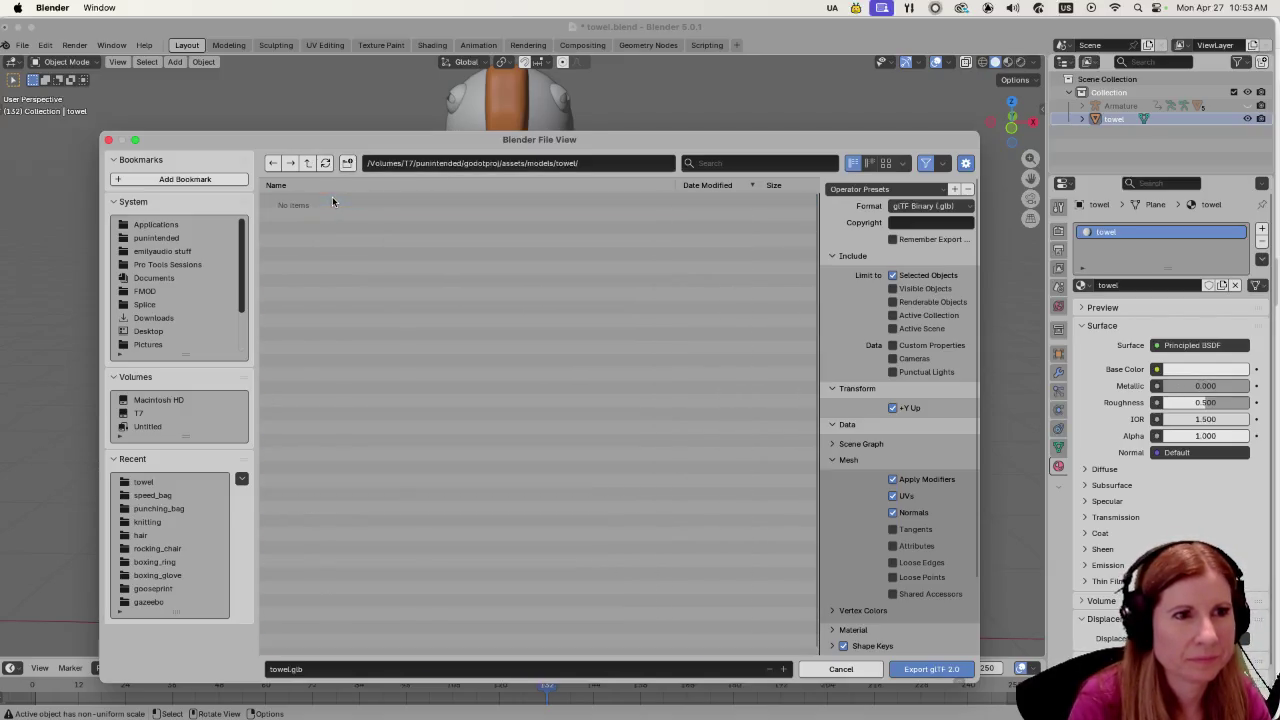
click(915, 668)
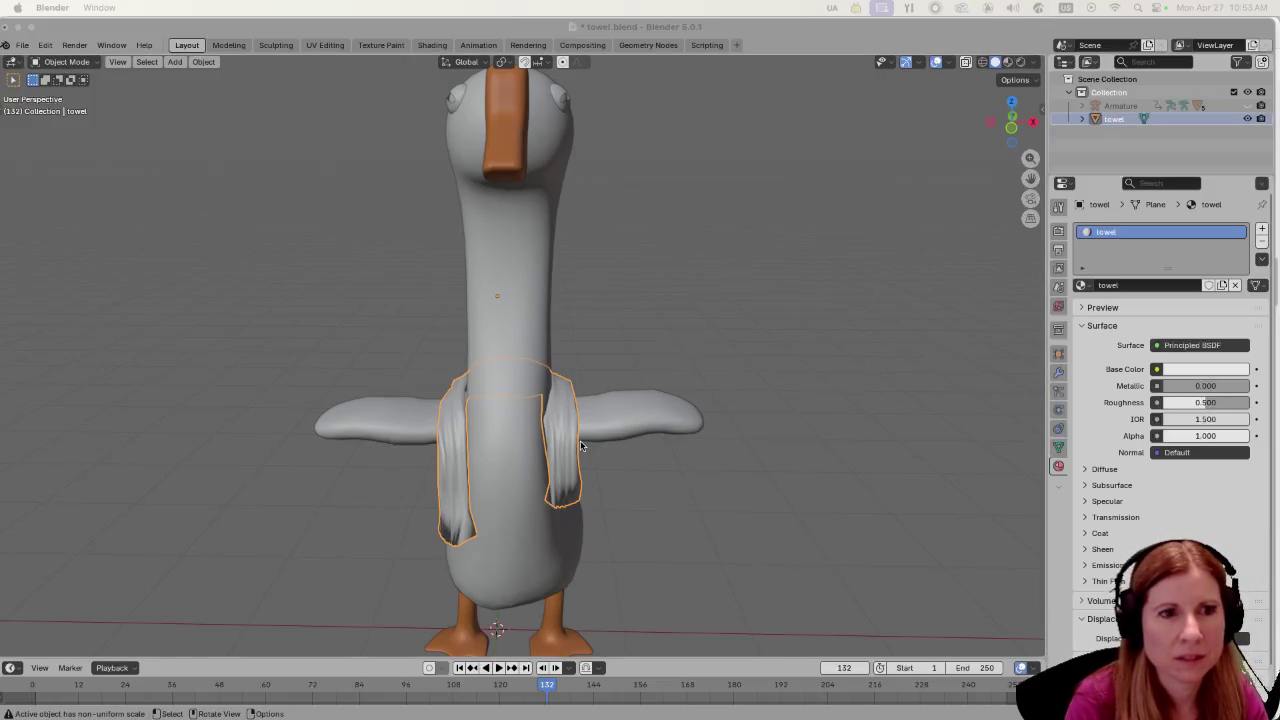
Apply all transforms to the towel and start a new glTF 2.0 export.
key(ctrl+a)
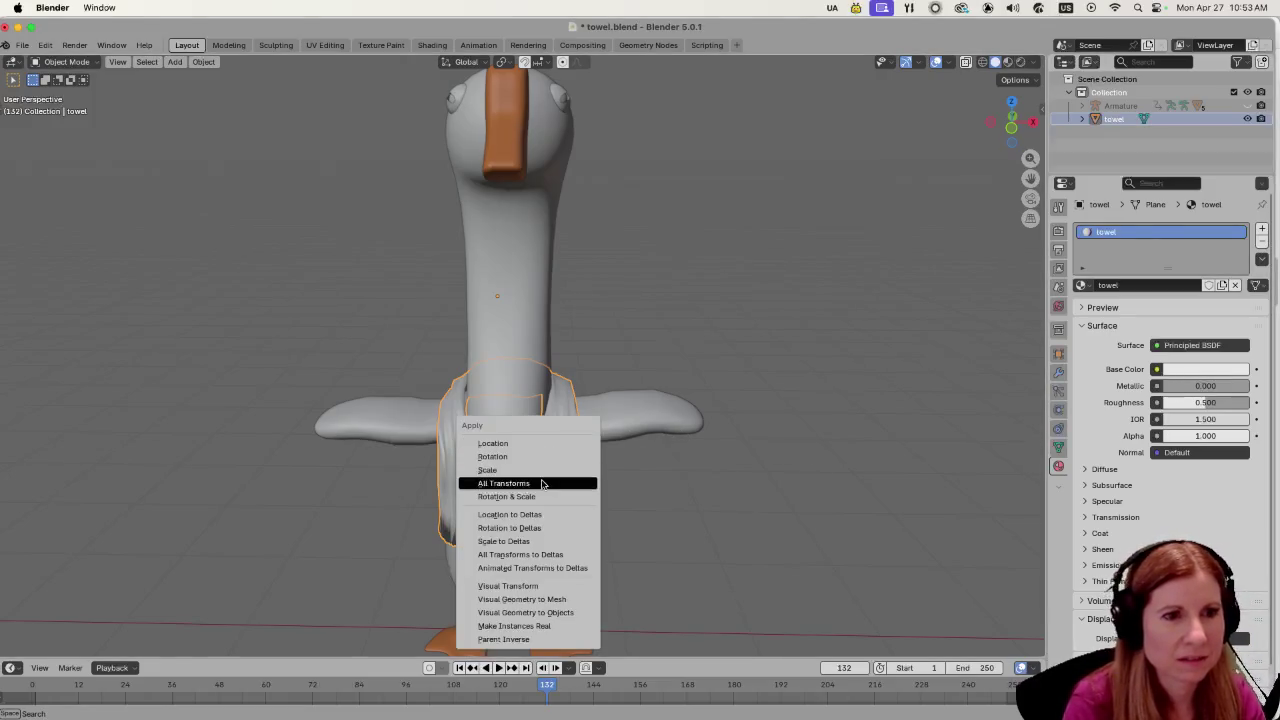
click(541, 484)
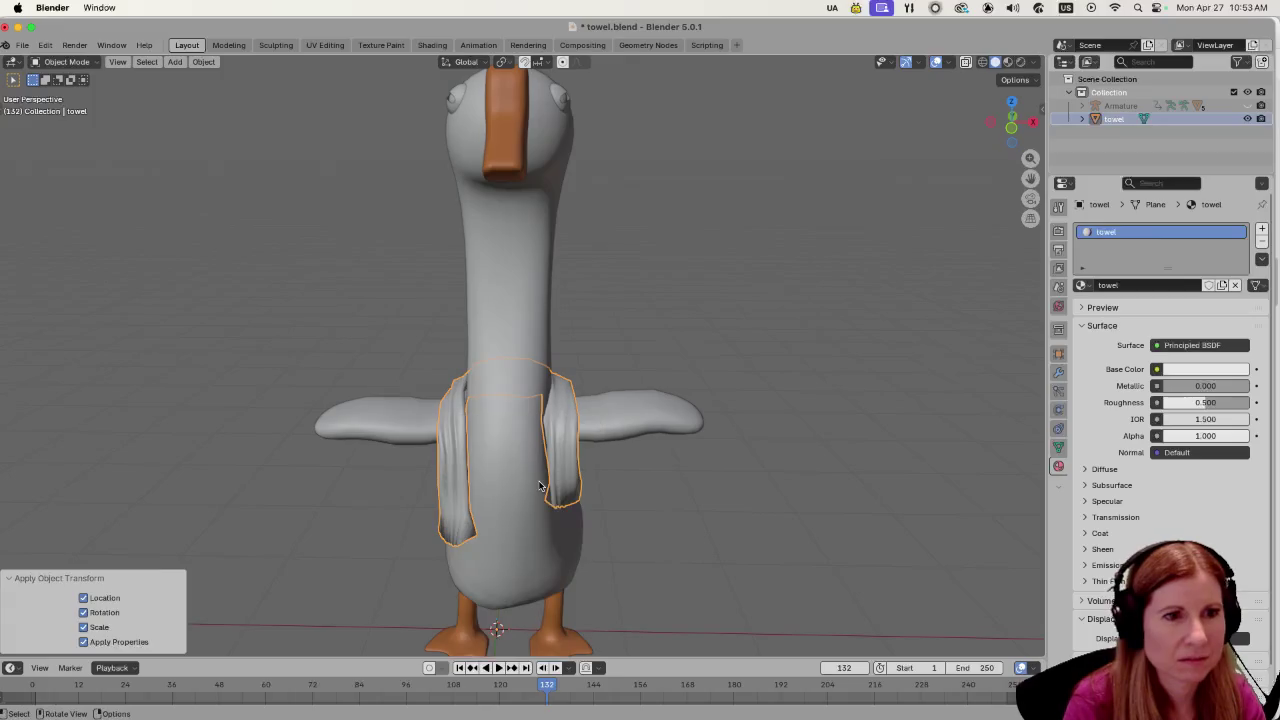
click(21, 45)
mouse_move(91, 239)
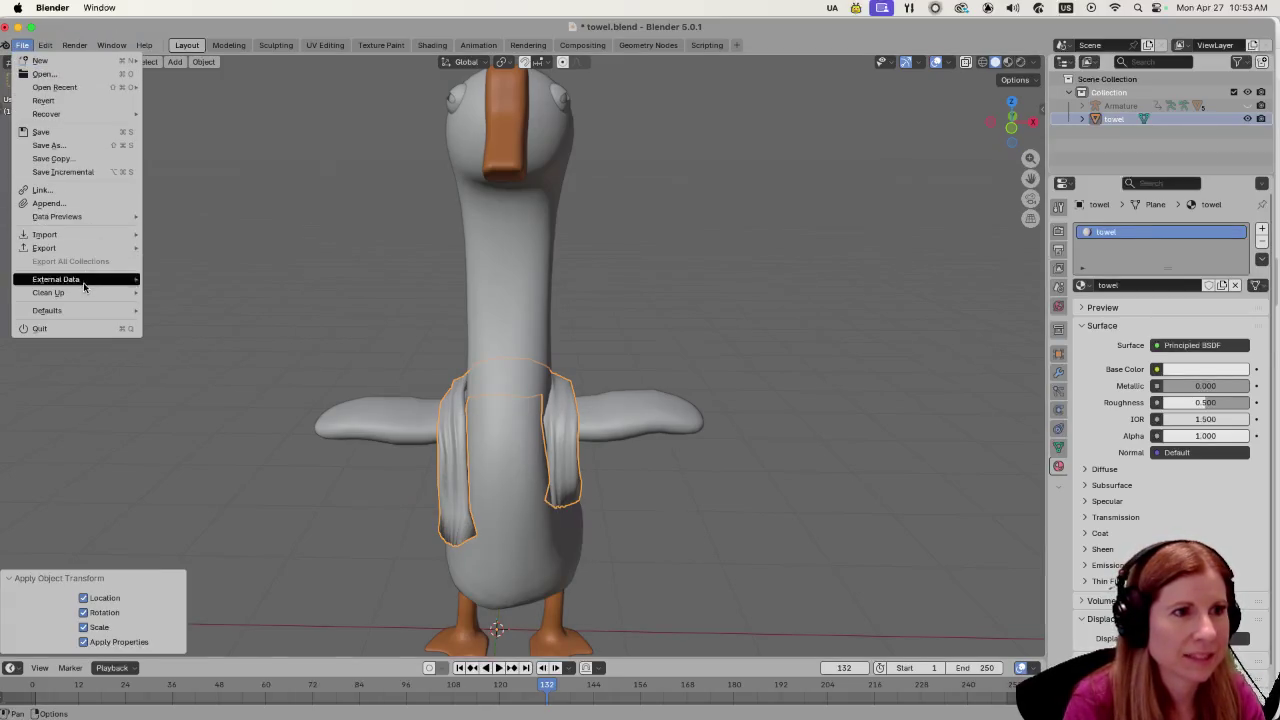
click(194, 366)
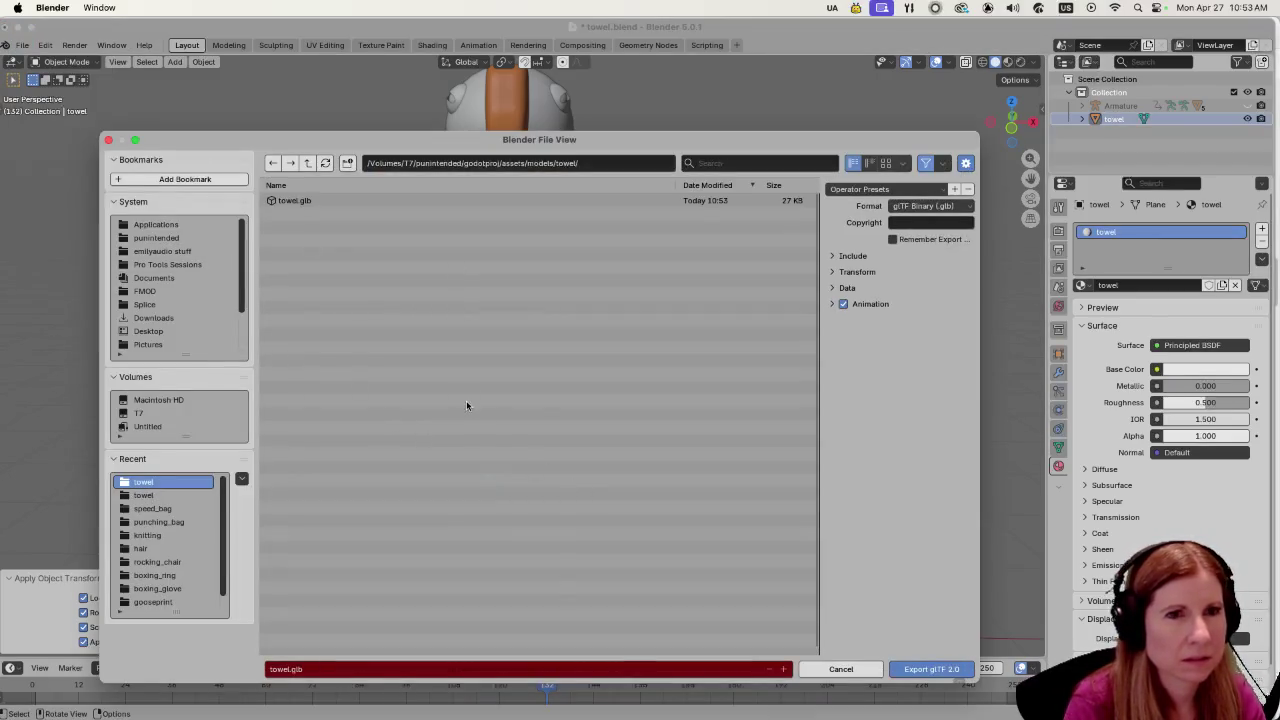
Review the Include, Transform, Data, Mesh, Material and Scene Graph options and export towel.glb.
click(832, 256)
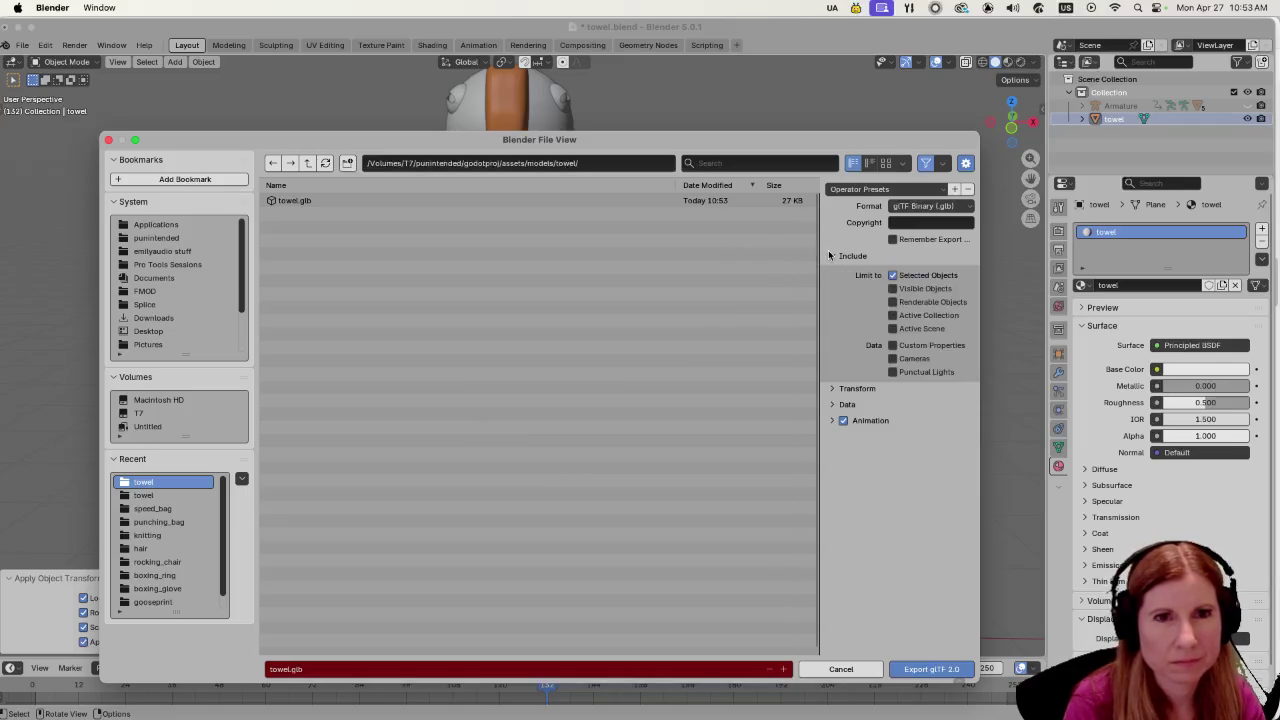
click(834, 390)
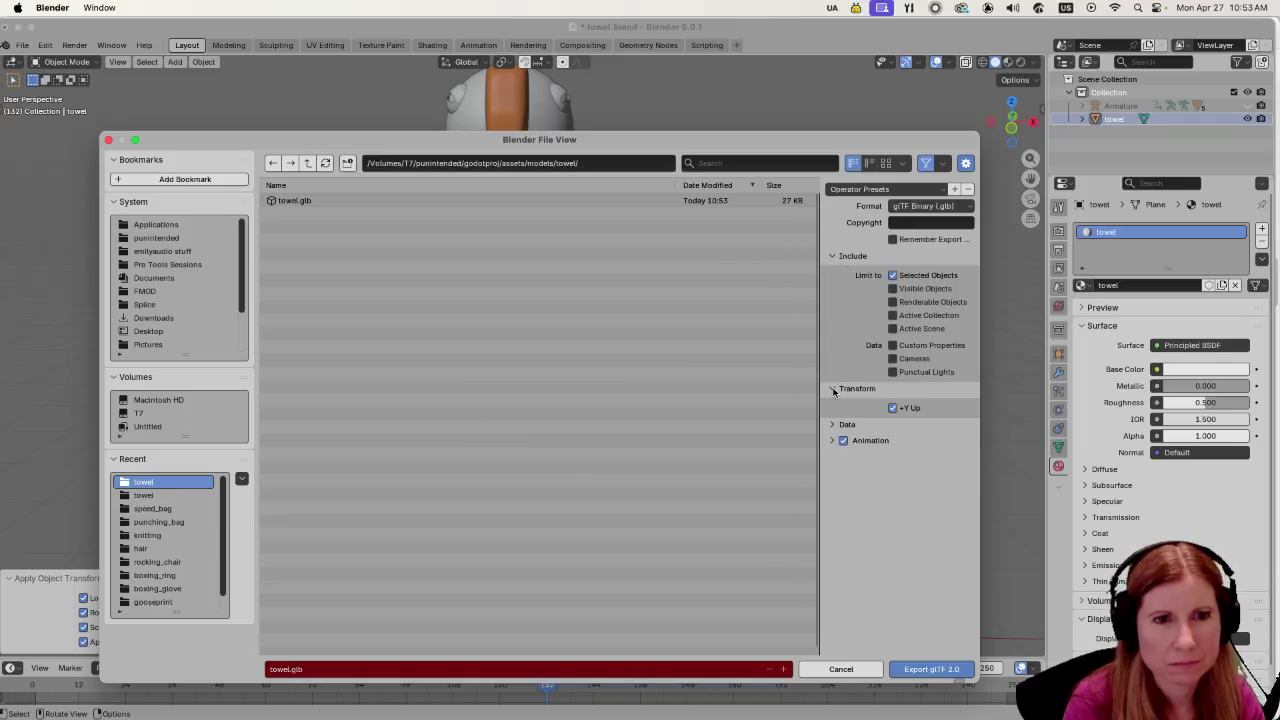
click(832, 425)
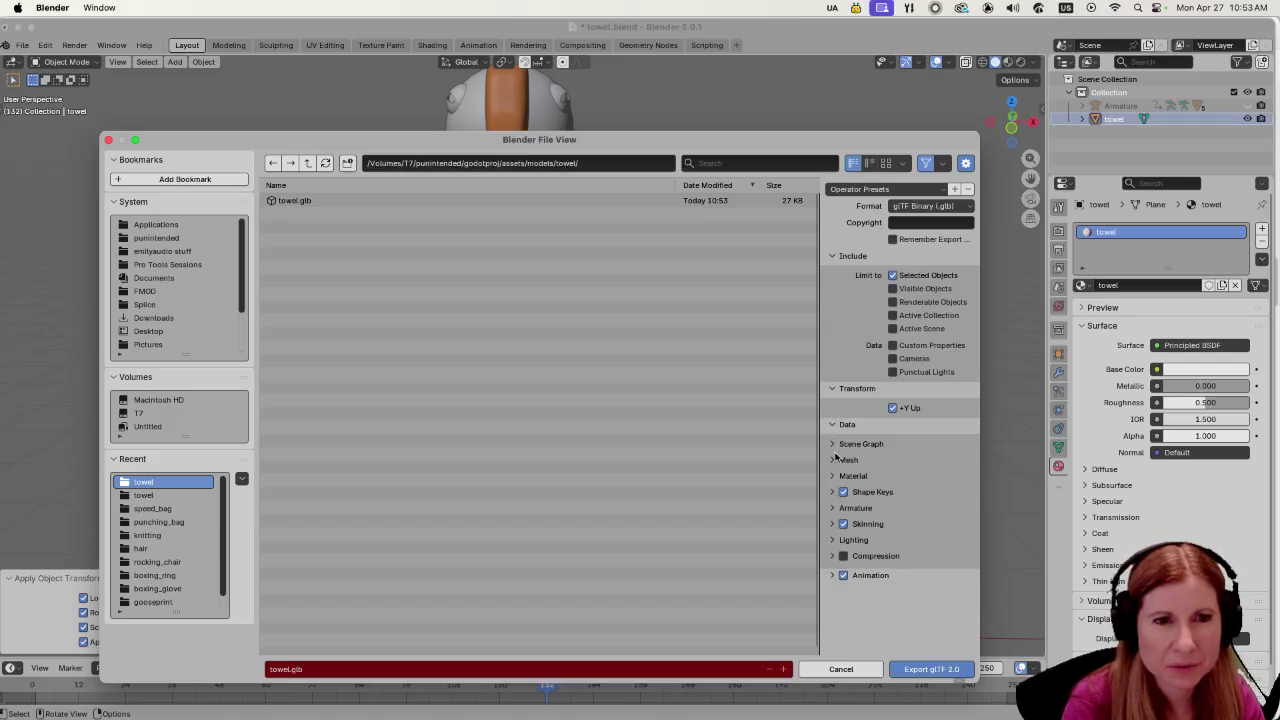
click(835, 459)
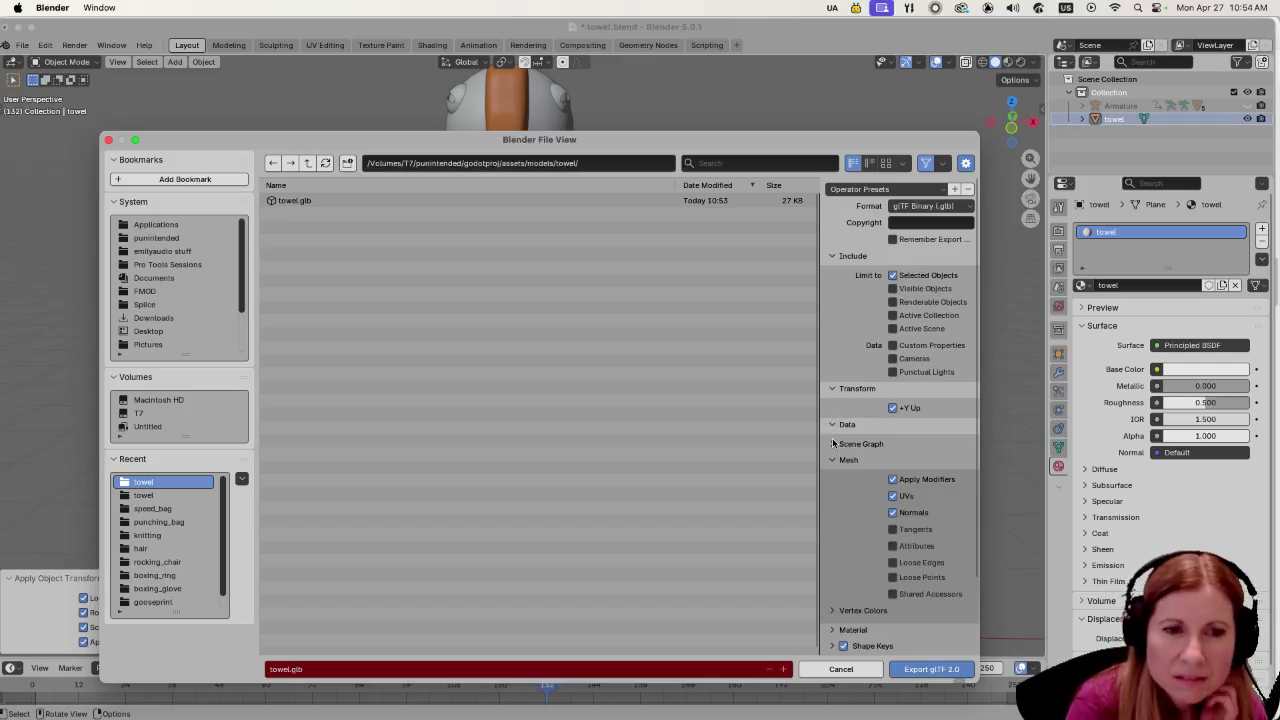
click(833, 443)
click(833, 443)
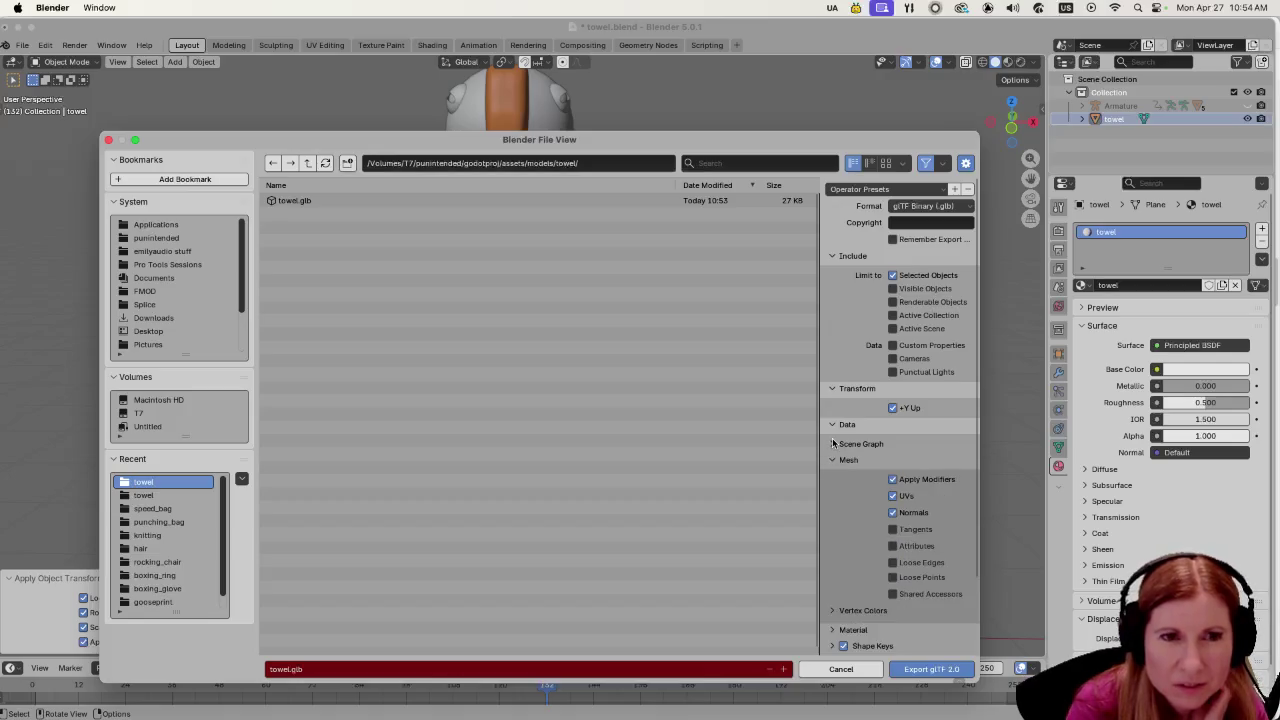
click(831, 630)
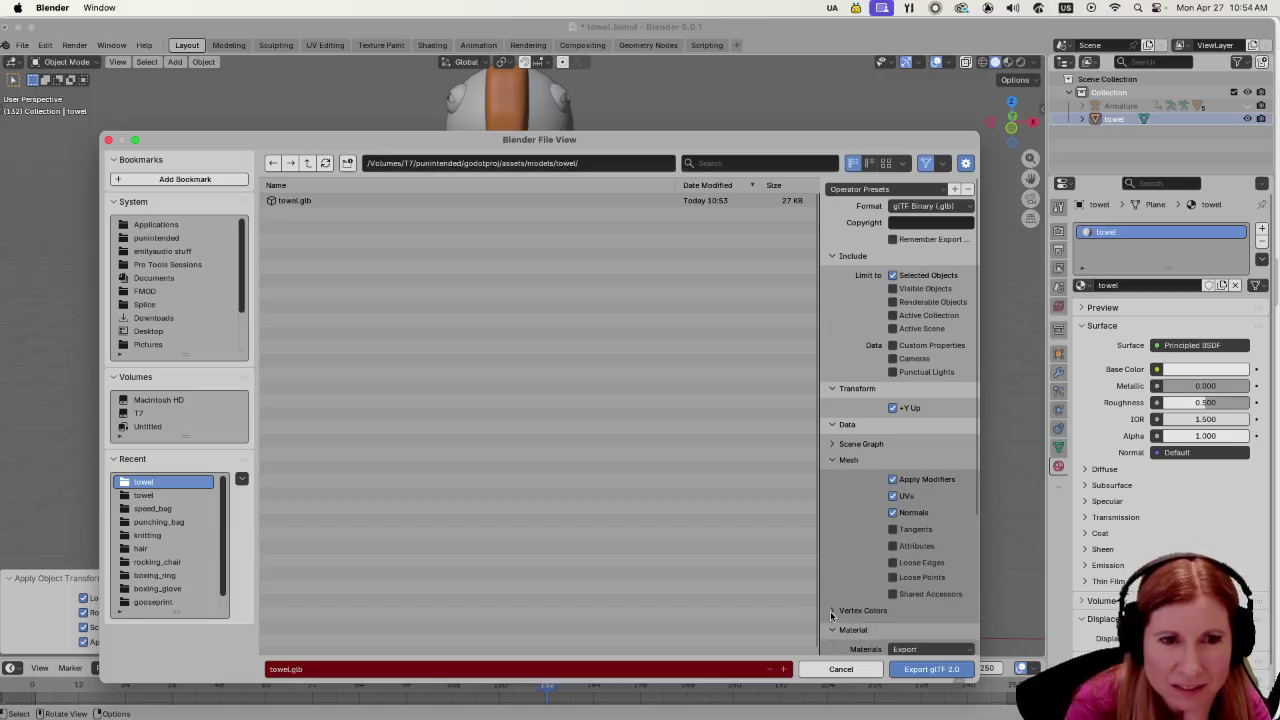
click(832, 444)
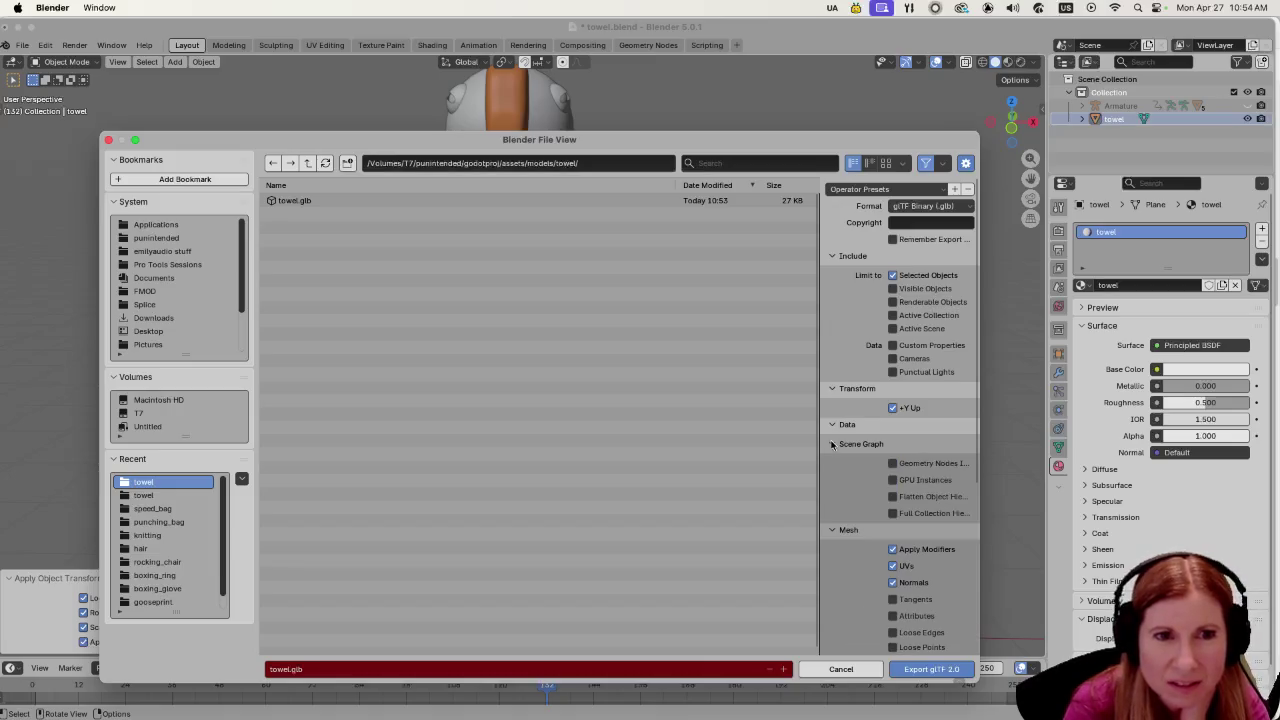
click(923, 670)
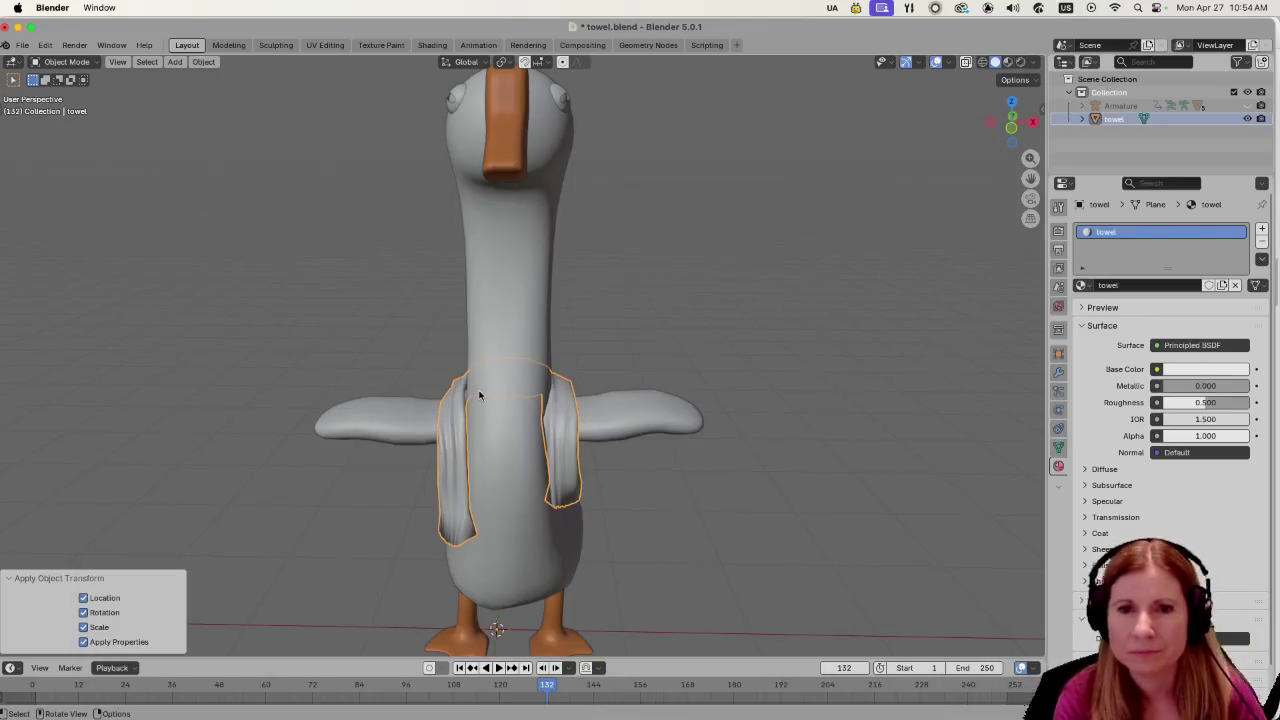
click(834, 455)
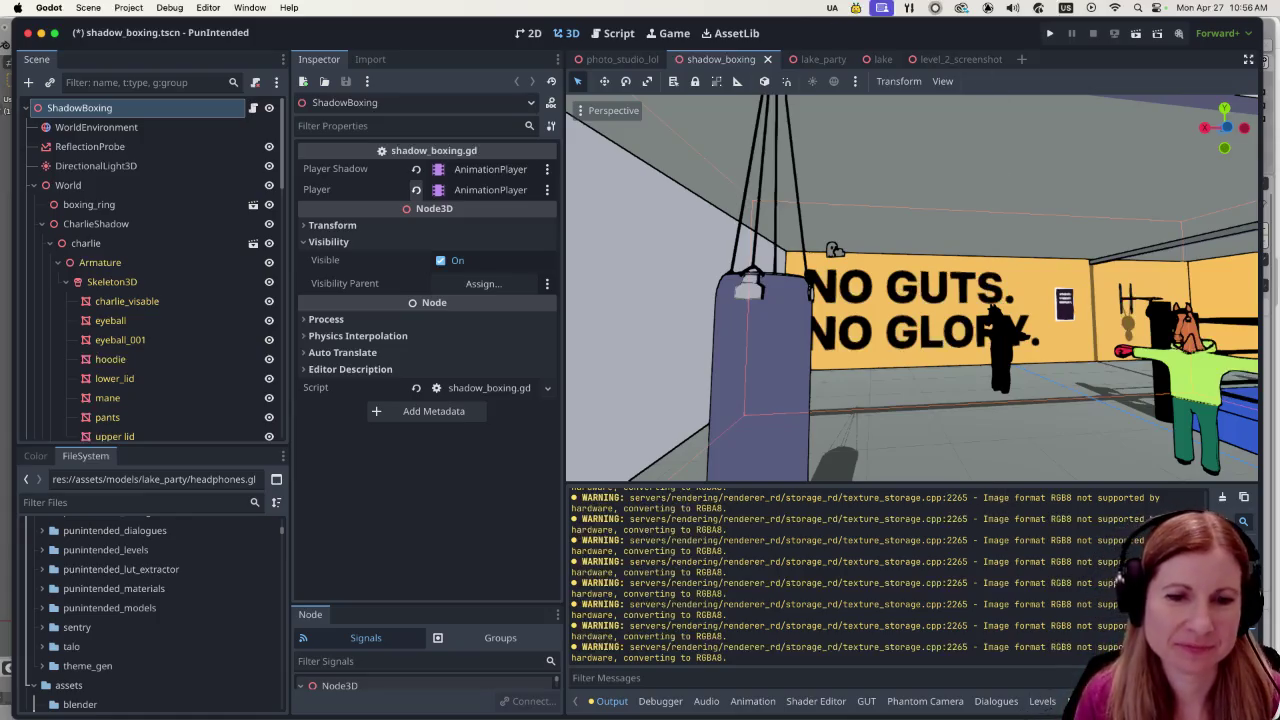
Filter files for 'white' and duplicate white.tres as towel.tres in resources/materials.
click(187, 503)
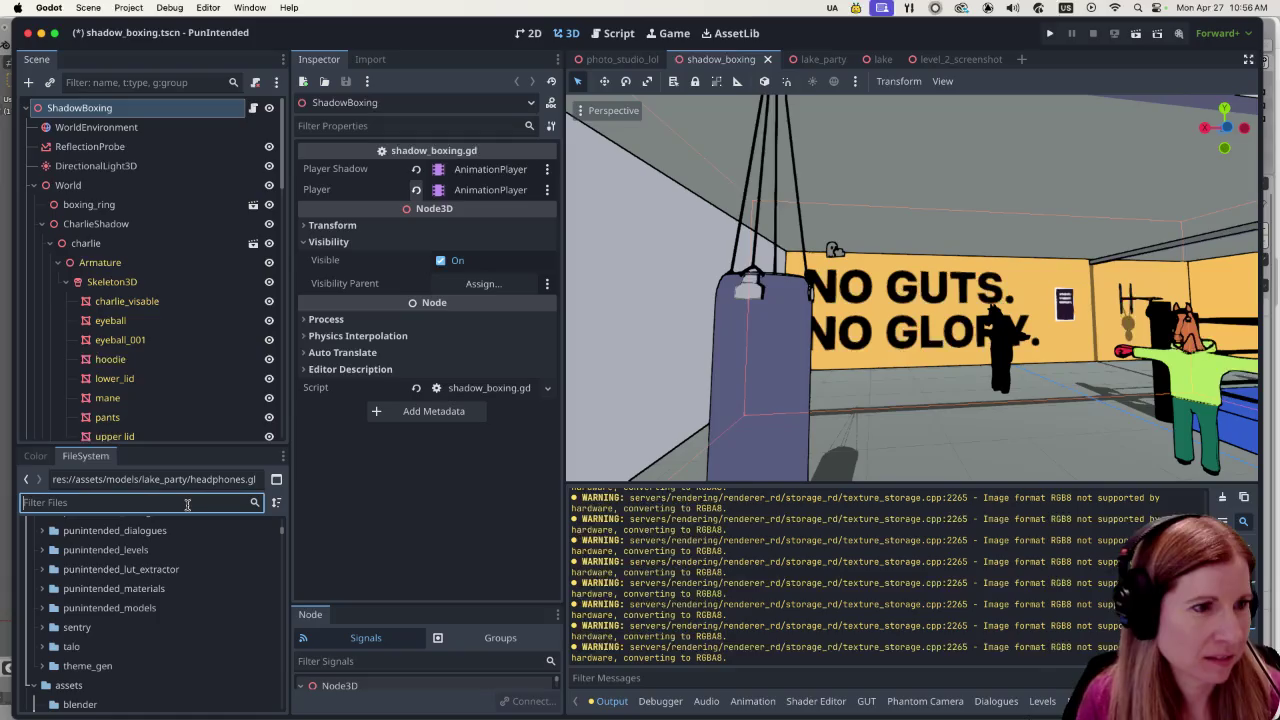
text(white)
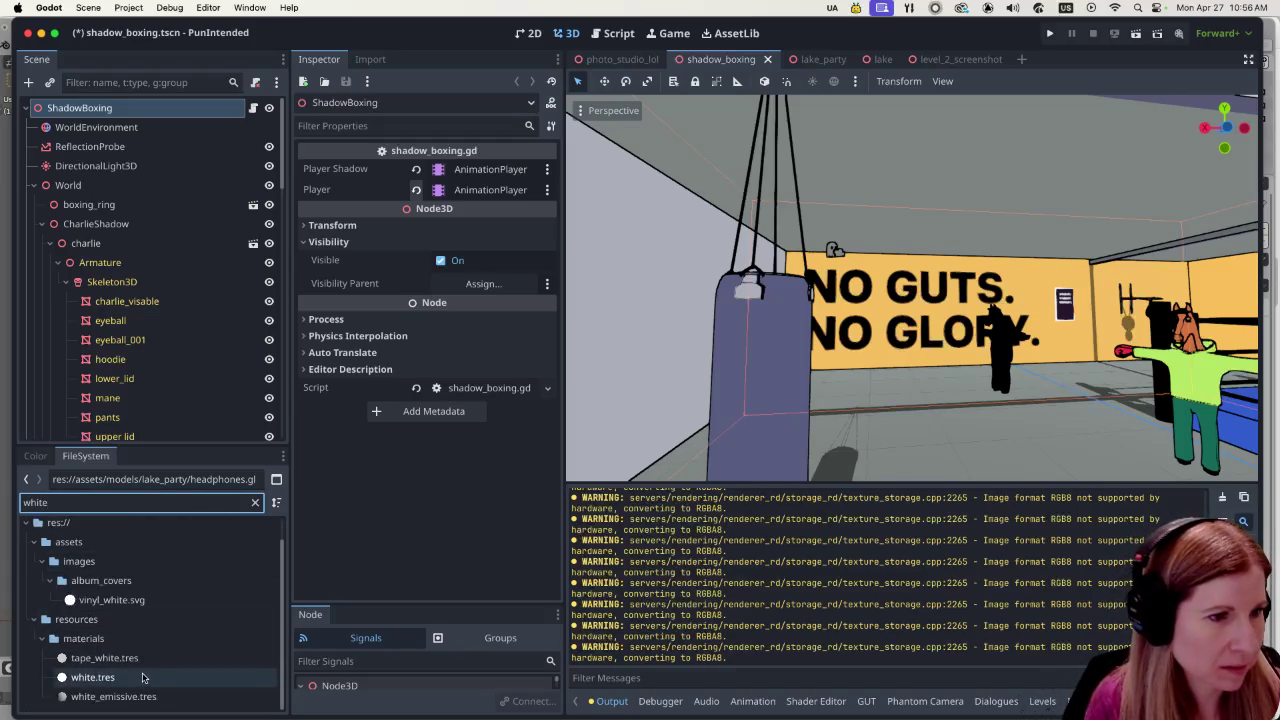
click(145, 677)
right_click(145, 677)
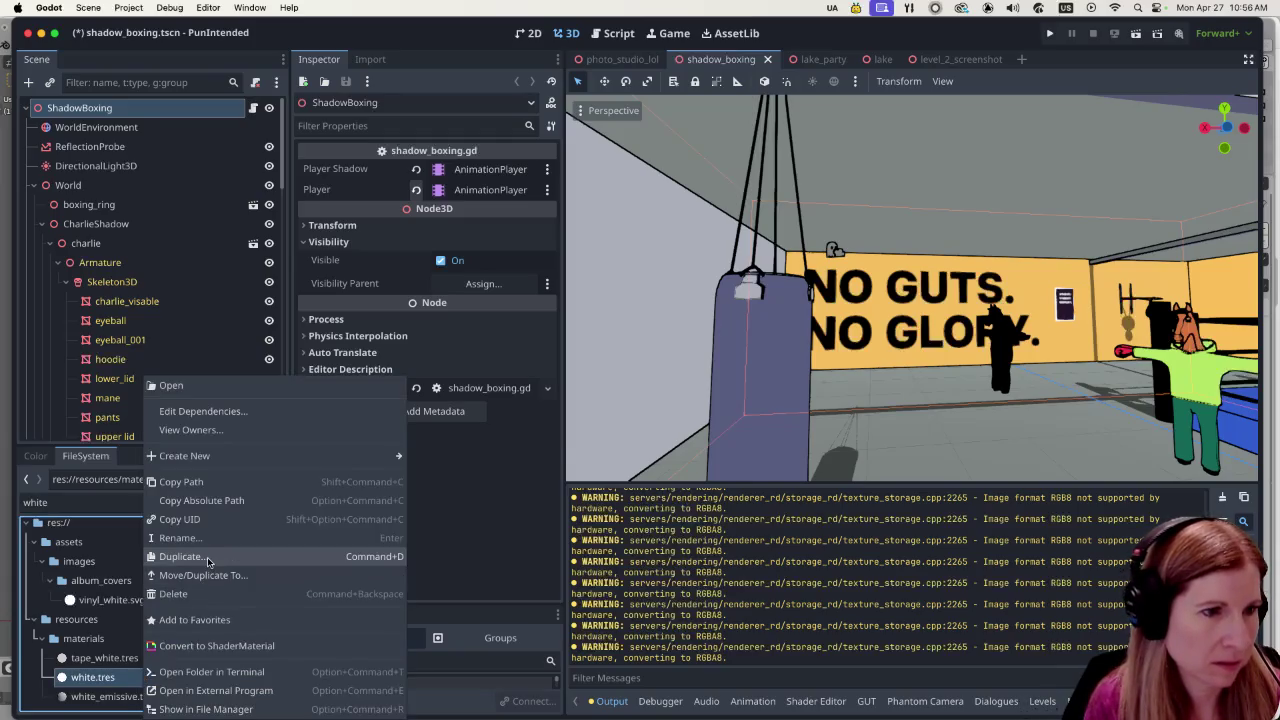
click(207, 557)
text(towe)
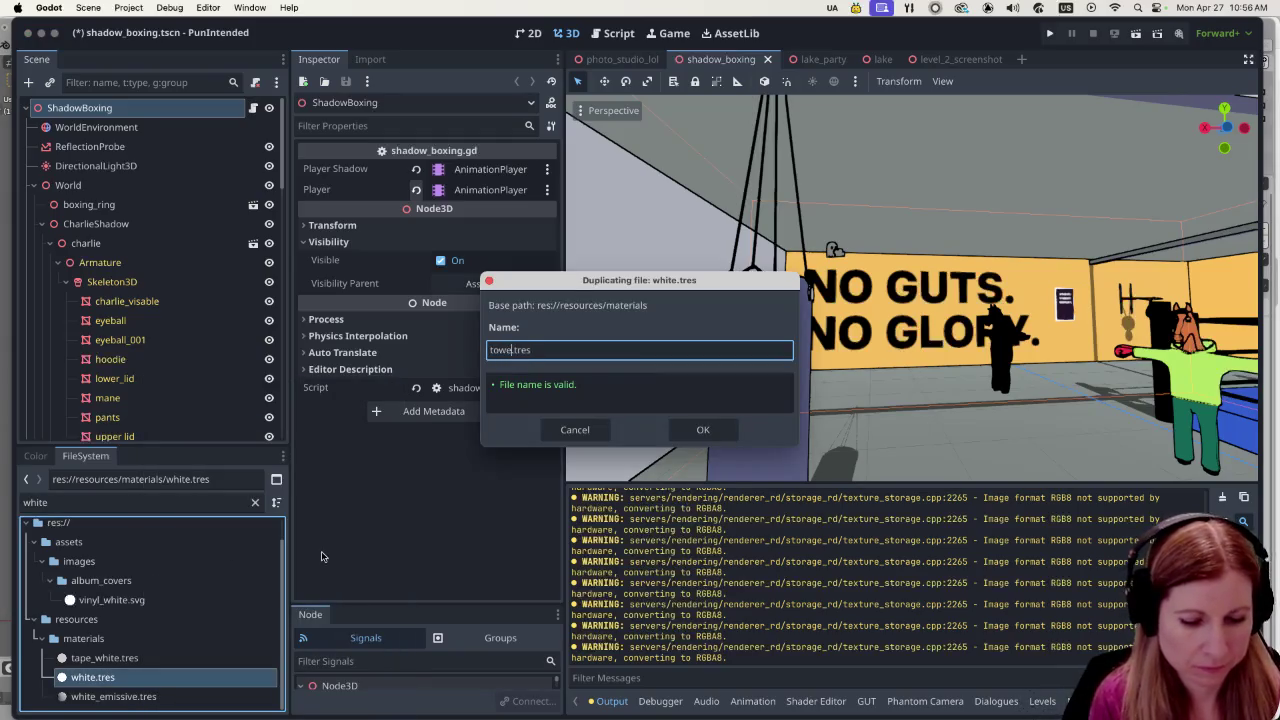
text(l)
key(Return)
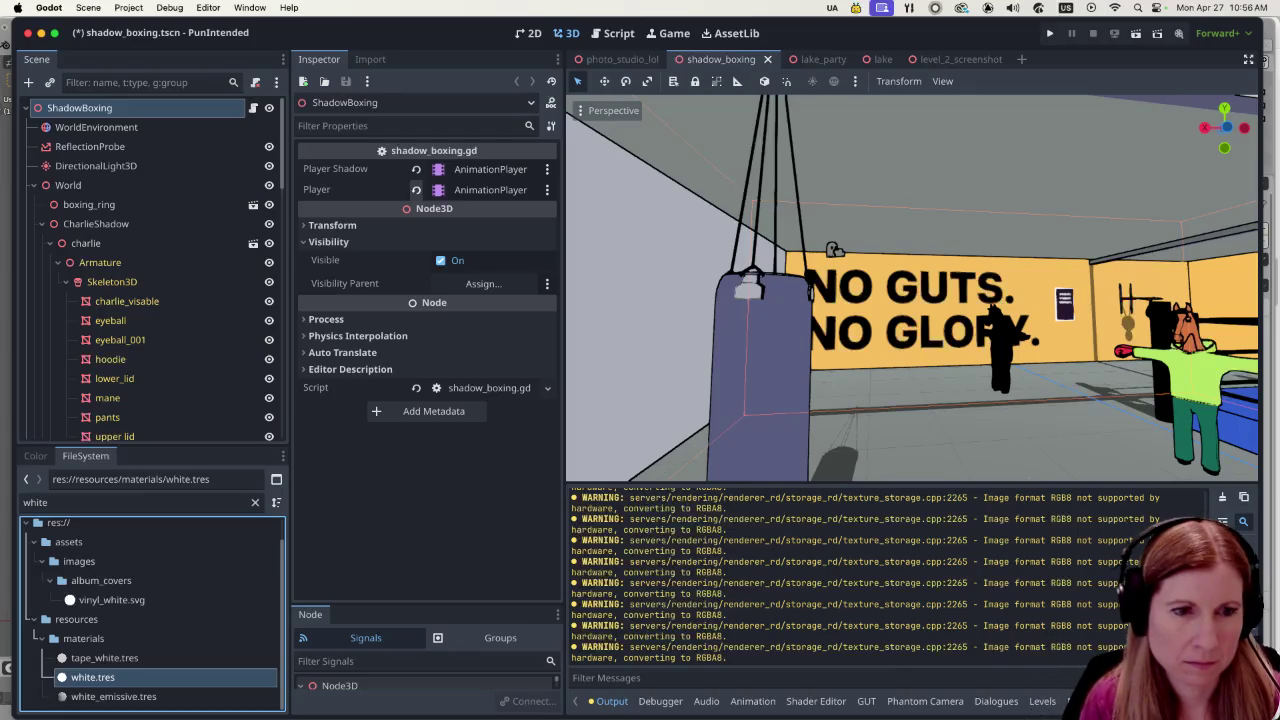
scroll(815, 701, down, 1)
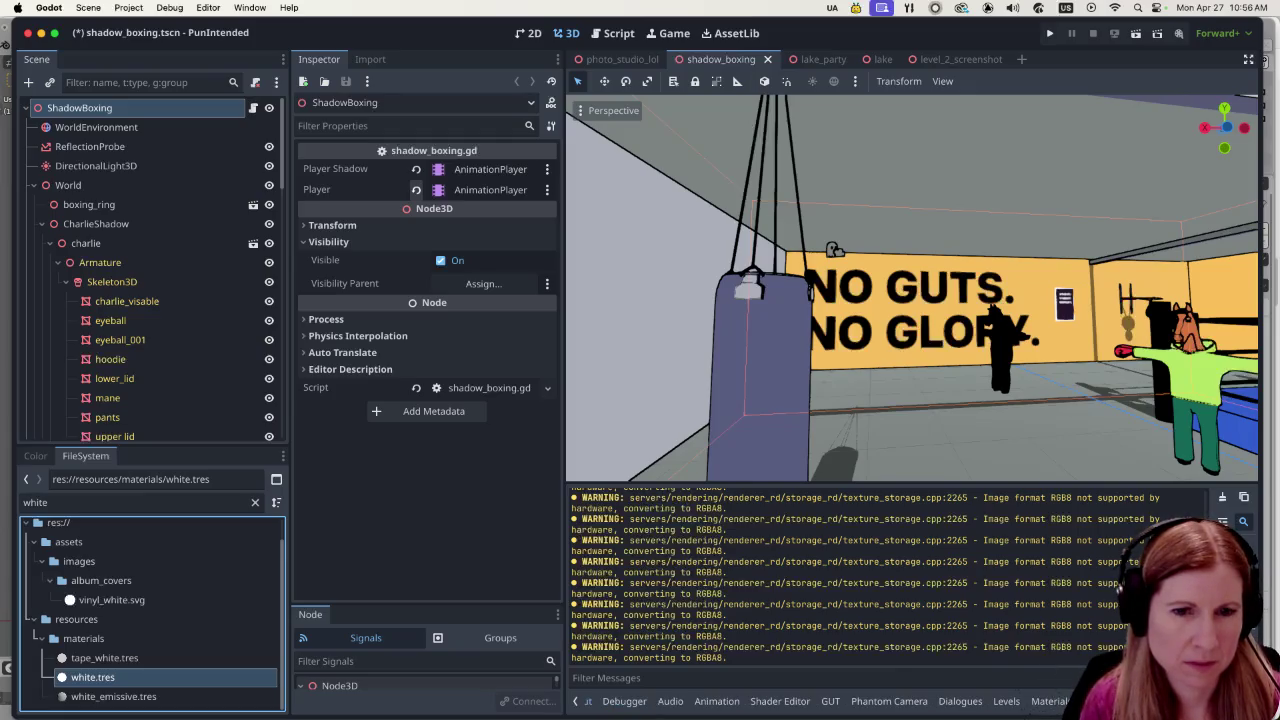
Search the model library for 'towel' and refresh the list.
click(1050, 701)
click(745, 514)
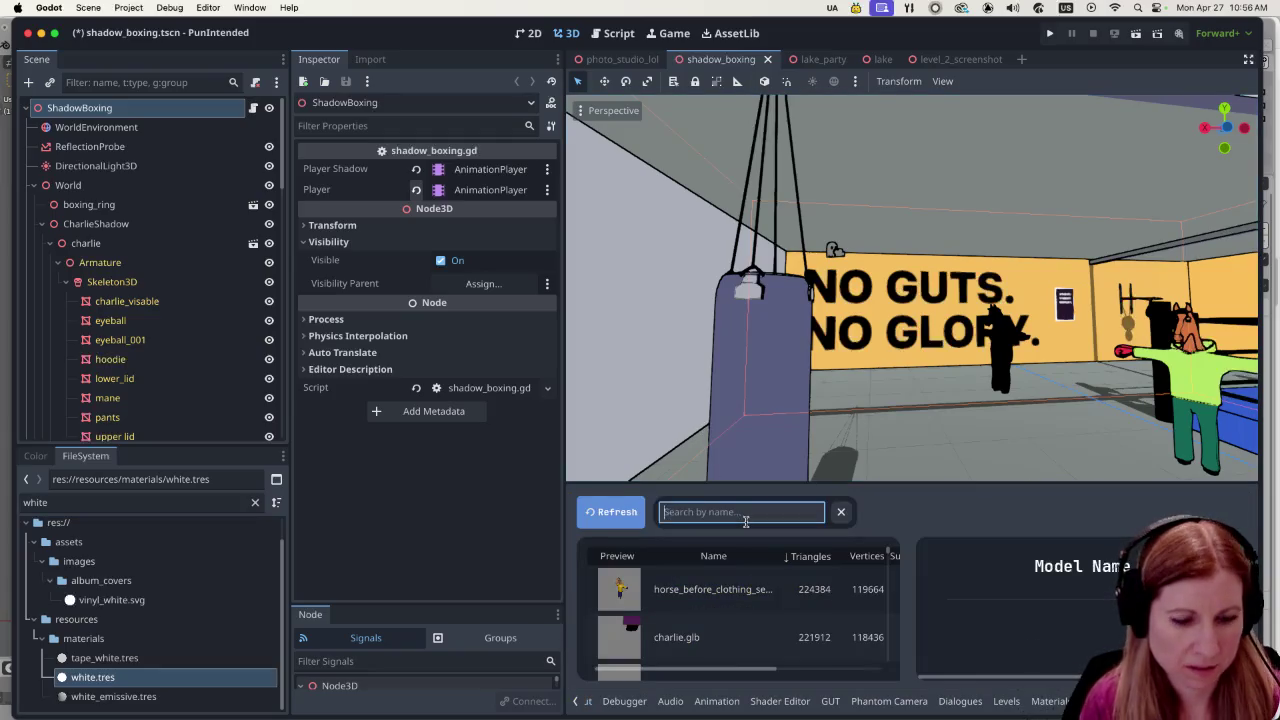
text(towel)
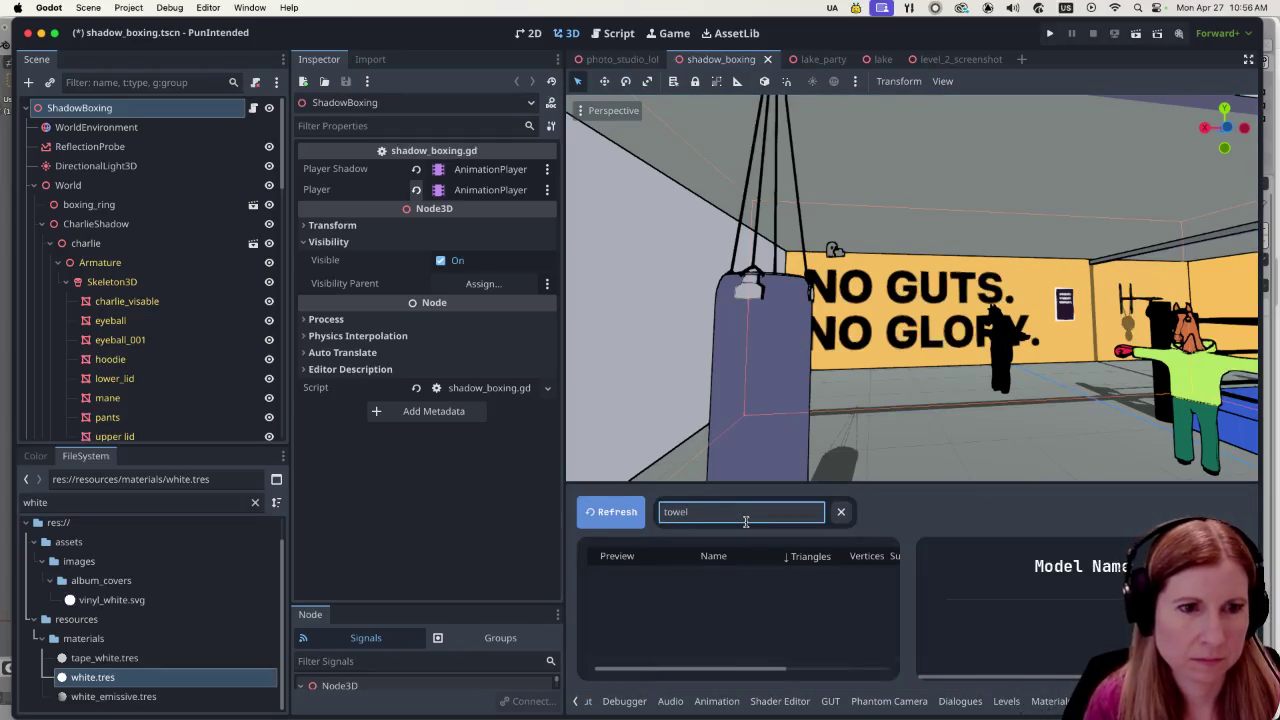
click(625, 515)
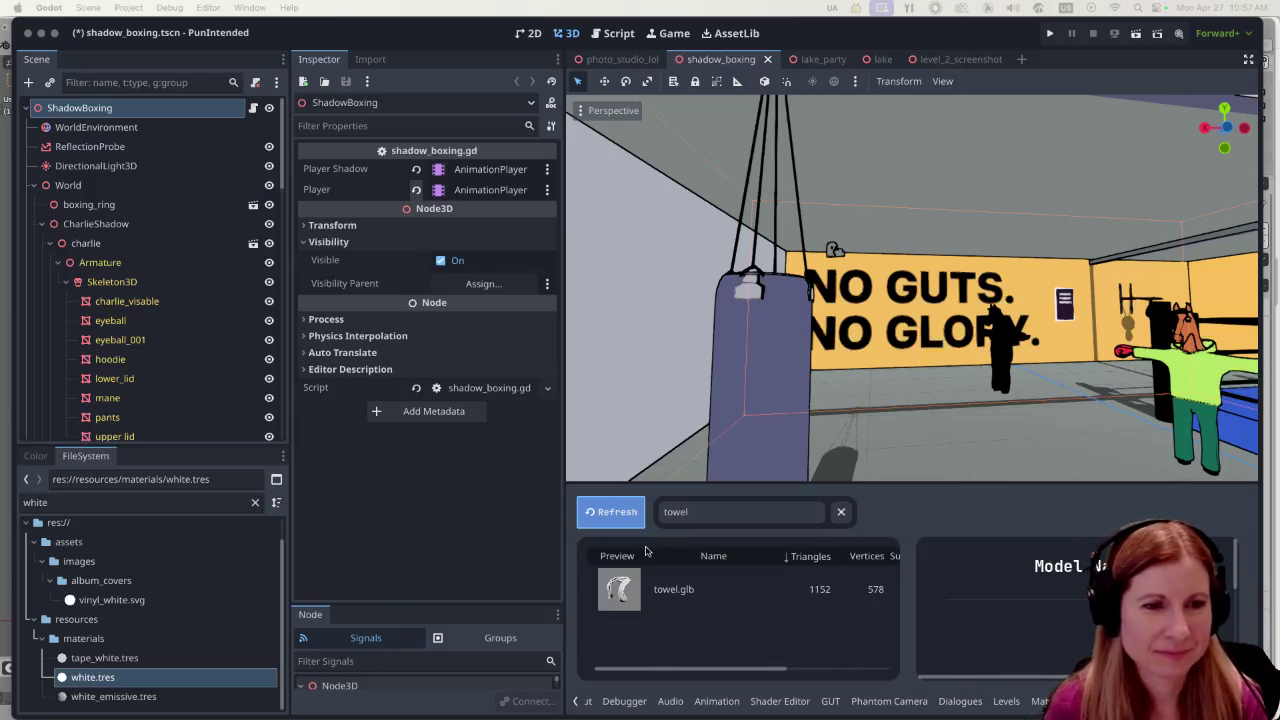
Assign a material to towel.glb so it reimports.
click(711, 589)
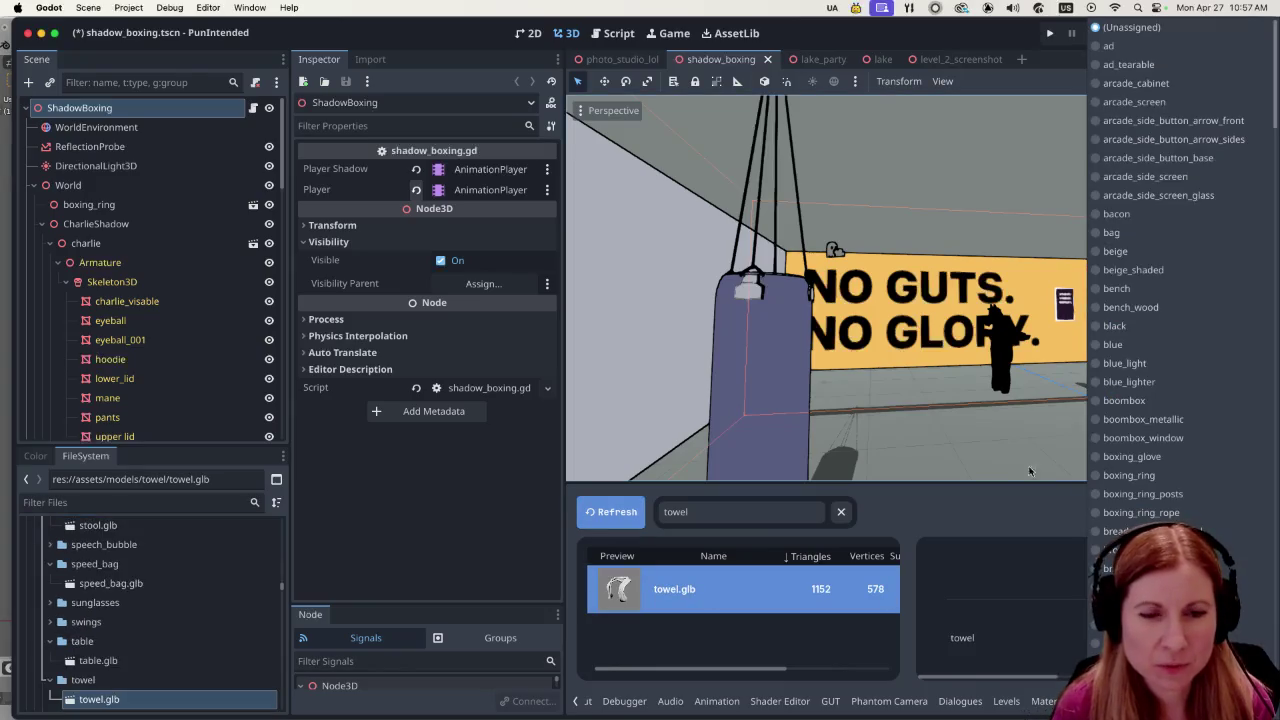
scroll(1180, 261, down, 10)
scroll(1170, 520, down, 5)
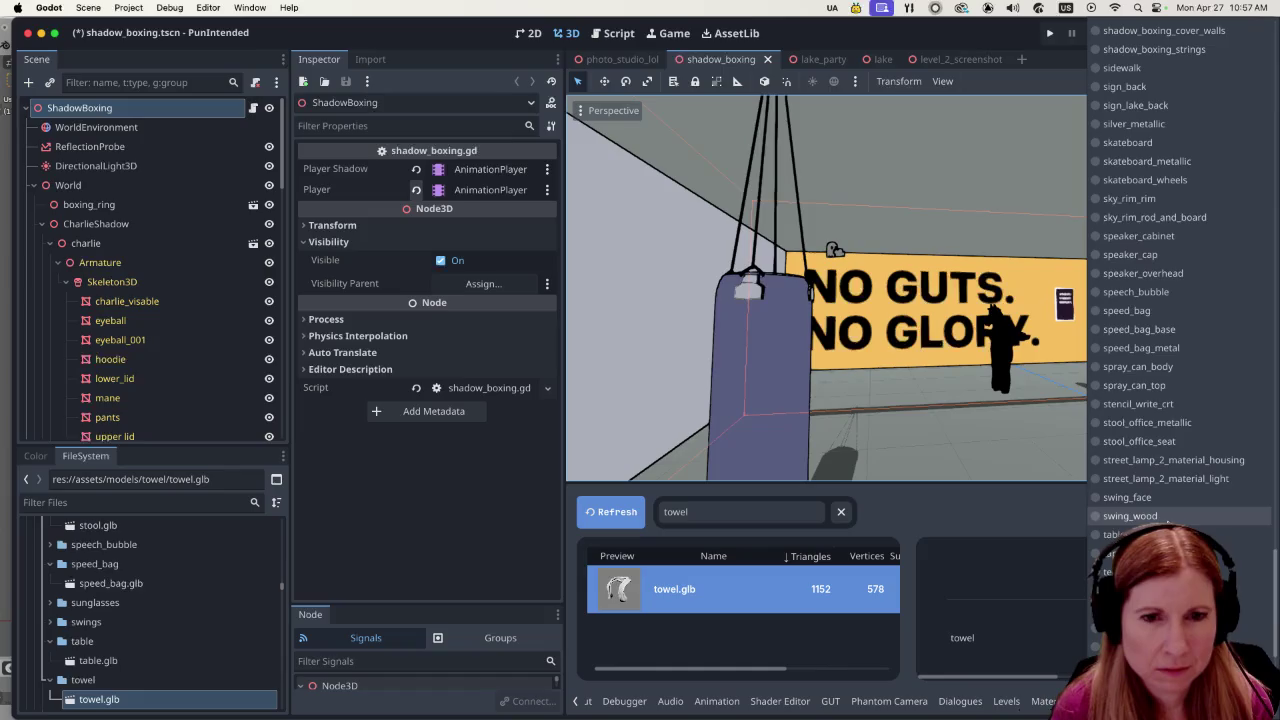
click(1130, 535)
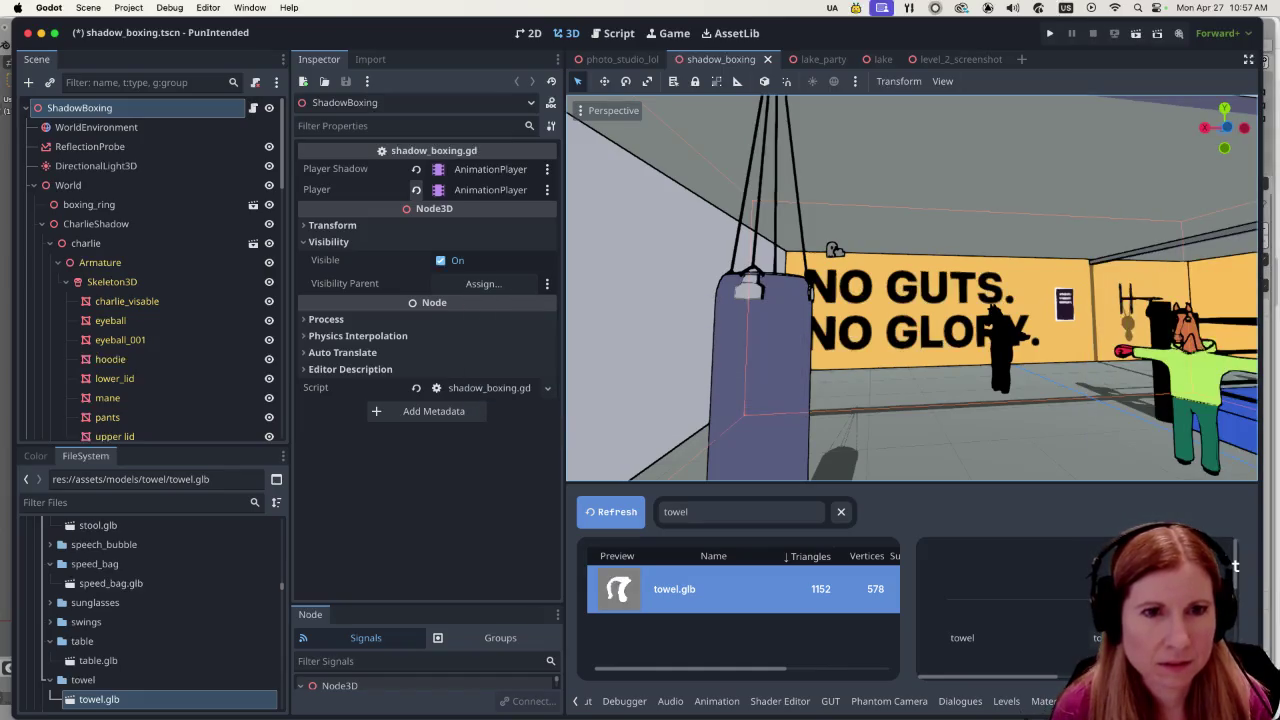
click(41, 224)
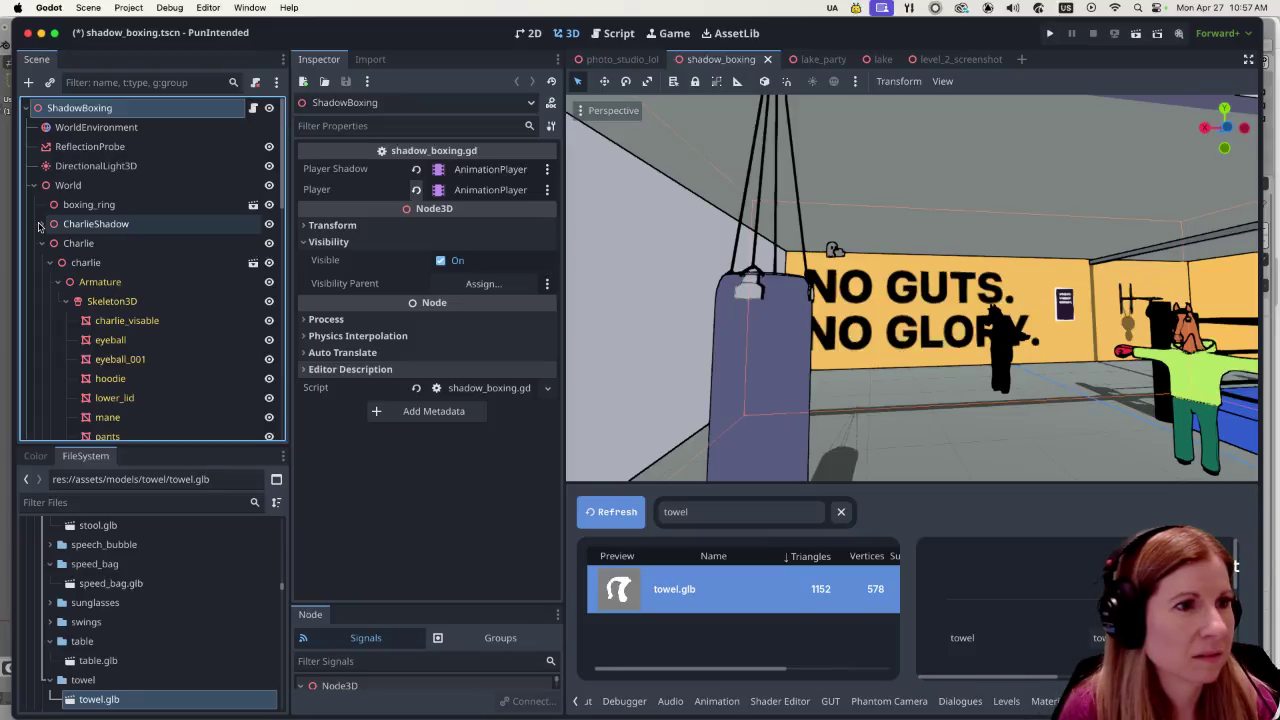
Collapse the Charlie node and filter project files for 'goos'.
click(42, 244)
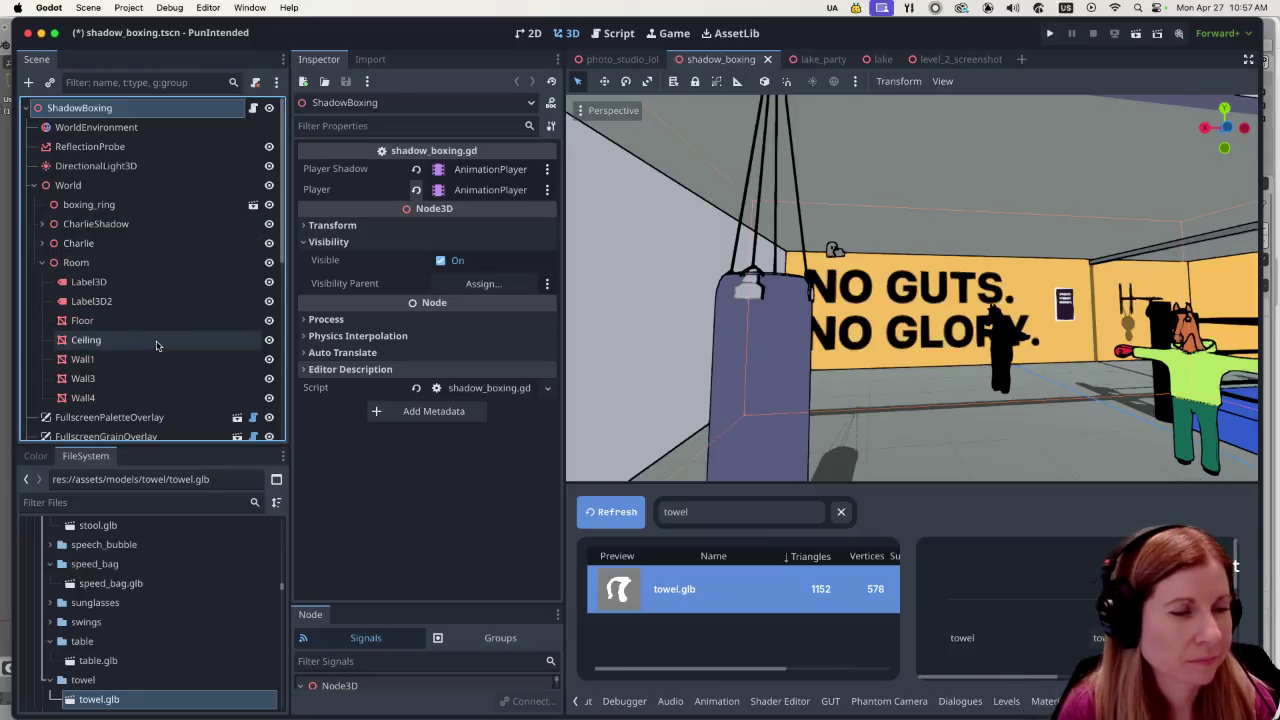
scroll(150, 345, down, 5)
click(146, 501)
text(goos)
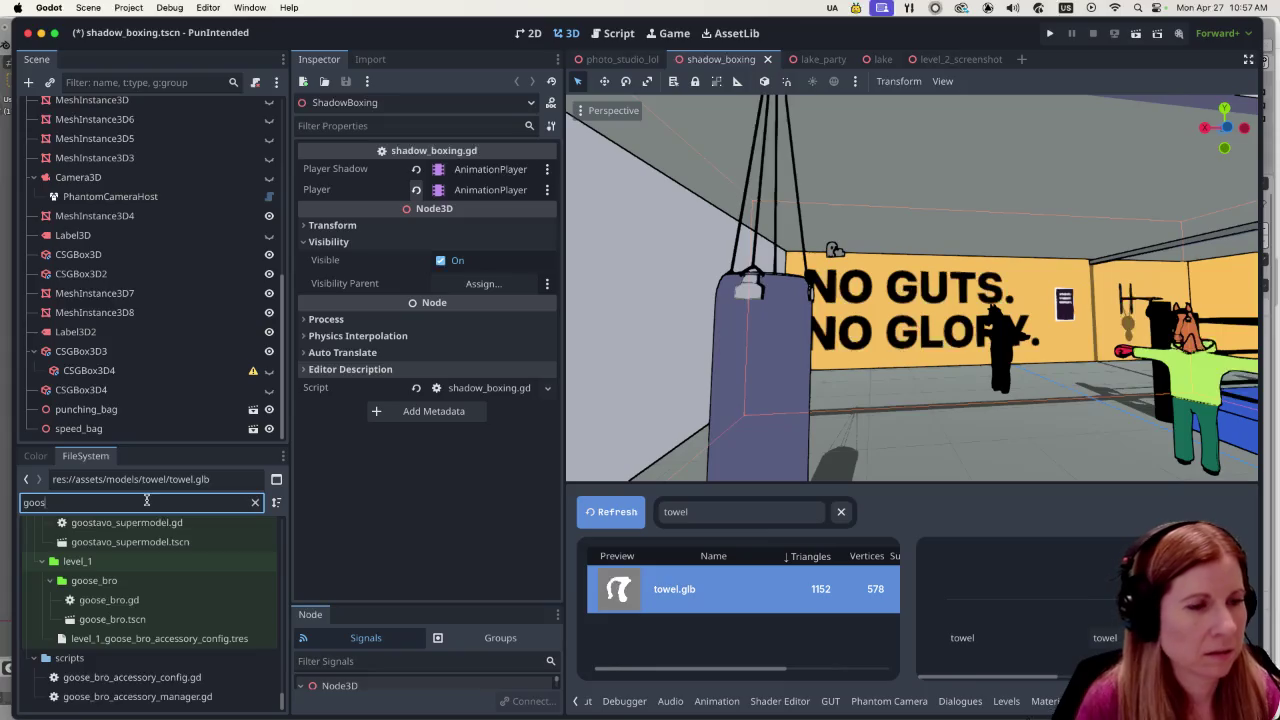
scroll(159, 553, up, 1)
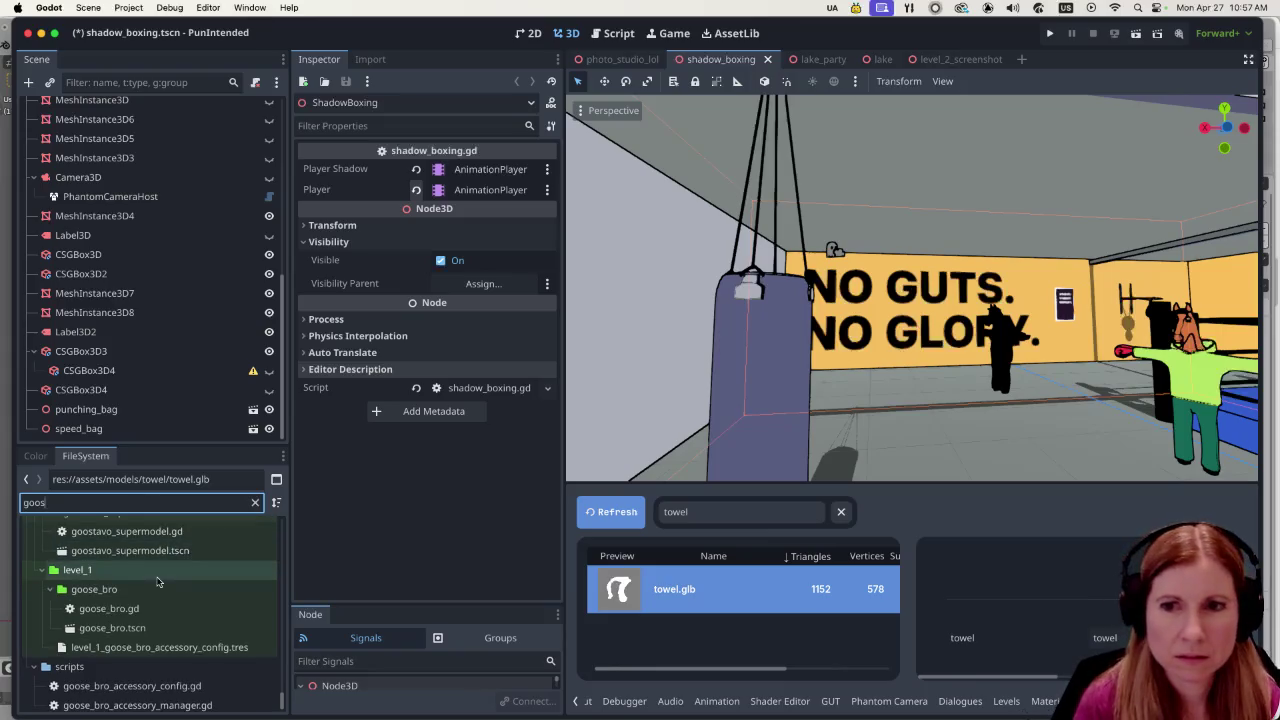
scroll(146, 580, up, 3)
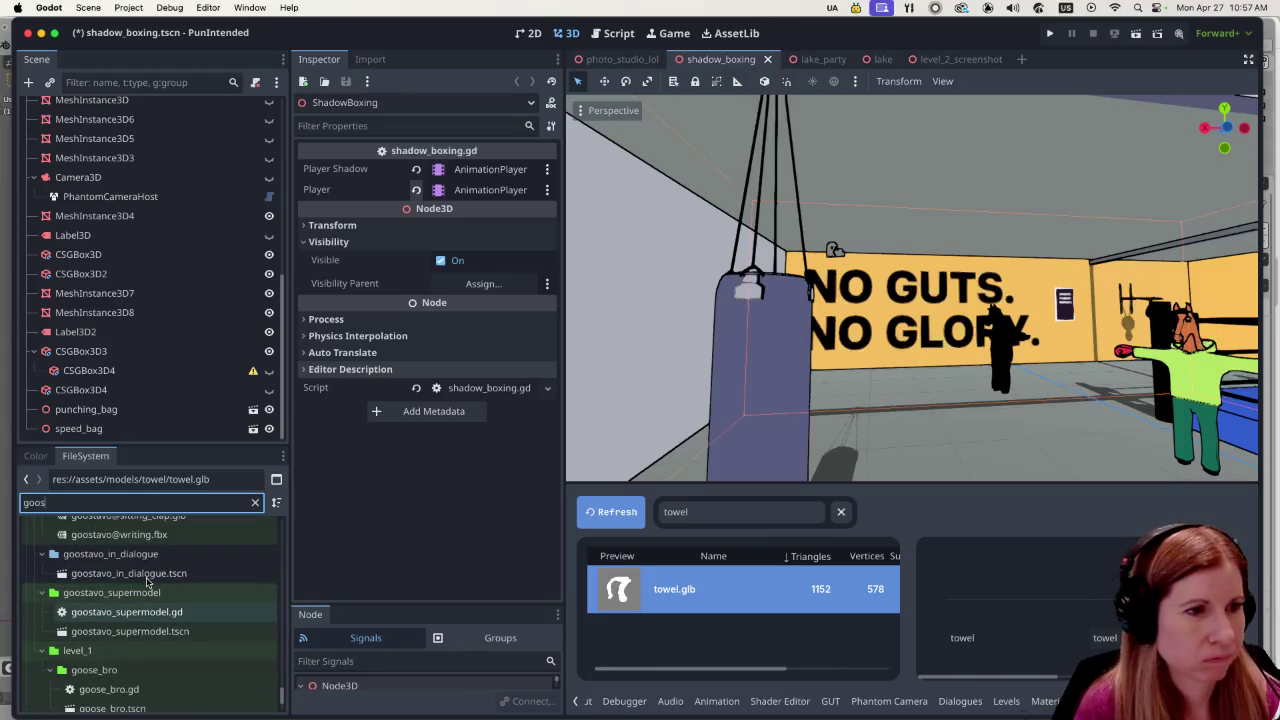
scroll(146, 580, up, 3)
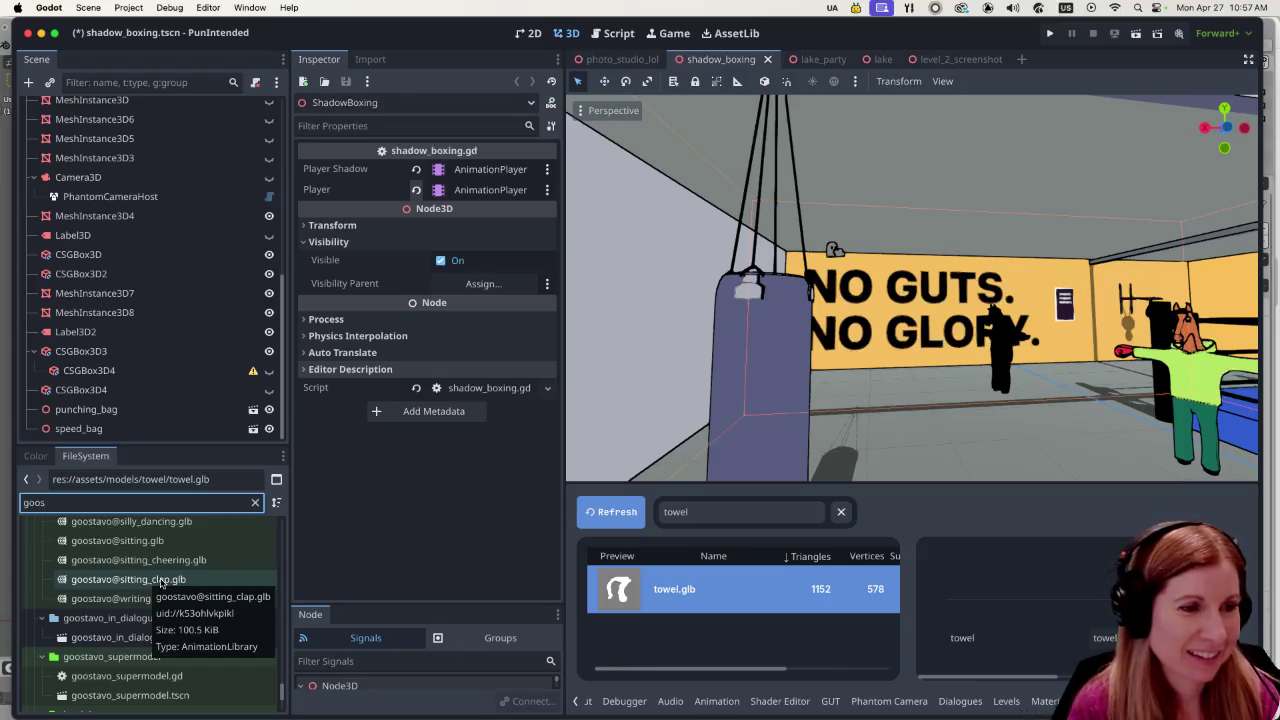
scroll(160, 582, up, 1)
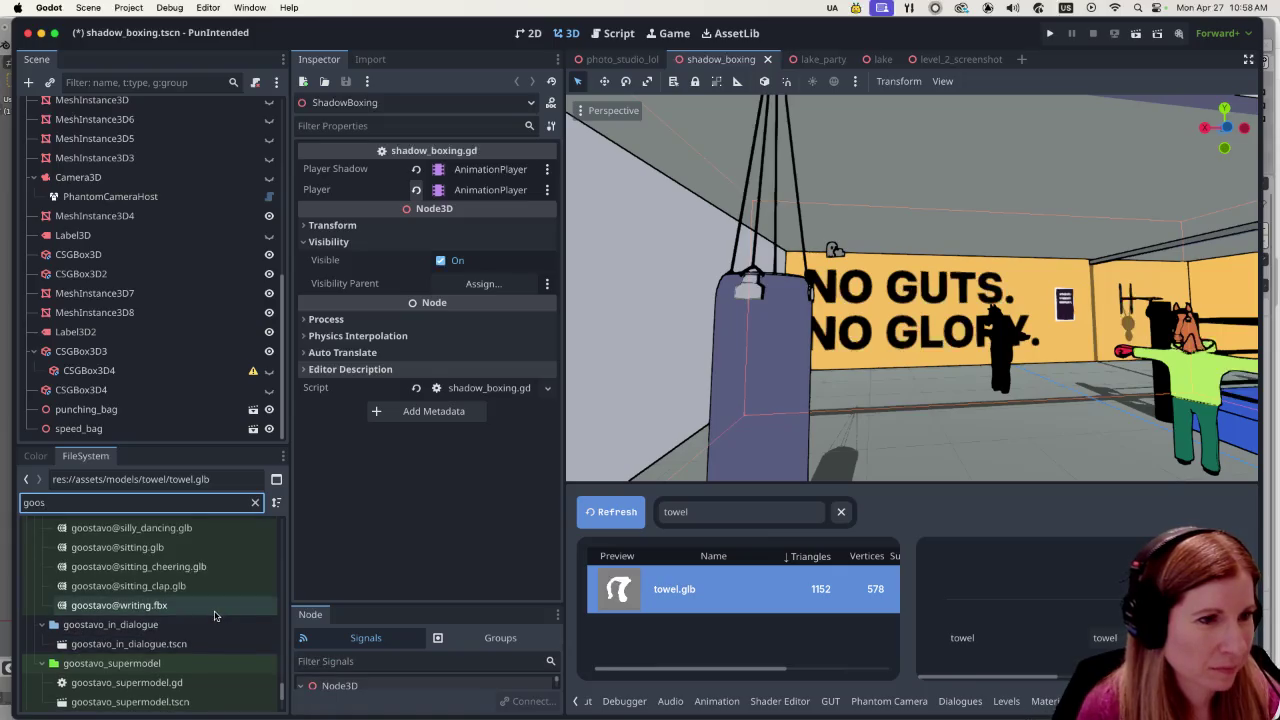
scroll(205, 630, down, 5)
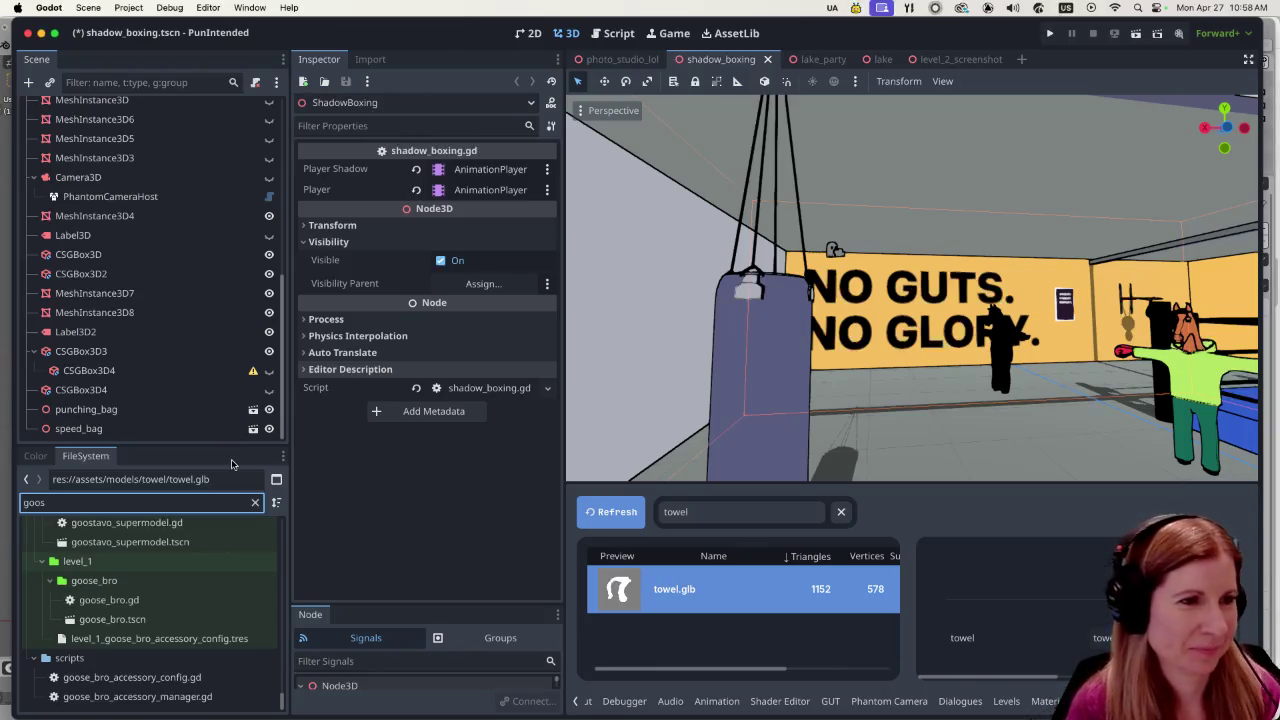
Refine the filter to 'goostavo_su' and select goostavo_supermodel.tscn.
text(t)
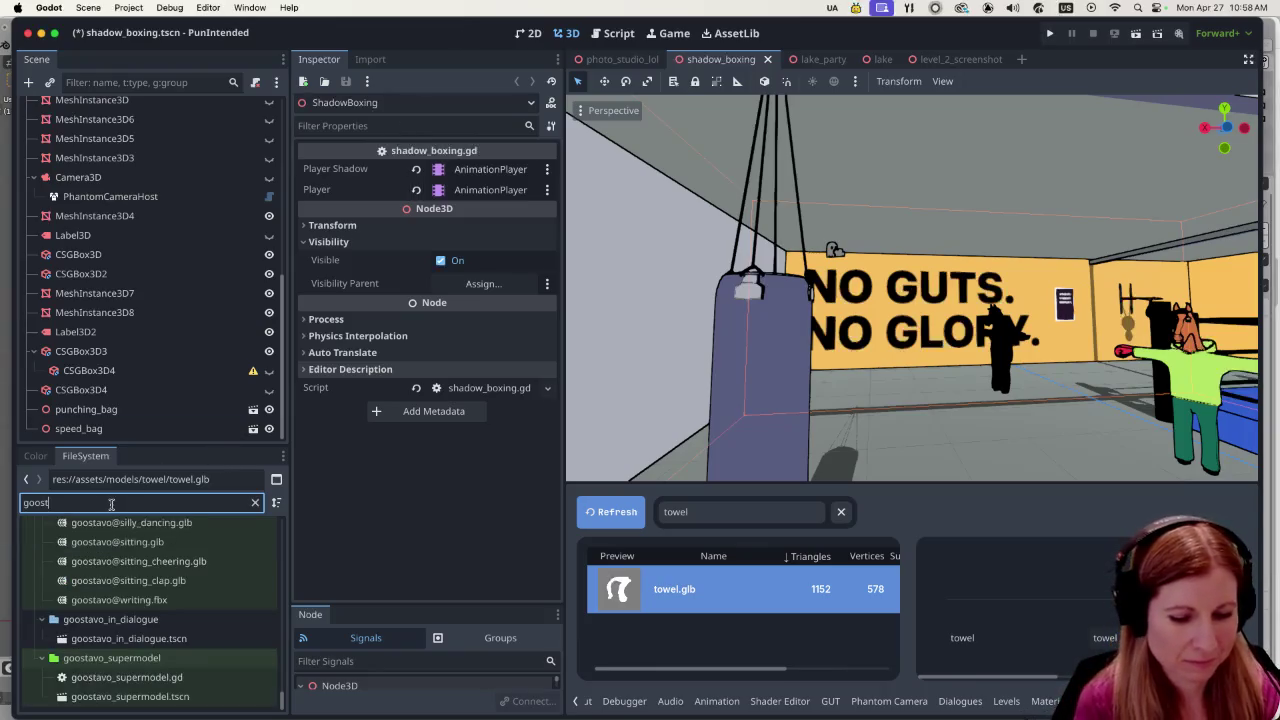
text(avosu)
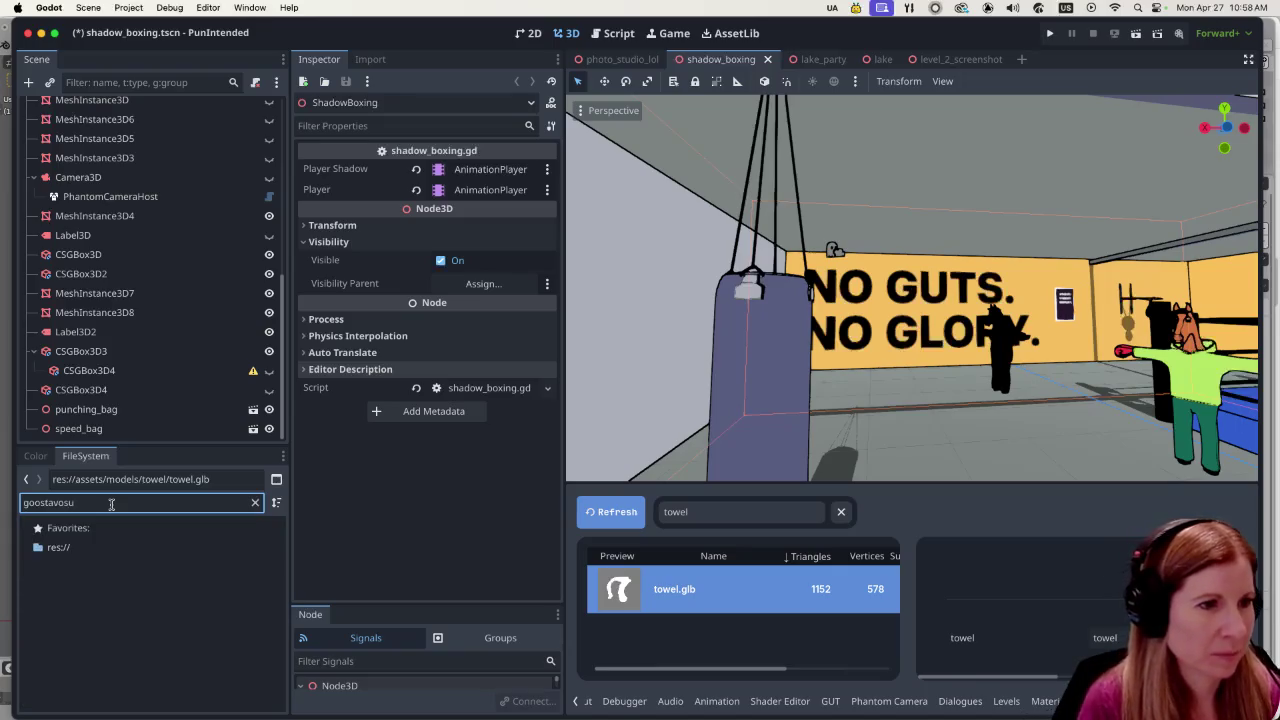
key(BackSpace)
text(_sup)
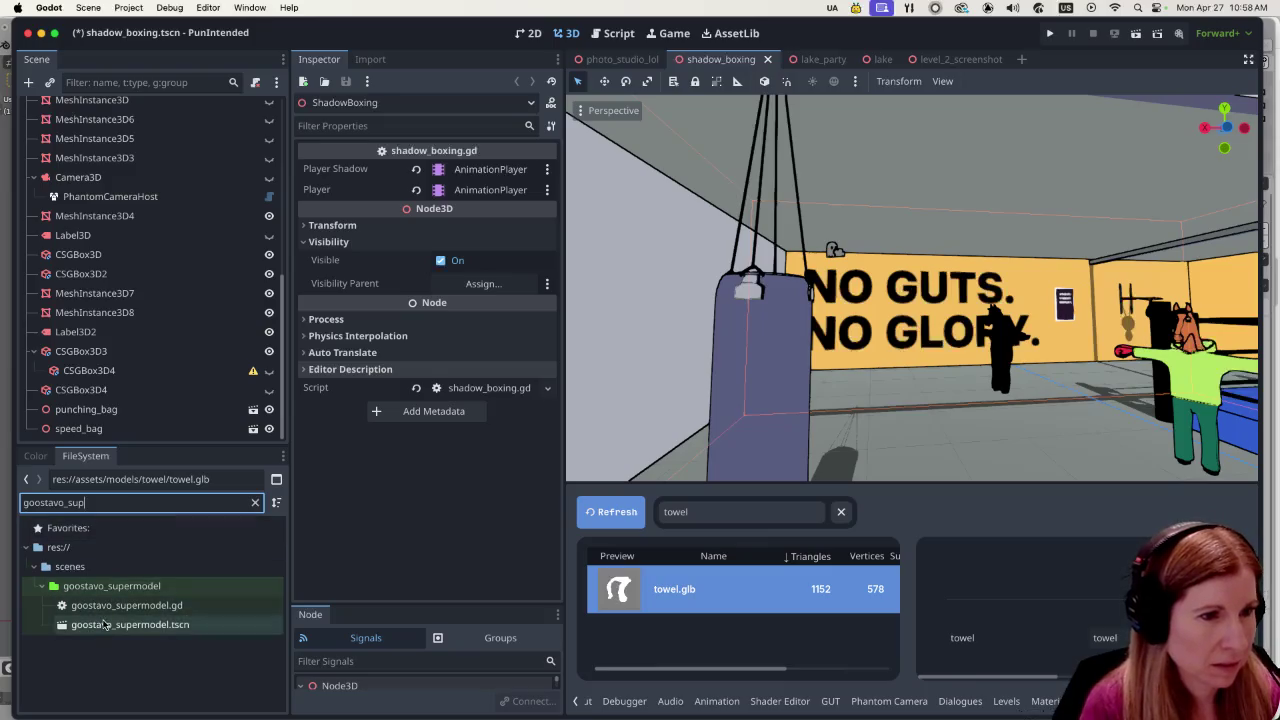
click(105, 624)
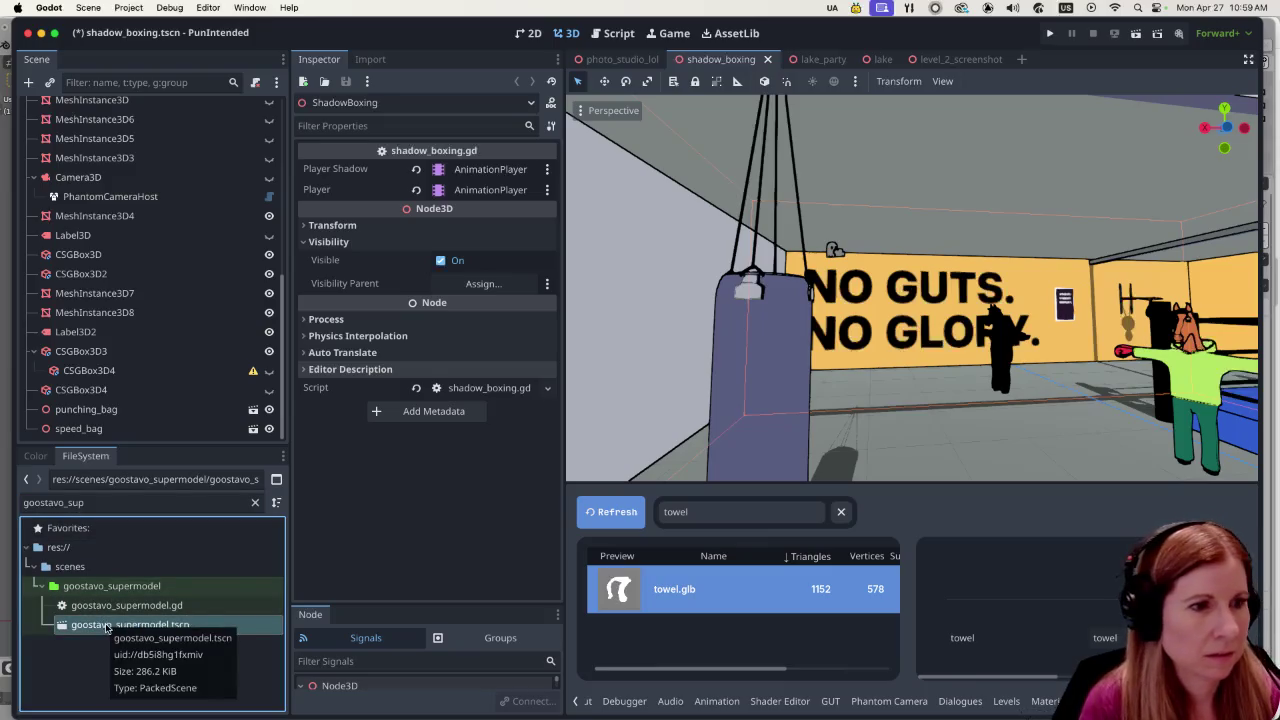
Instance goostavo_supermodel.tscn under the ShadowBoxing root and frame the new goose.
mouse_move(105, 626)
mouse_down()
mouse_move(130, 211)
mouse_move(119, 108)
mouse_up()
key(f)
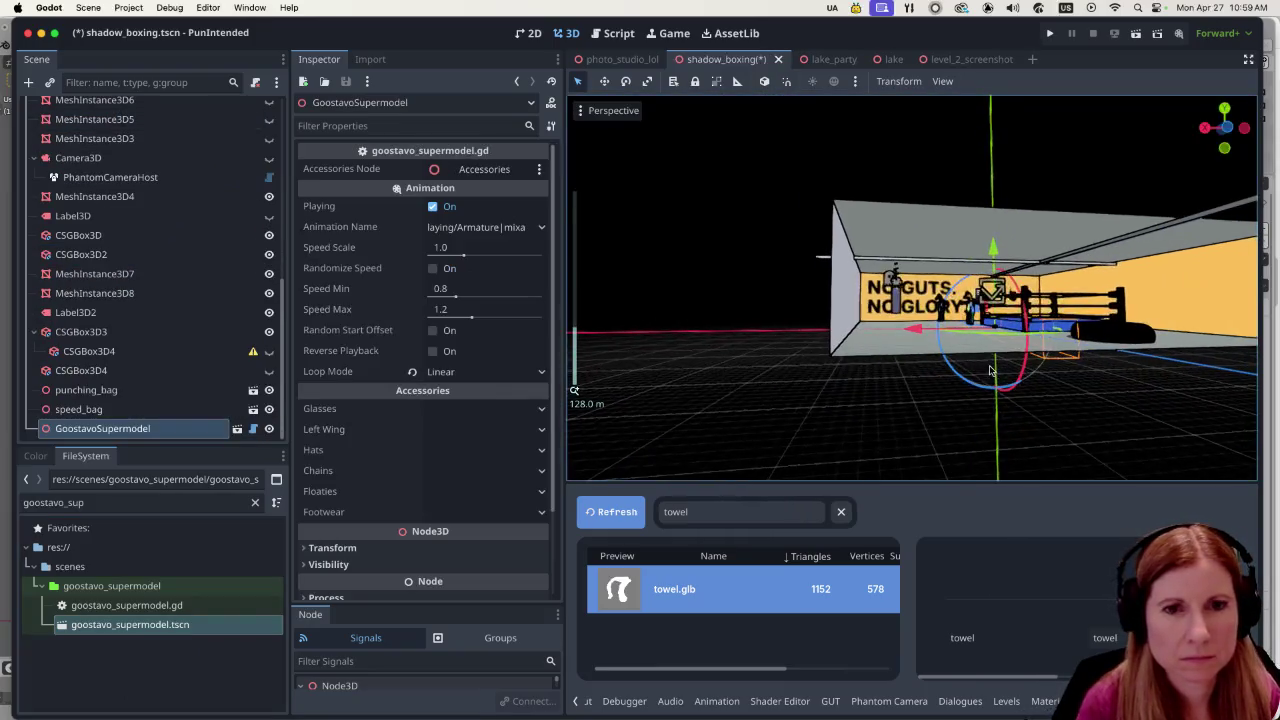
scroll(1007, 378, down, 5)
scroll(1003, 381, up, 5)
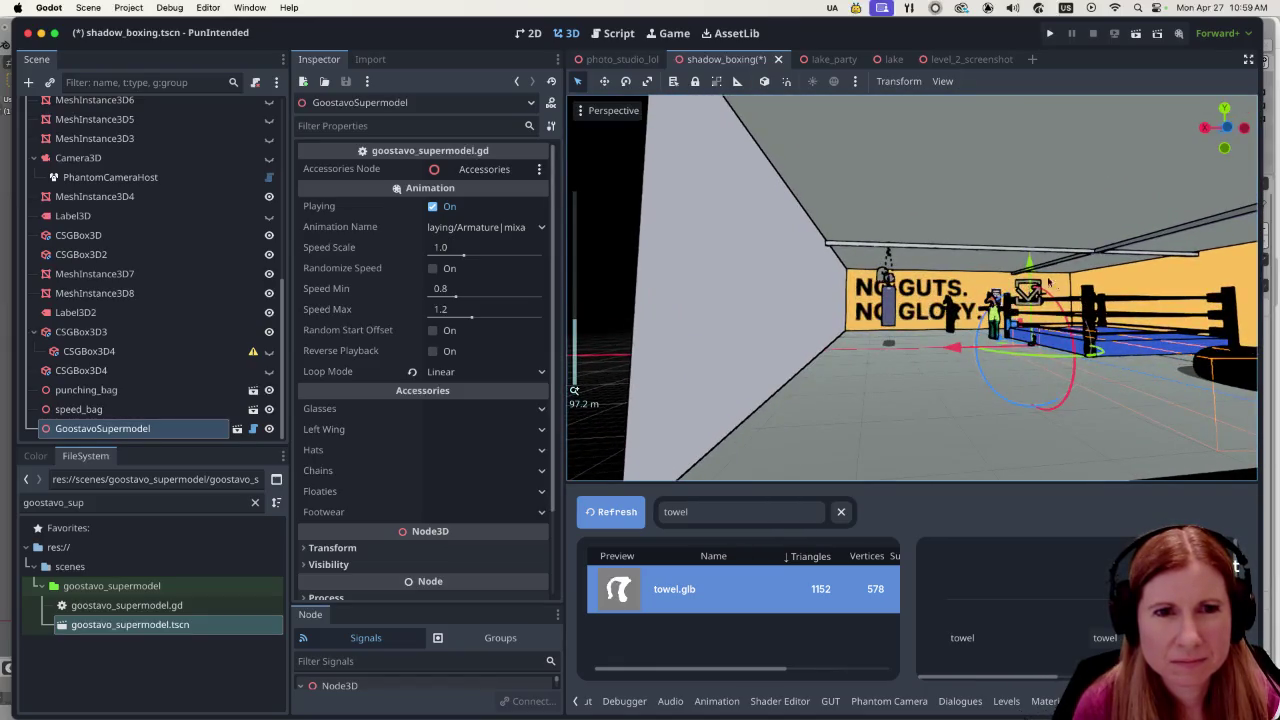
Raise the goose beside the punching bag and set its Animation Name to leaning_on_a_wall.
mouse_move(1032, 268)
mouse_down()
mouse_move(1030, 232)
mouse_move(1000, 262)
mouse_move(843, 320)
mouse_move(887, 361)
mouse_up()
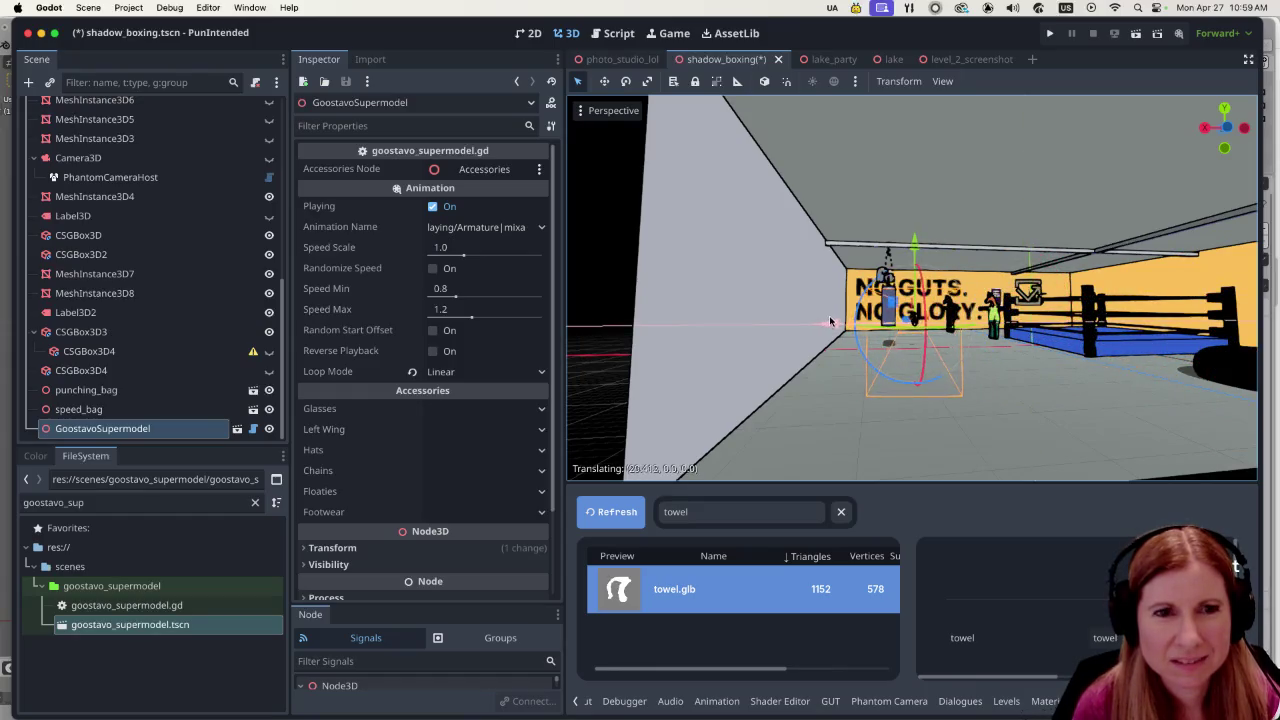
scroll(887, 361, up, 5)
scroll(887, 366, down, 5)
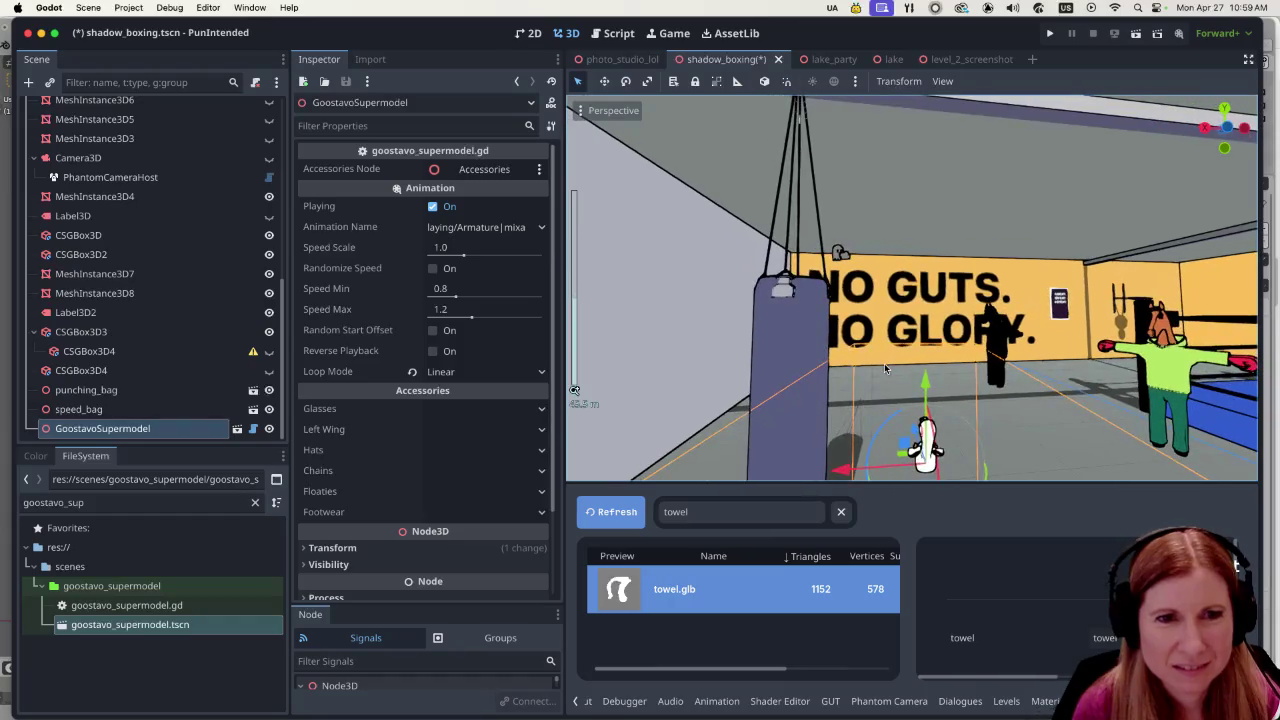
drag(928, 393, 928, 360)
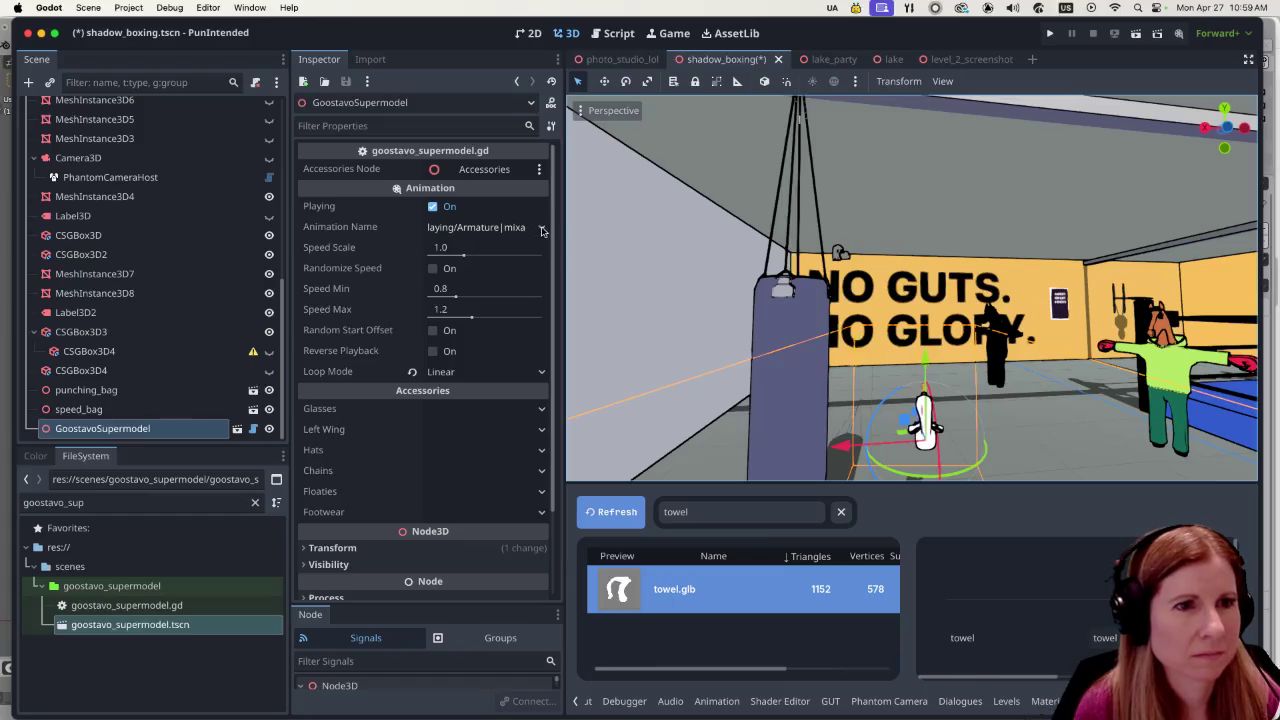
click(480, 227)
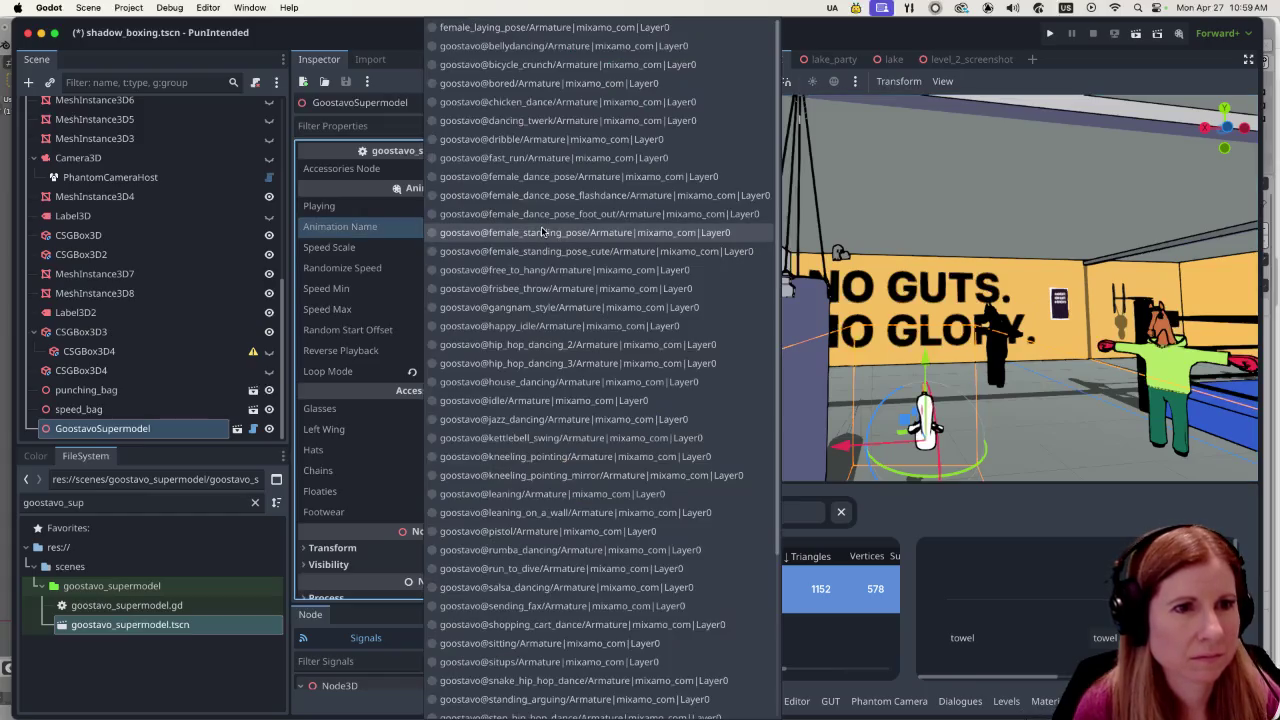
click(545, 512)
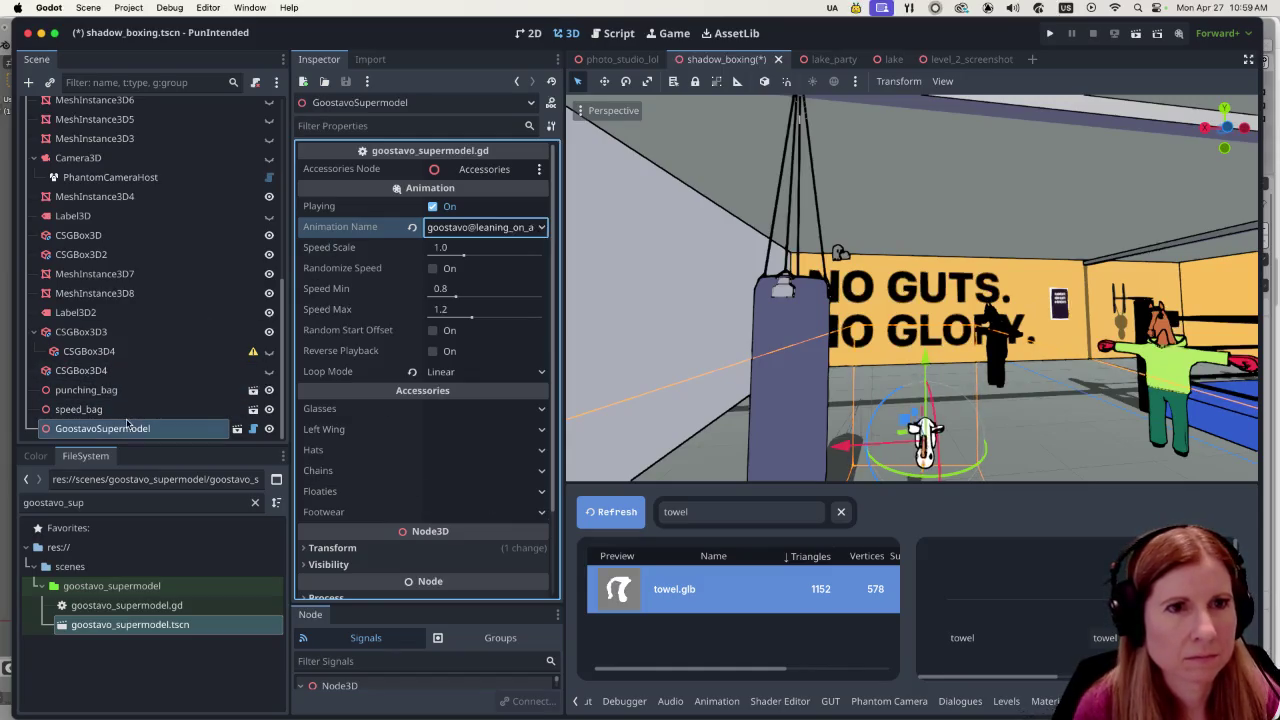
Look over the lake_party scene of gathered geese from a lower angle, then close it.
click(835, 58)
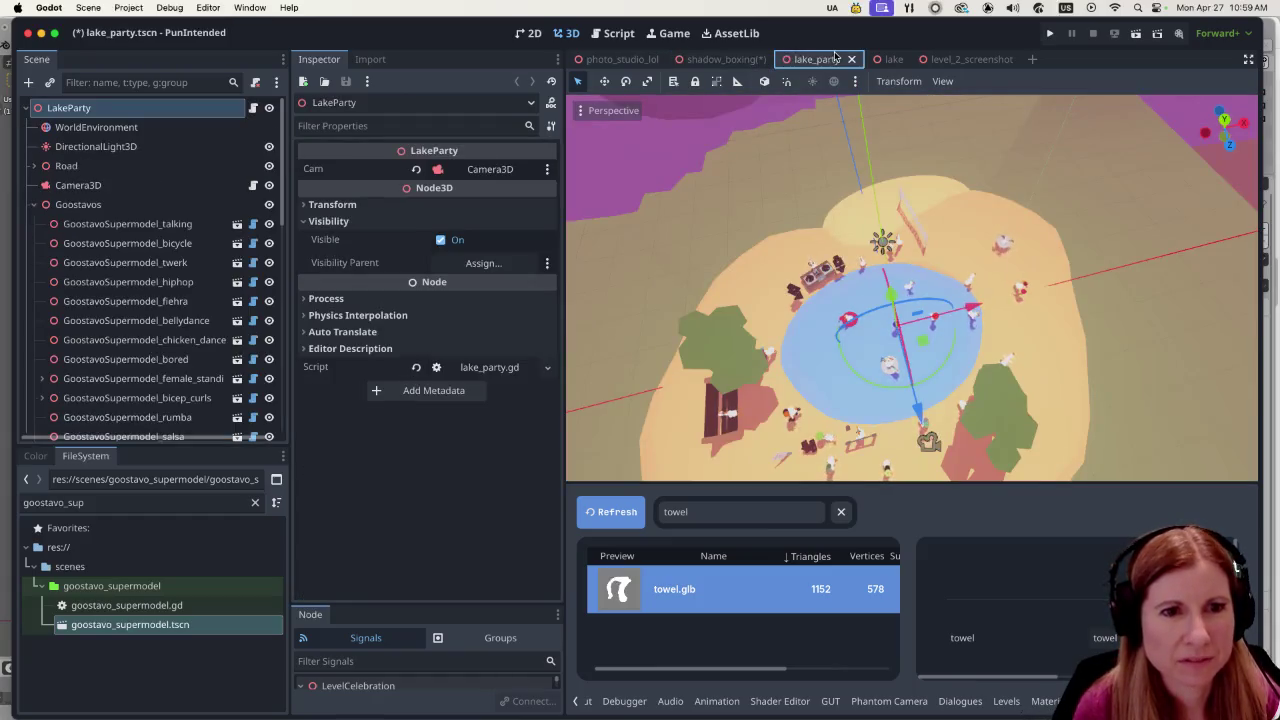
mouse_move(1120, 416)
mouse_down()
mouse_move(1106, 360)
mouse_move(1132, 224)
mouse_up()
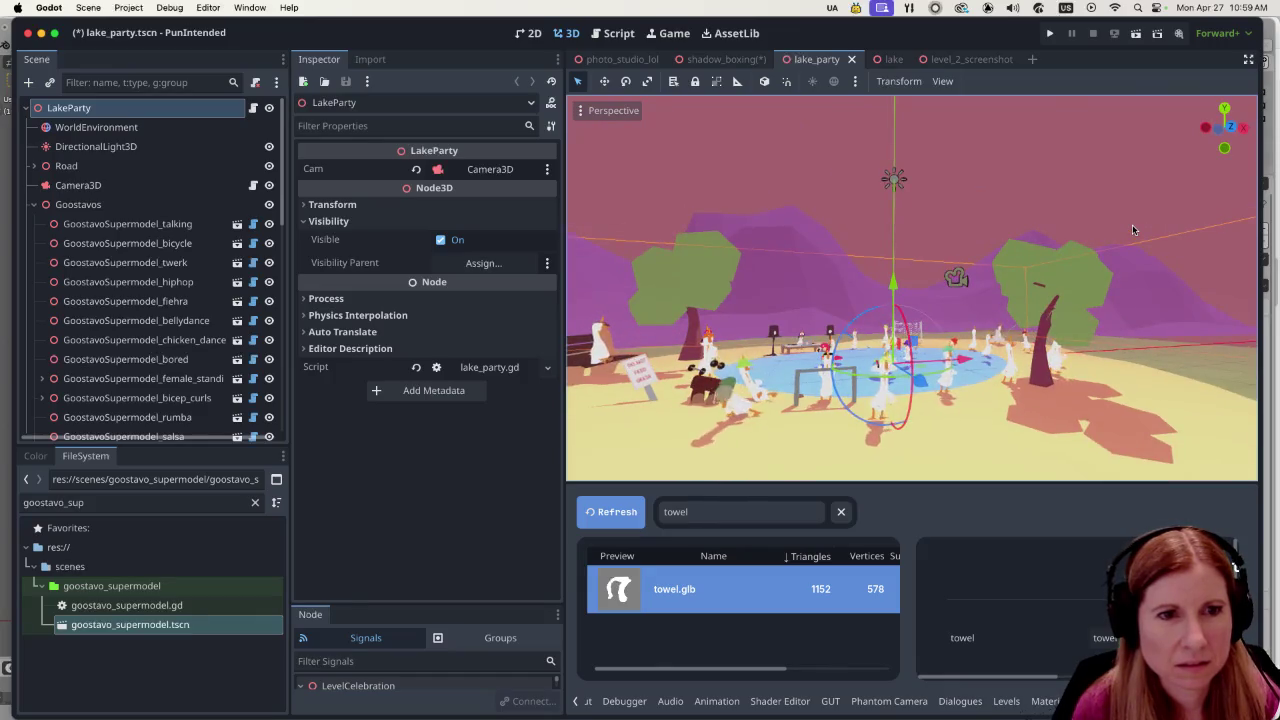
click(851, 60)
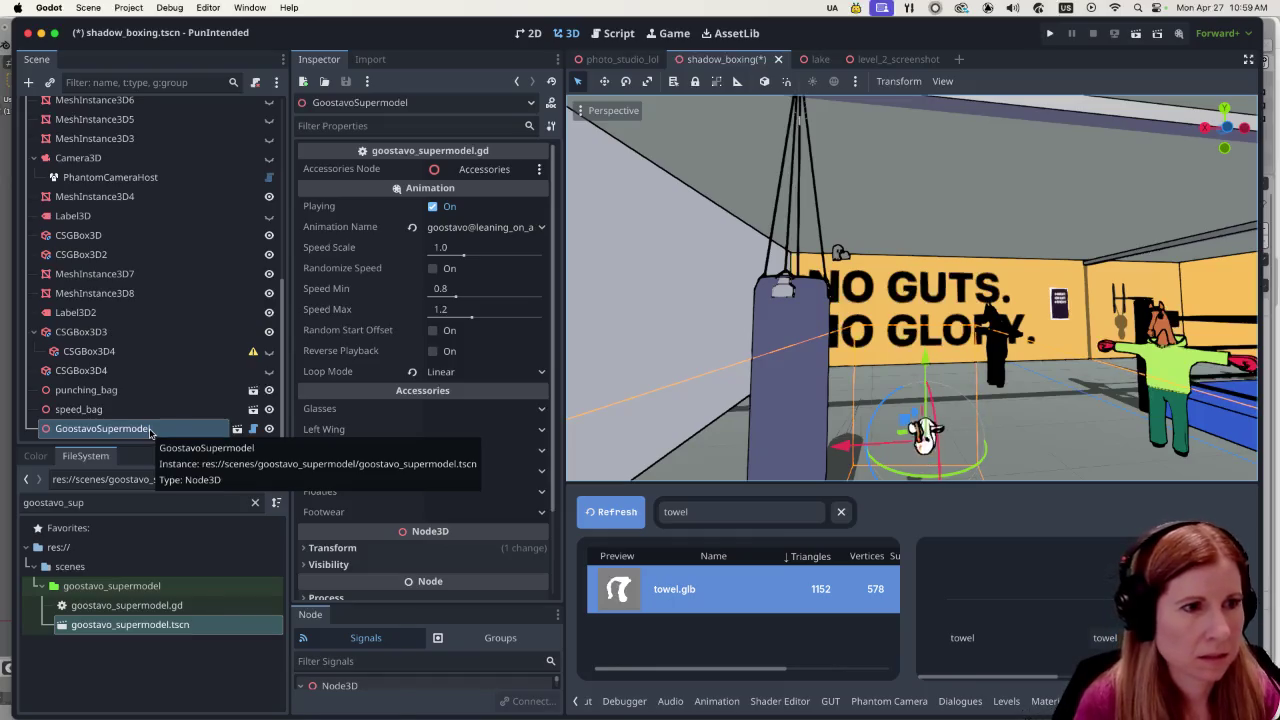
Make the GoostavoSupermodel instance local so its child nodes become editable.
right_click(150, 430)
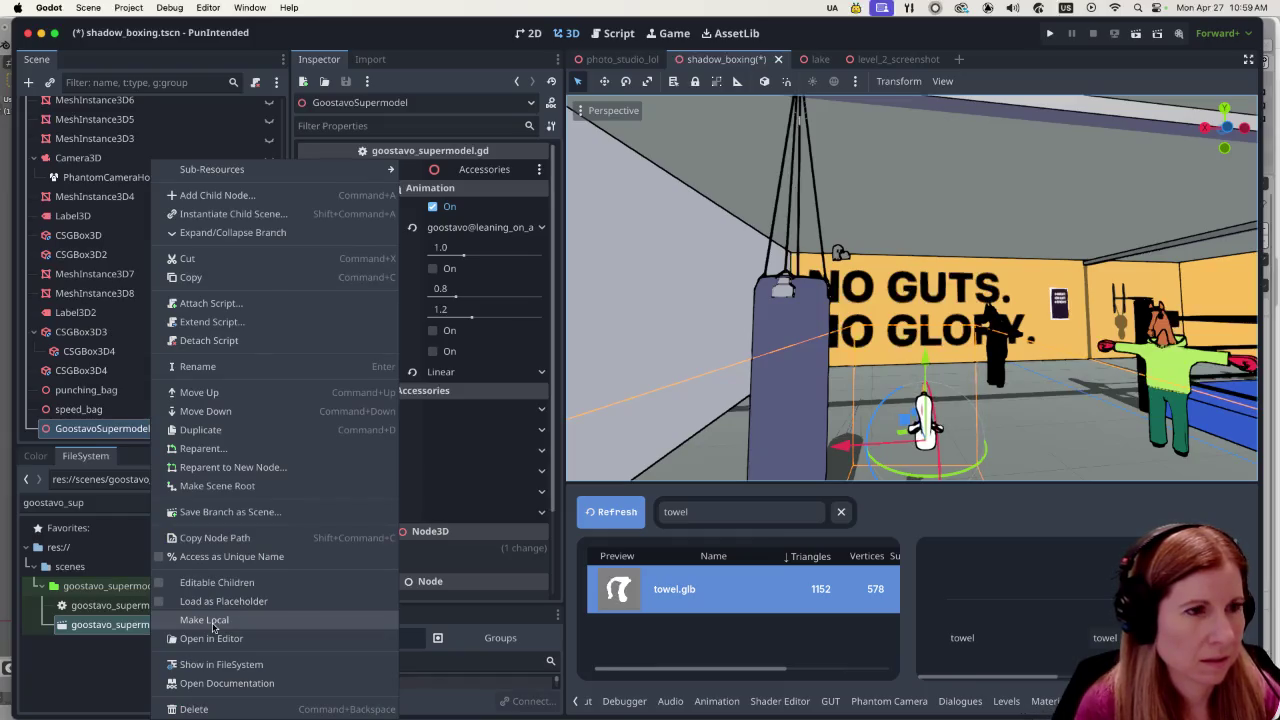
click(213, 627)
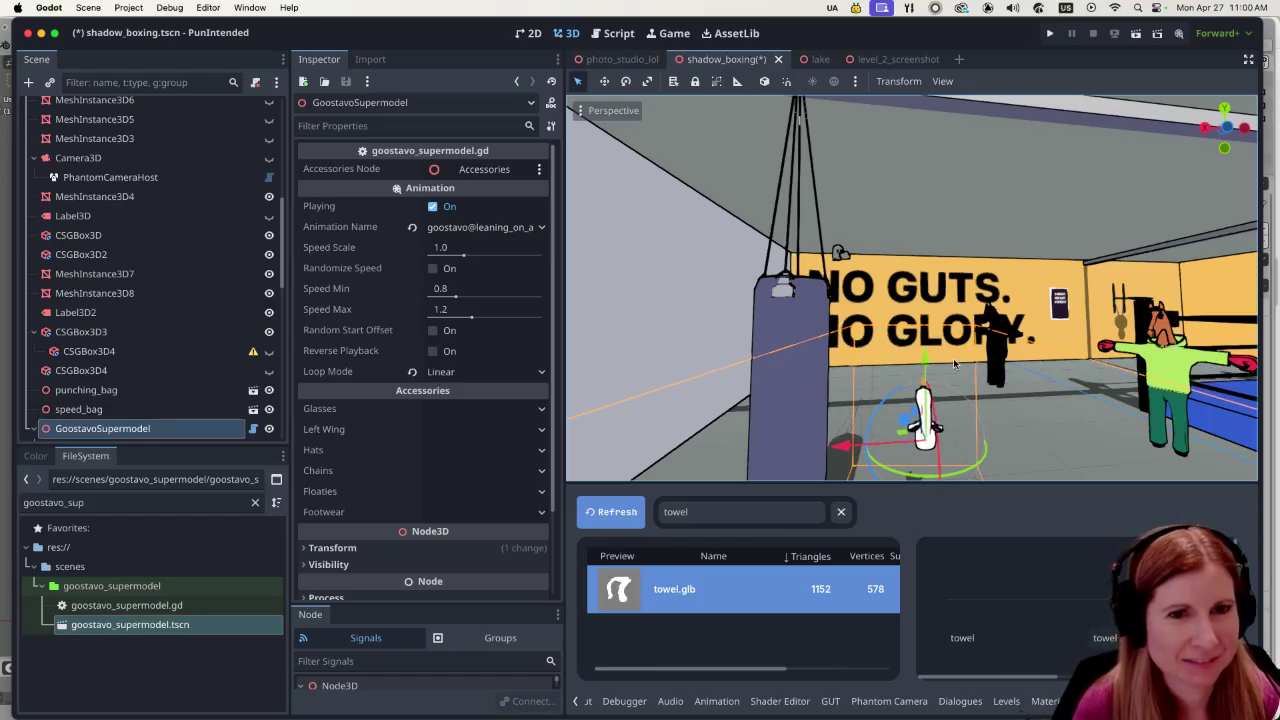
scroll(994, 439, up, 3)
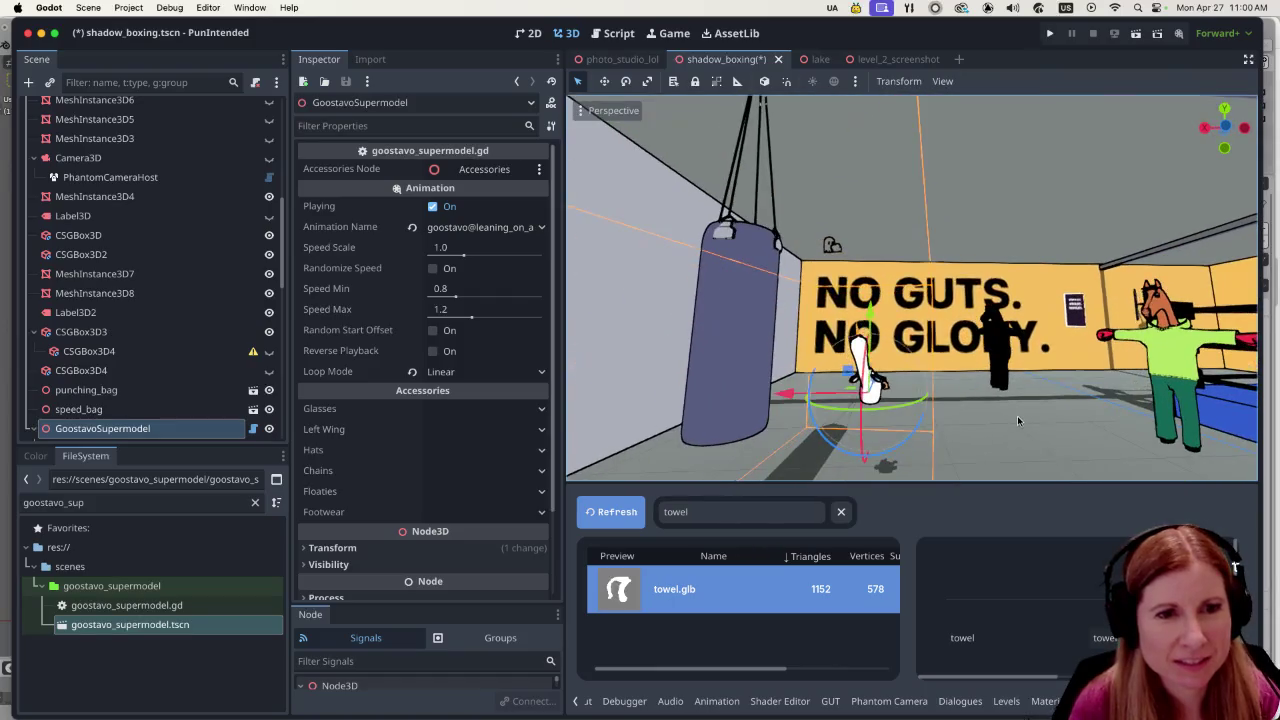
drag(965, 421, 900, 430)
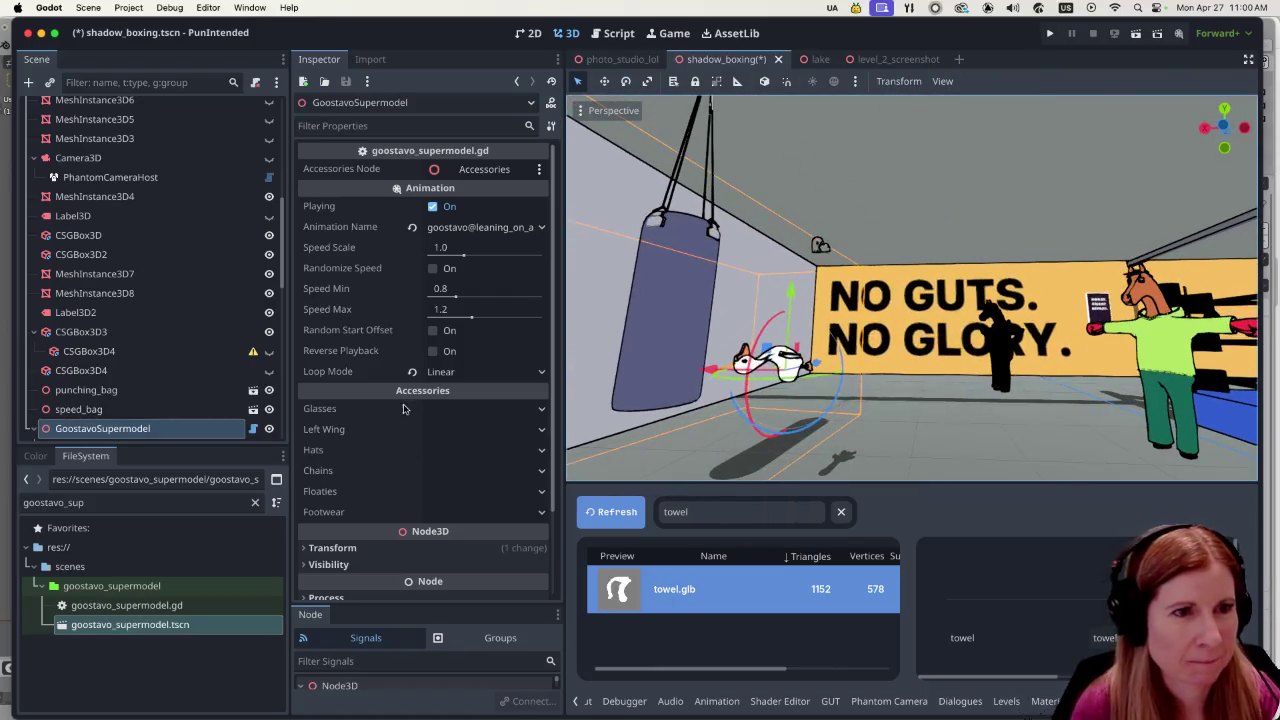
Expand GoostavoSupermodel, select its AnimationPlayer and show the list of animations.
click(34, 428)
scroll(166, 336, down, 4)
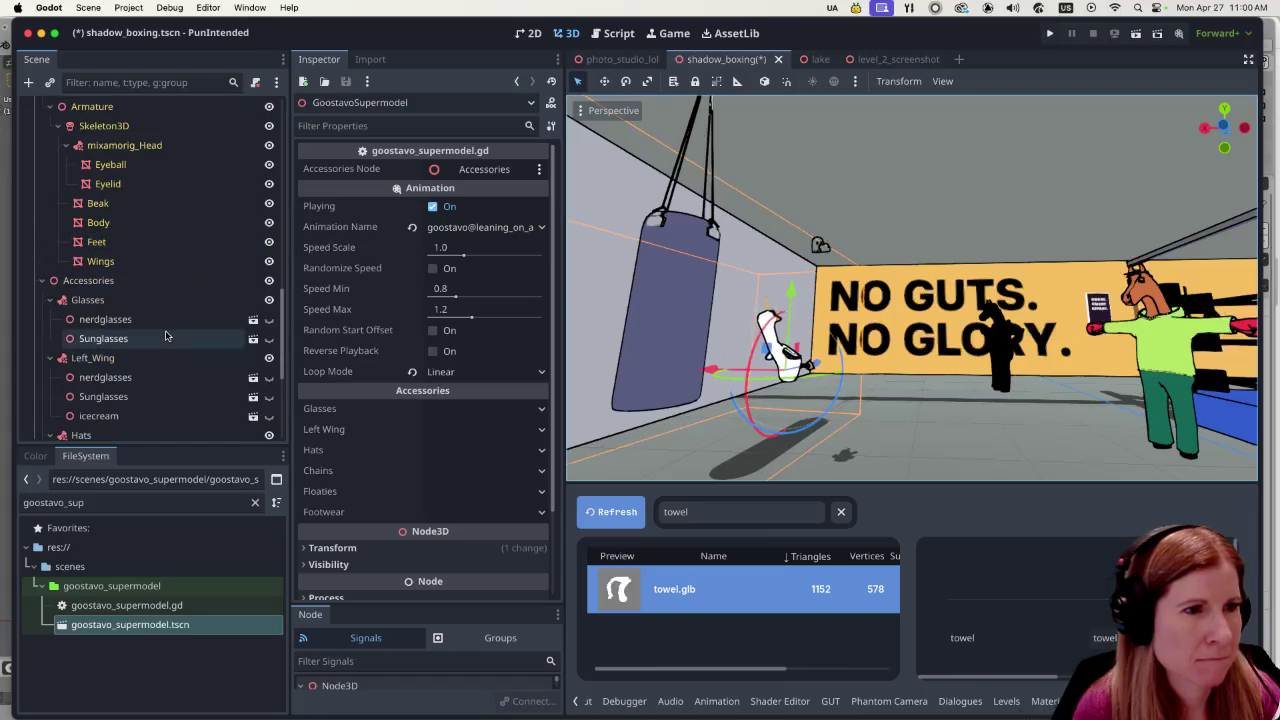
scroll(166, 336, down, 5)
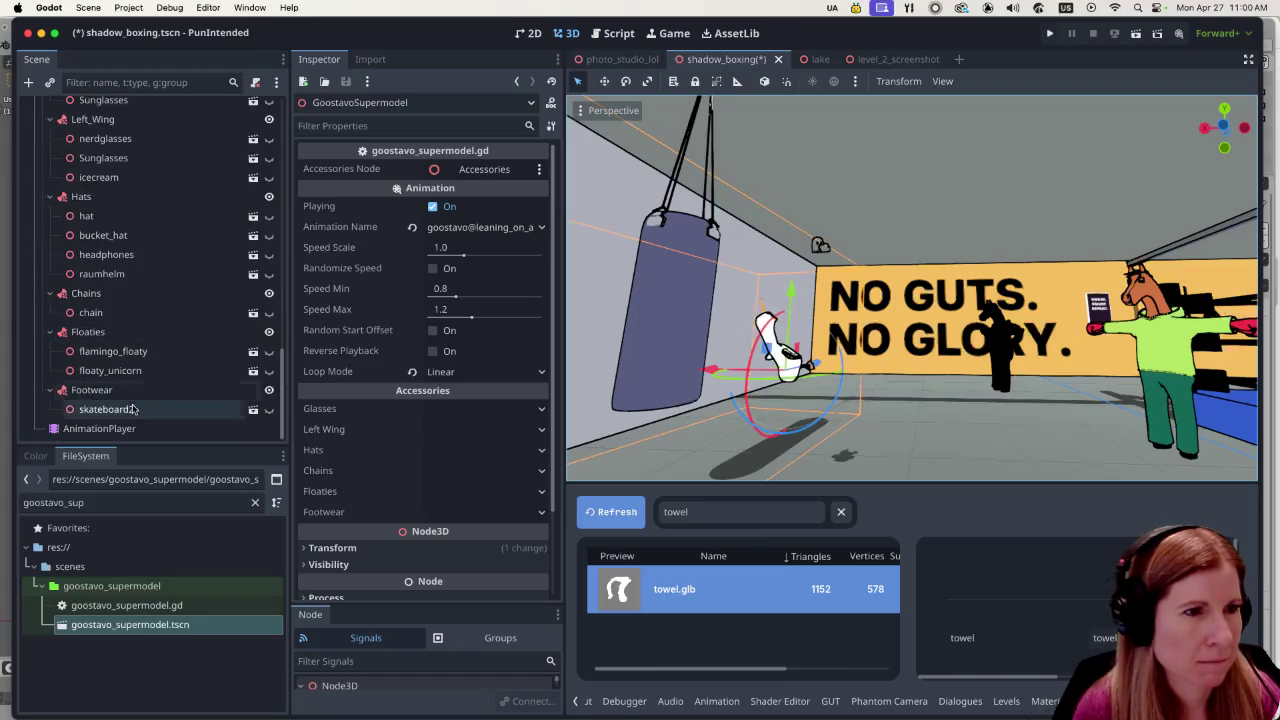
click(100, 428)
click(857, 498)
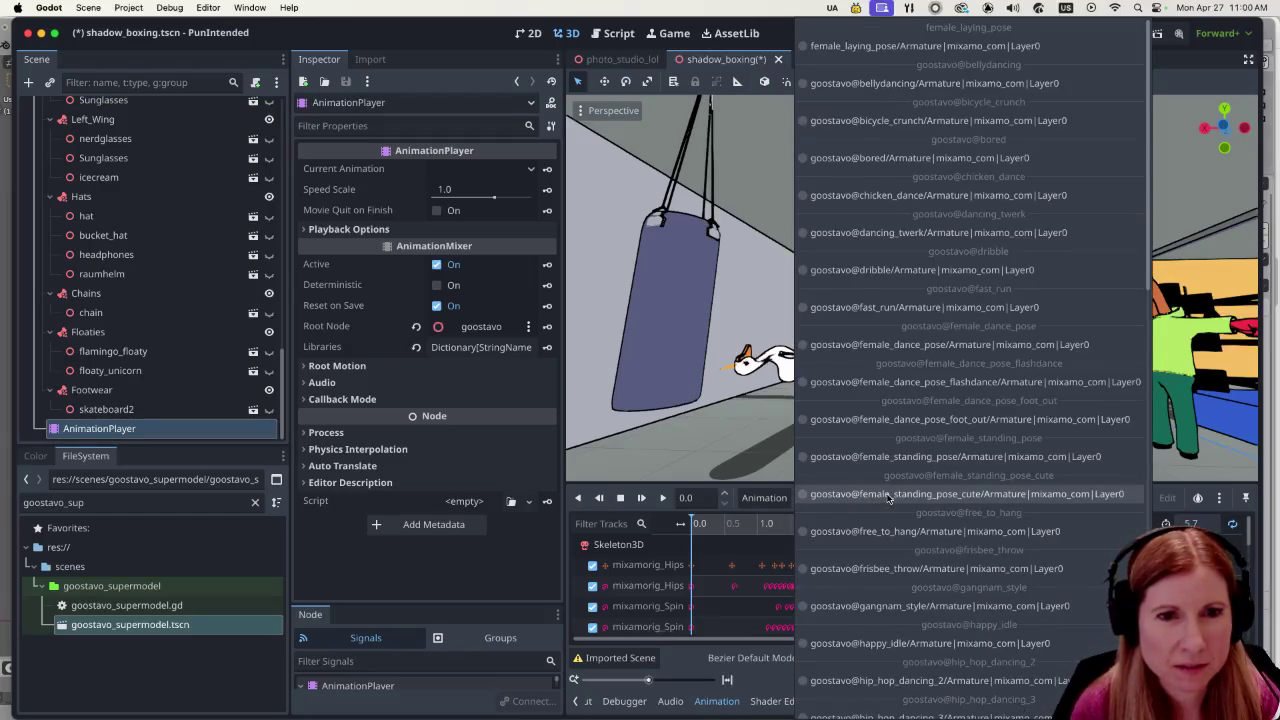
Load goostavo@female_standing_pose in the AnimationPlayer after briefly trying female_standing_pose_cute.
click(887, 498)
click(872, 497)
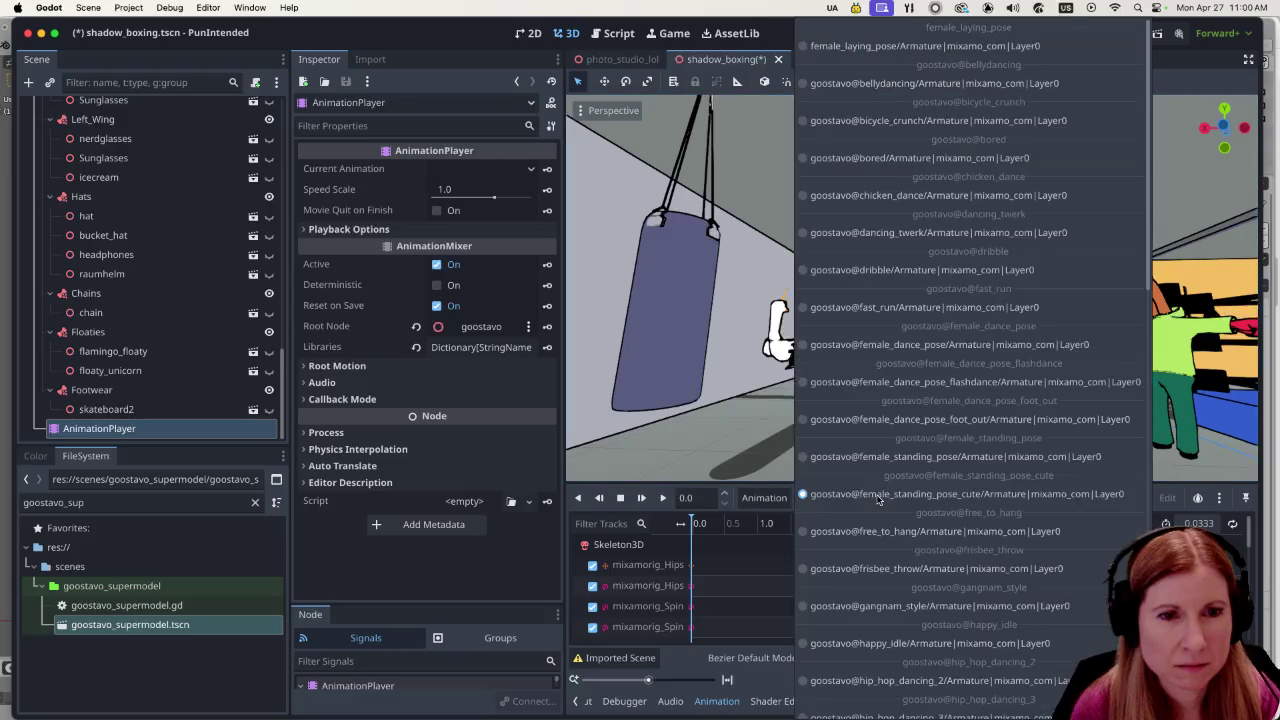
scroll(876, 500, down, 3)
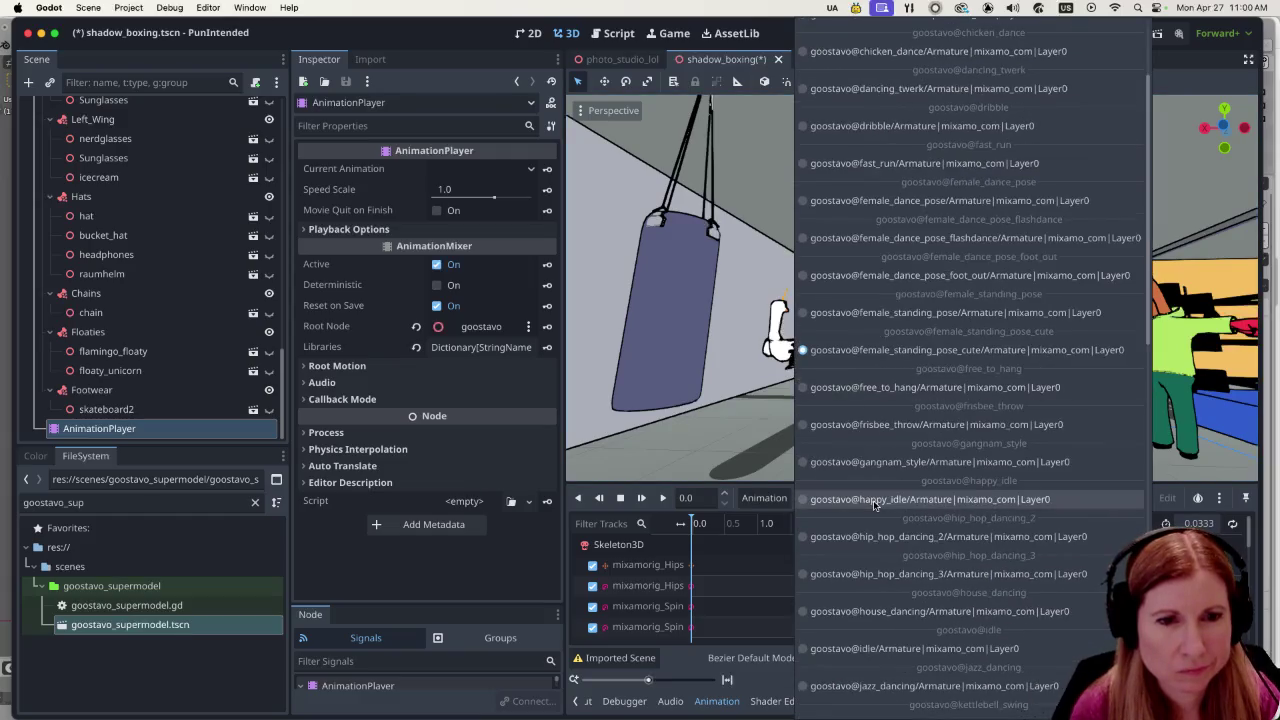
scroll(872, 505, down, 20)
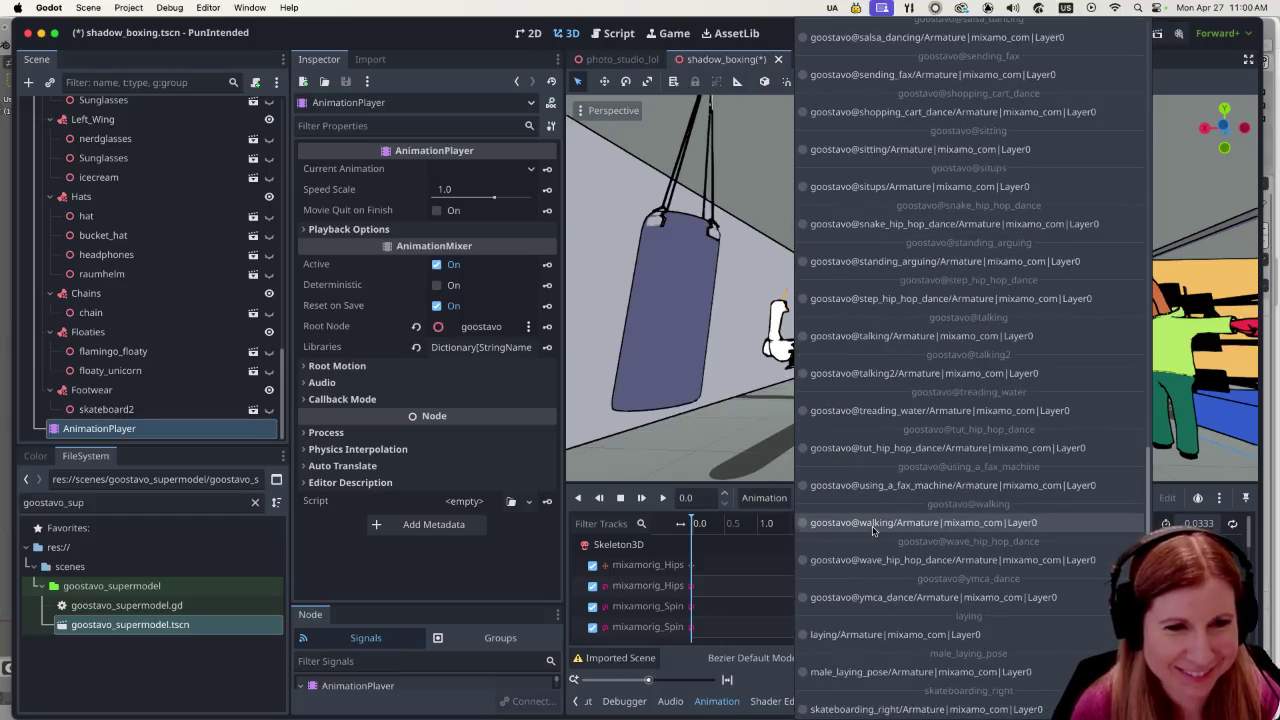
scroll(897, 569, up, 10)
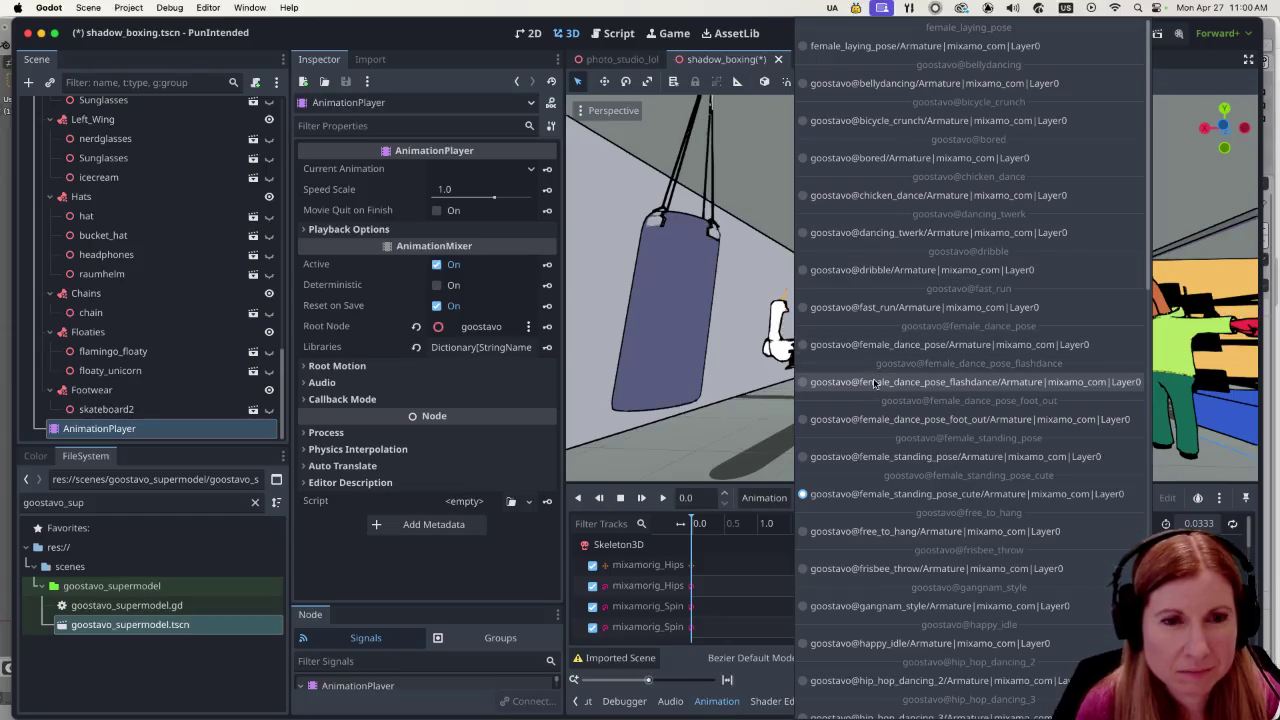
click(885, 458)
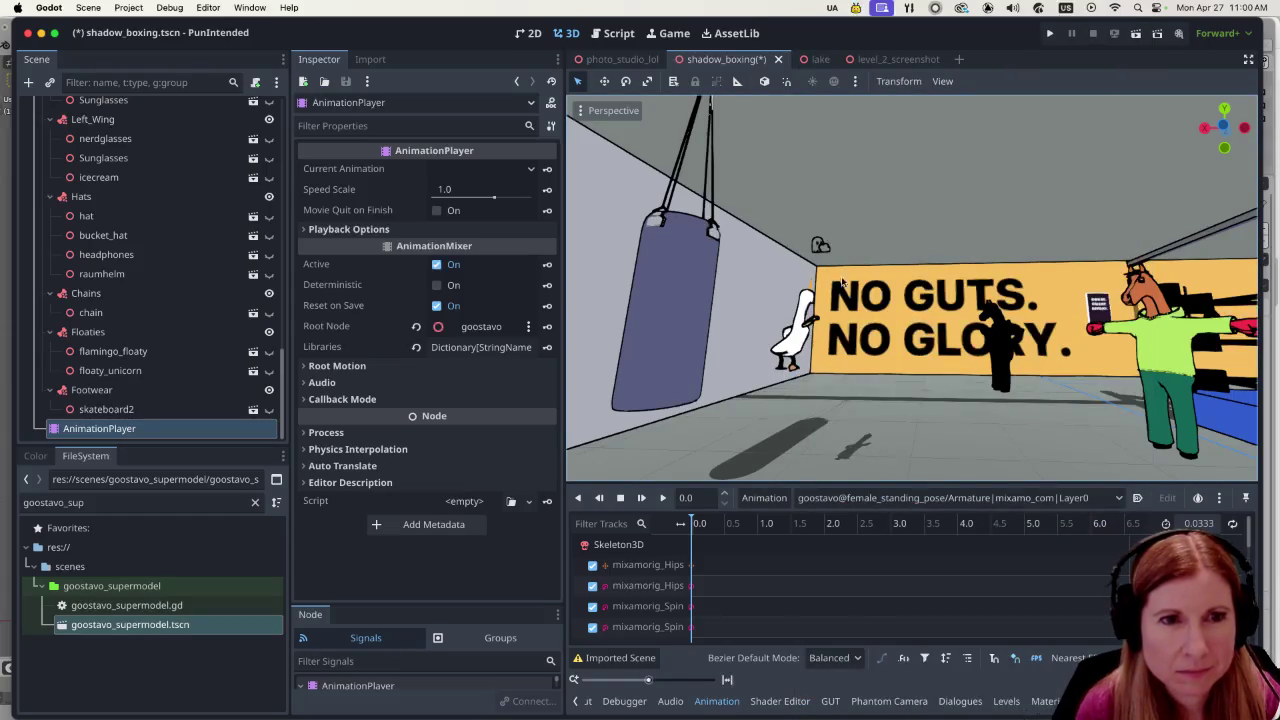
Select GoostavoSupermodel and move it down and toward the camera.
click(806, 347)
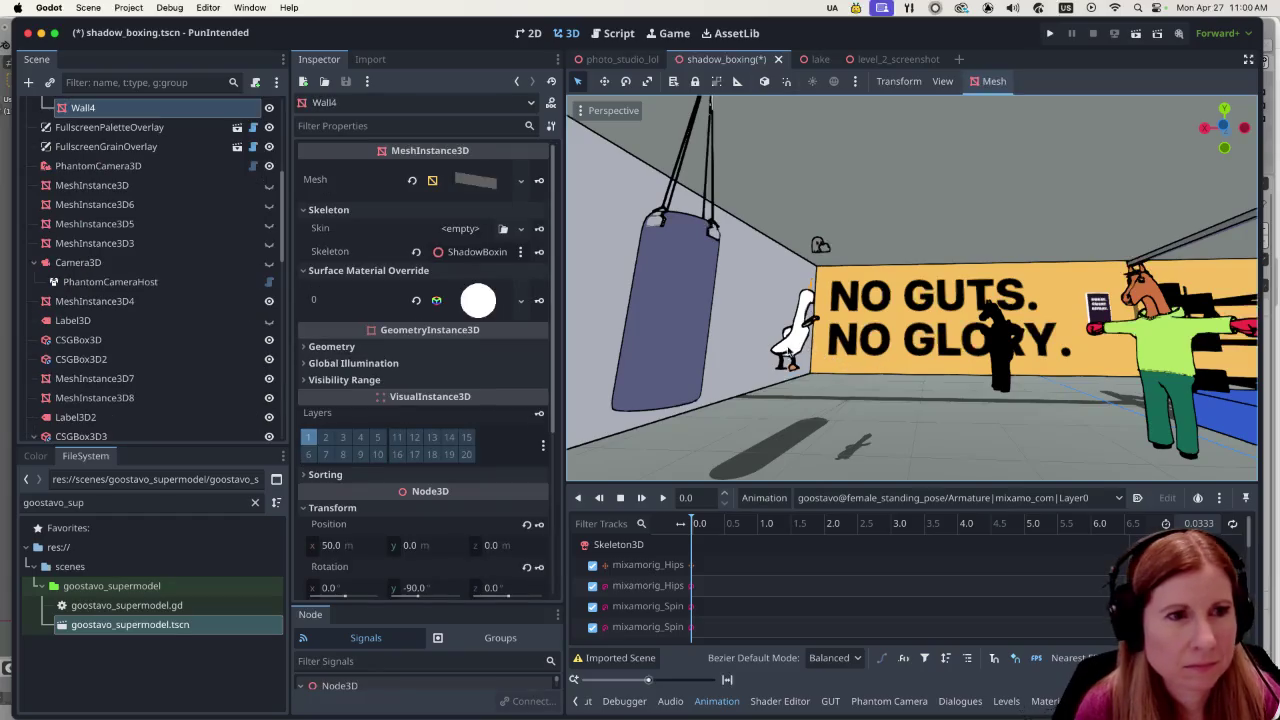
scroll(140, 355, up, 5)
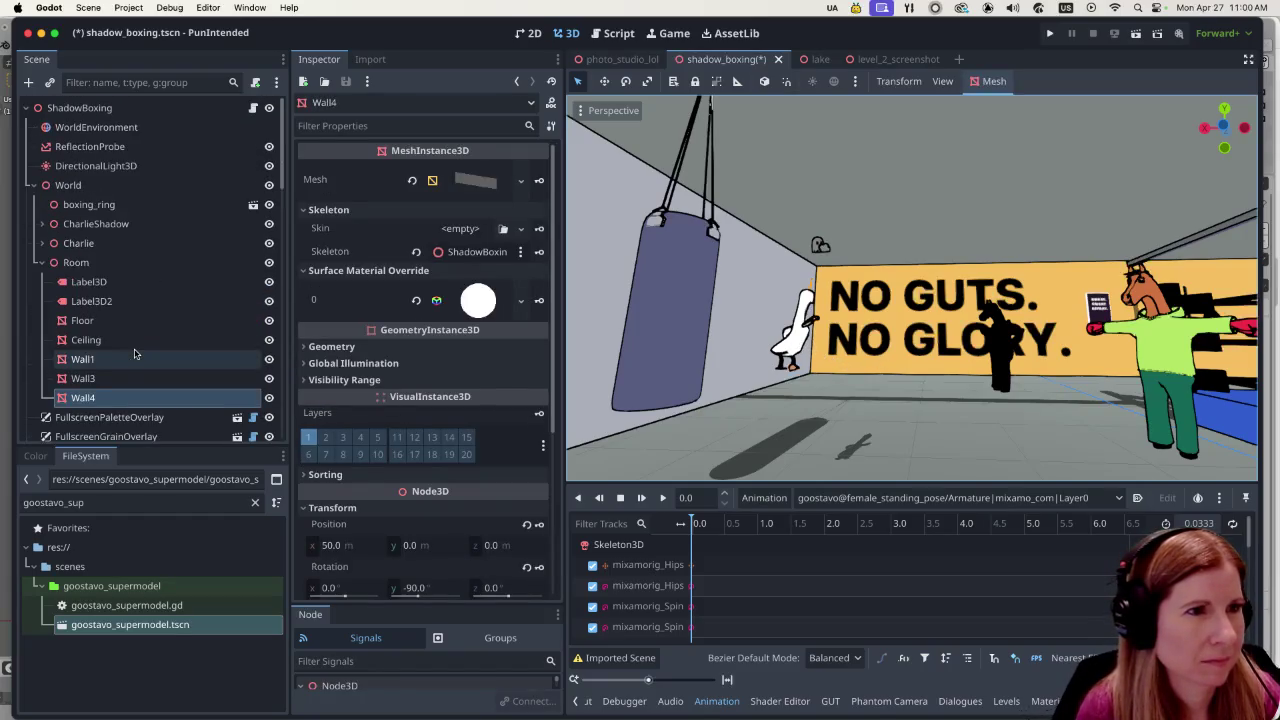
scroll(121, 313, down, 10)
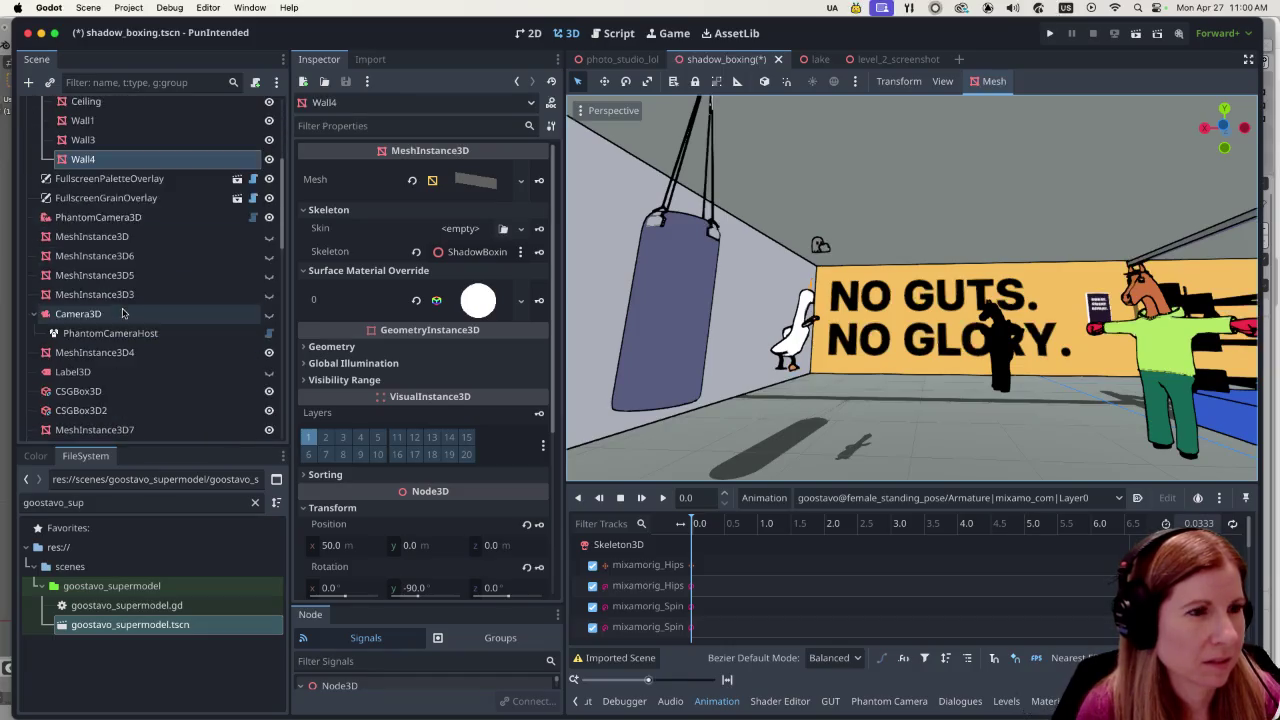
scroll(117, 328, up, 4)
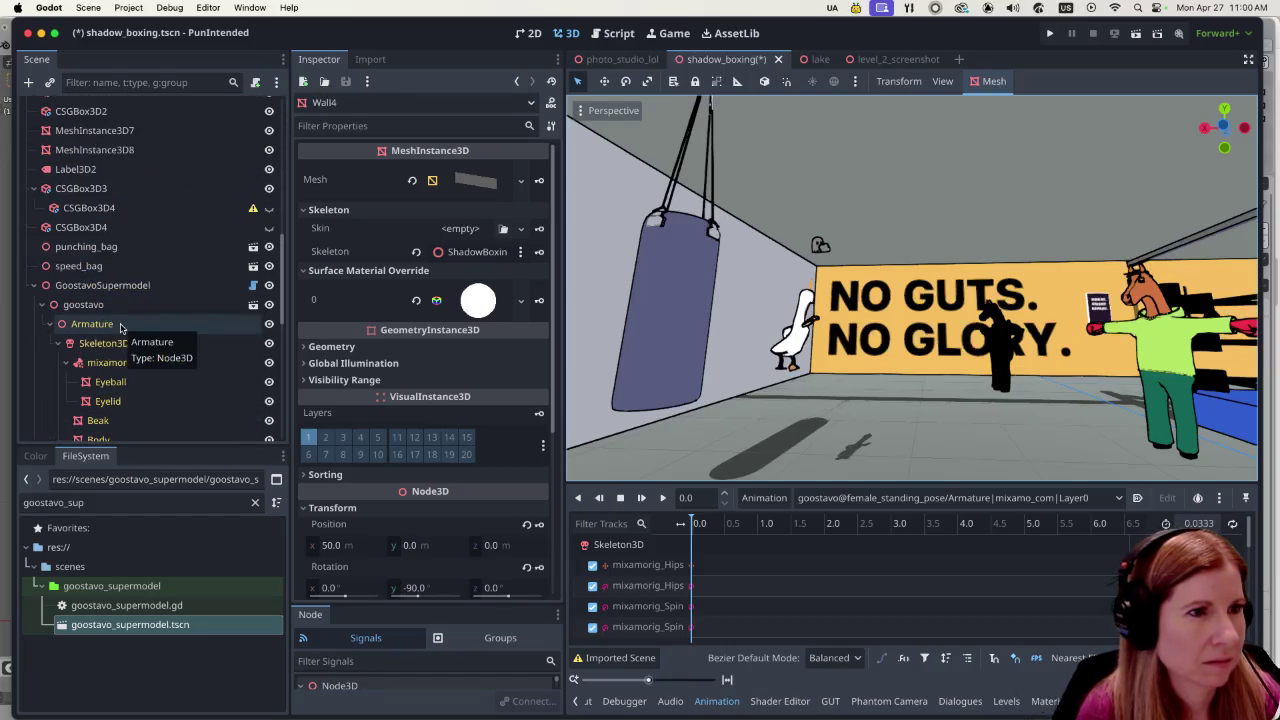
click(141, 288)
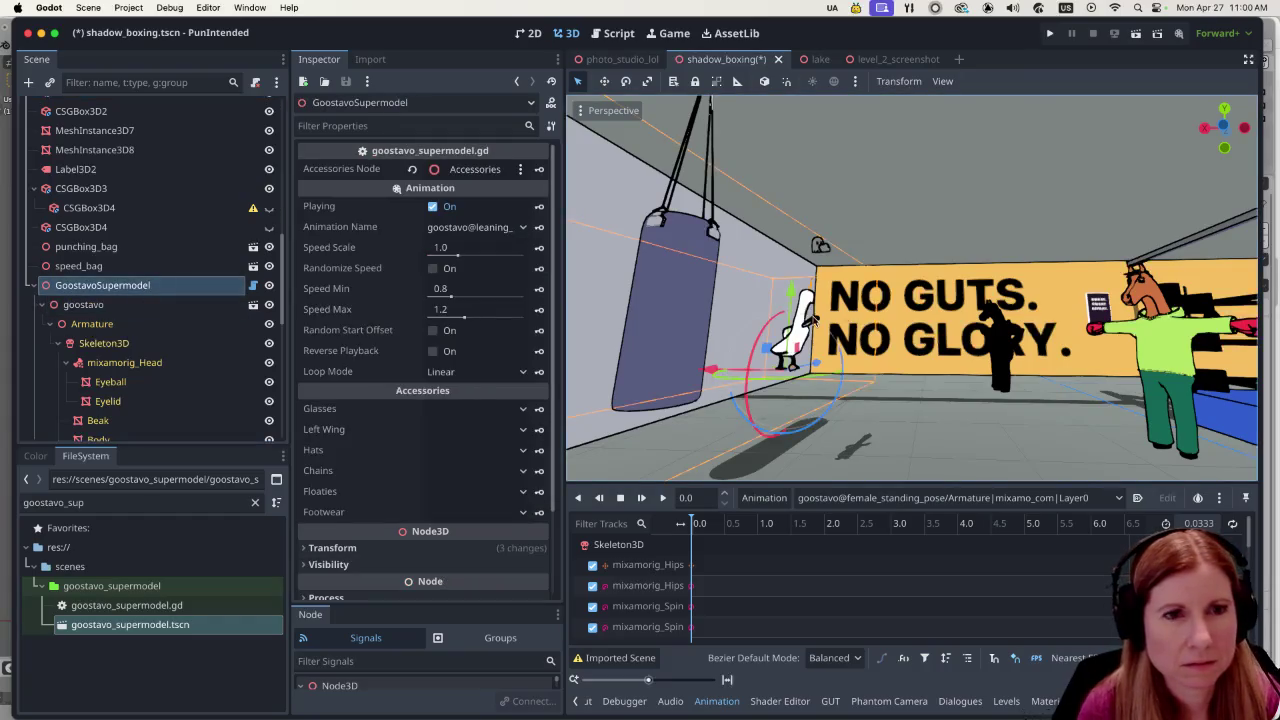
mouse_move(784, 298)
mouse_down()
mouse_move(758, 402)
mouse_move(920, 452)
mouse_move(1033, 467)
mouse_up()
Rotate the goose a half-turn around the Y axis, then view it from the Front.
key(r)
key(y)
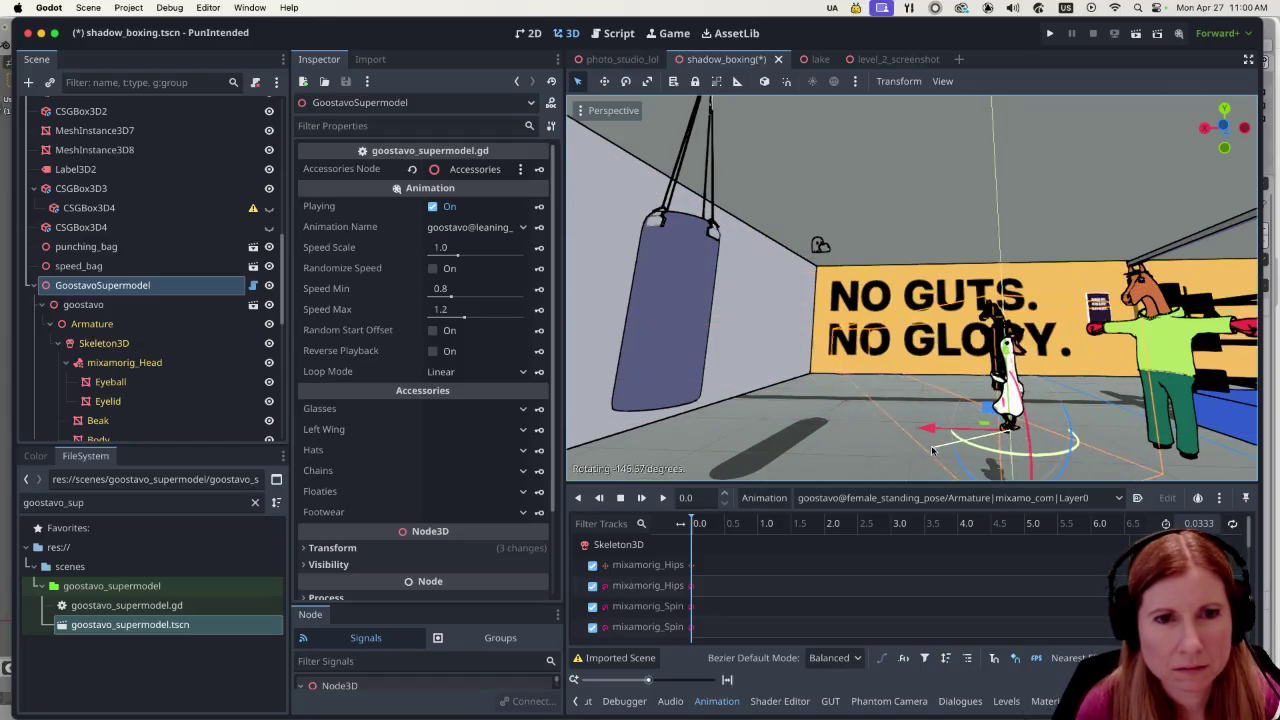
click(801, 372)
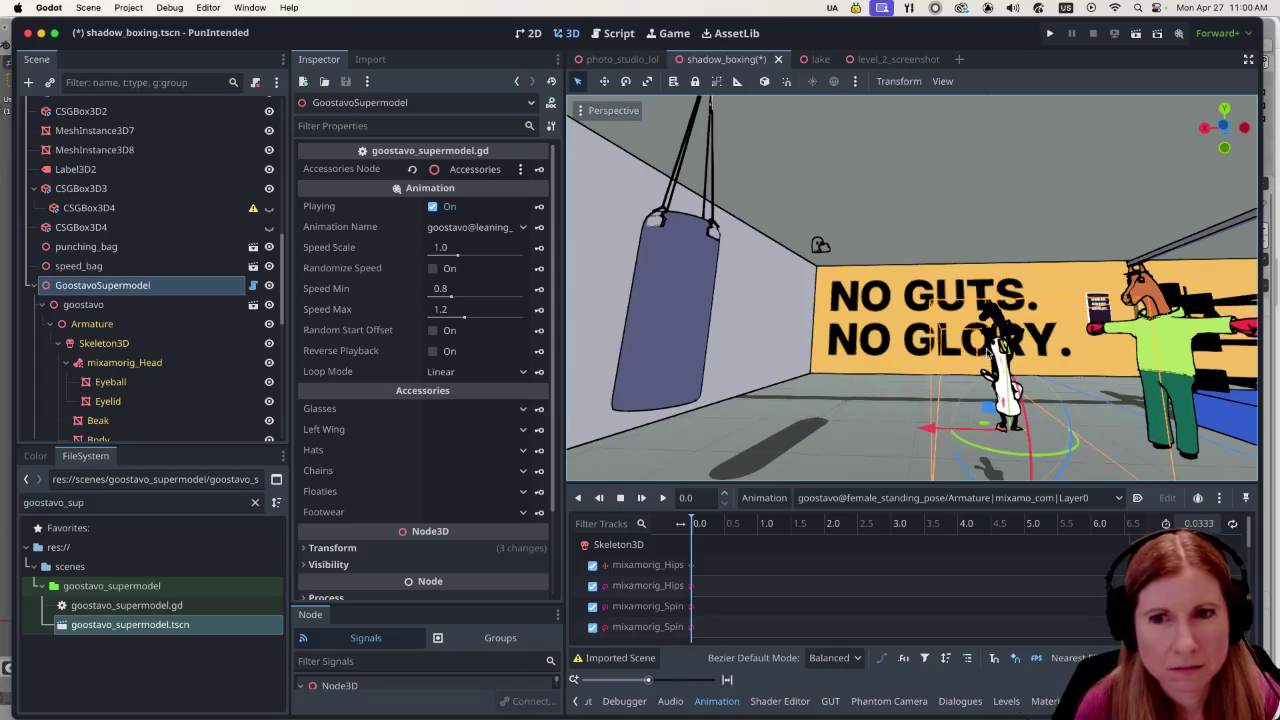
drag(986, 340, 934, 364)
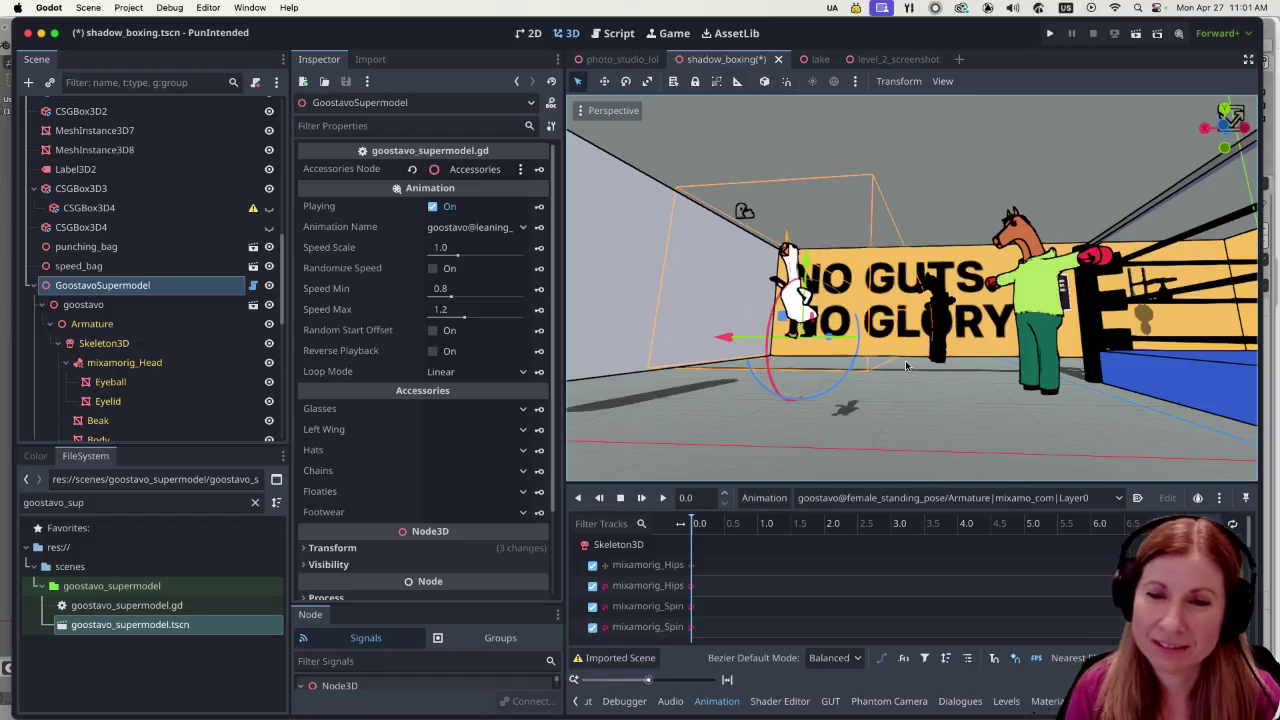
drag(928, 386, 866, 318)
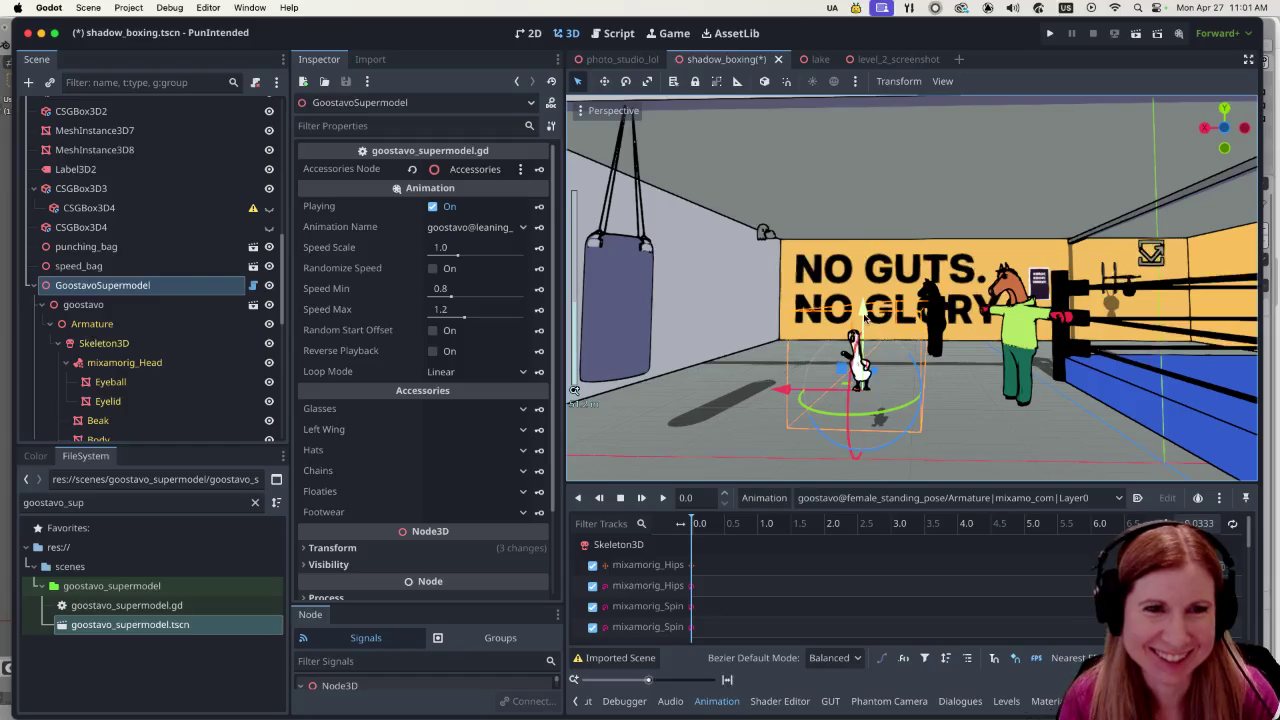
key(KP_1)
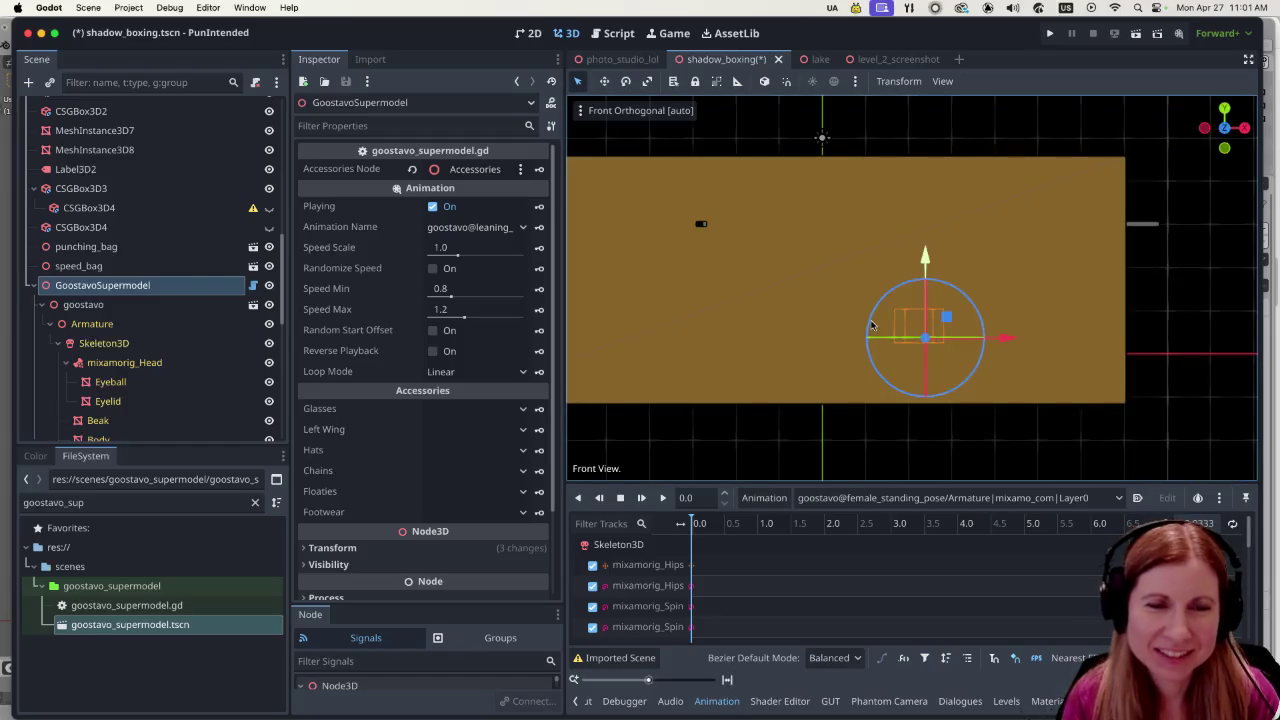
Check the goose's placement from the Right view and from above, then orbit back to perspective.
scroll(871, 326, up, 3)
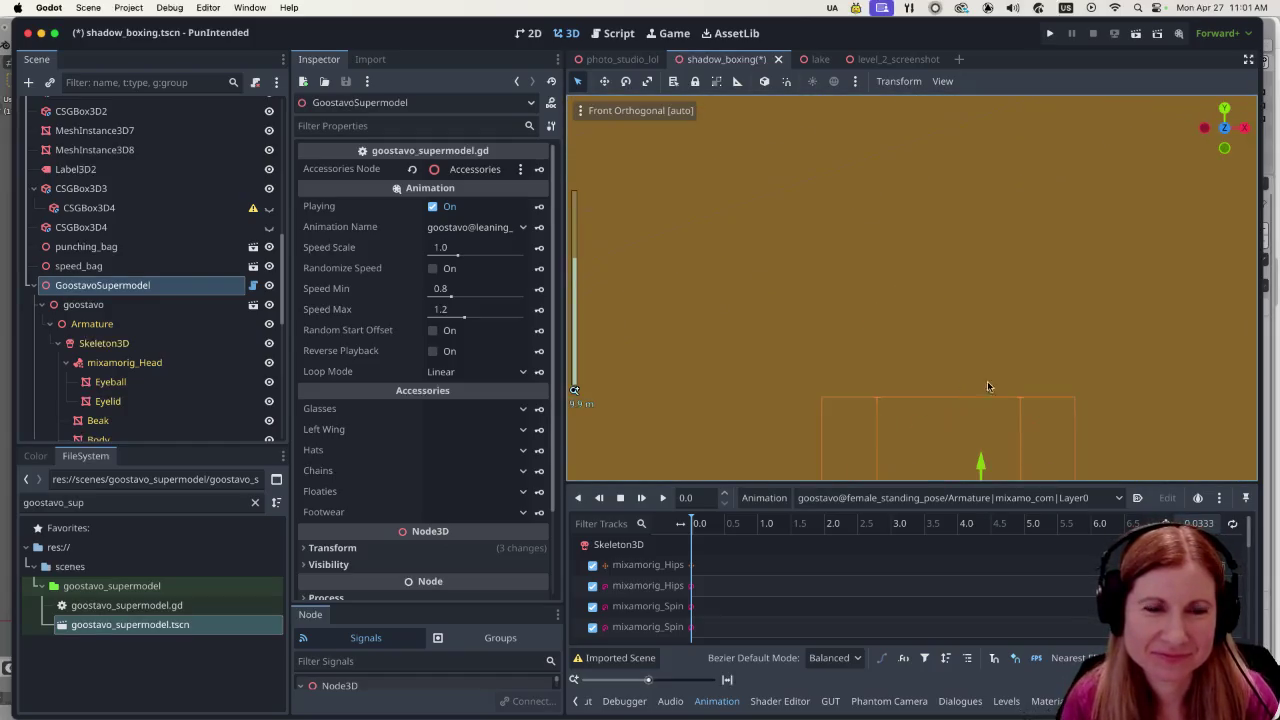
scroll(975, 380, down, 3)
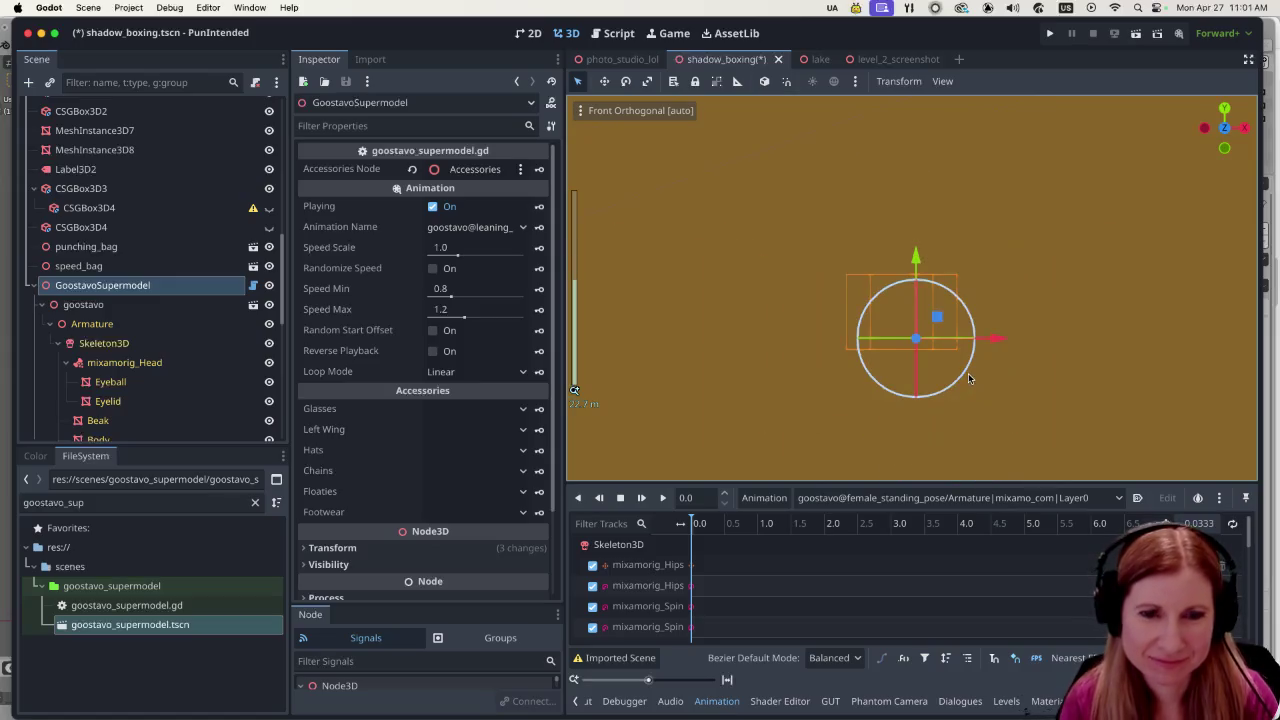
key(KP_3)
key(KP_8)
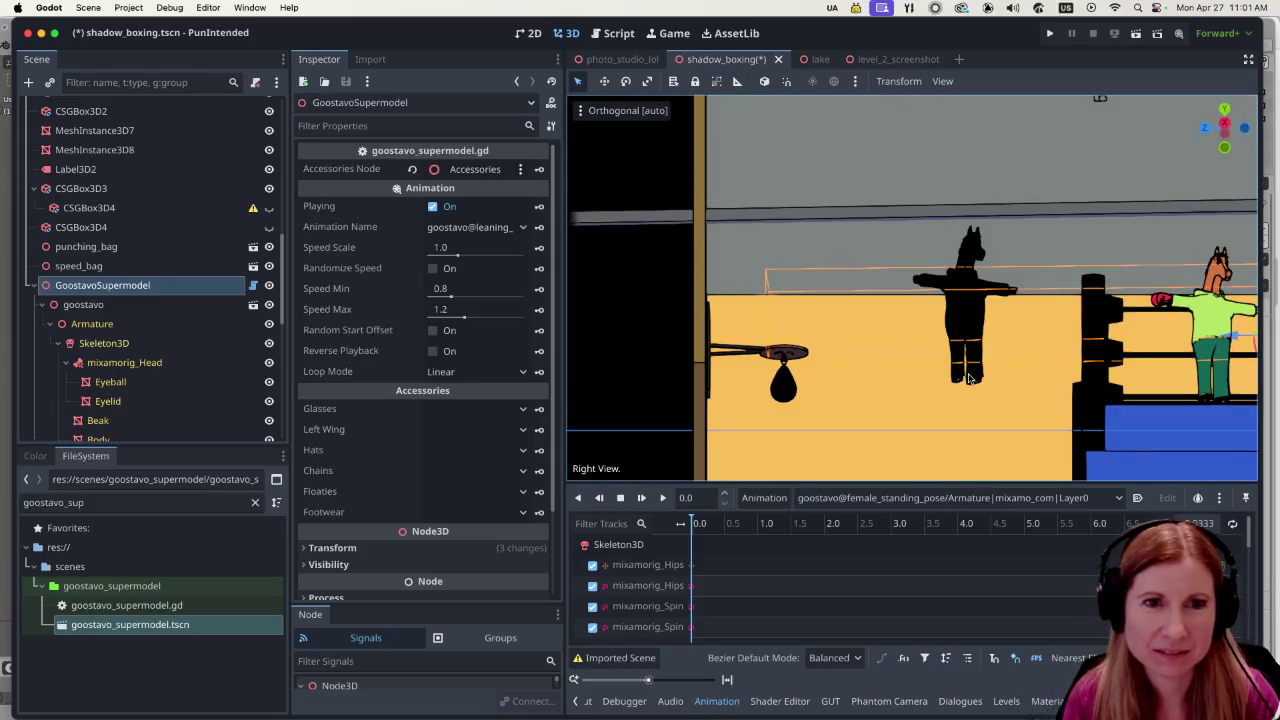
scroll(968, 380, down, 3)
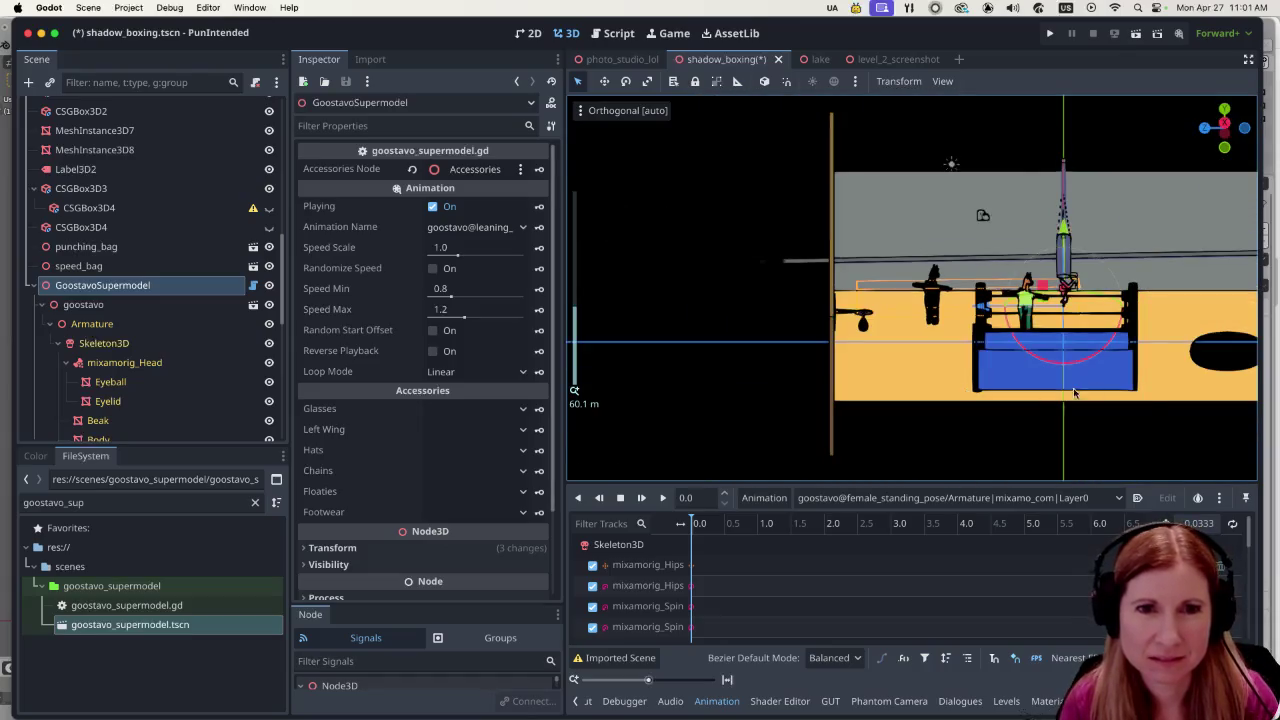
scroll(1035, 397, right, 3)
scroll(1000, 390, left, 3)
scroll(882, 370, up, 3)
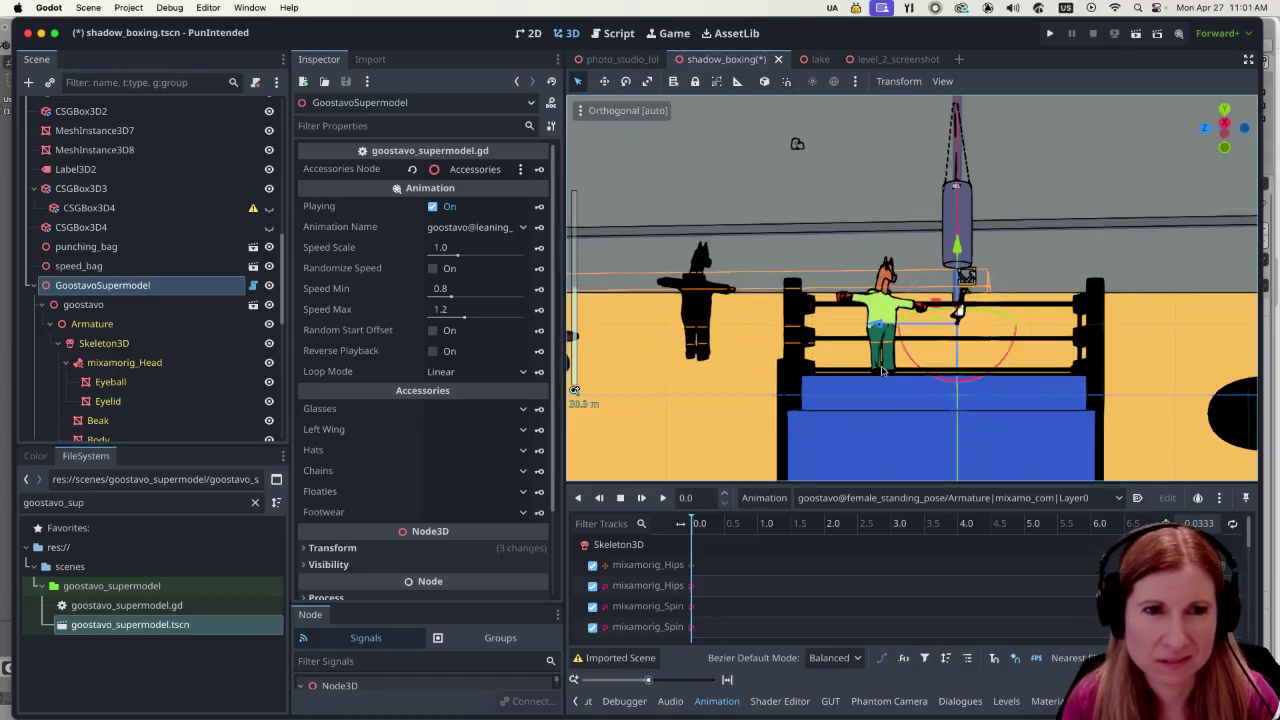
scroll(882, 370, up, 2)
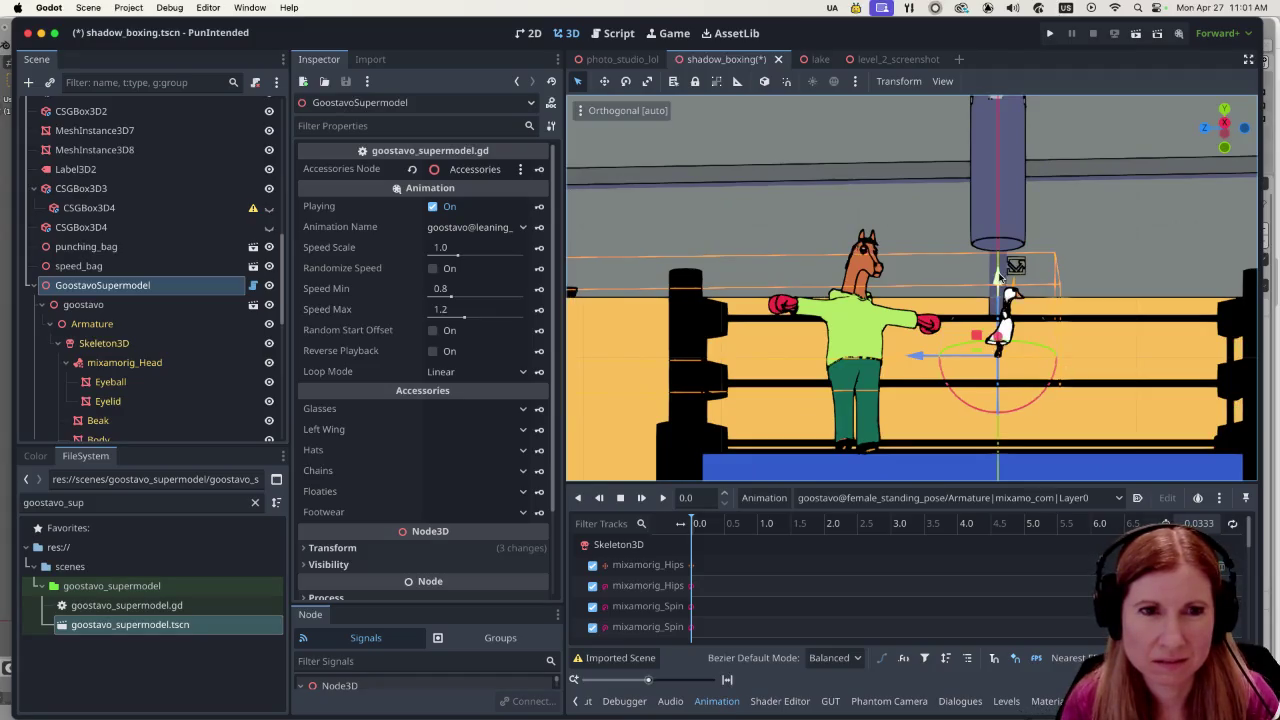
mouse_move(997, 283)
mouse_down()
mouse_move(956, 400)
mouse_move(923, 401)
mouse_move(945, 365)
mouse_move(931, 318)
mouse_move(910, 318)
mouse_move(940, 348)
mouse_up()
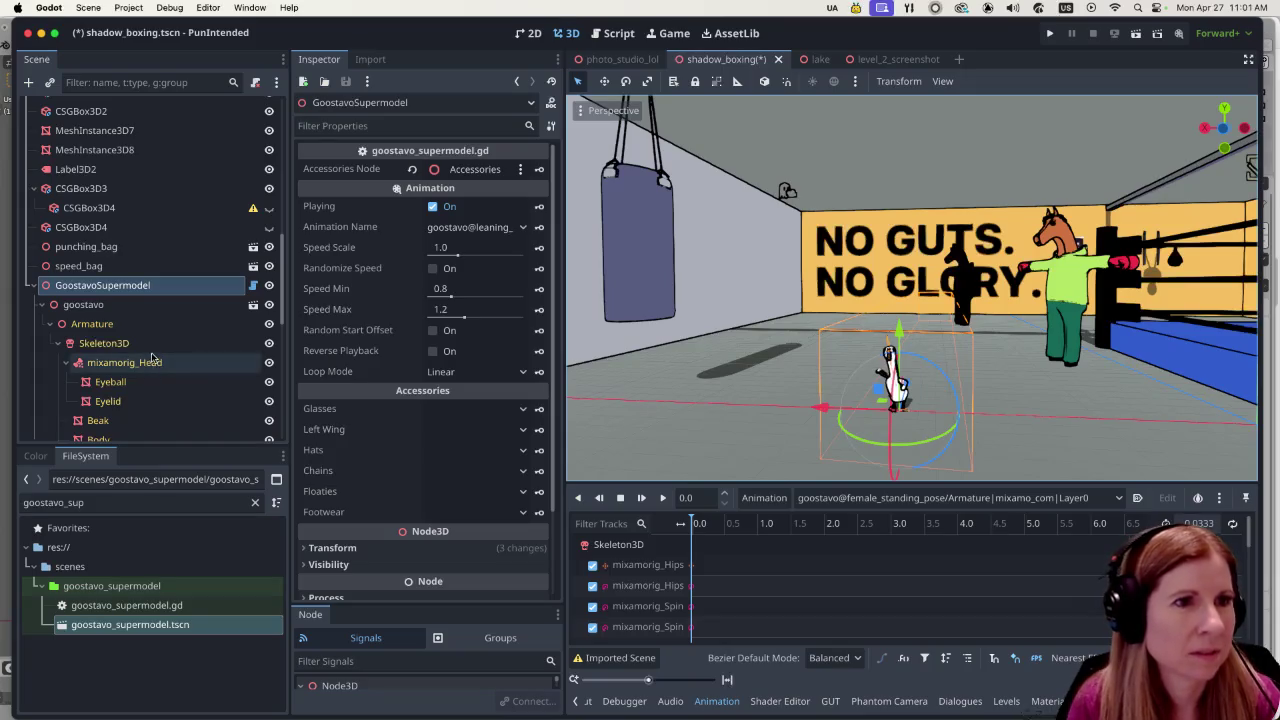
Set the goose's Transform scale to 1.5 on every axis.
scroll(407, 371, down, 3)
click(330, 443)
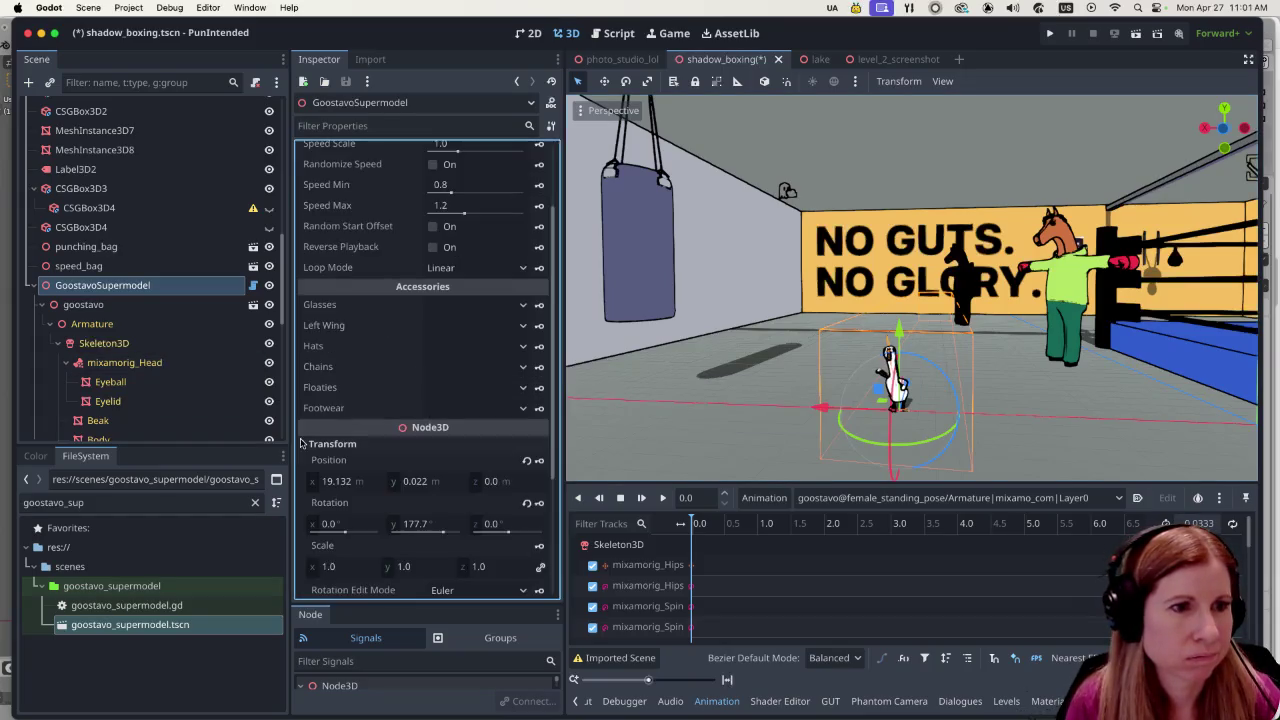
click(330, 567)
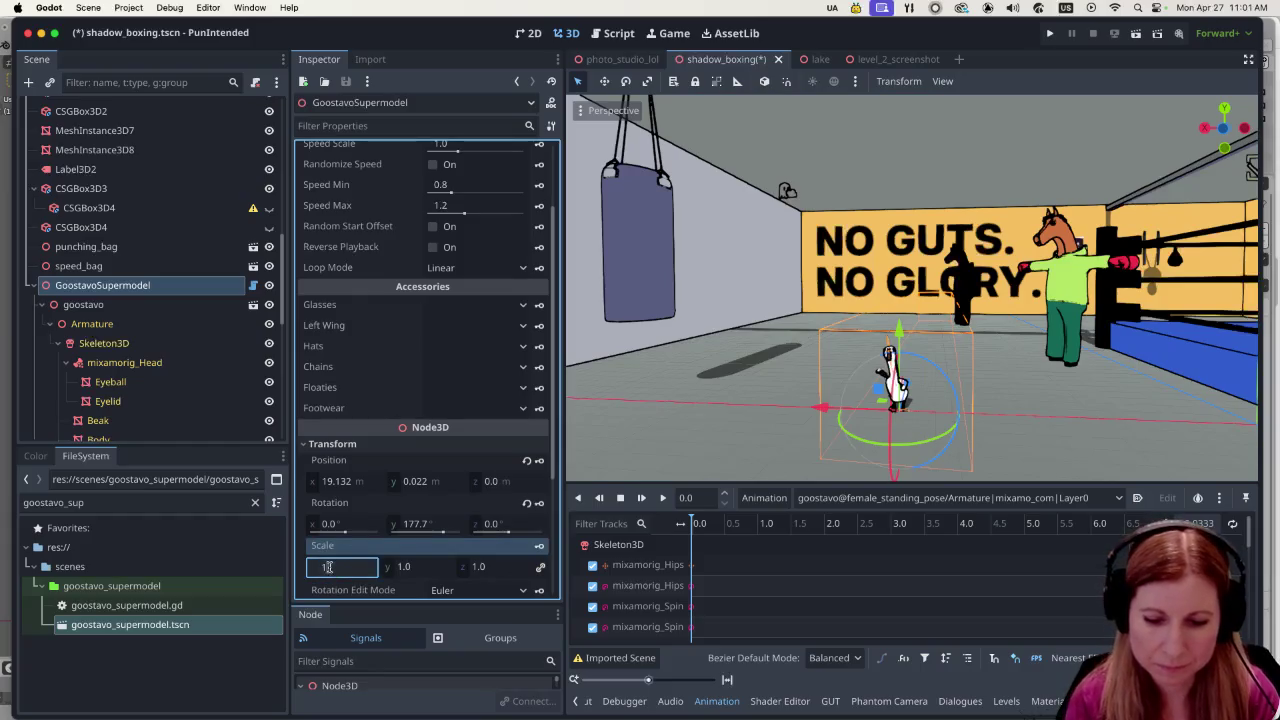
text(1.5)
key(Return)
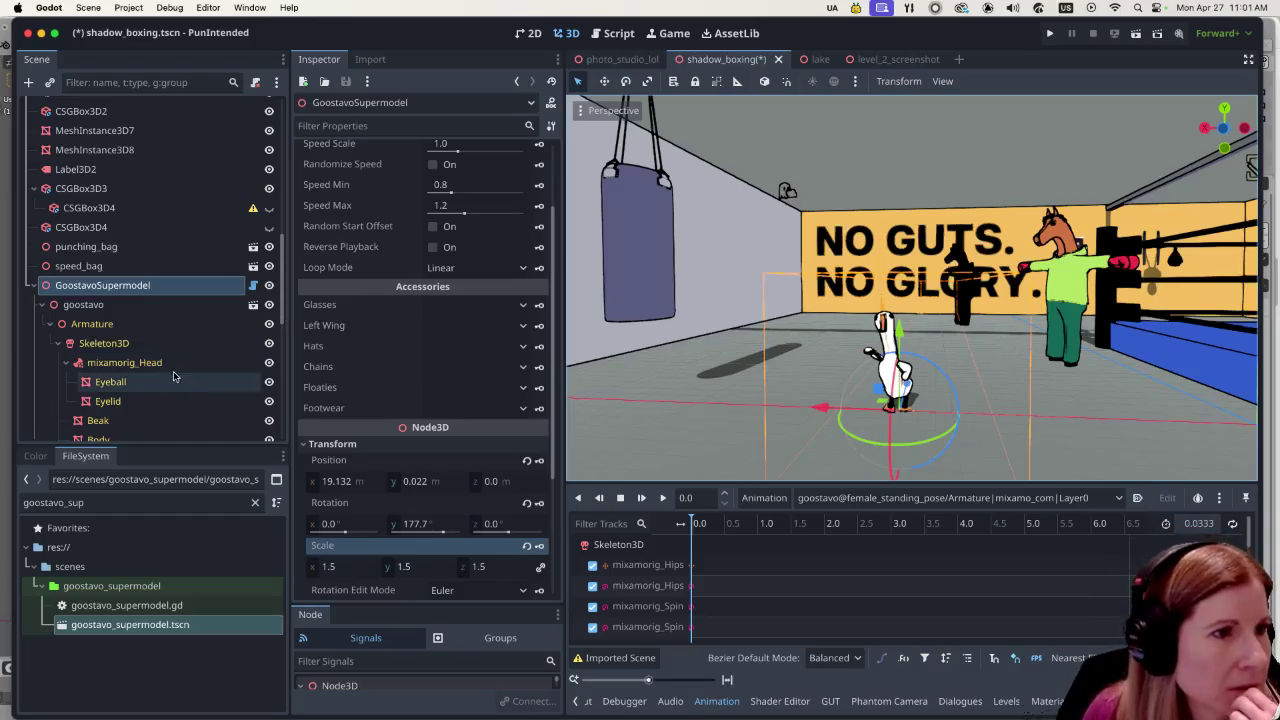
Set the goose's Glasses accessory to Sunglasses and frame it in the viewport.
scroll(181, 352, down, 5)
scroll(180, 348, down, 2)
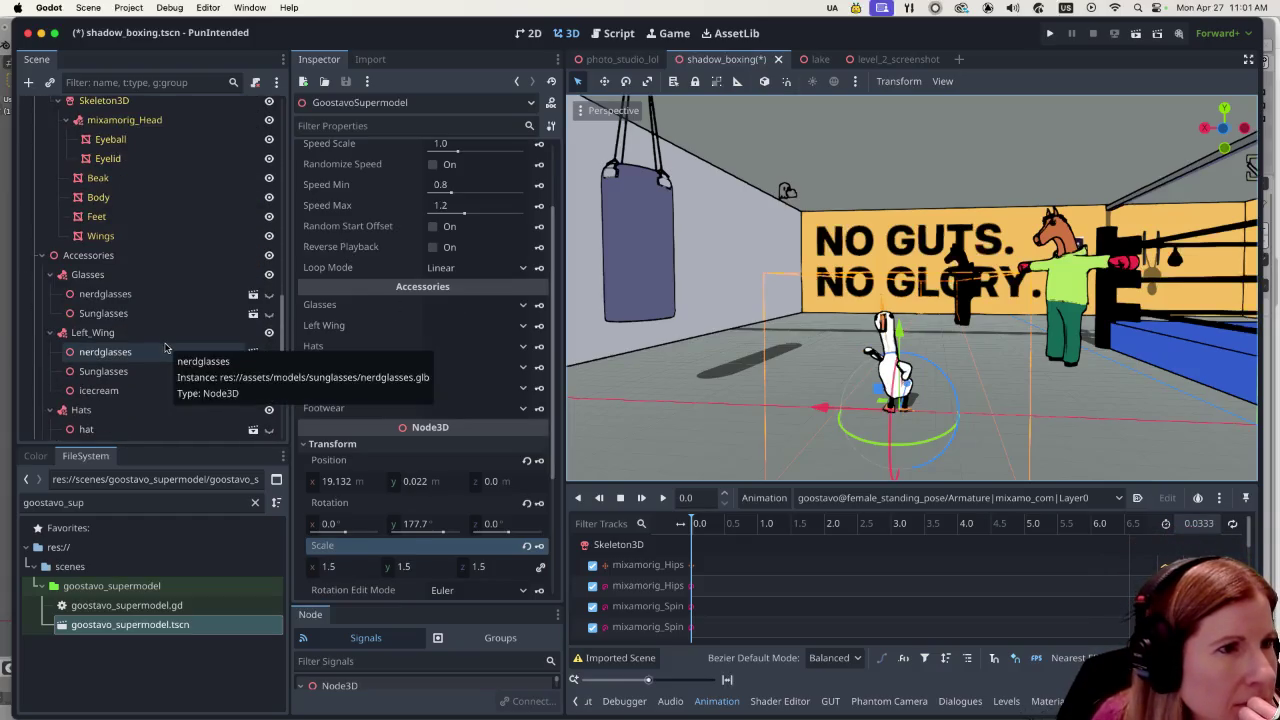
scroll(182, 328, down, 1)
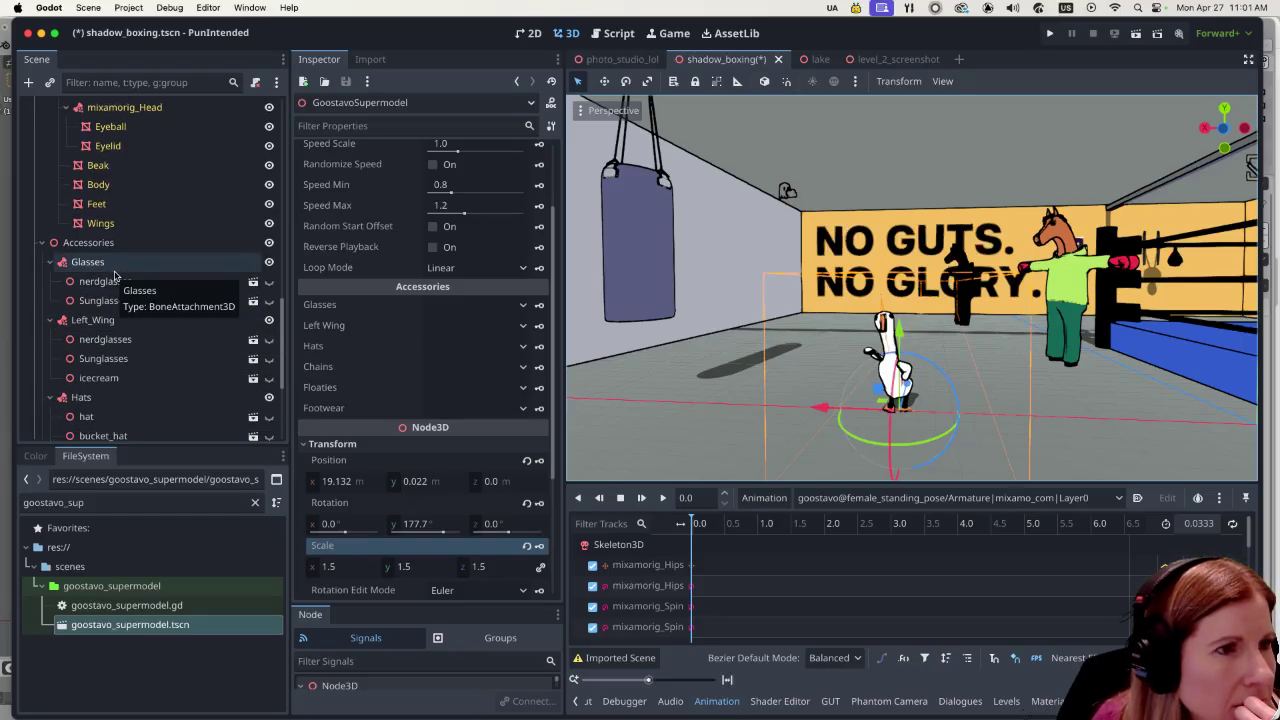
scroll(115, 275, down, 2)
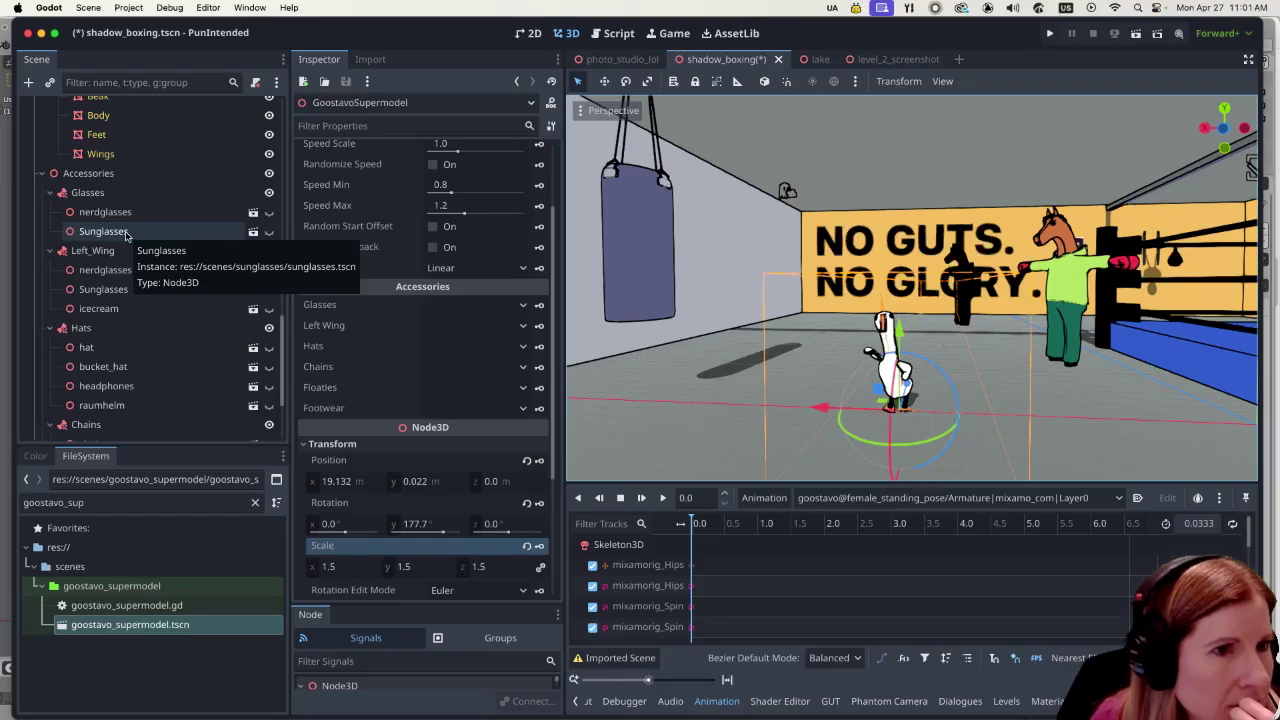
click(504, 311)
click(463, 363)
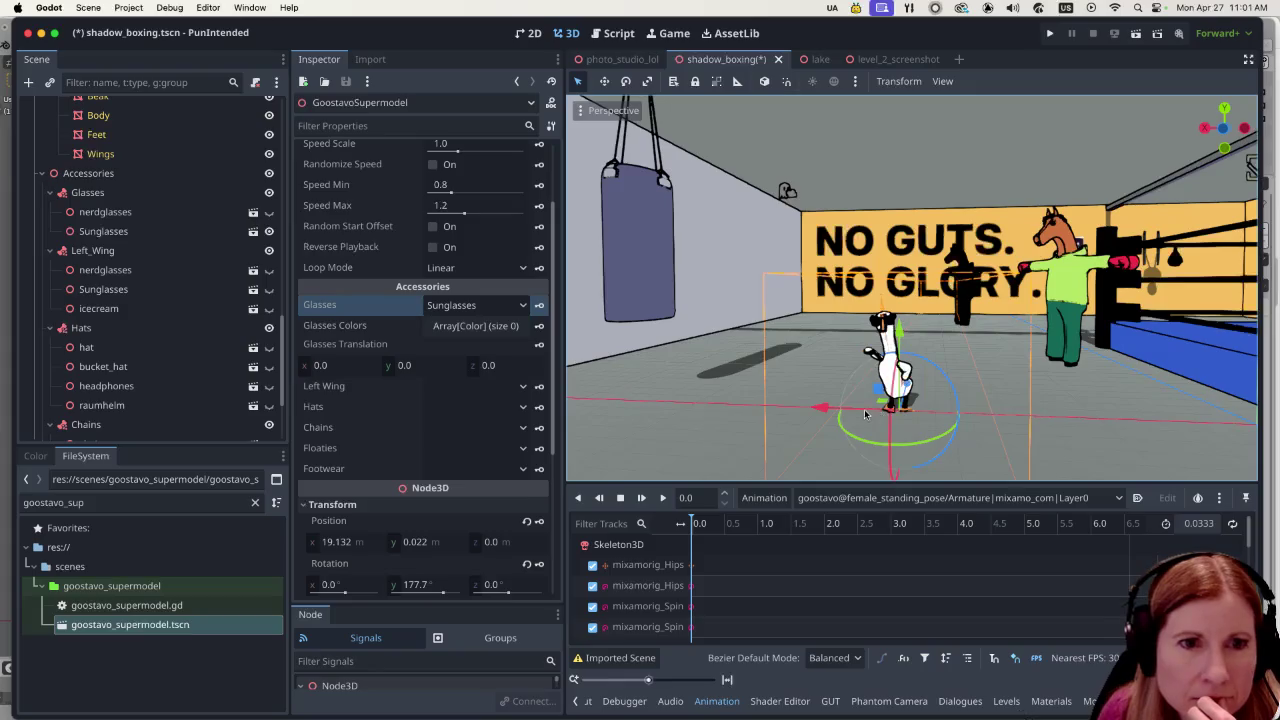
scroll(880, 412, up, 3)
key(f)
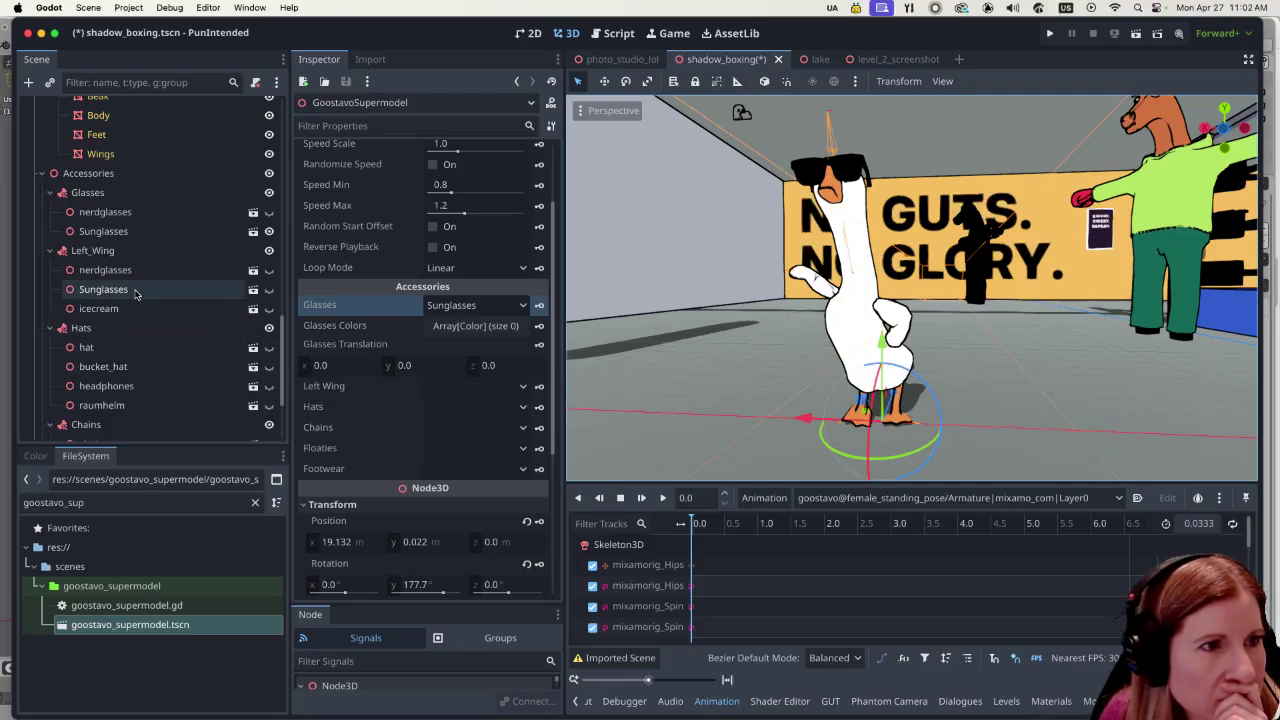
Select the Chains node and filter the FileSystem by 'tow' to pick towel.glb.
scroll(130, 295, down, 5)
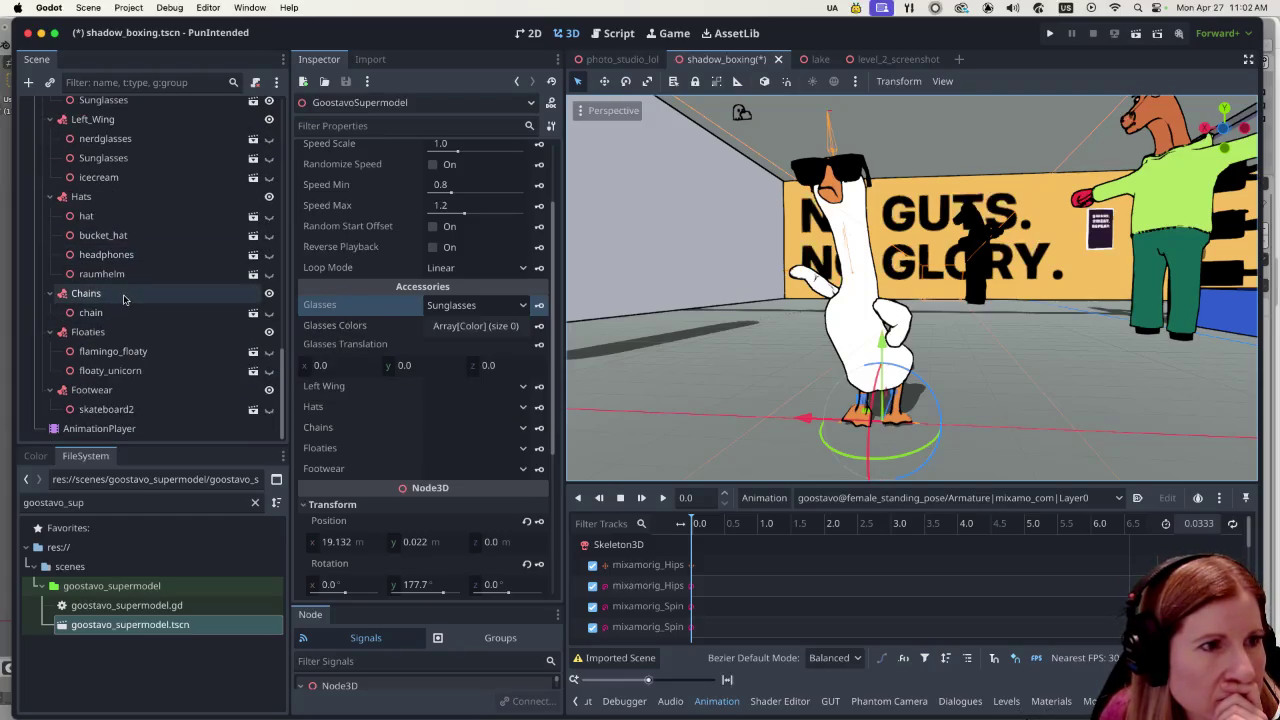
click(124, 296)
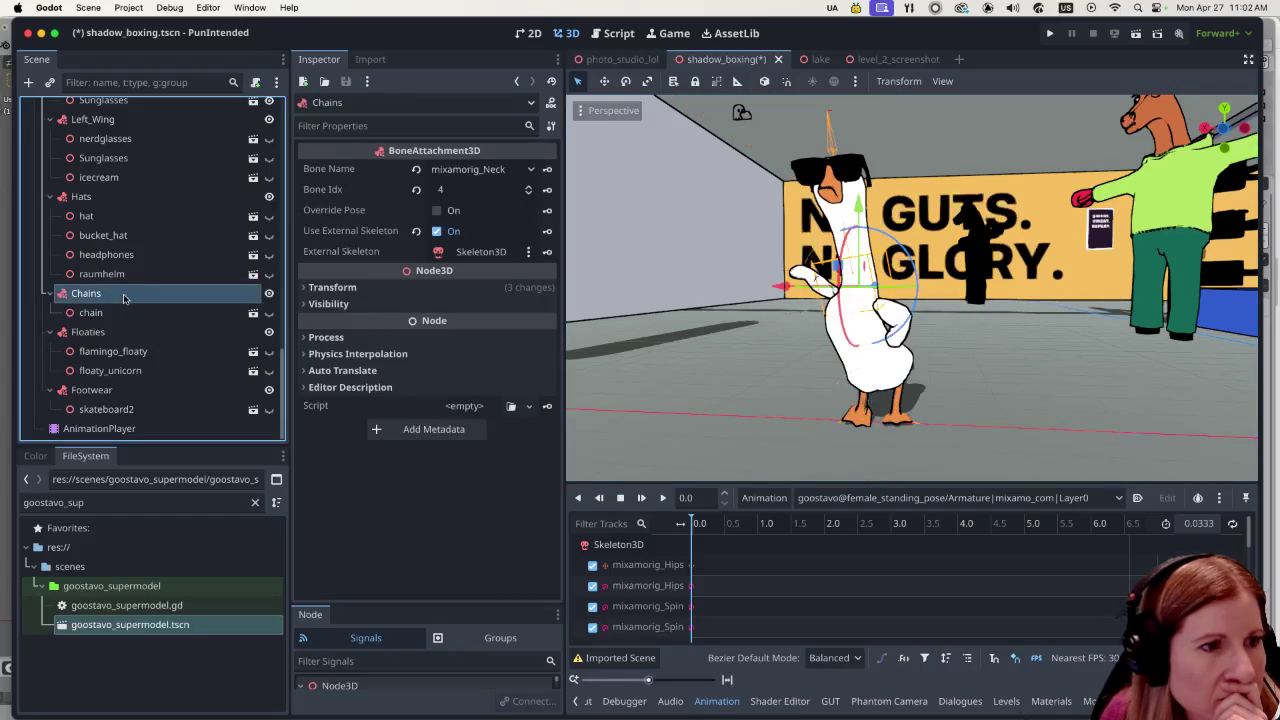
click(255, 502)
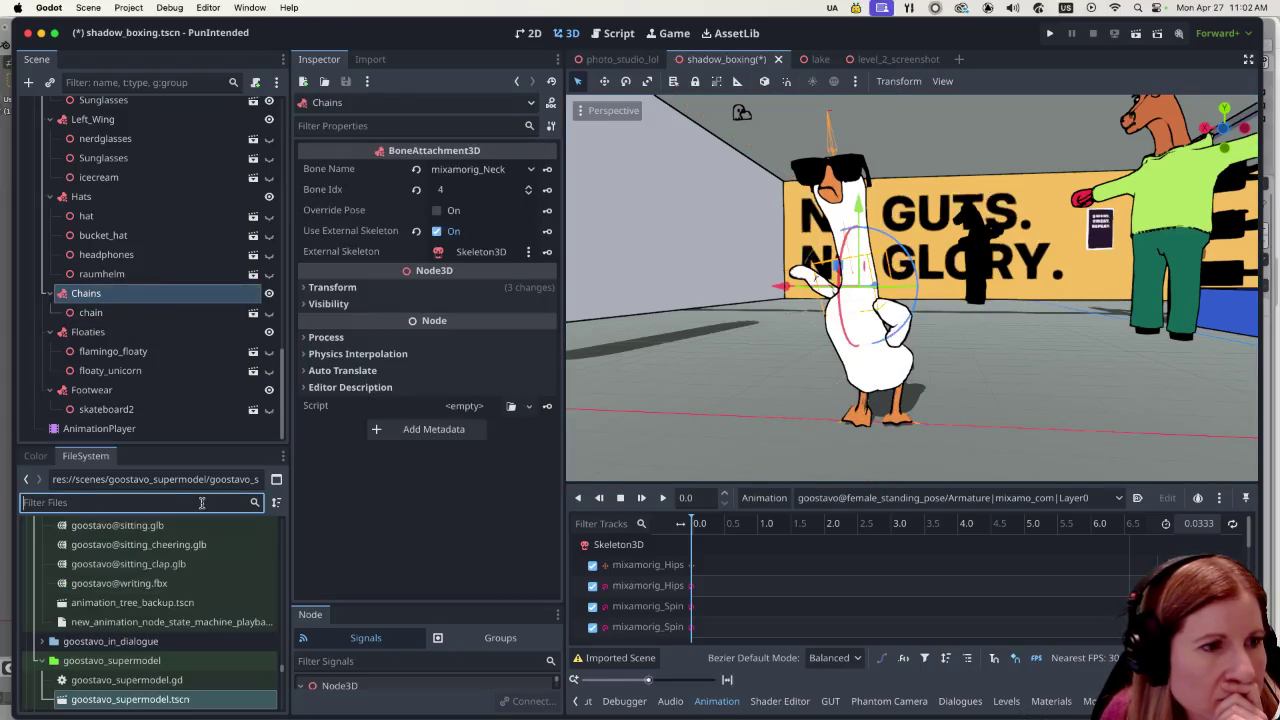
text(towqel)
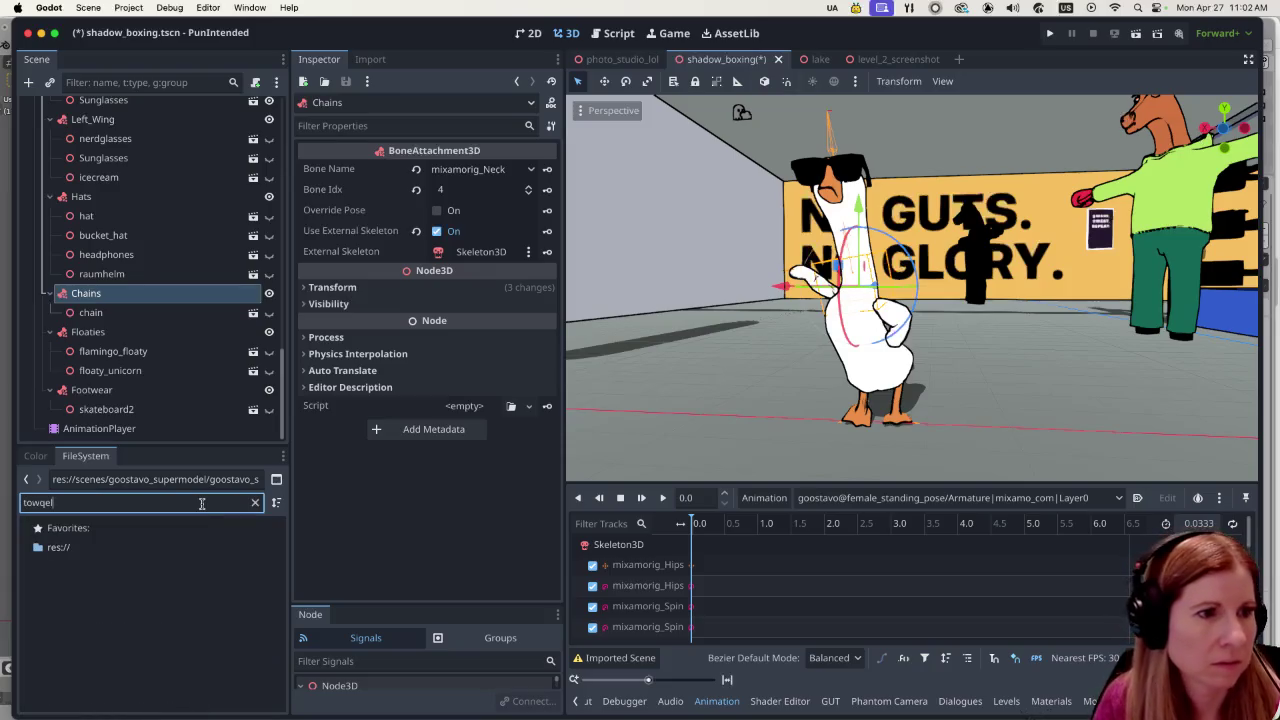
key(BackSpace)
key(BackSpace)
key(BackSpace)
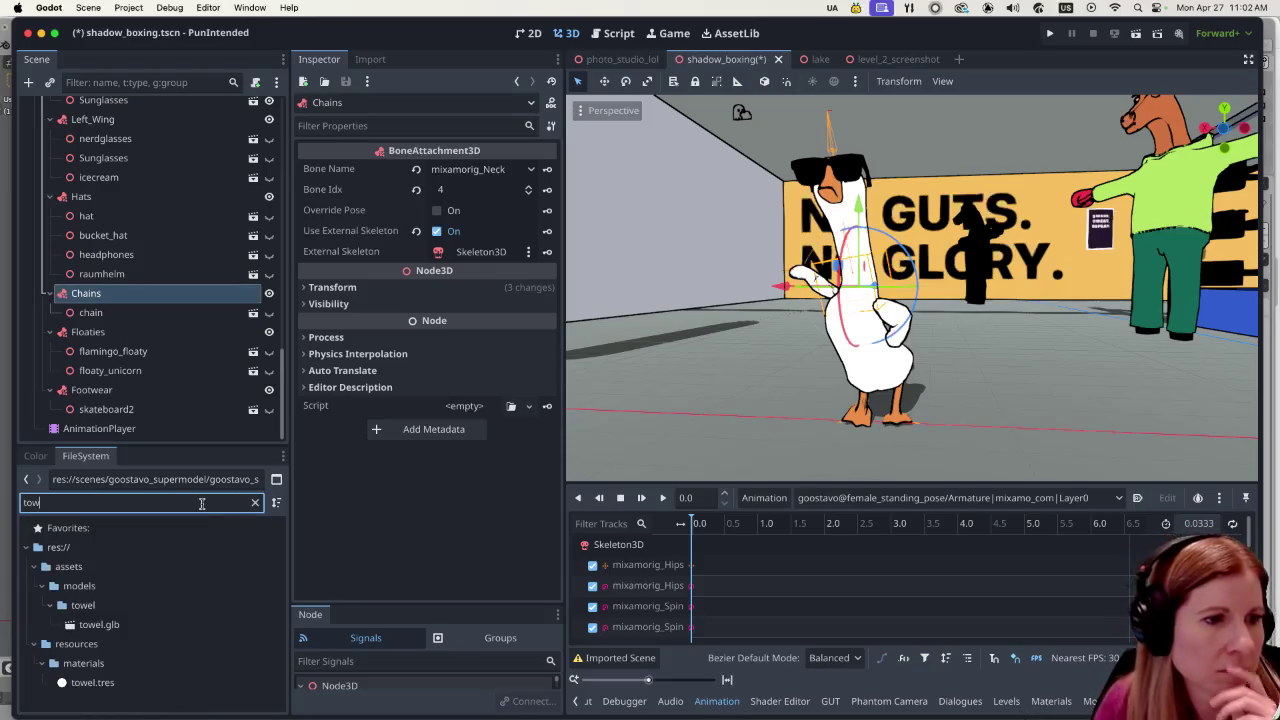
click(114, 628)
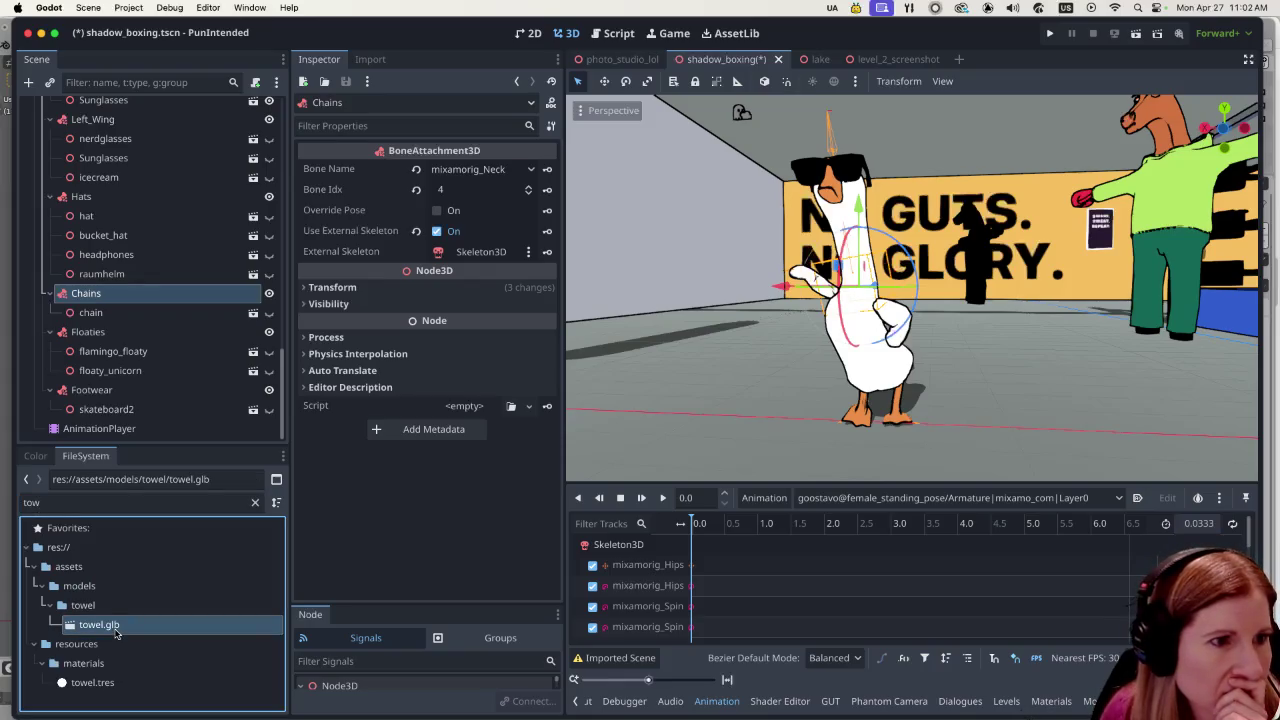
Attach towel.glb under Chains as towel2 and move it down onto the goose's body.
drag(136, 628, 112, 296)
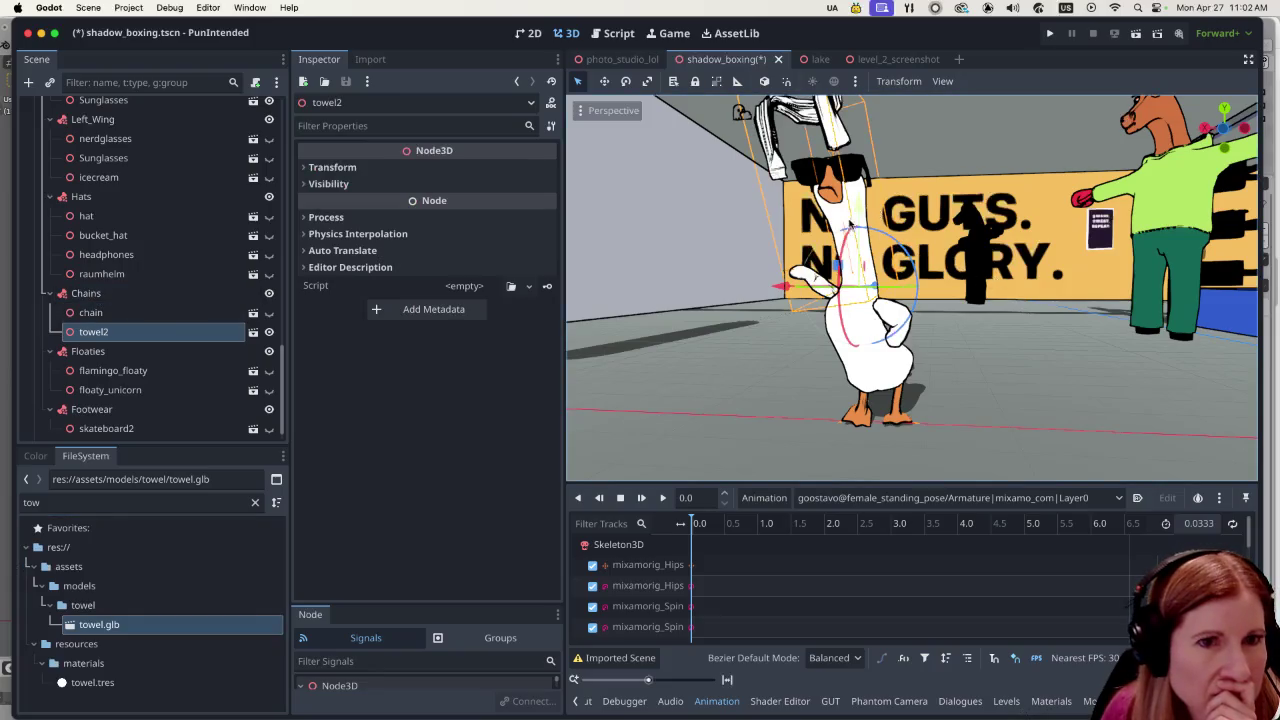
drag(860, 213, 858, 342)
drag(803, 405, 845, 418)
scroll(845, 418, left, 10)
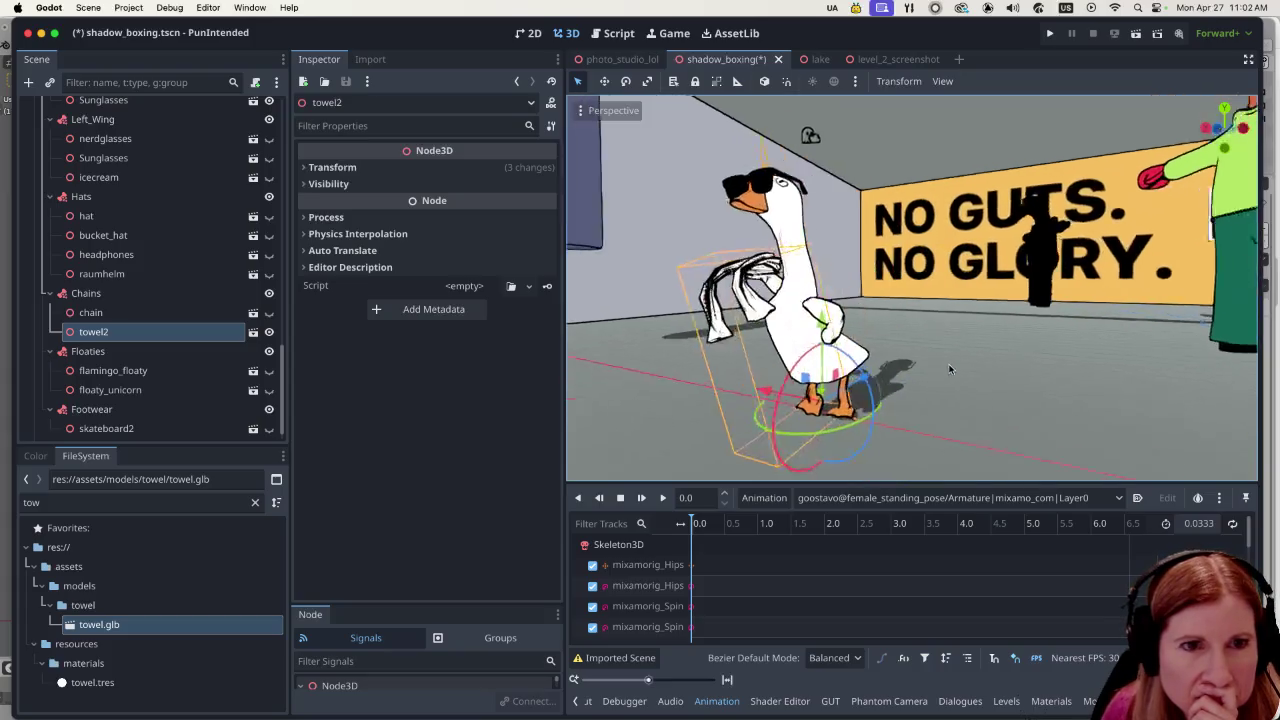
Rotate and nudge towel2 onto the chest at (-0.203, -2.257, -0.643), showing its Transform.
drag(836, 366, 677, 367)
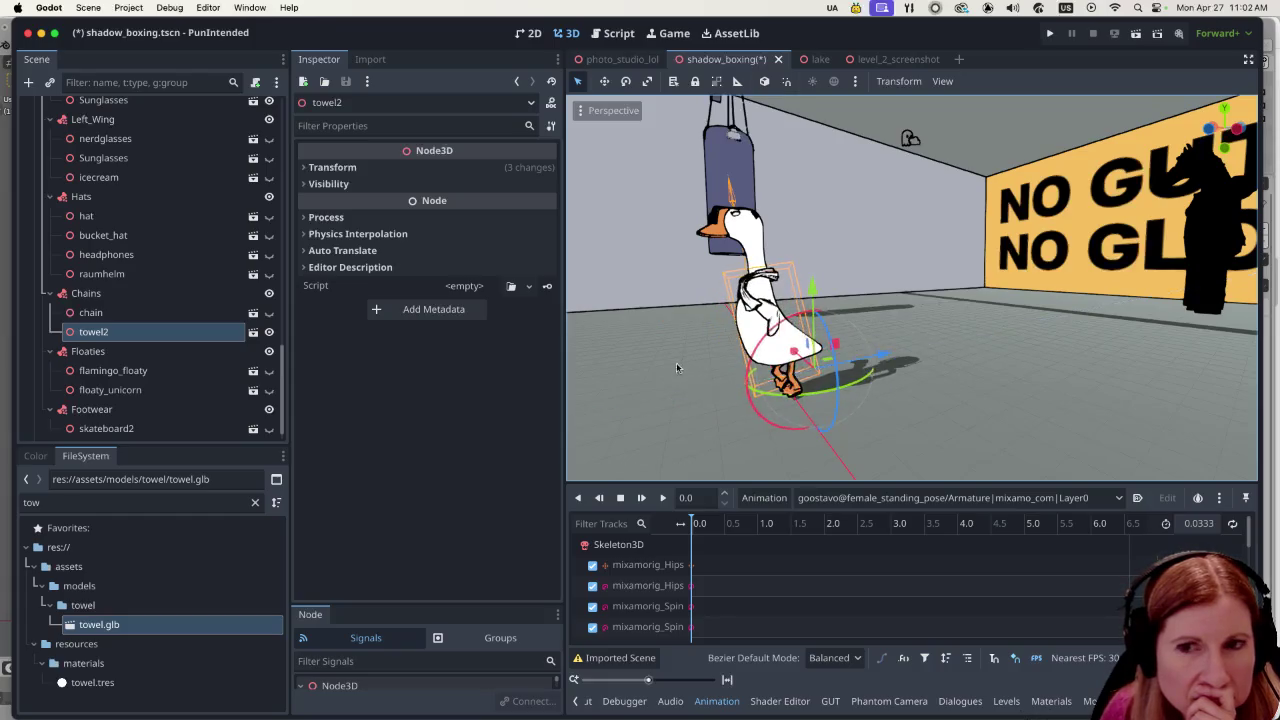
scroll(790, 365, right, 10)
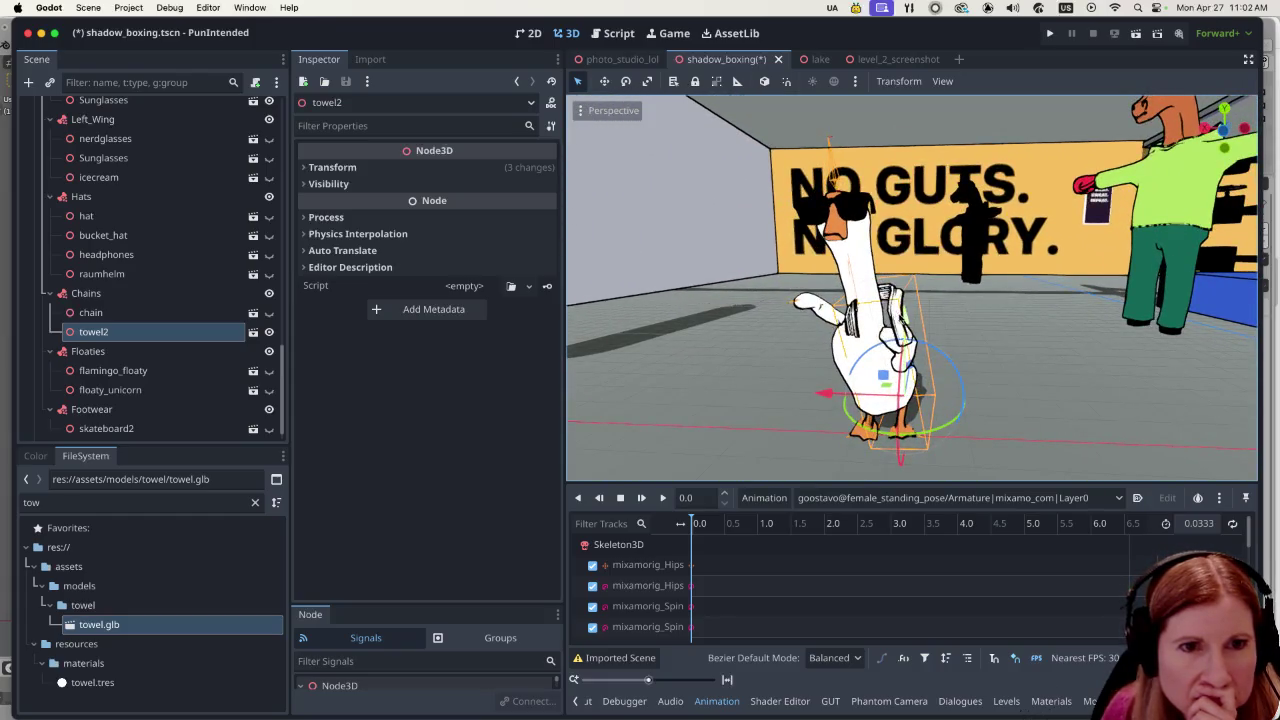
drag(904, 321, 904, 336)
drag(829, 410, 929, 395)
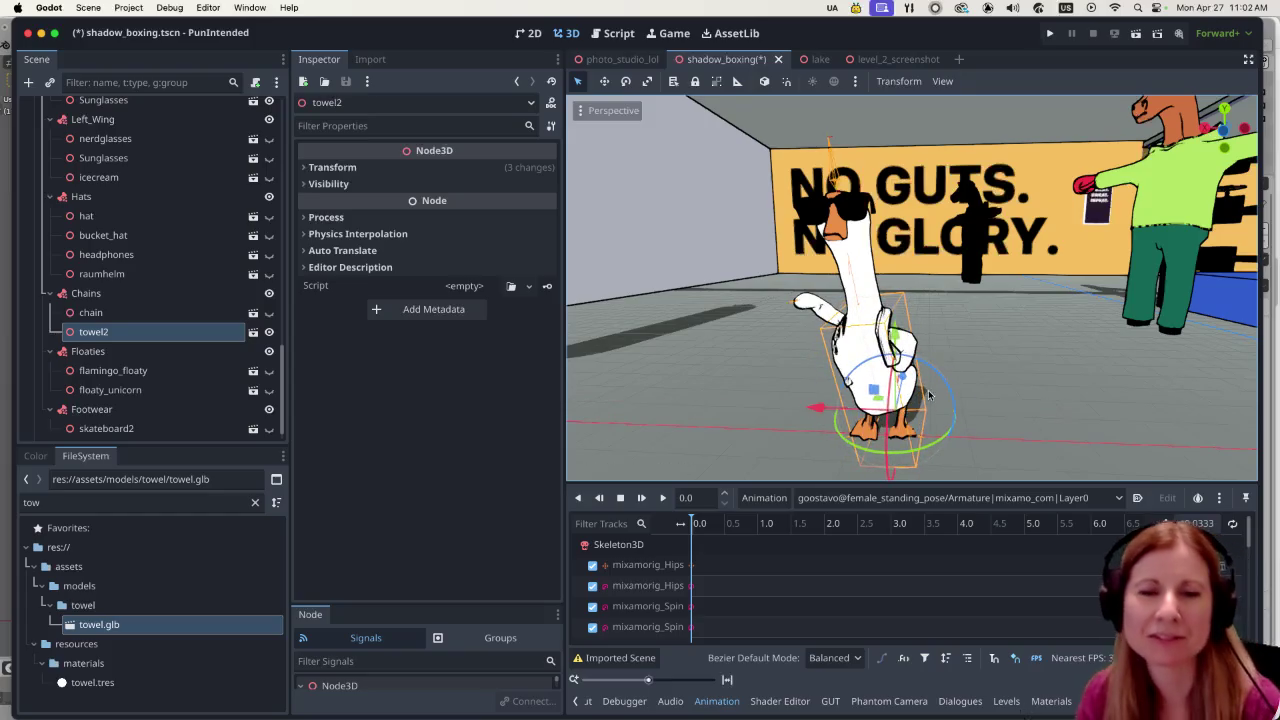
scroll(929, 395, right, 10)
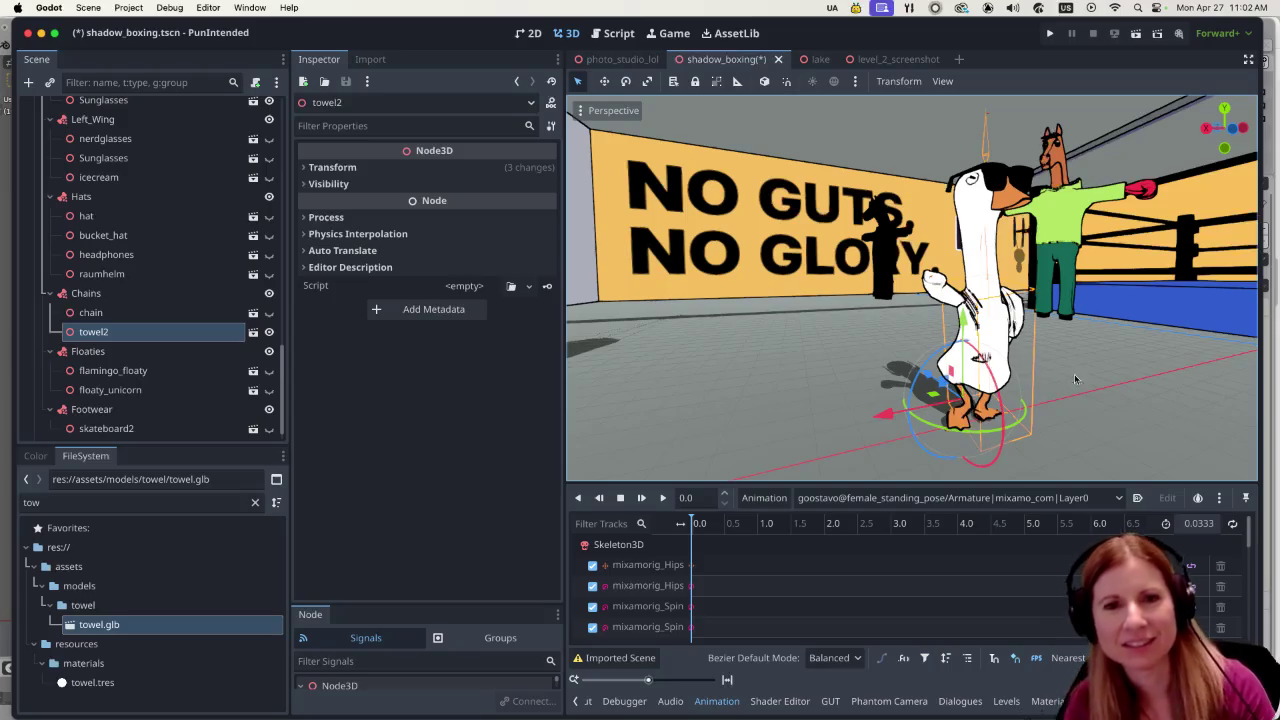
scroll(1076, 374, up, 5)
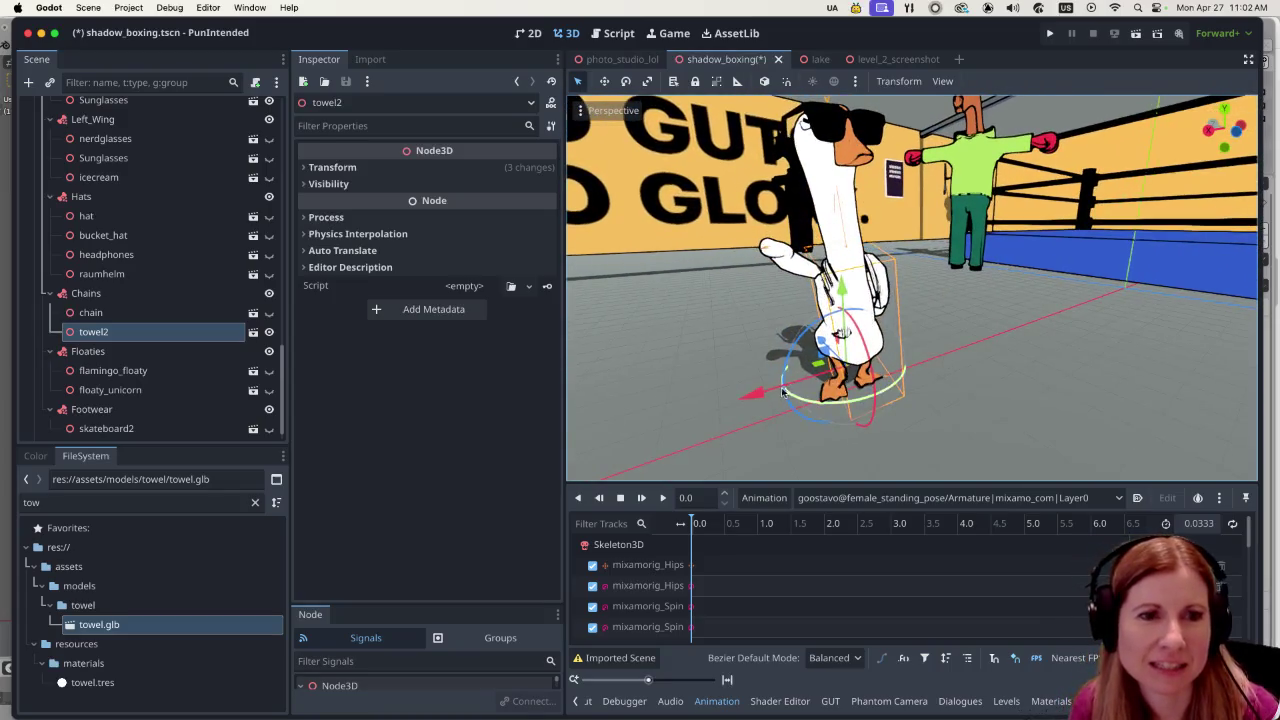
scroll(888, 400, right, 5)
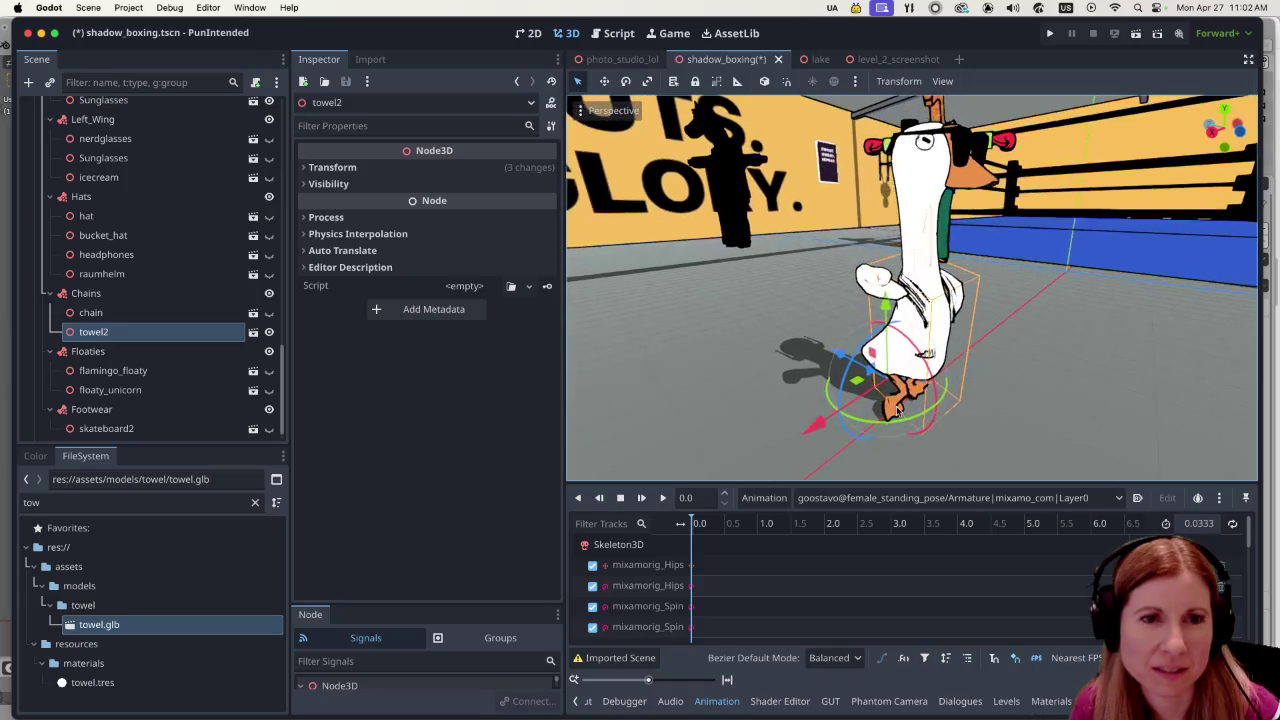
drag(818, 428, 810, 434)
scroll(841, 401, right, 10)
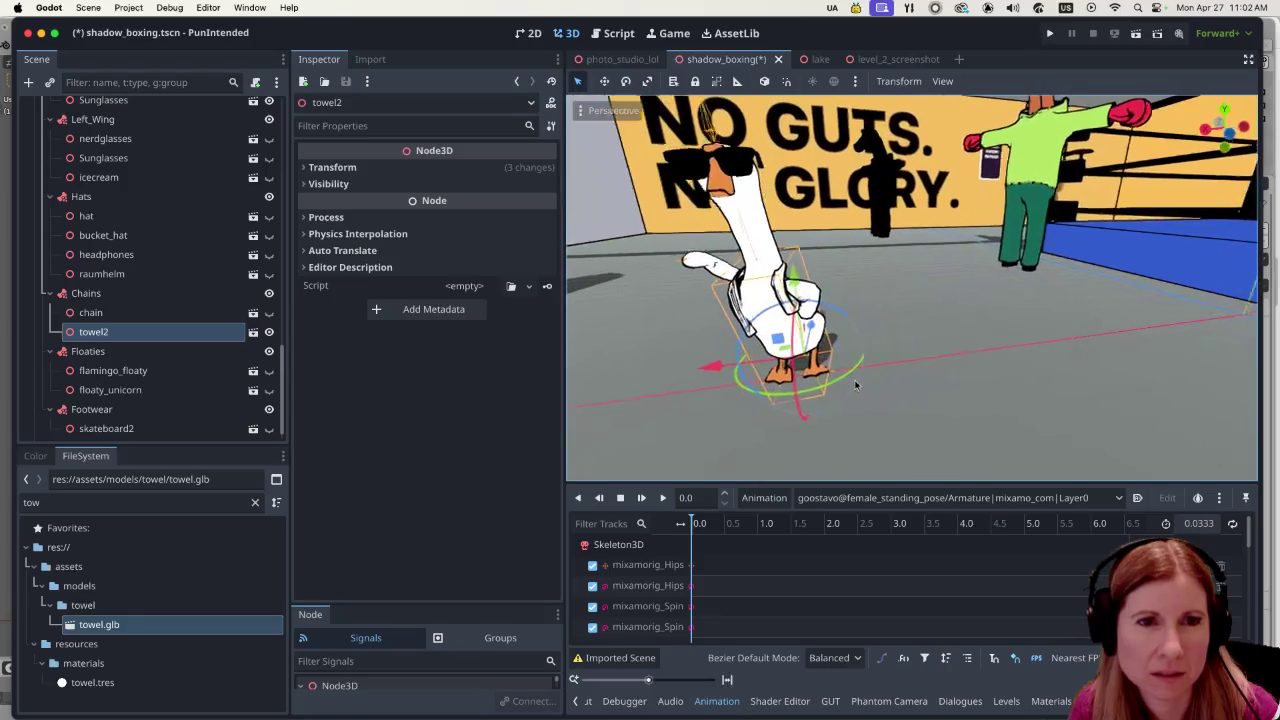
scroll(903, 391, right, 5)
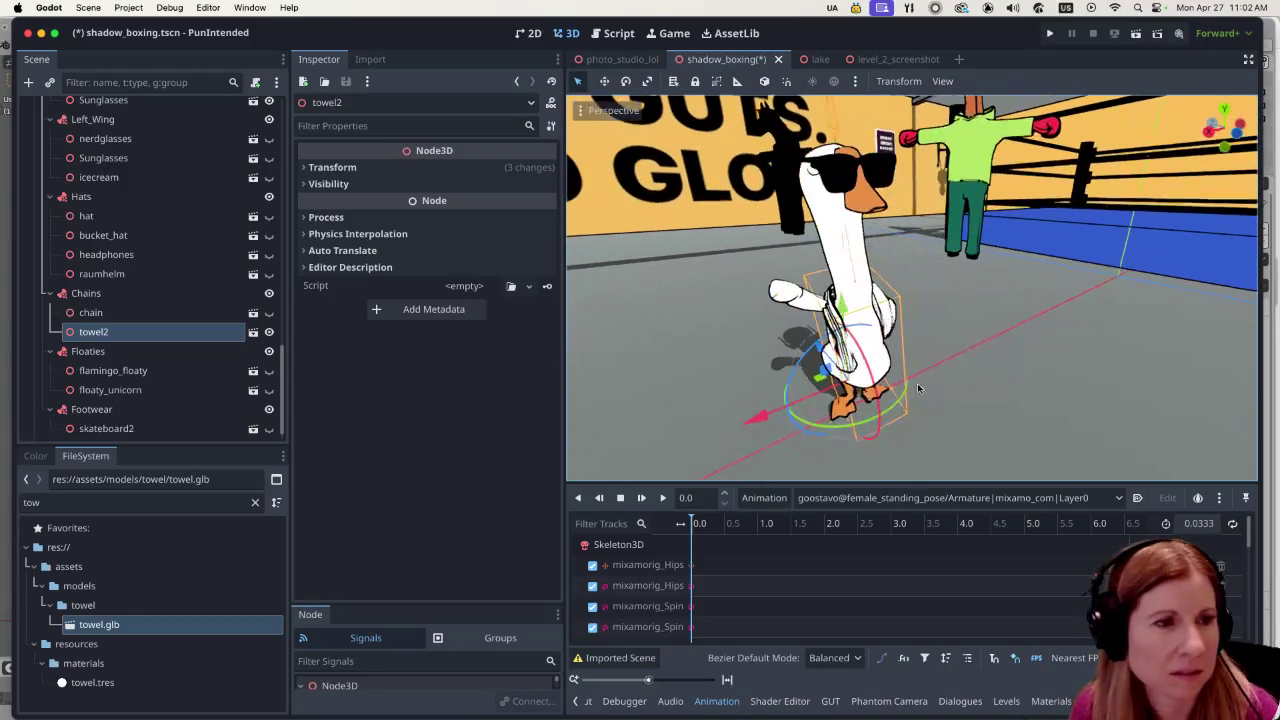
click(320, 167)
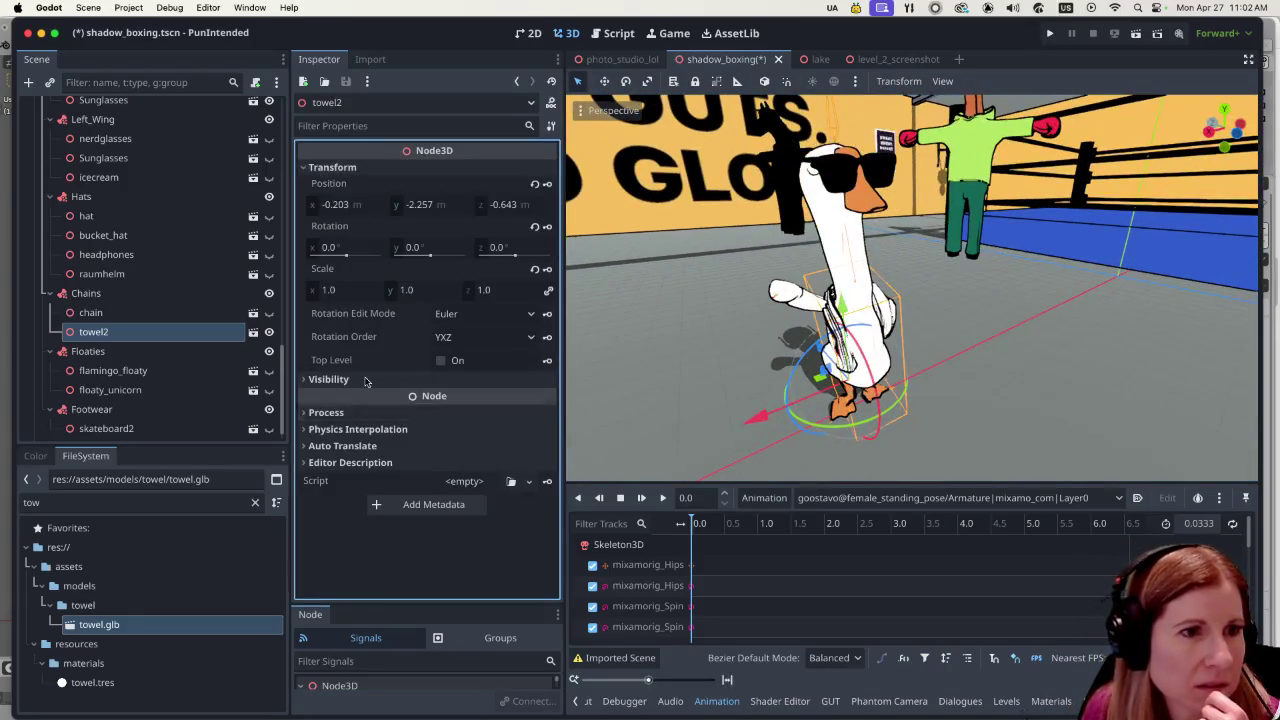
Set towel2's scale to 1.1 on every axis.
click(336, 290)
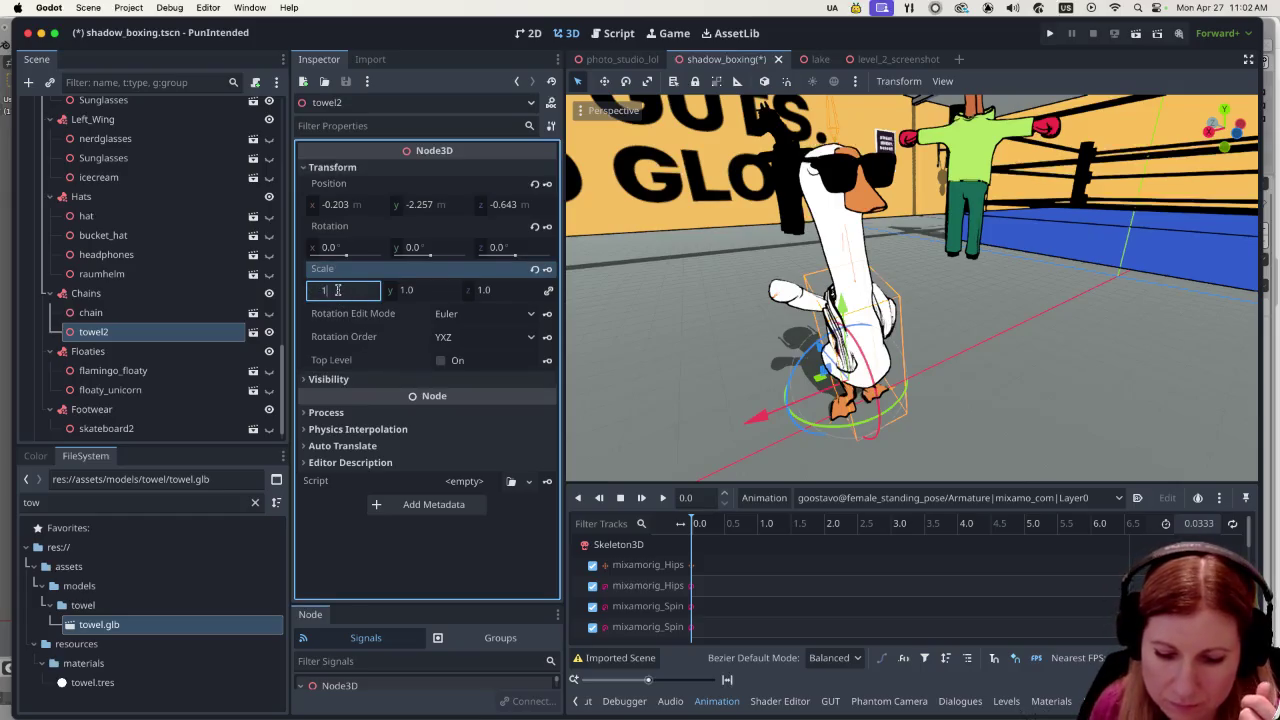
text(.1)
key(Return)
Move towel2 down and to the left, then push it along the Z axis.
mouse_move(943, 327)
mouse_down()
mouse_move(898, 306)
mouse_move(873, 317)
mouse_up()
drag(776, 267, 736, 374)
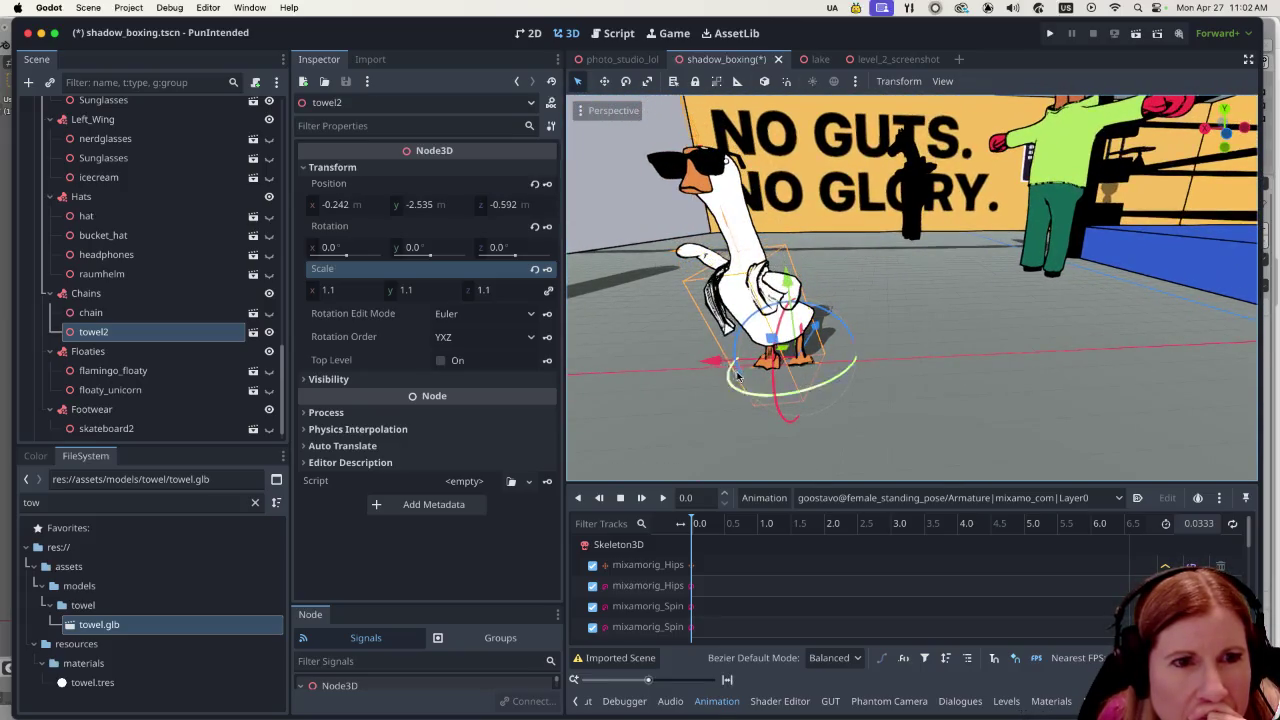
drag(906, 380, 990, 366)
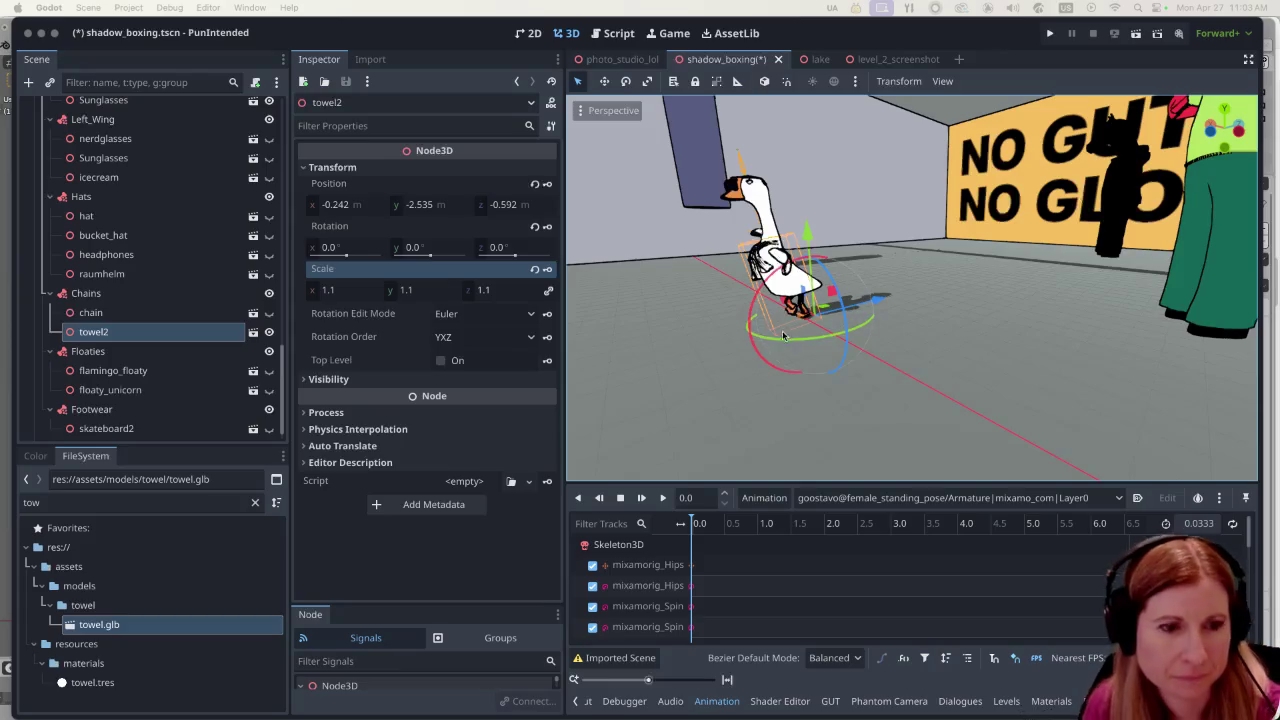
scroll(858, 318, up, 5)
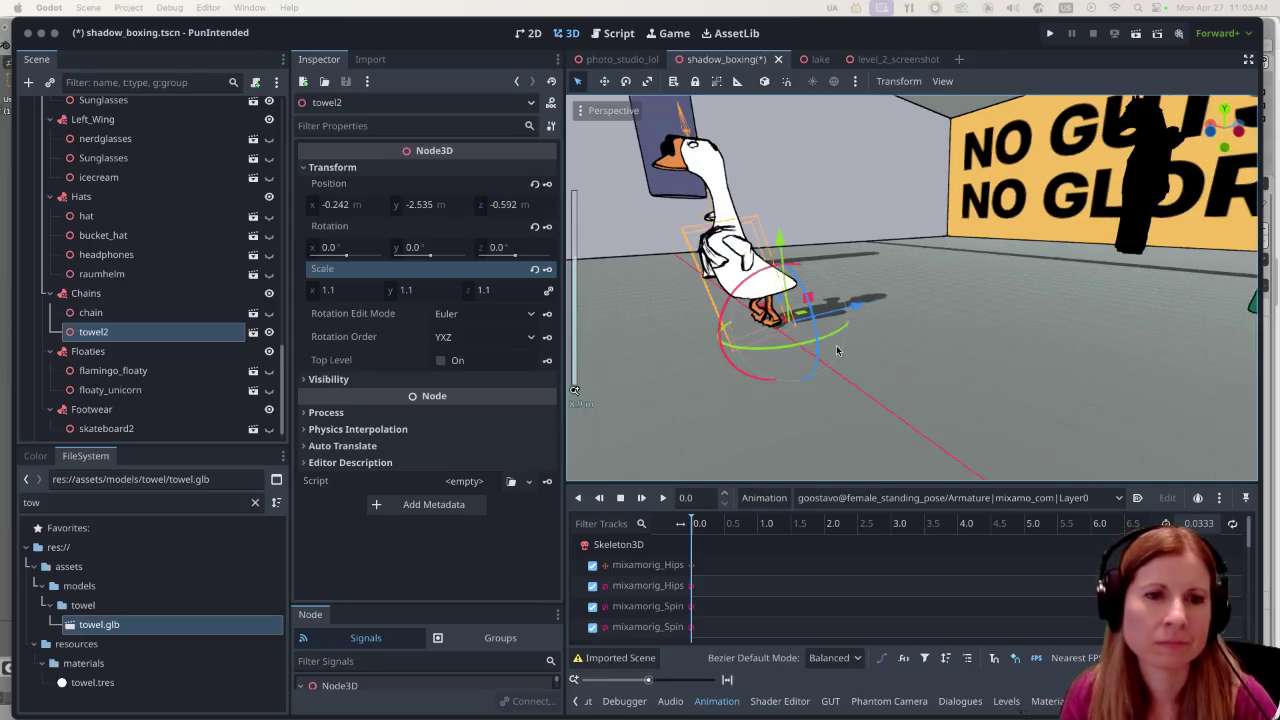
scroll(862, 299, up, 2)
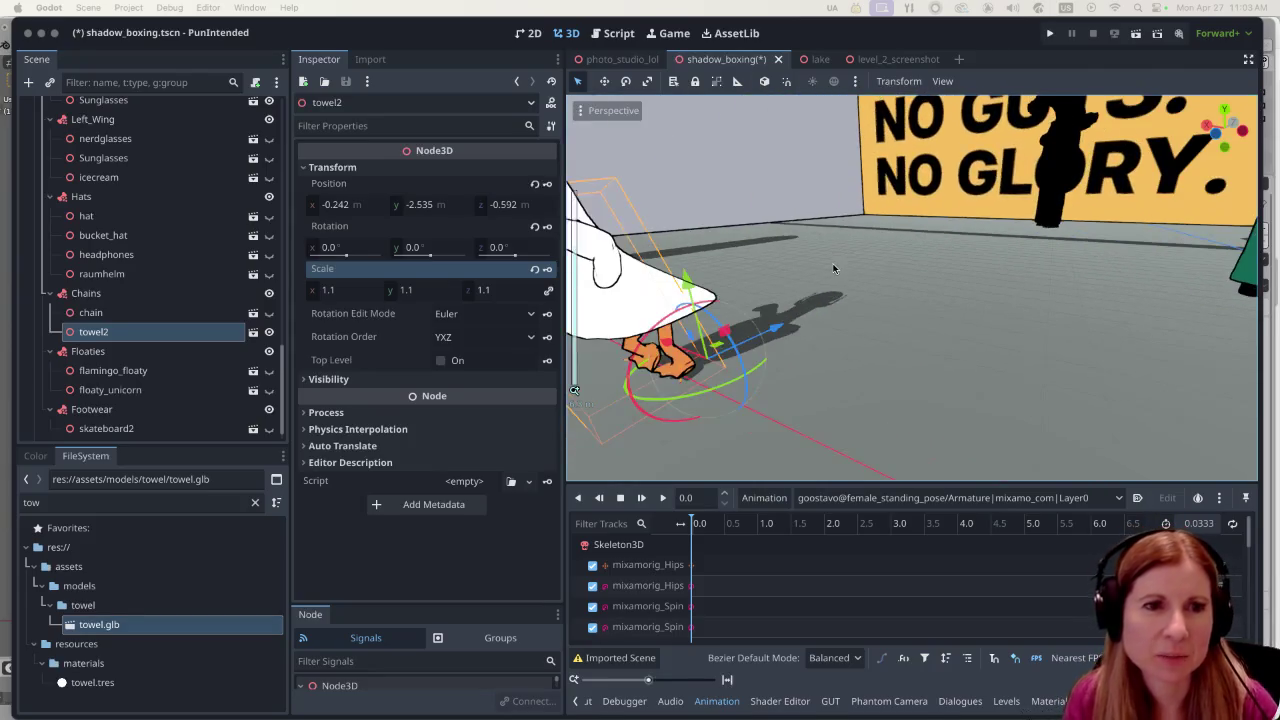
scroll(779, 313, down, 3)
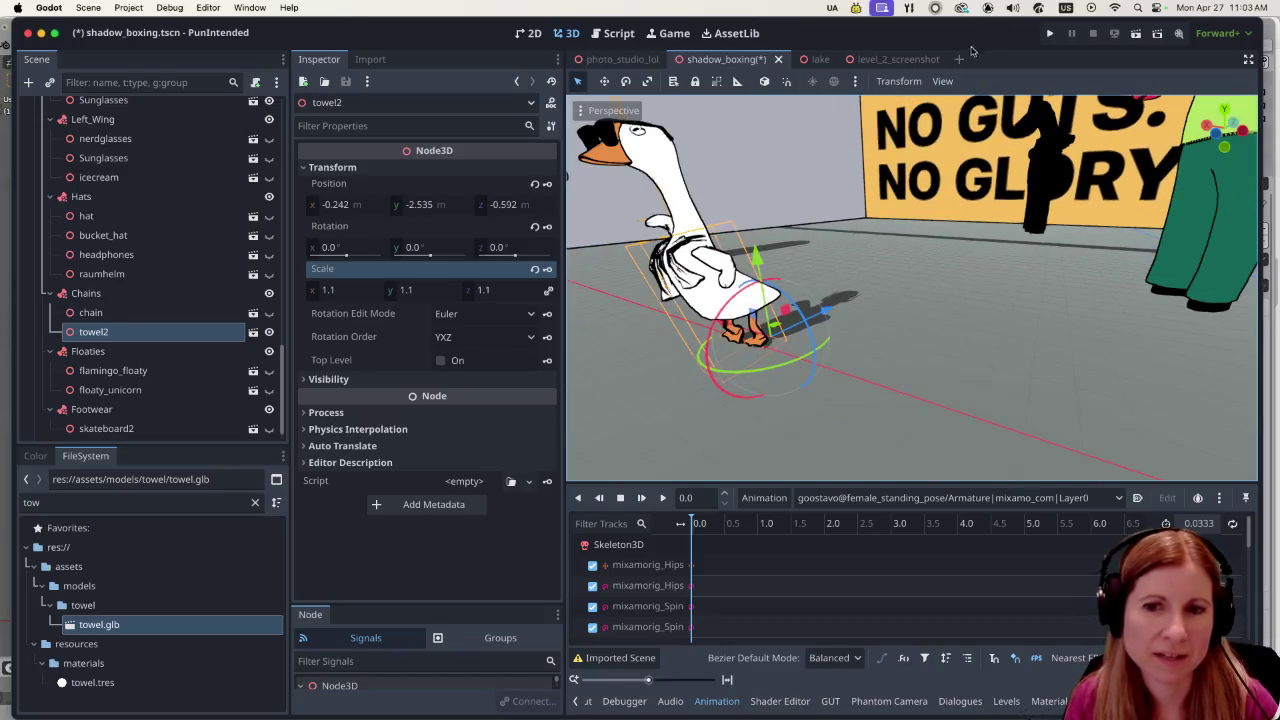
scroll(809, 242, left, 5)
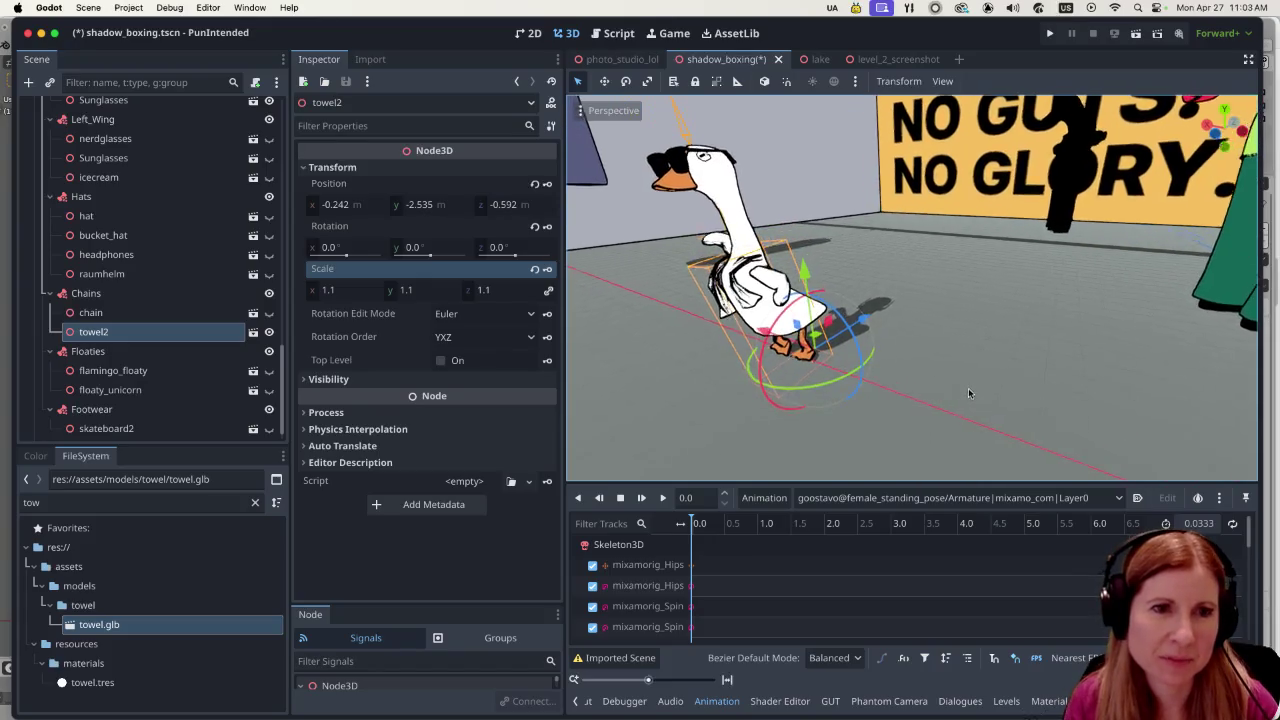
scroll(923, 407, up, 5)
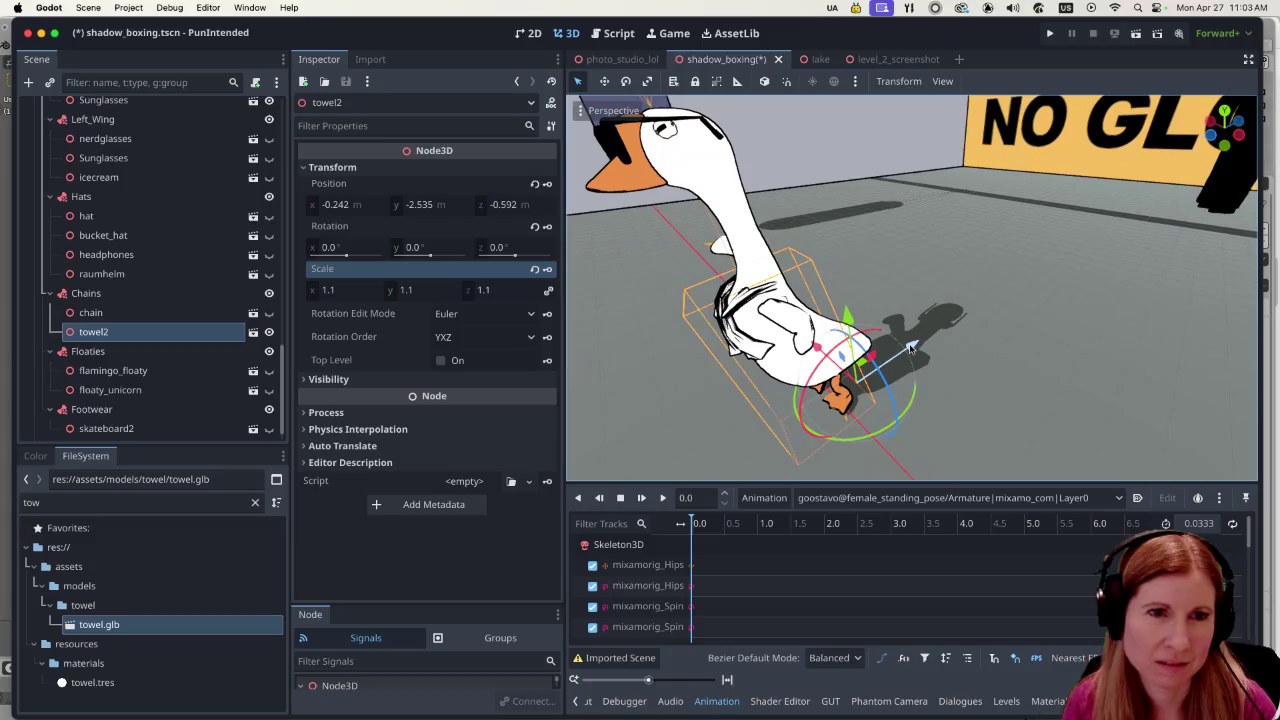
mouse_move(910, 346)
mouse_down()
mouse_move(918, 370)
mouse_move(917, 342)
mouse_up()
Fine-tune towel2 to sit at (-0.256, -2.551, -0.693) against the goose's chest.
scroll(918, 342, right, 10)
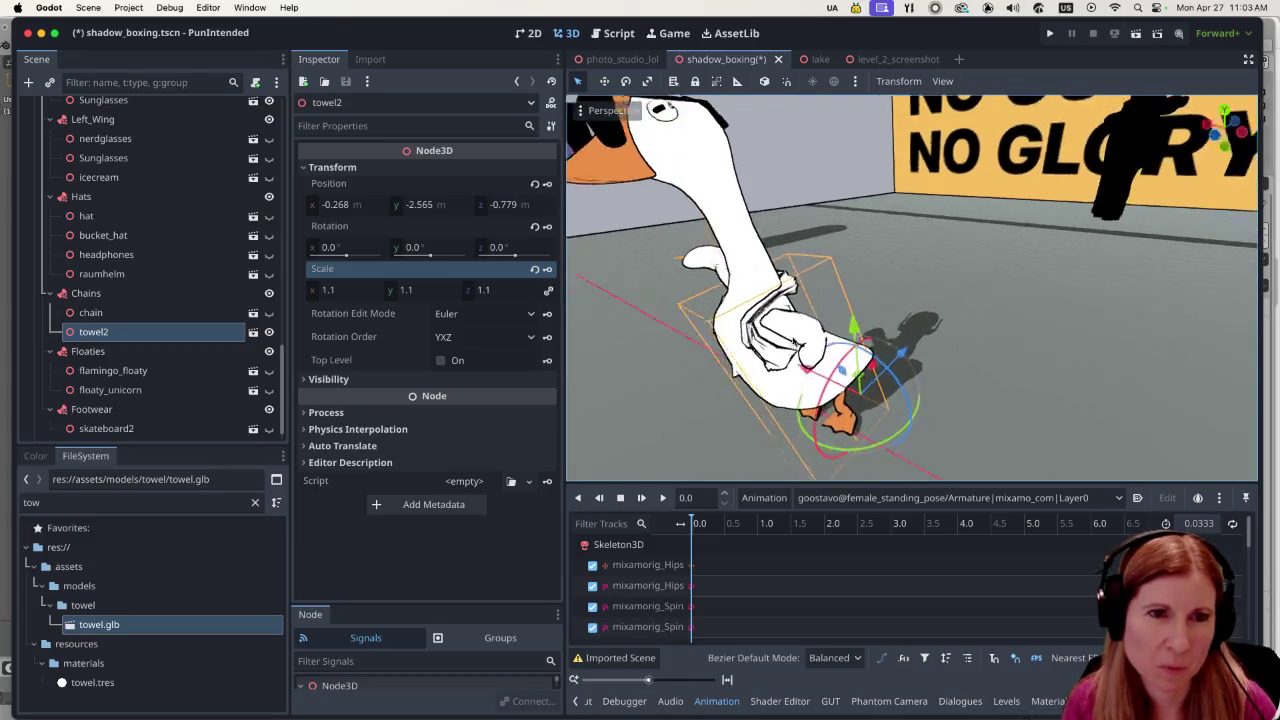
scroll(952, 318, right, 5)
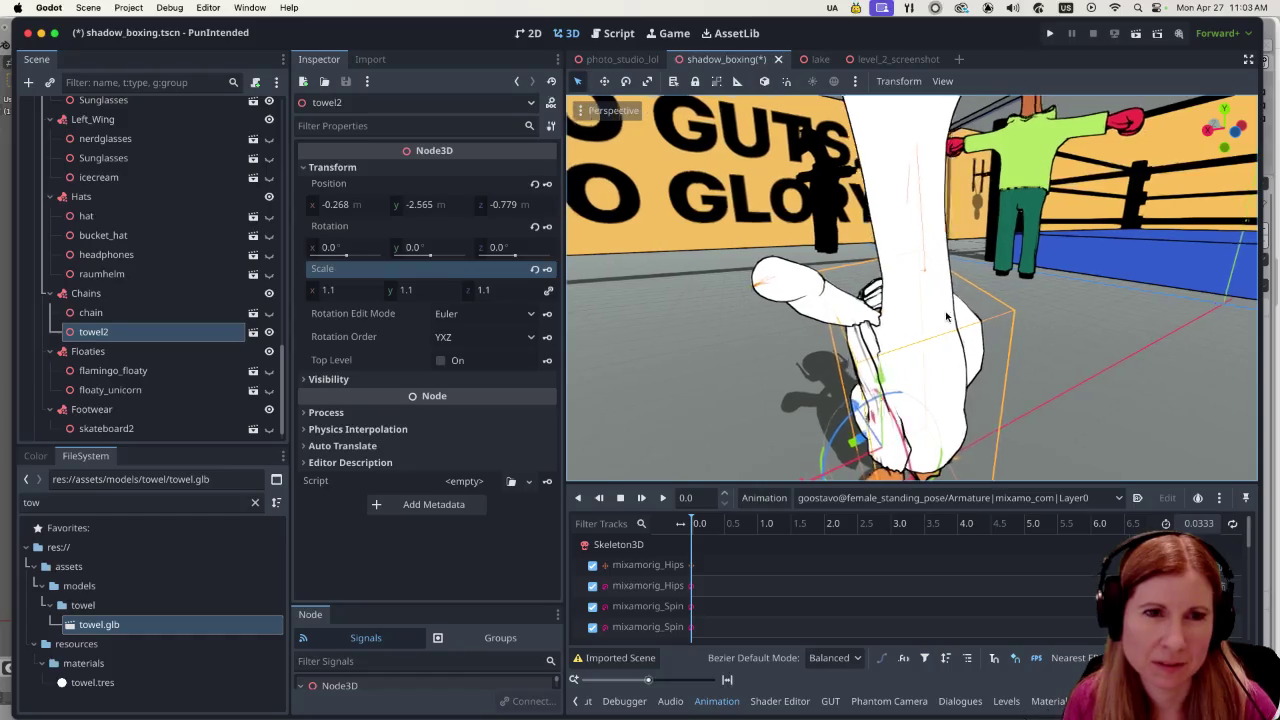
scroll(931, 320, right, 5)
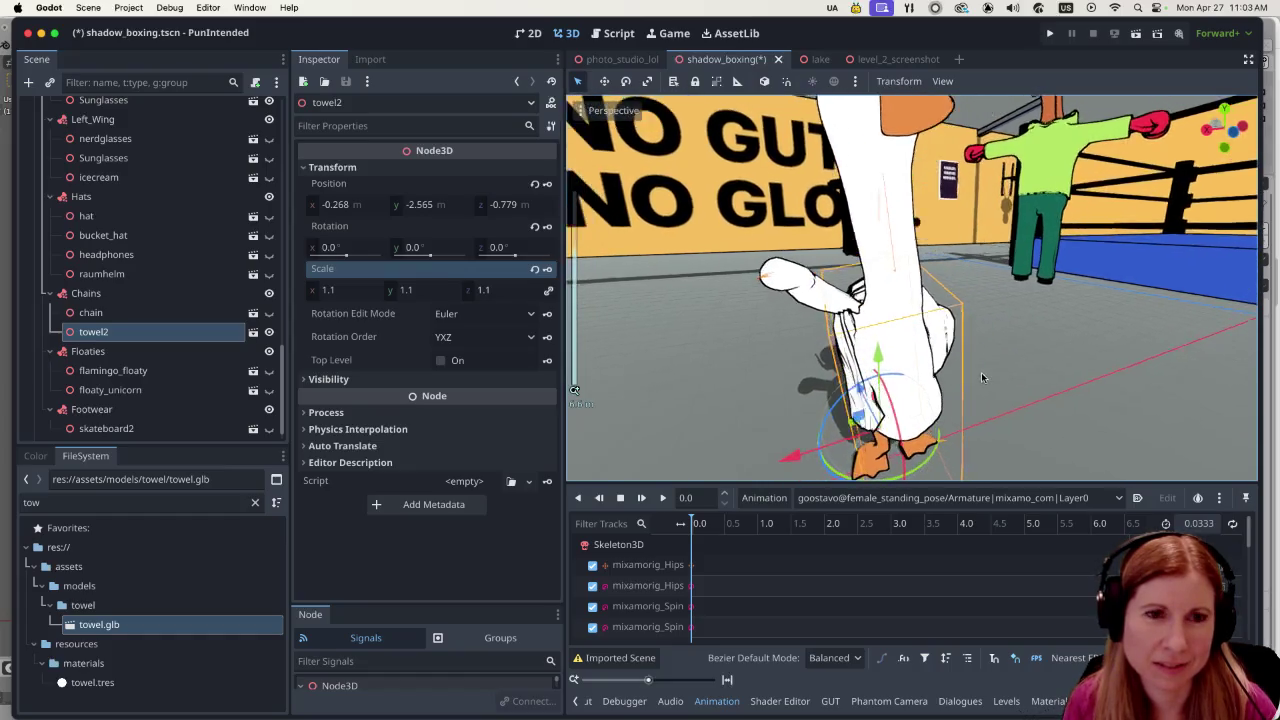
scroll(935, 345, right, 8)
scroll(880, 378, right, 5)
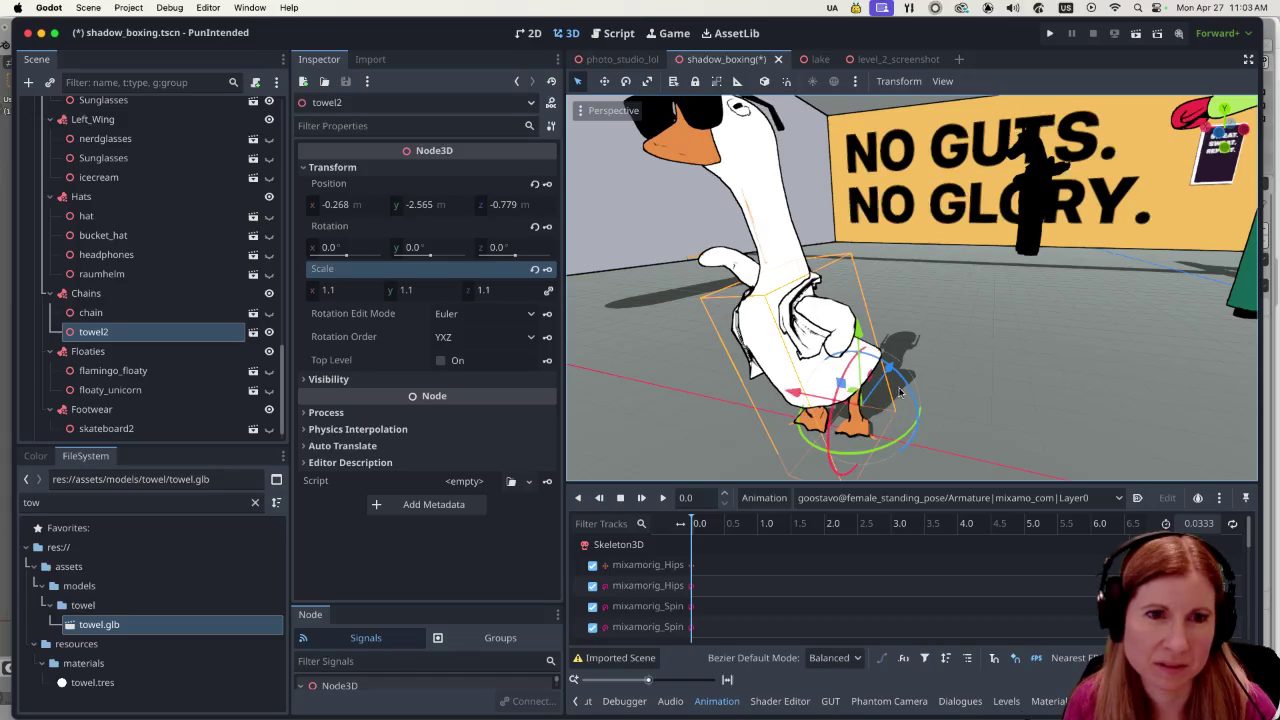
drag(897, 393, 886, 362)
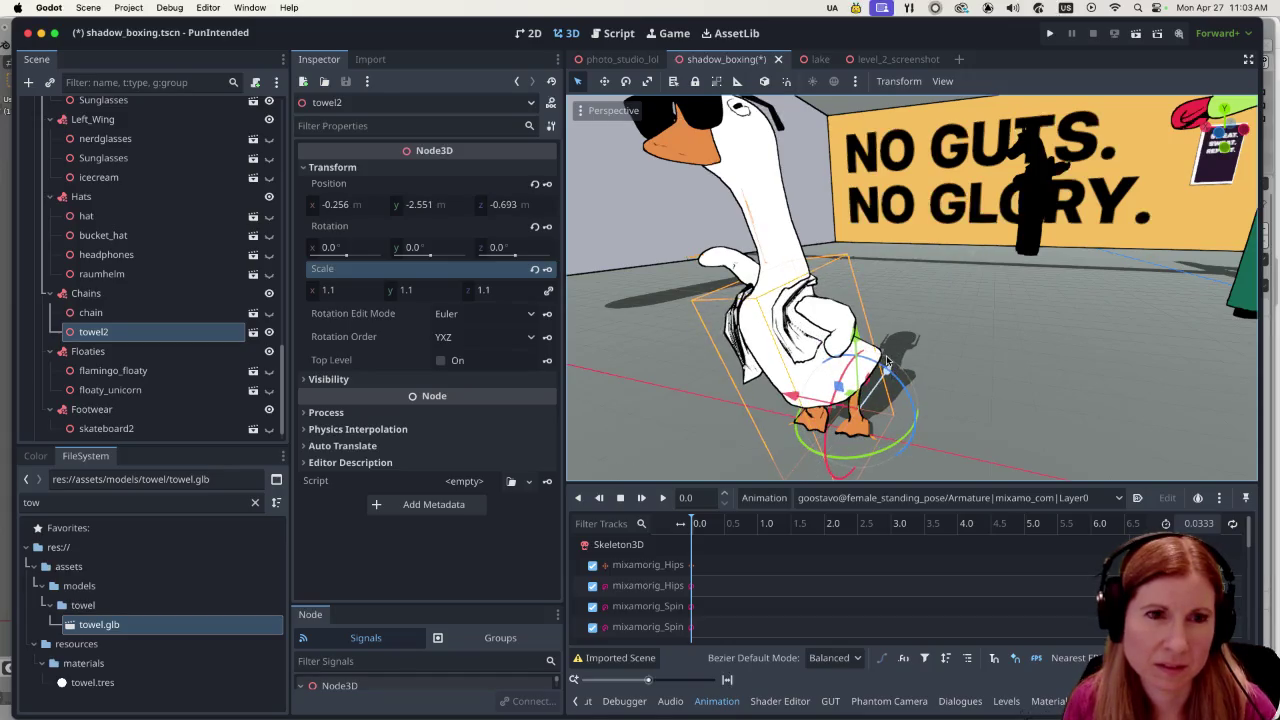
click(339, 291)
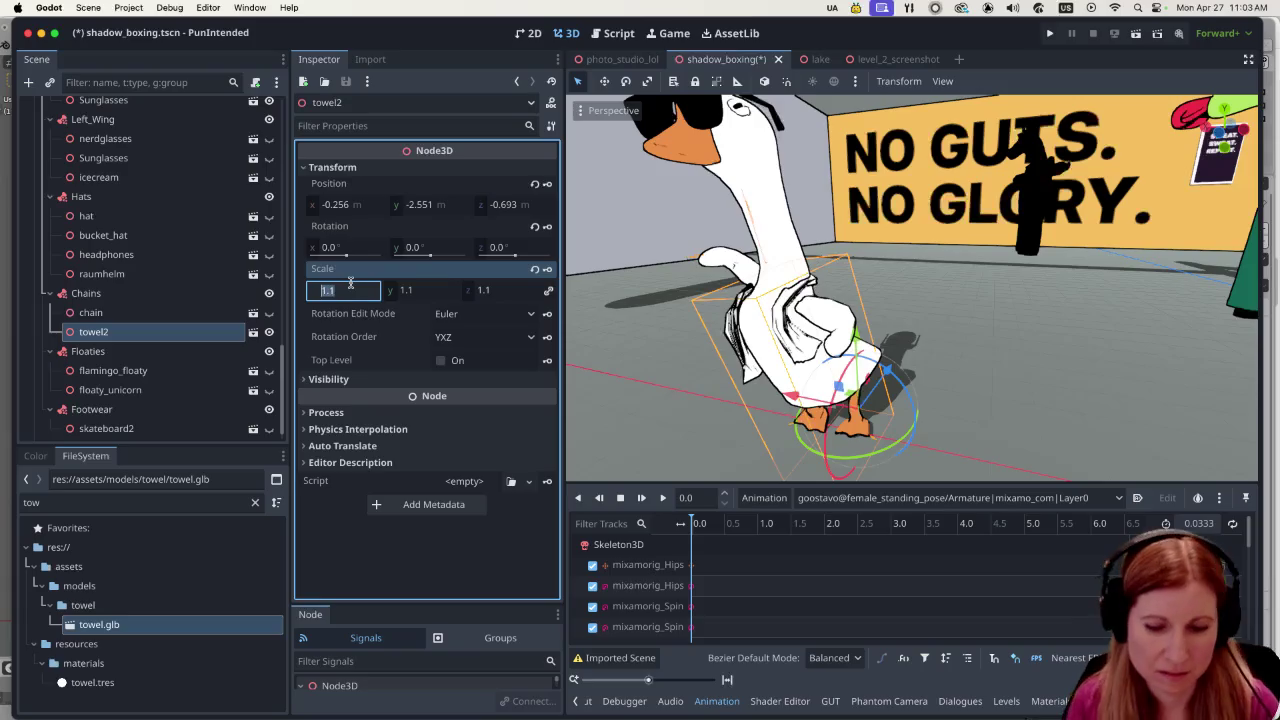
Scale towel2 uniformly to 1.3 and shift it sideways along X across the goose.
text(1)
key(Return)
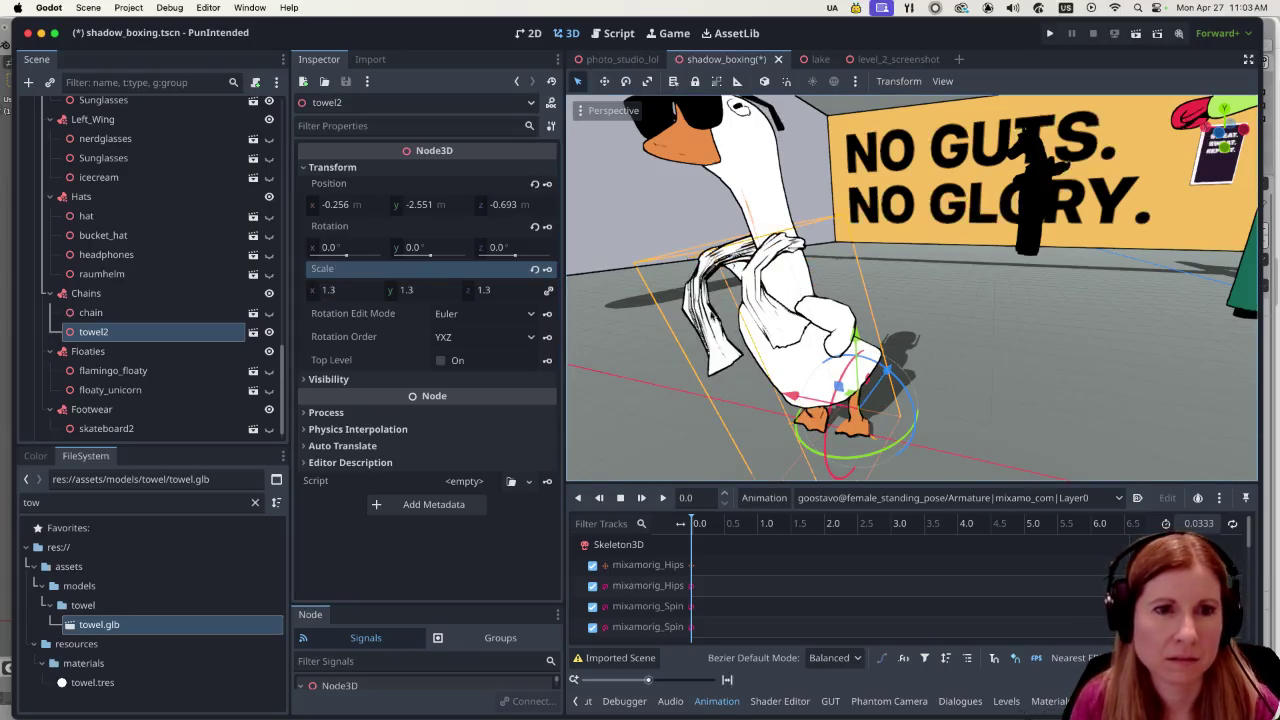
drag(803, 393, 659, 391)
scroll(731, 371, right, 10)
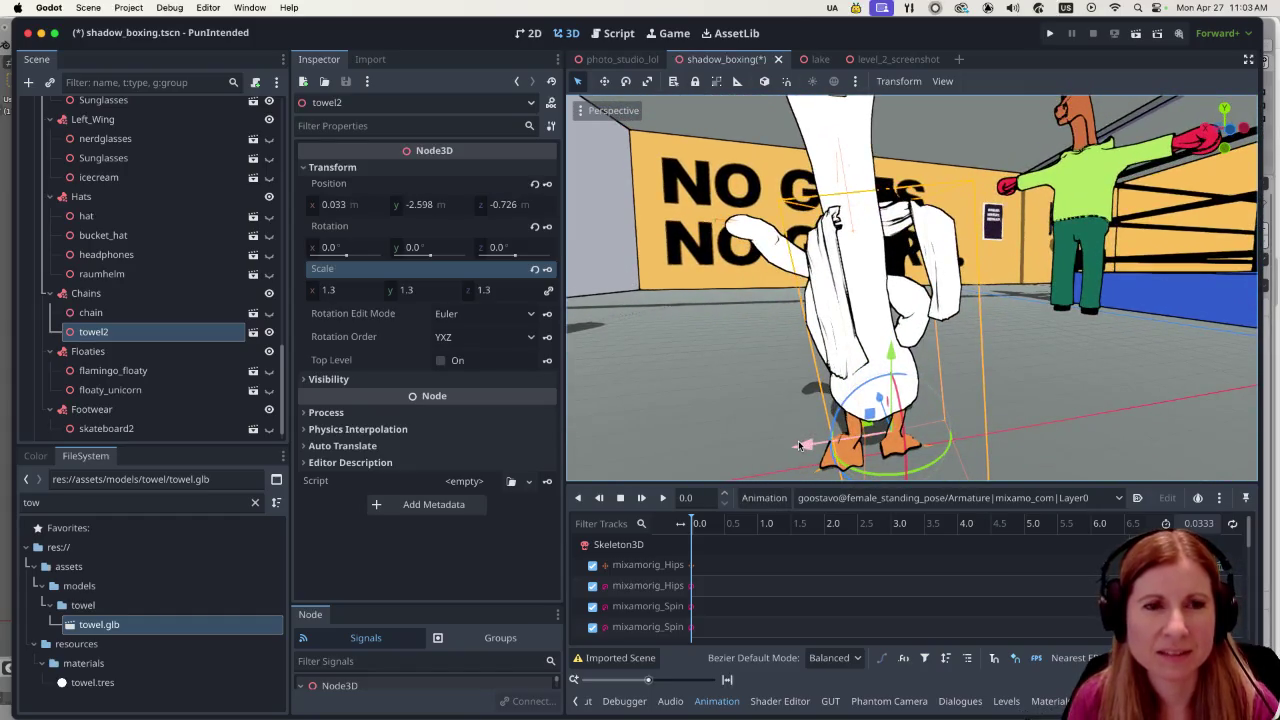
drag(800, 445, 680, 466)
Lower towel2 along Y and Z to about (-0.228, -3.009, -0.877), draping the goose's front.
scroll(886, 407, right, 5)
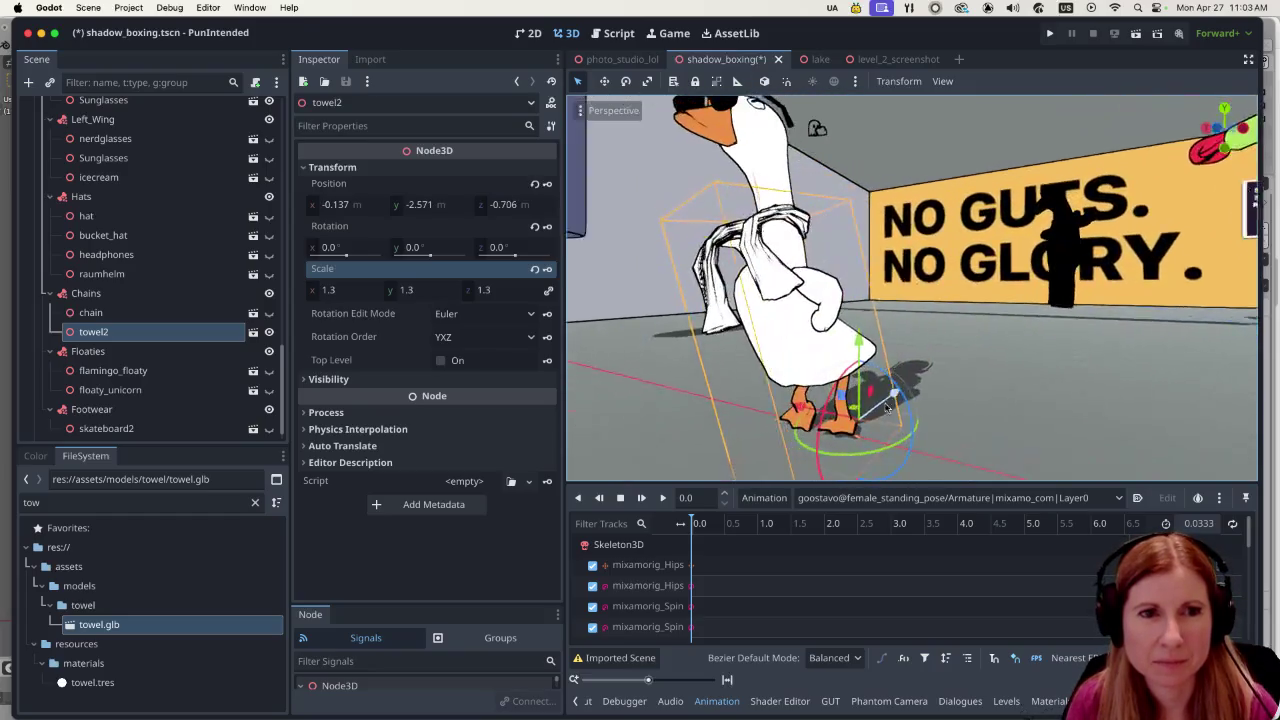
scroll(886, 407, right, 4)
drag(868, 342, 861, 367)
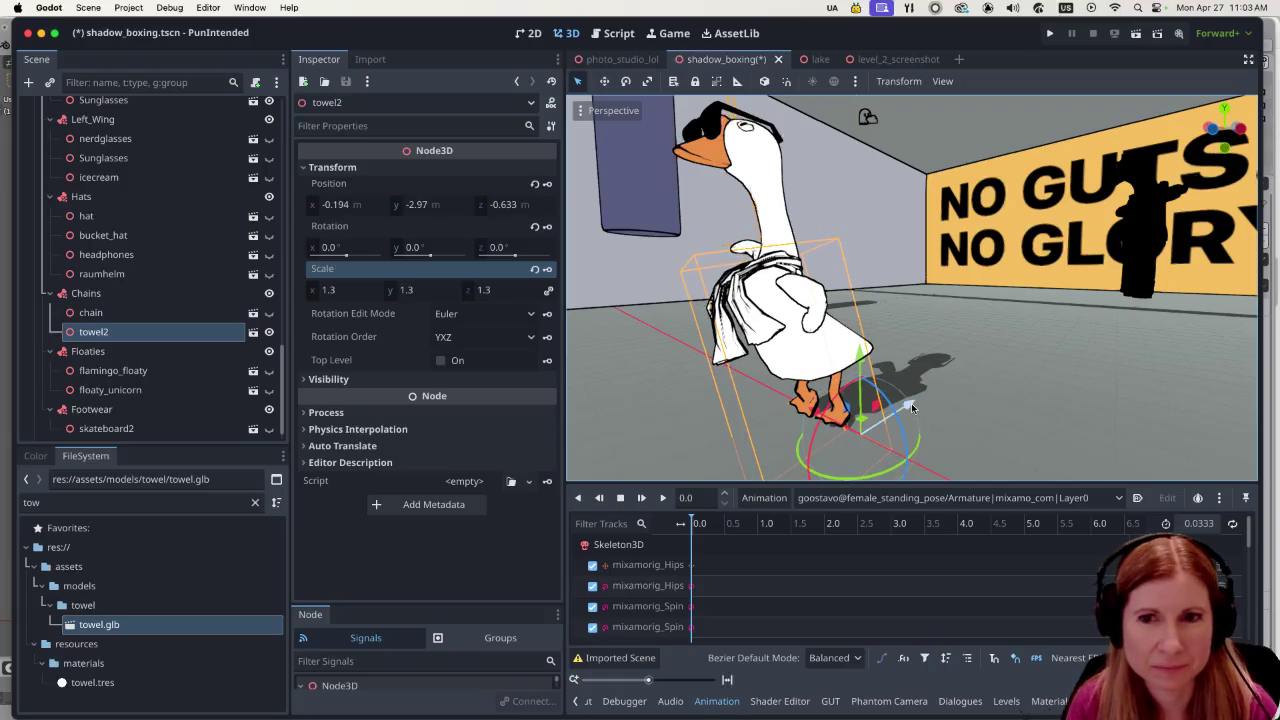
drag(912, 407, 908, 403)
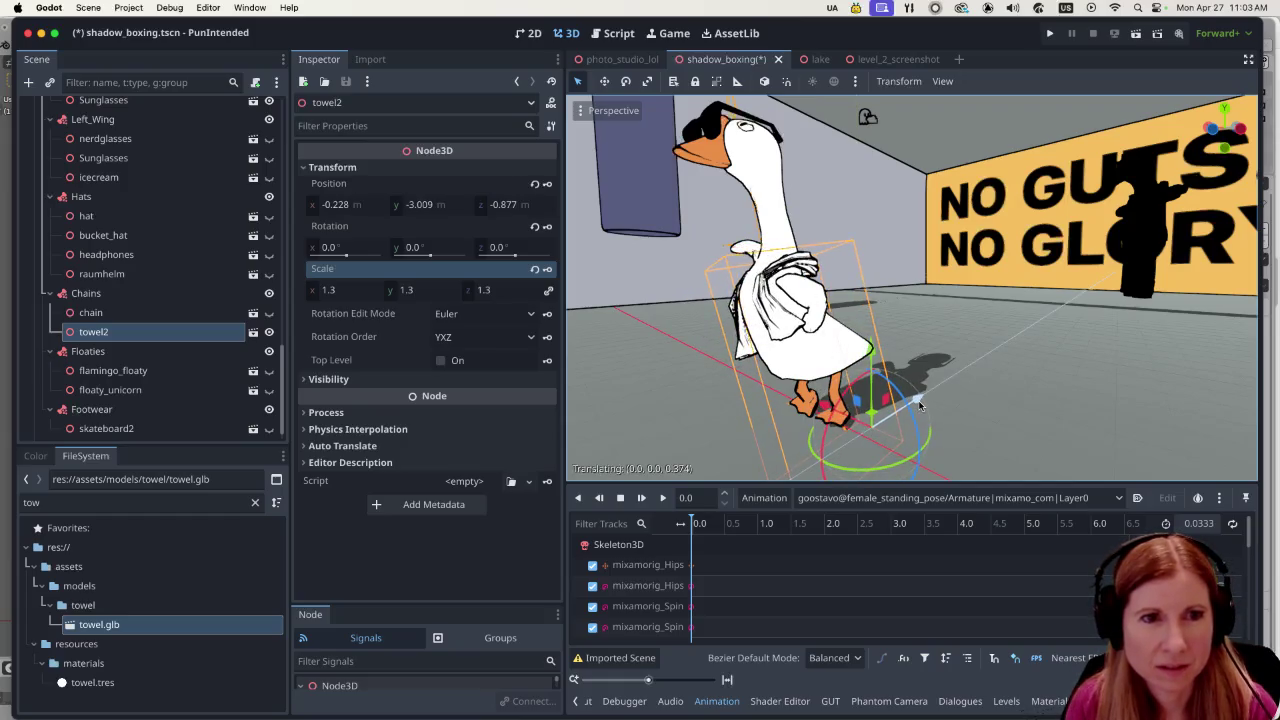
scroll(730, 397, right, 2)
scroll(730, 397, right, 5)
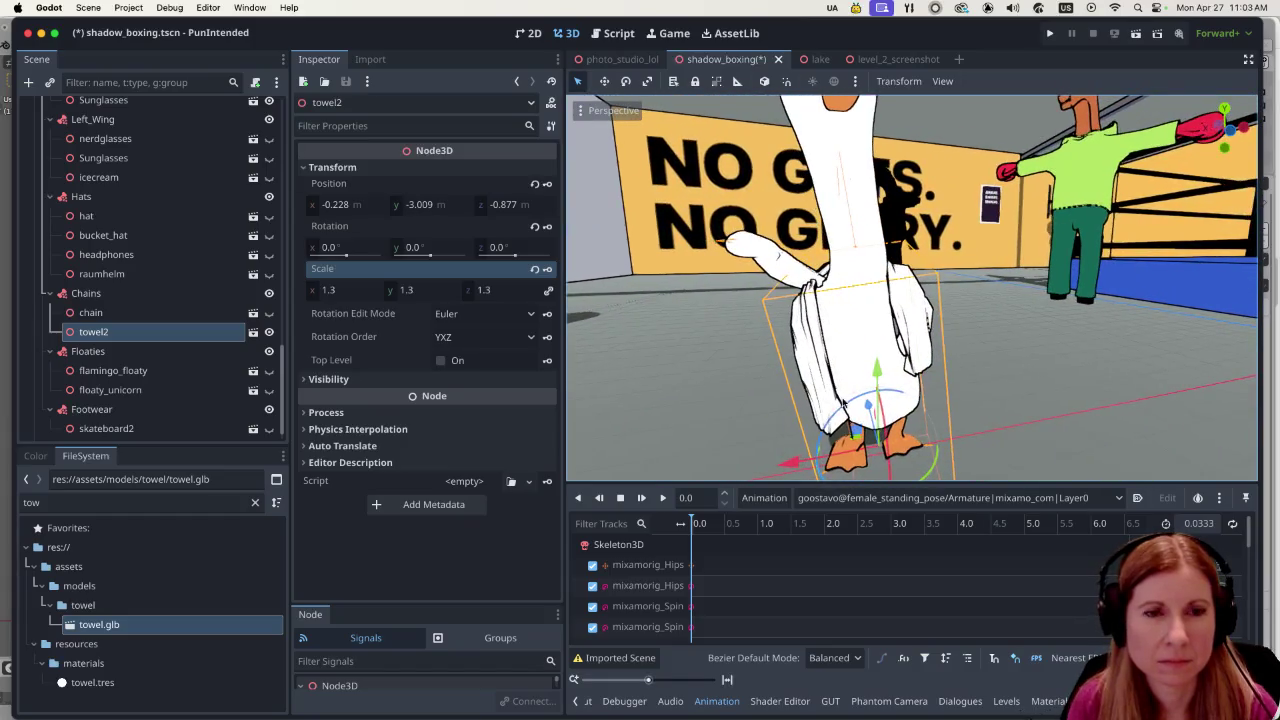
scroll(845, 402, down, 2)
scroll(845, 402, up, 2)
scroll(843, 410, up, 2)
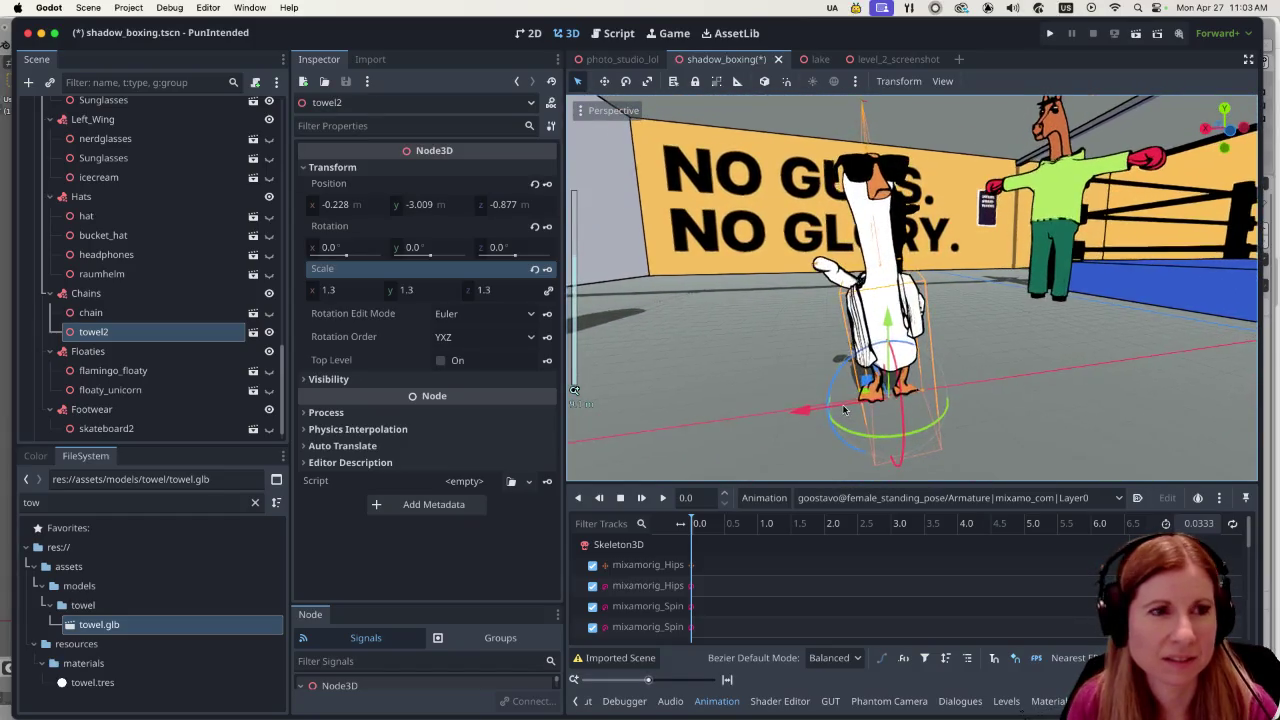
scroll(843, 410, right, 10)
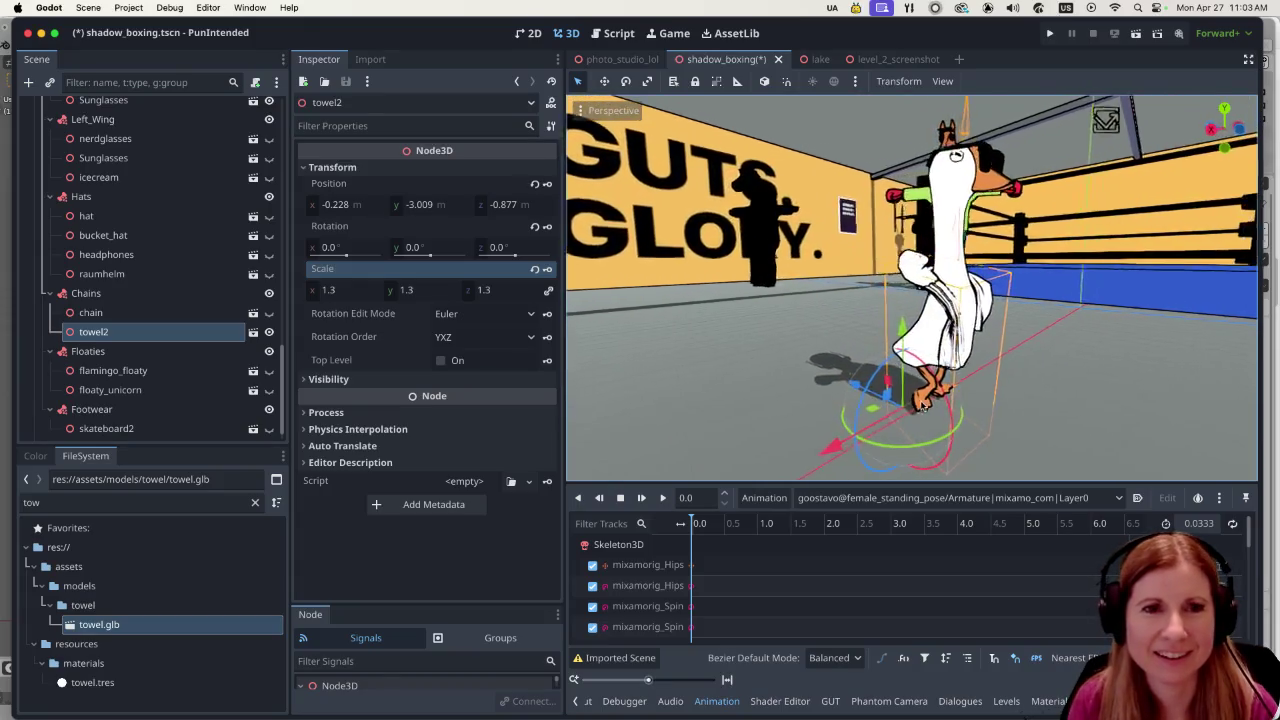
scroll(1063, 403, left, 10)
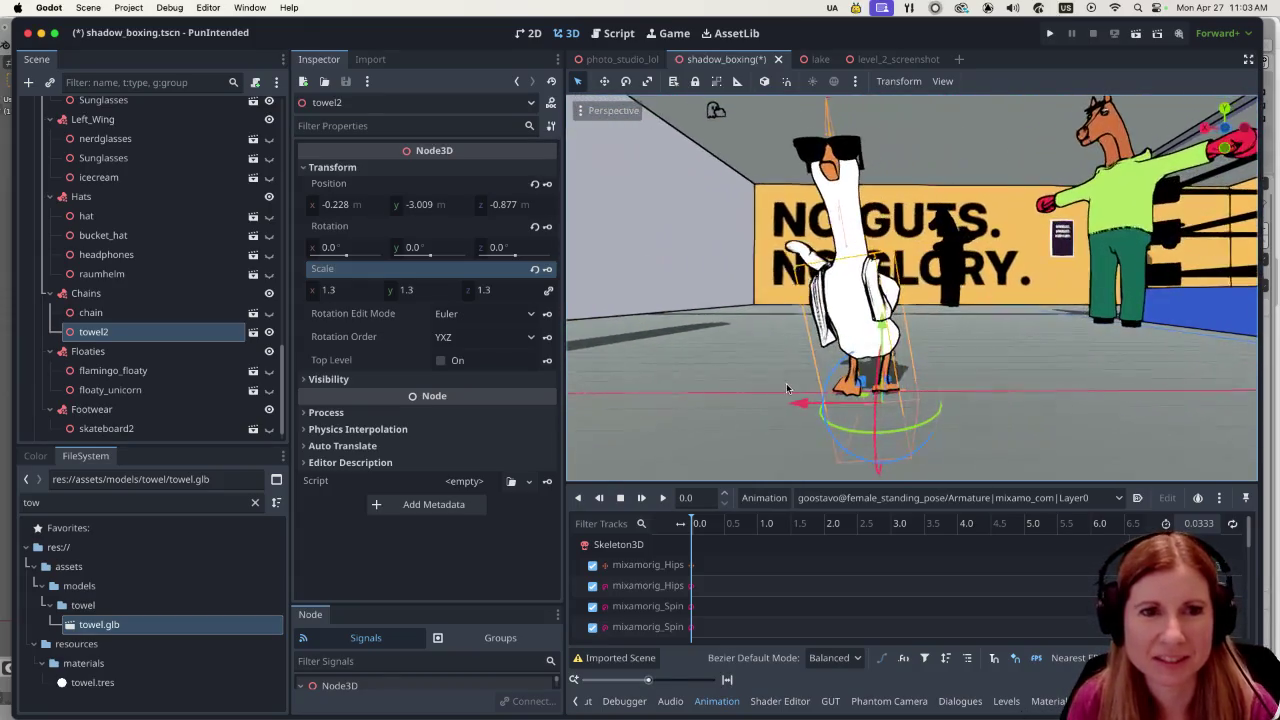
scroll(947, 368, up, 6)
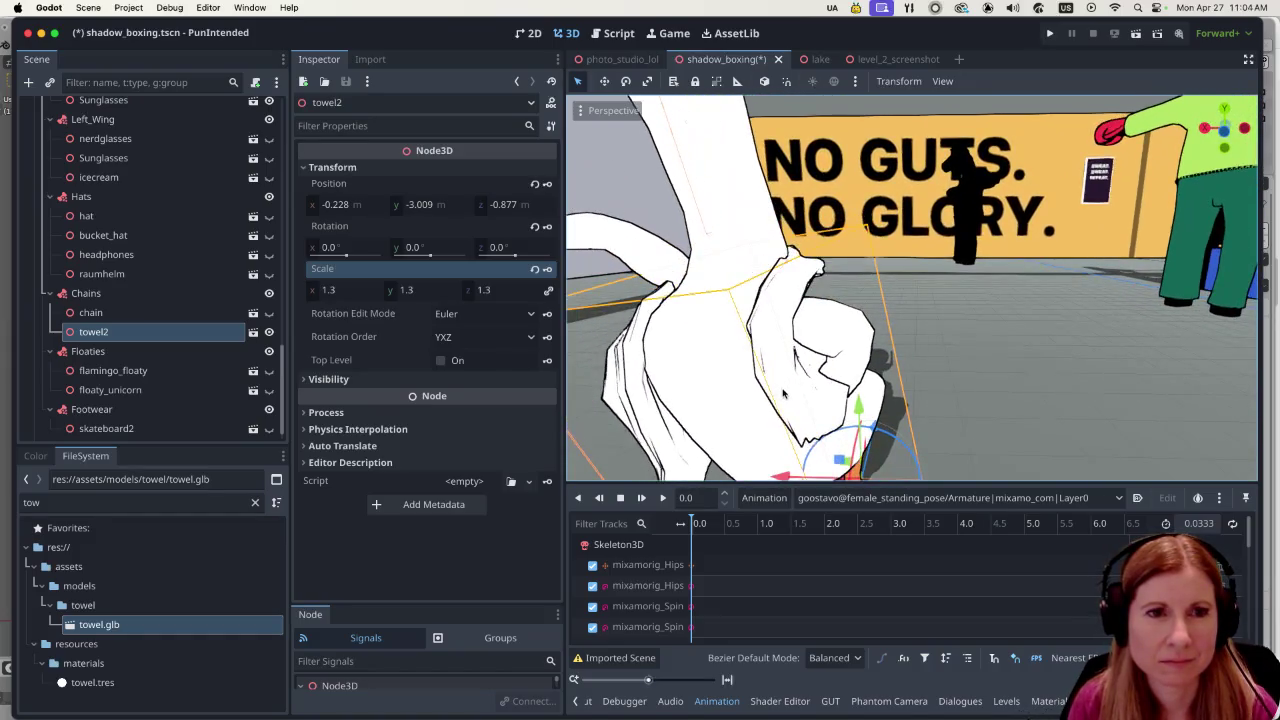
scroll(785, 385, down, 5)
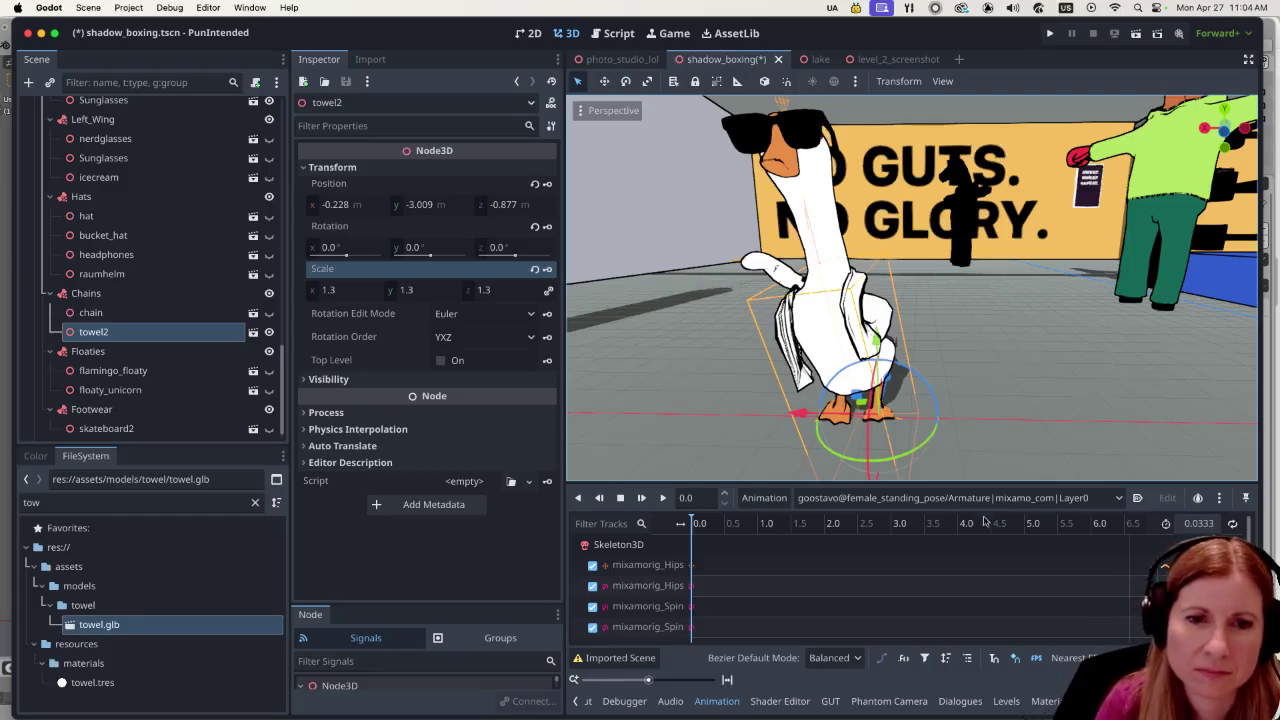
mouse_move(1020, 710)
click(945, 703)
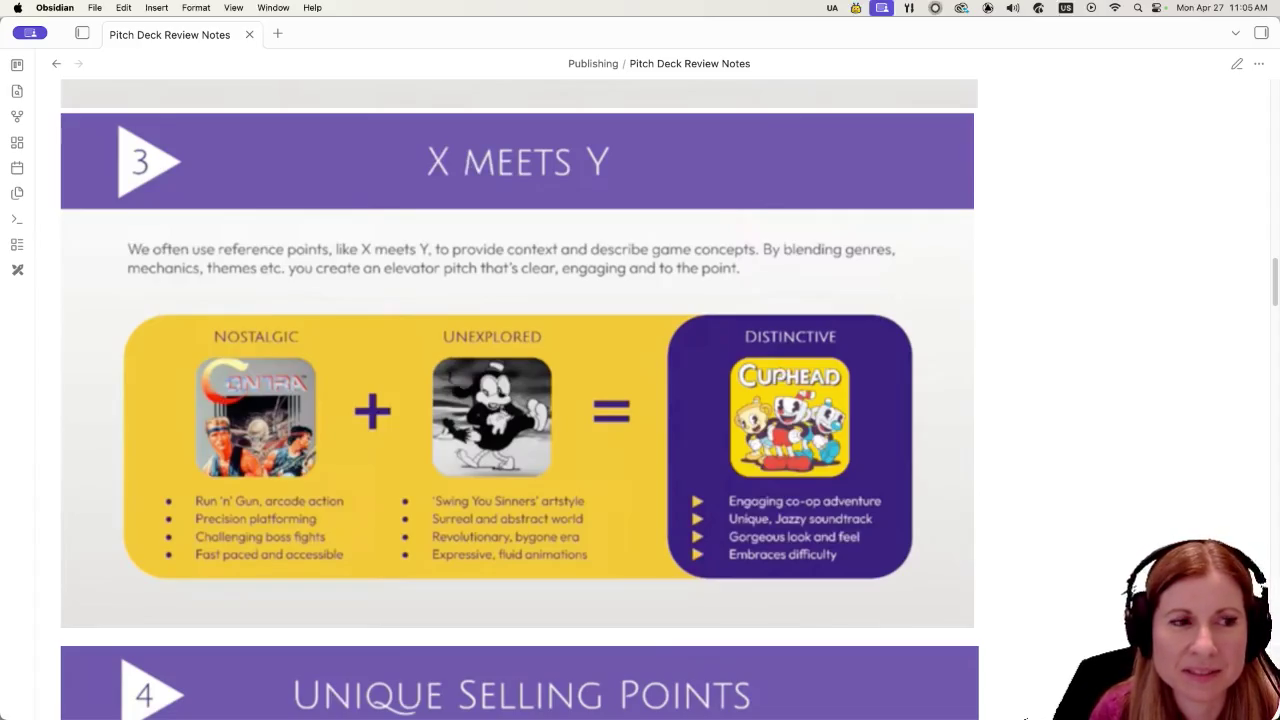
key(super+Tab)
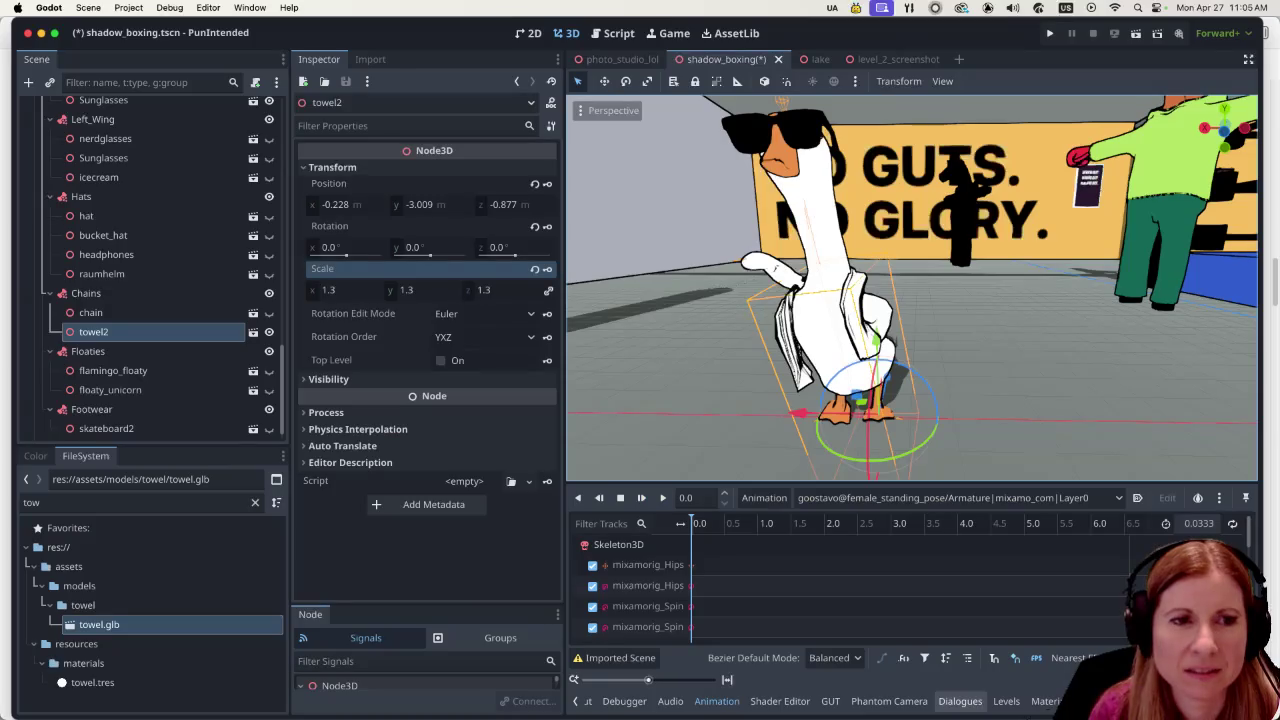
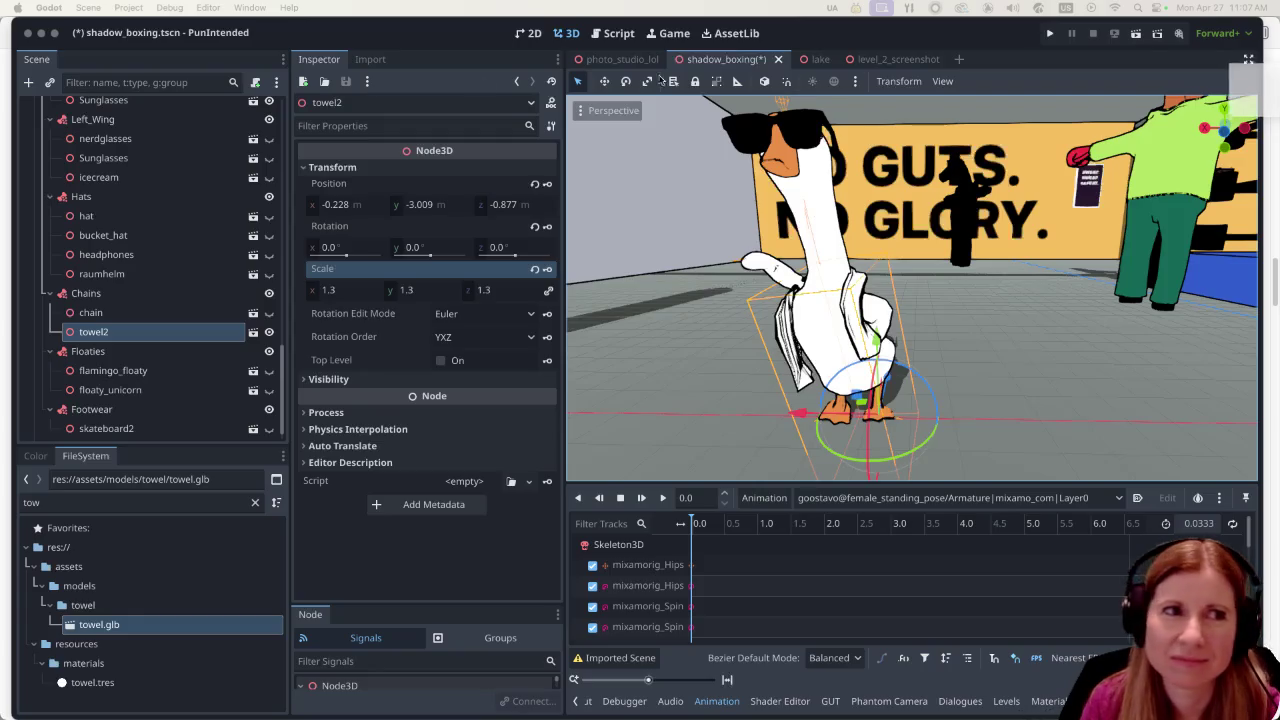
Switch from Godot to the Firefox window showing the WarioWare walkthrough video.
key(super+Tab)
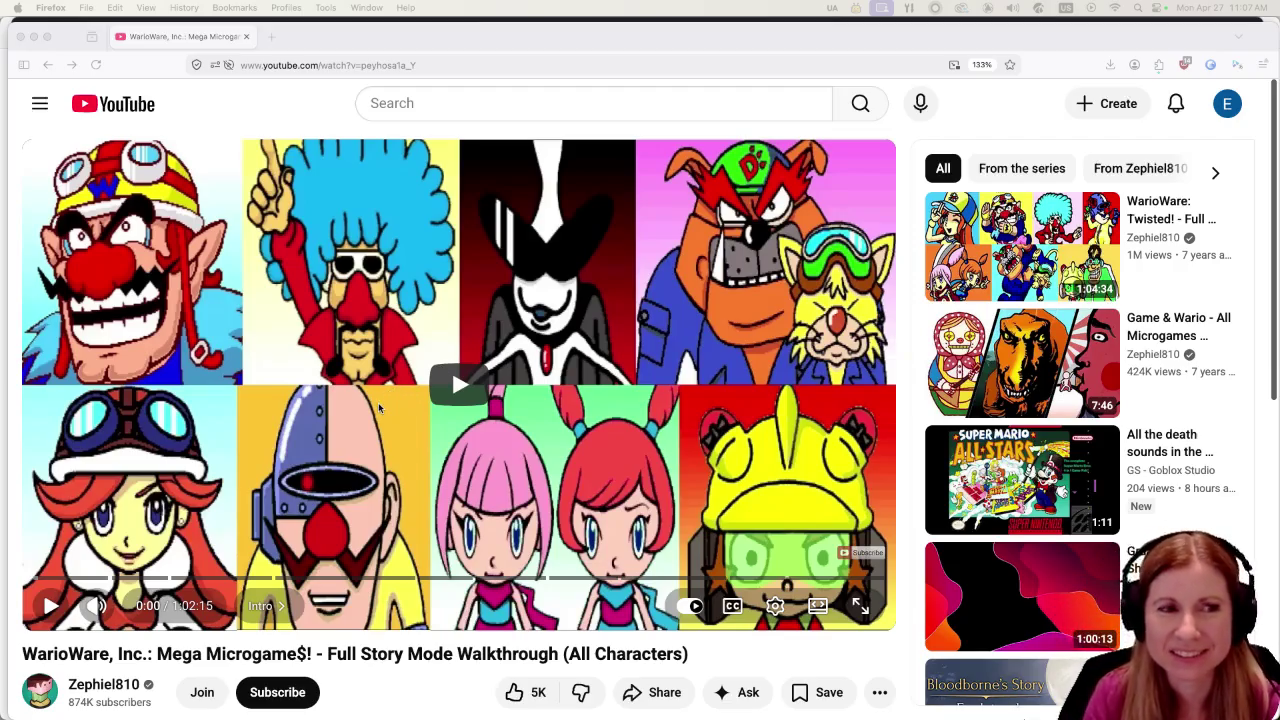
Start the WarioWare walkthrough, pause it with K, then resume playback.
click(465, 392)
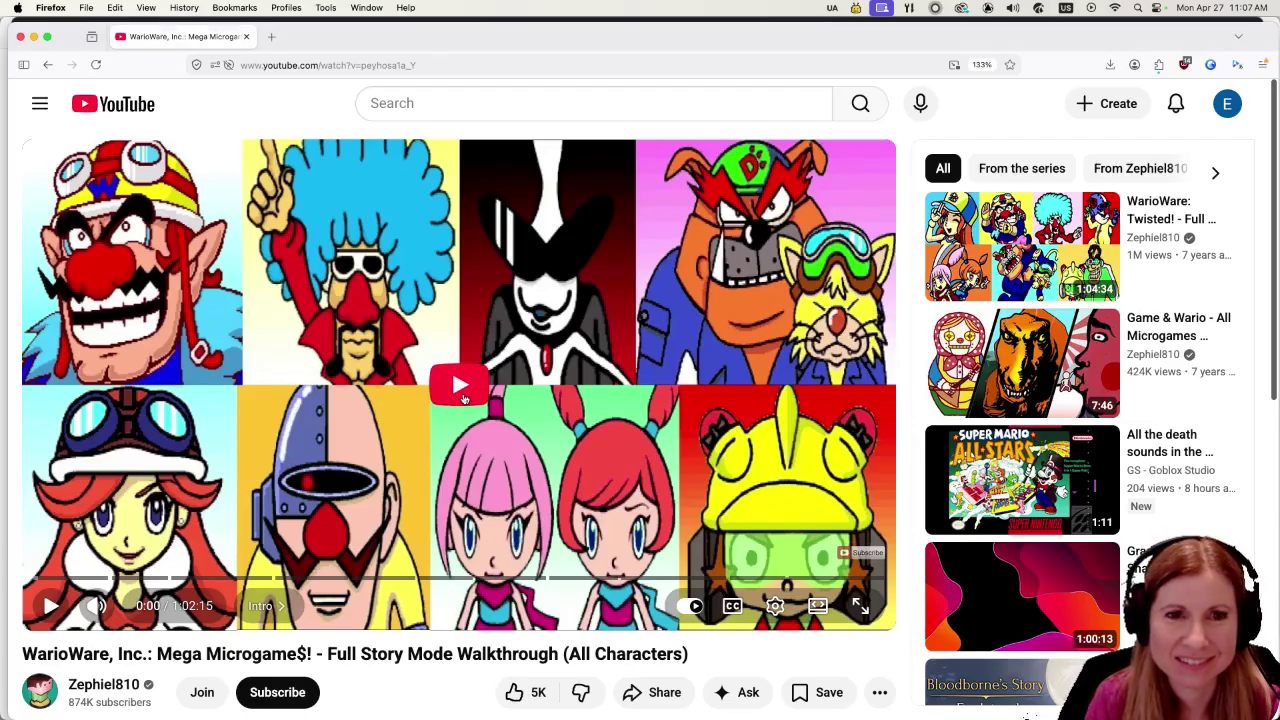
click(463, 398)
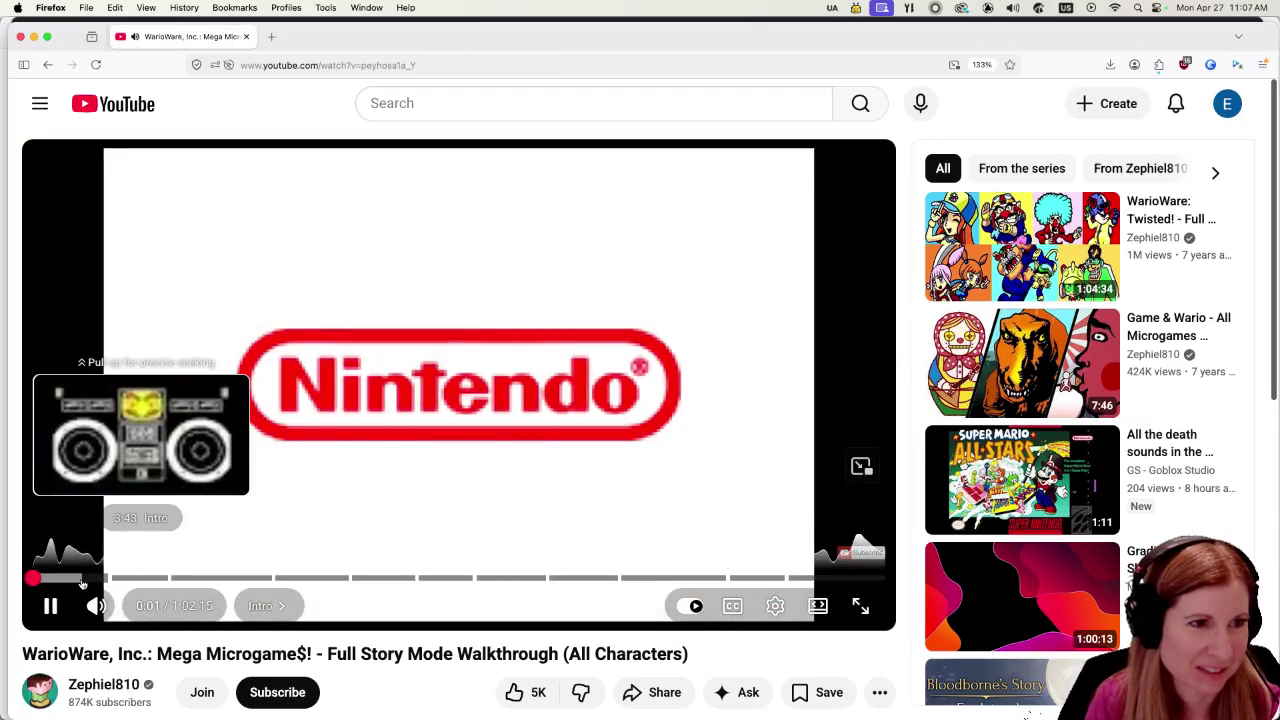
key(k)
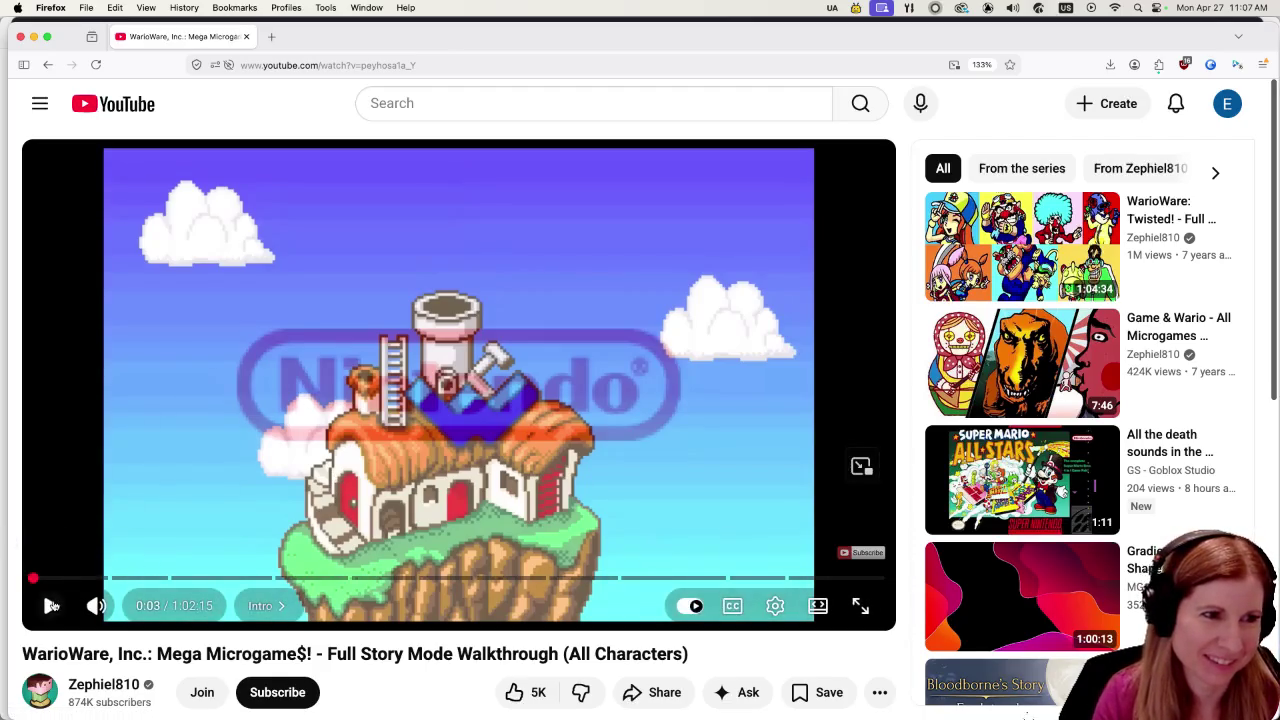
key(k)
Scrub ahead through the video, then jump back to the intro and pause at 5:01.
drag(104, 579, 152, 579)
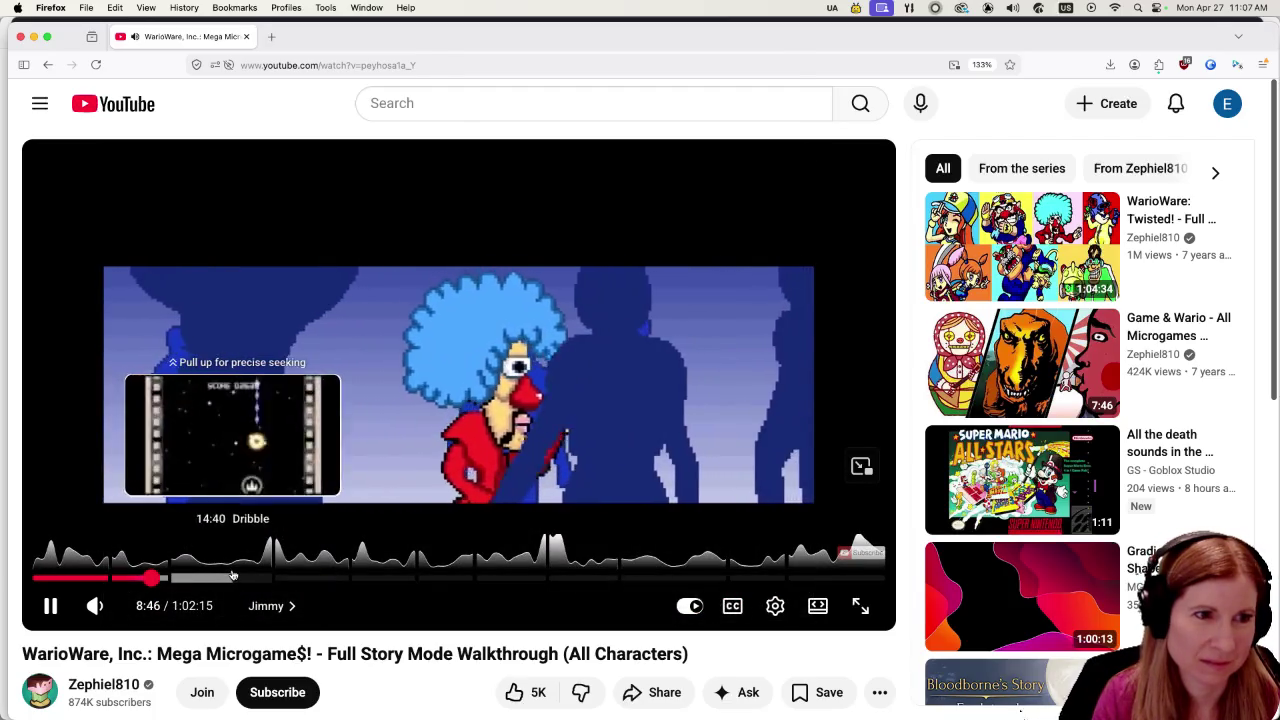
click(232, 578)
drag(232, 578, 287, 578)
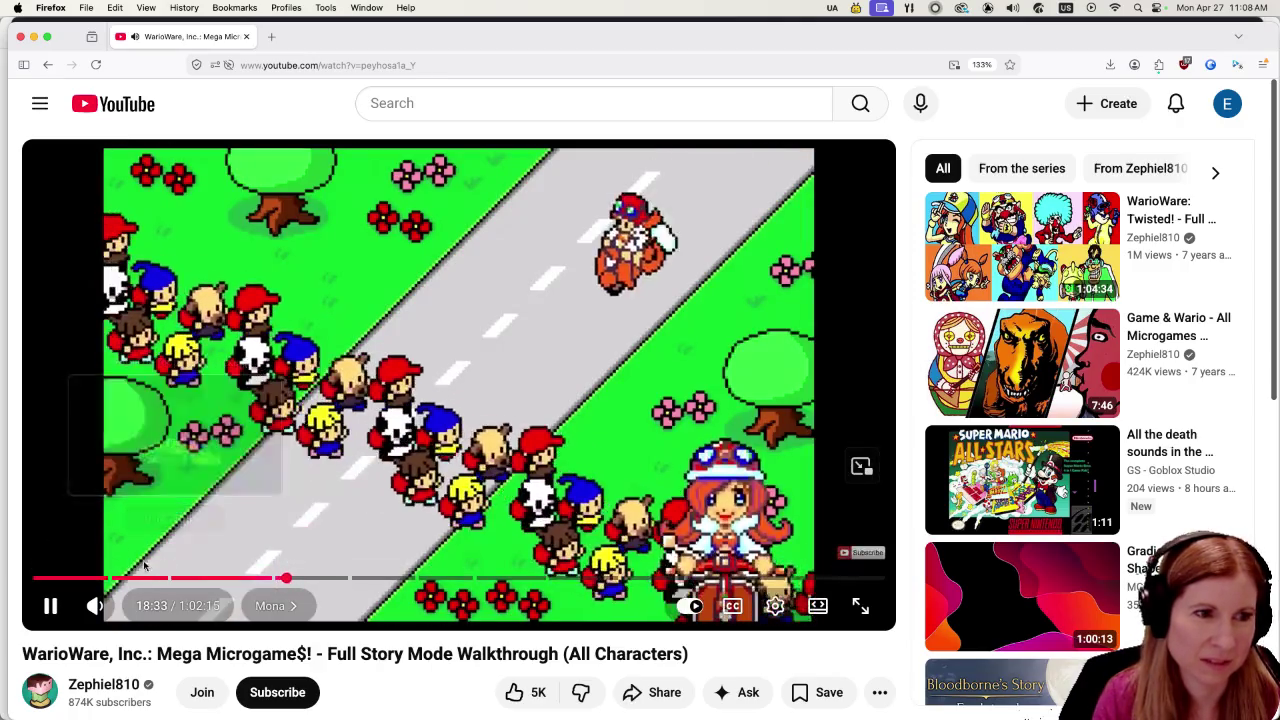
click(52, 605)
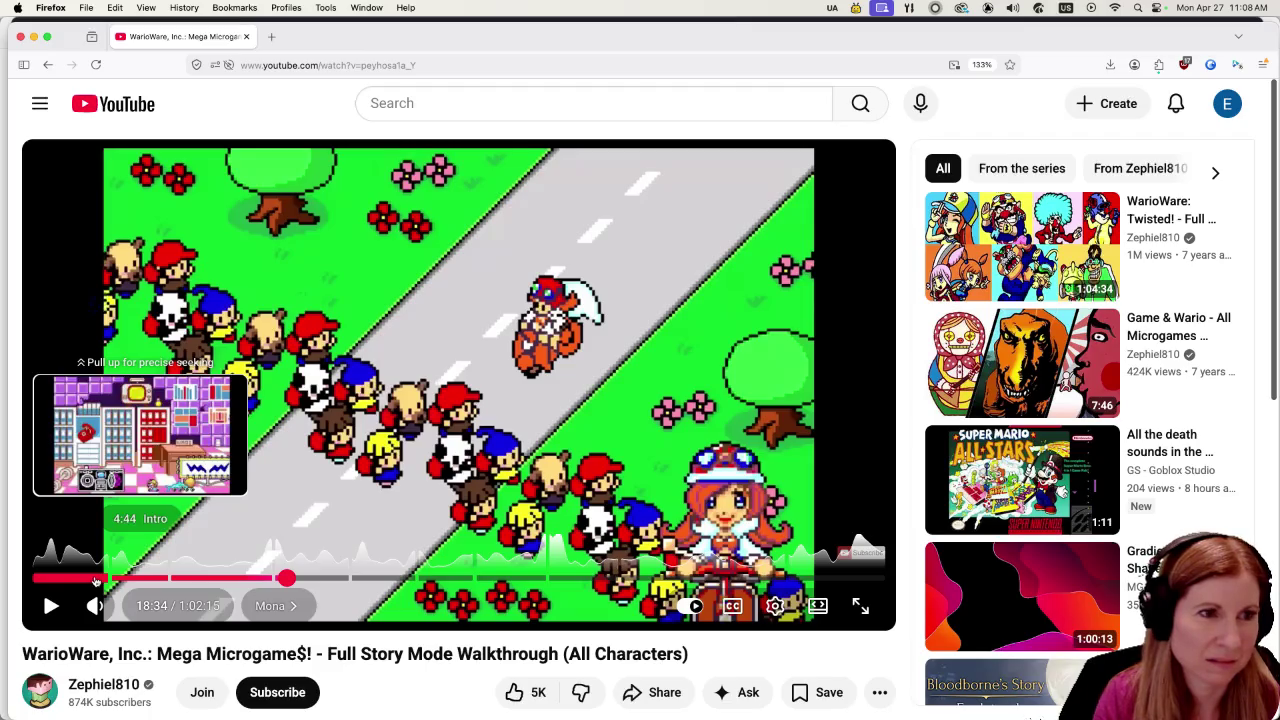
click(97, 578)
click(52, 605)
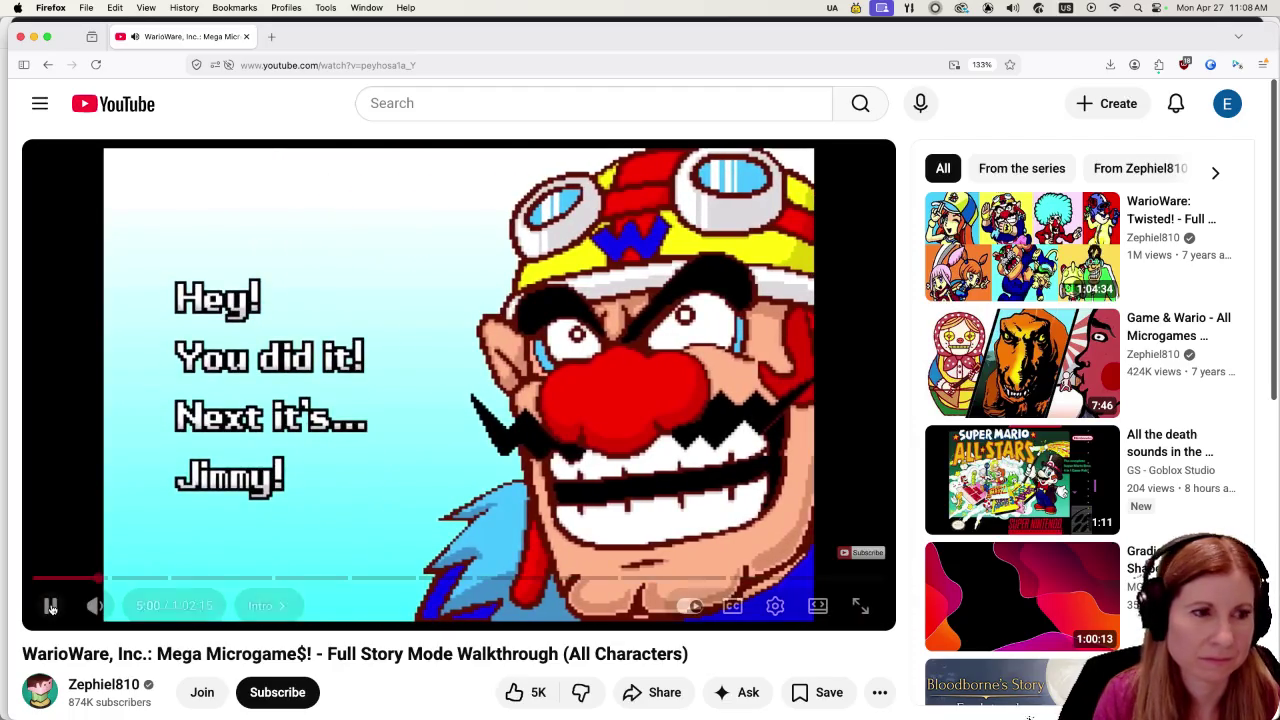
click(51, 606)
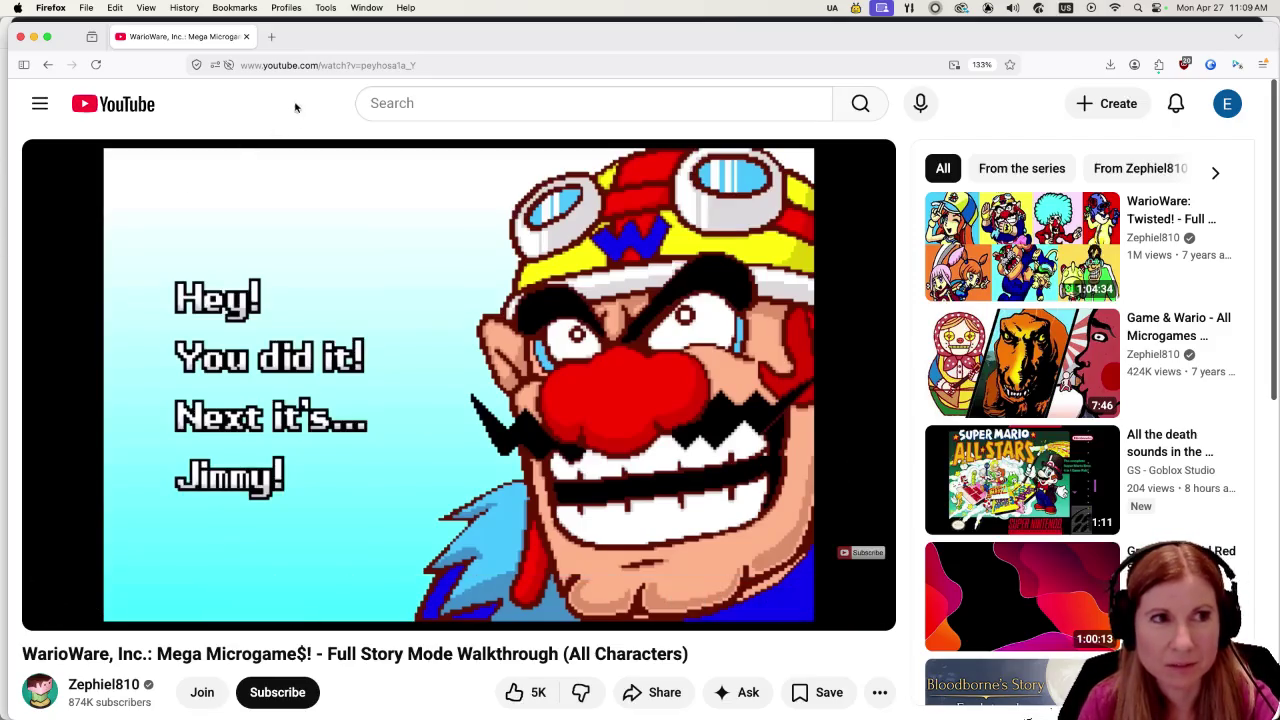
Minimize Firefox to bring the Godot shadow_boxing scene back into view.
key(super+m)
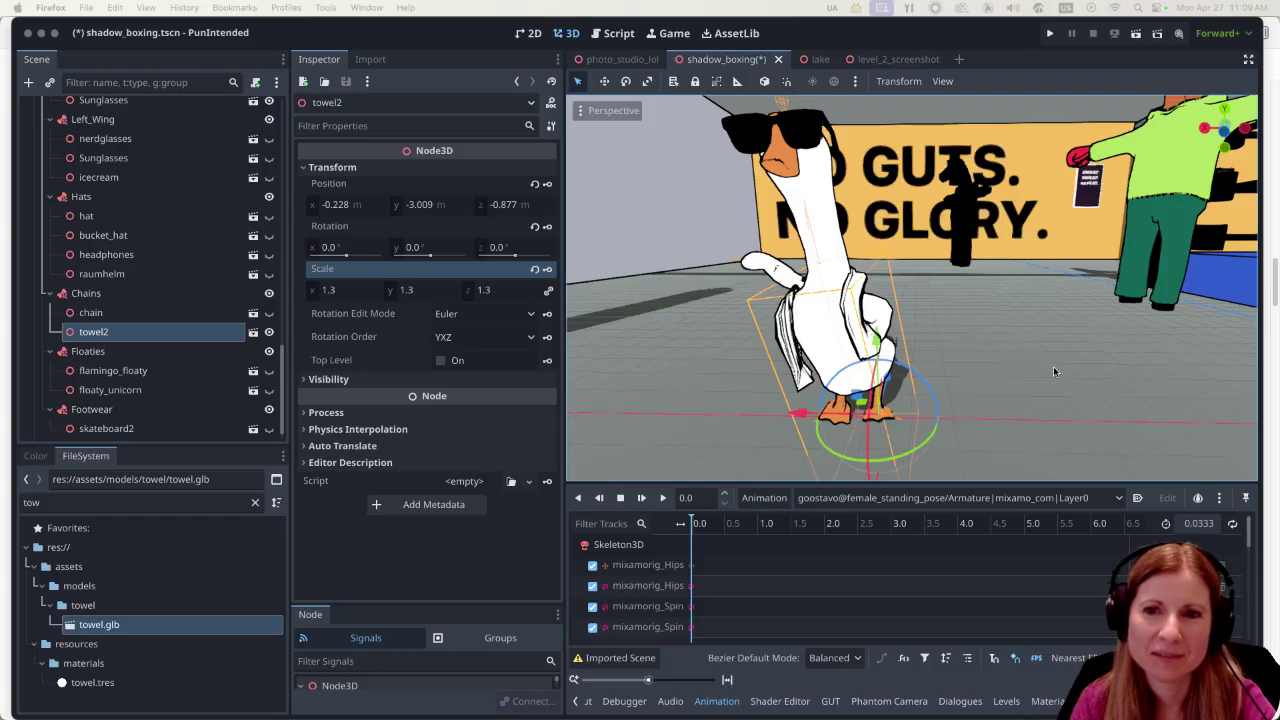
Orbit the Blender towel.blend goose from a side view to a front view, then return to Godot.
mouse_move(1000, 716)
click(1048, 700)
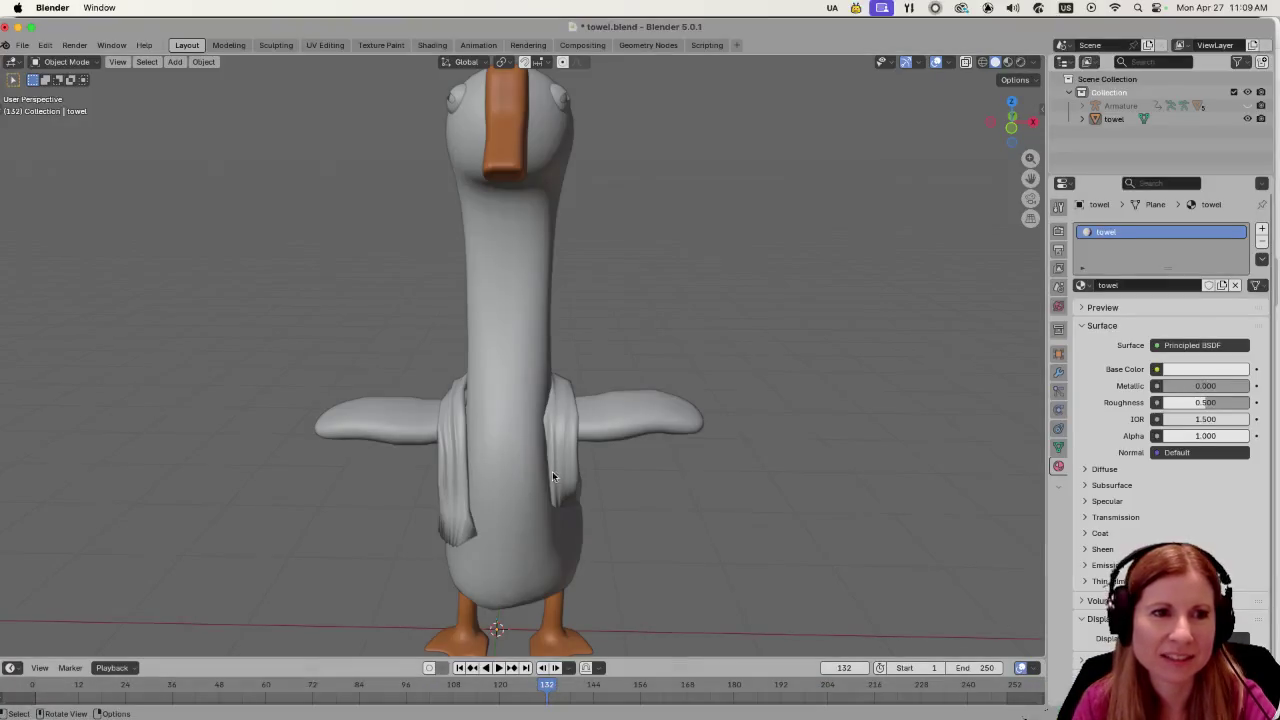
scroll(662, 473, up, 3)
mouse_move(662, 473)
mouse_down()
mouse_move(880, 442)
mouse_move(366, 449)
mouse_move(495, 469)
mouse_move(831, 446)
mouse_up()
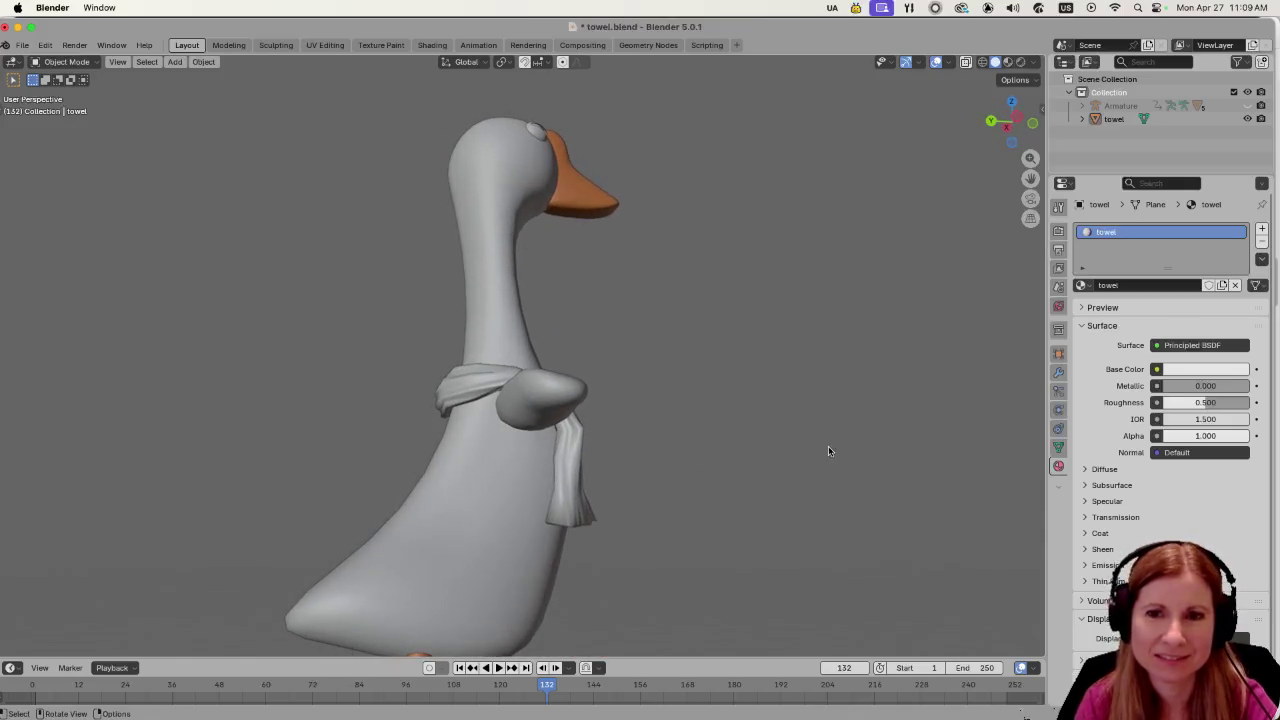
mouse_move(303, 449)
mouse_down()
mouse_move(746, 457)
mouse_move(702, 465)
mouse_up()
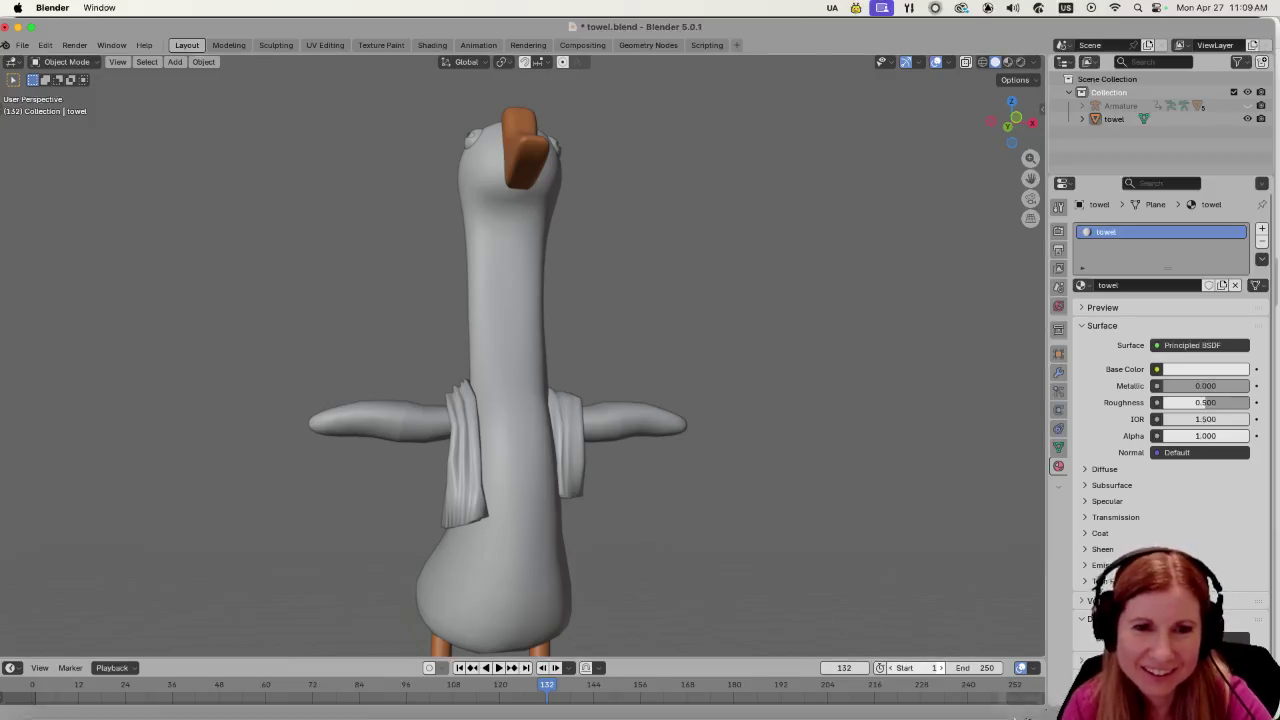
click(1022, 700)
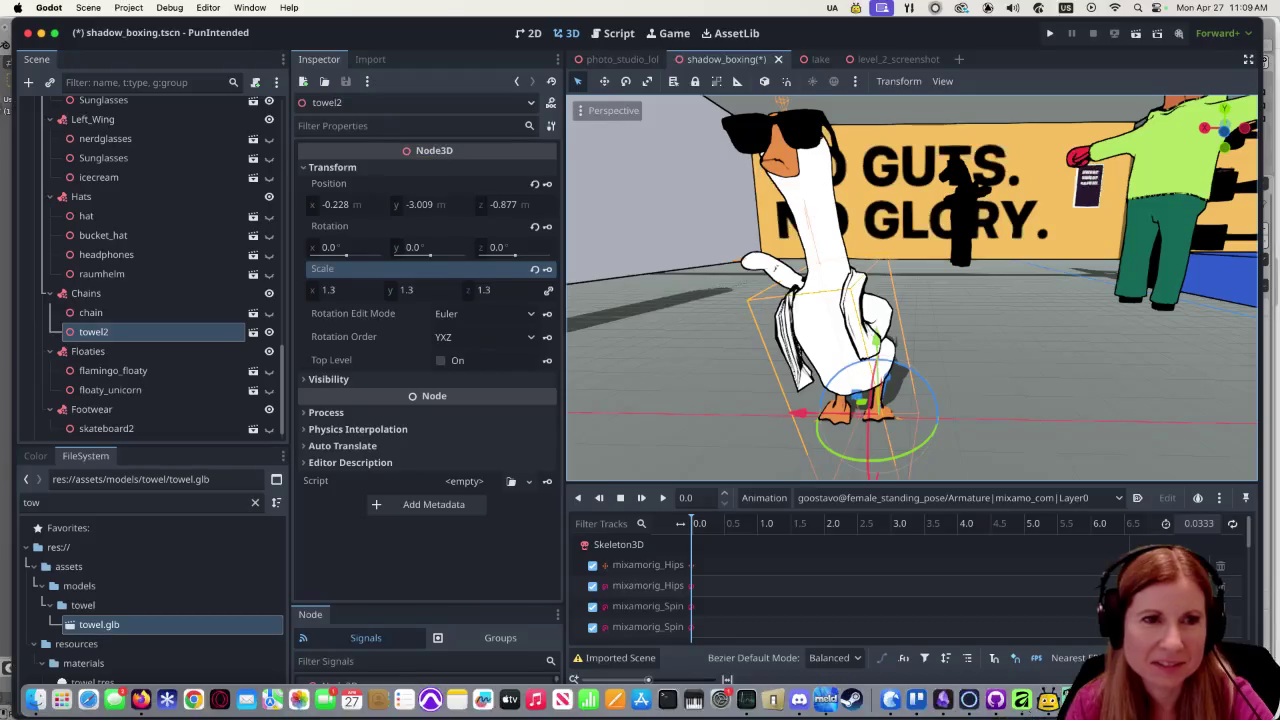
Orbit the Godot viewport to inspect the towel-wearing goose.
scroll(772, 354, up, 3)
scroll(772, 354, right, 5)
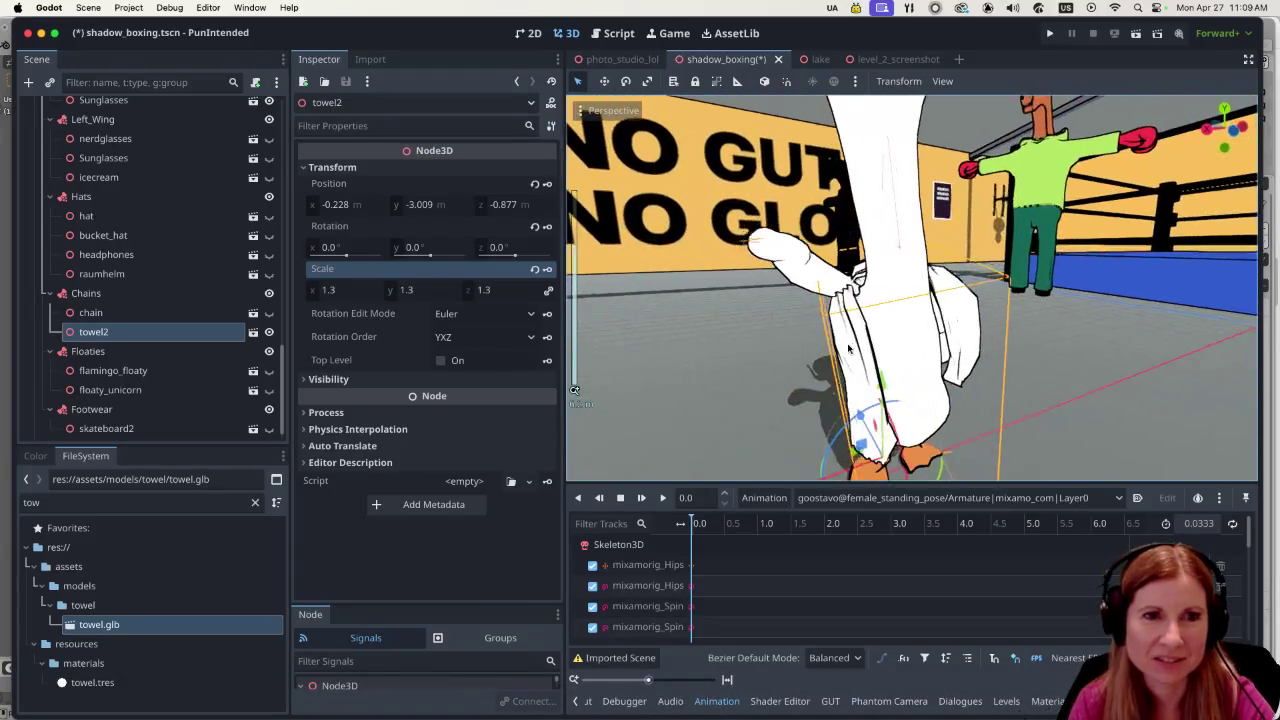
scroll(813, 343, down, 5)
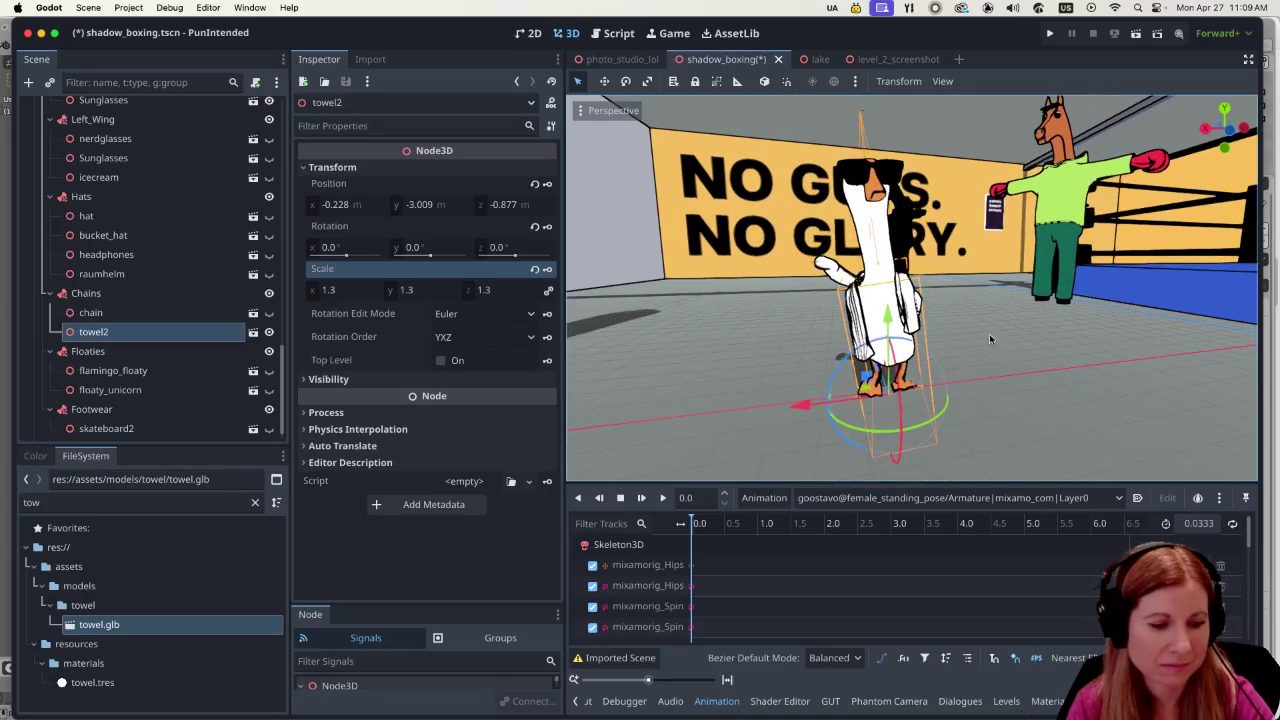
scroll(985, 335, up, 3)
scroll(954, 384, up, 3)
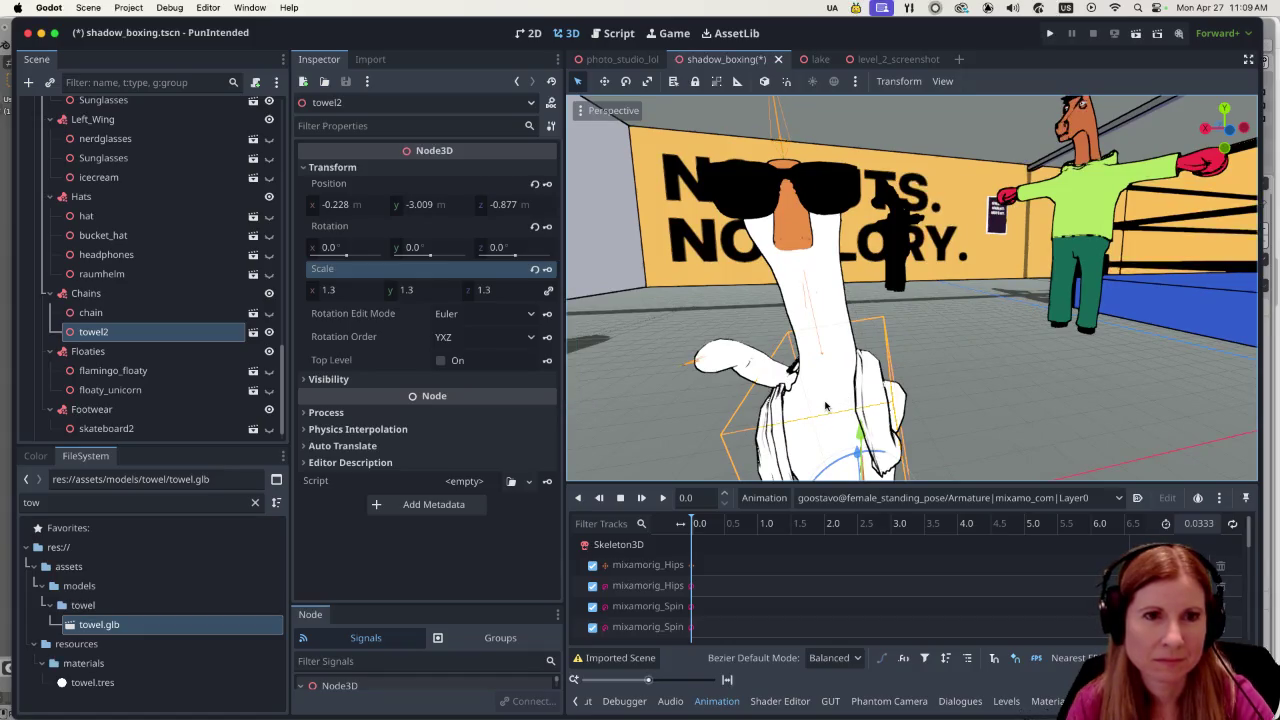
Keep goostavo@female_standing_pose as the animation and open the Edit Animation Libraries dialog.
click(836, 497)
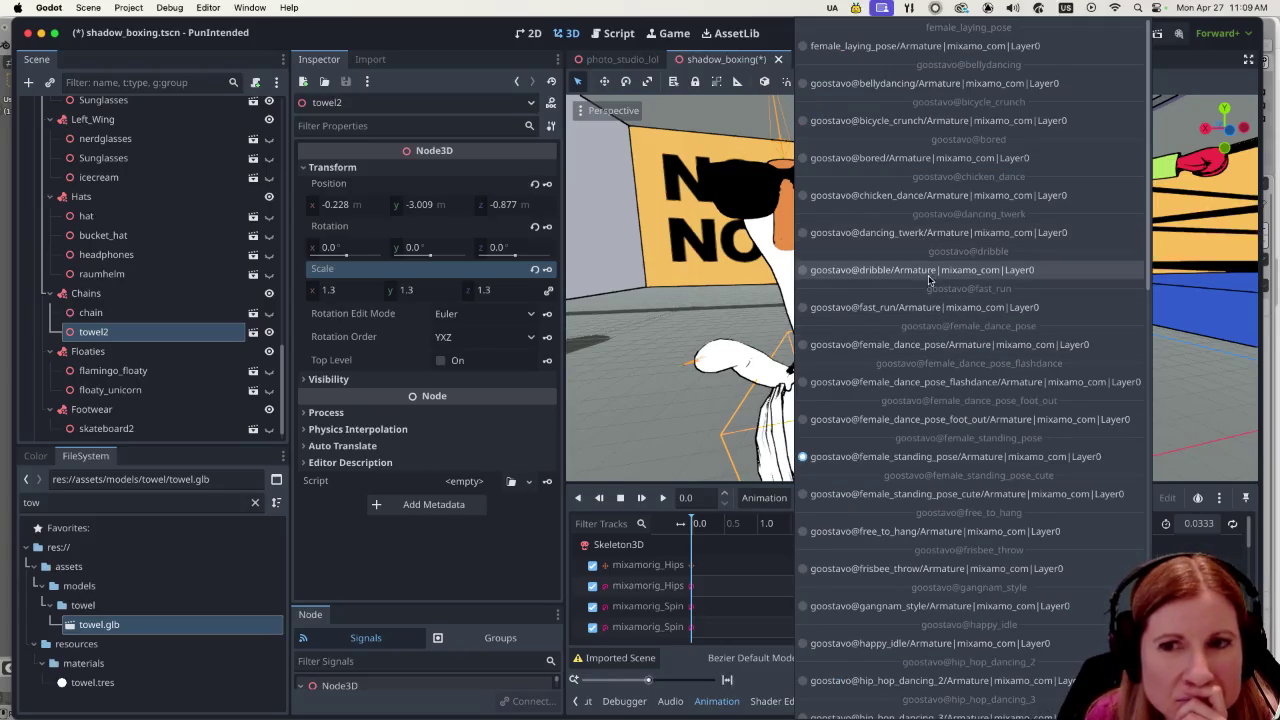
scroll(920, 280, down, 10)
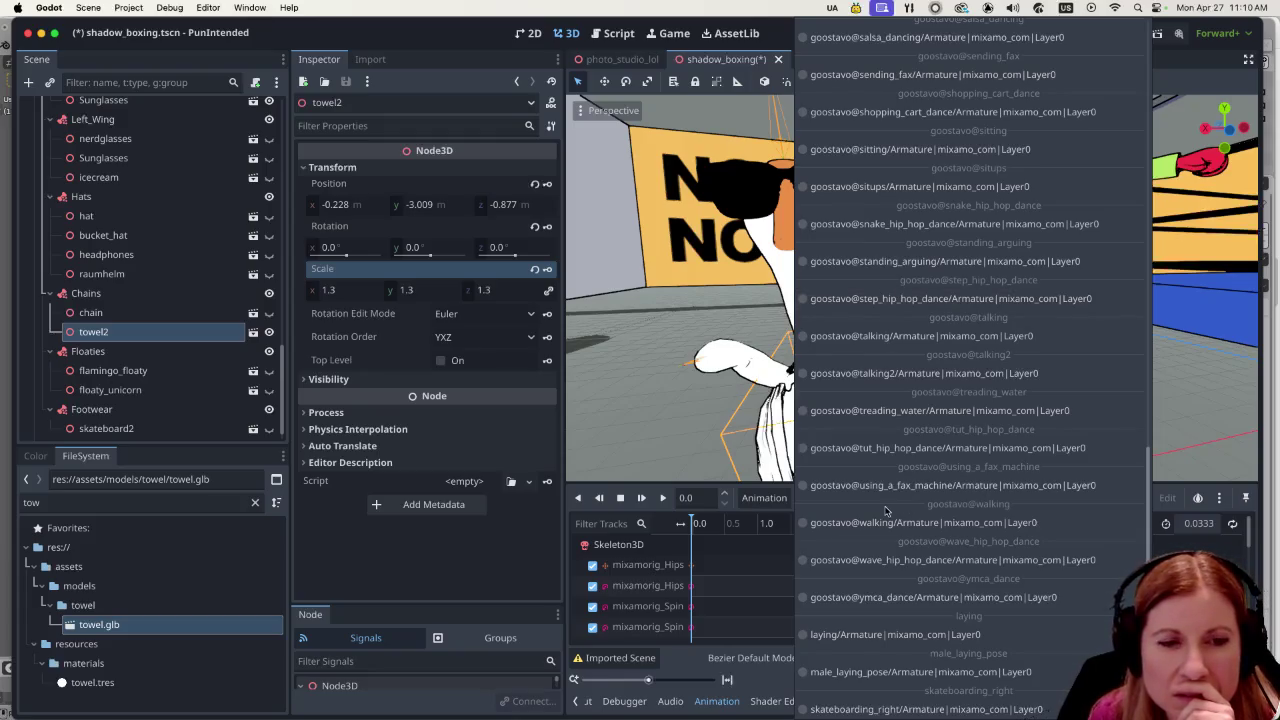
scroll(890, 500, up, 10)
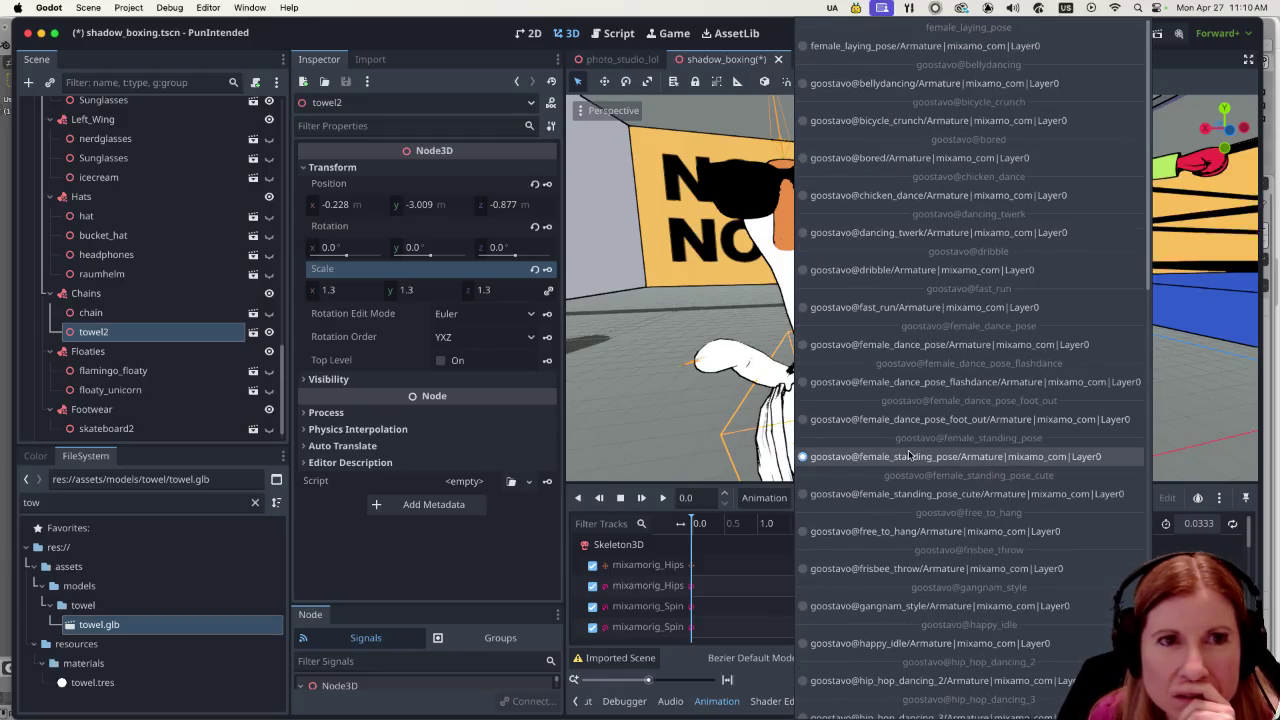
click(744, 510)
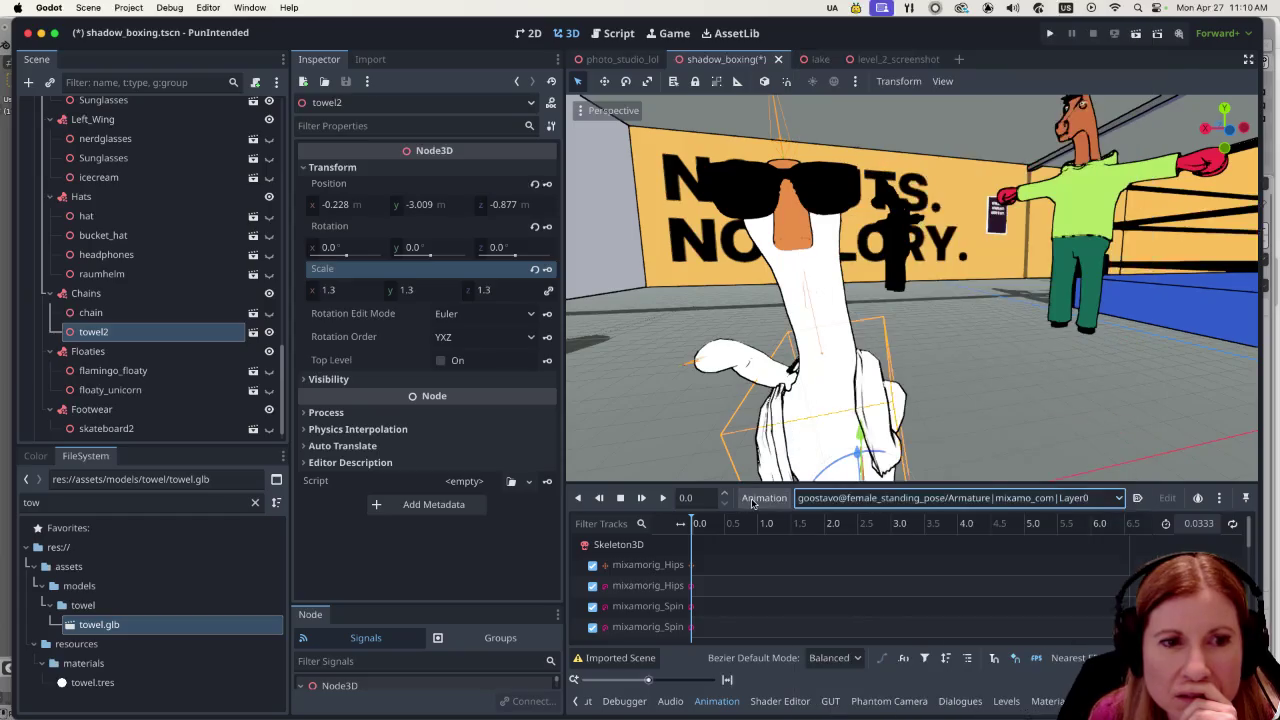
click(755, 498)
click(790, 545)
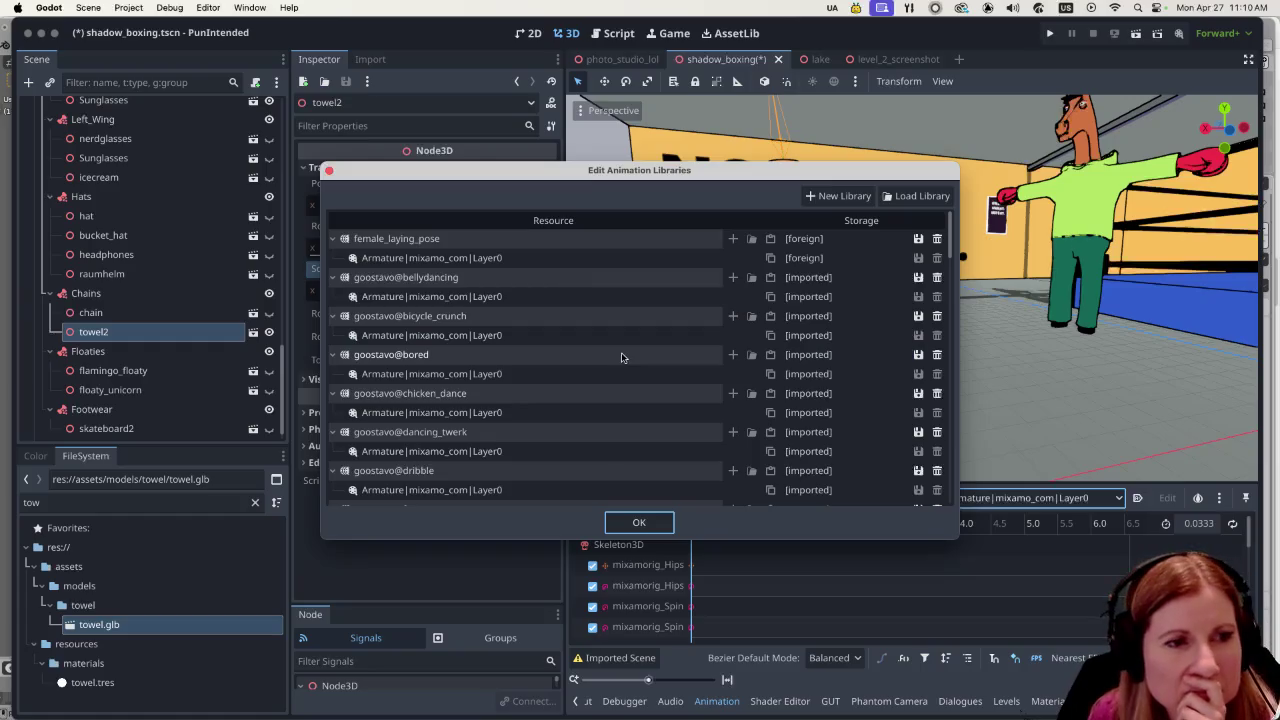
Start loading a library and browse the assets/models/goostavo animation folders in list view.
mouse_move(830, 298)
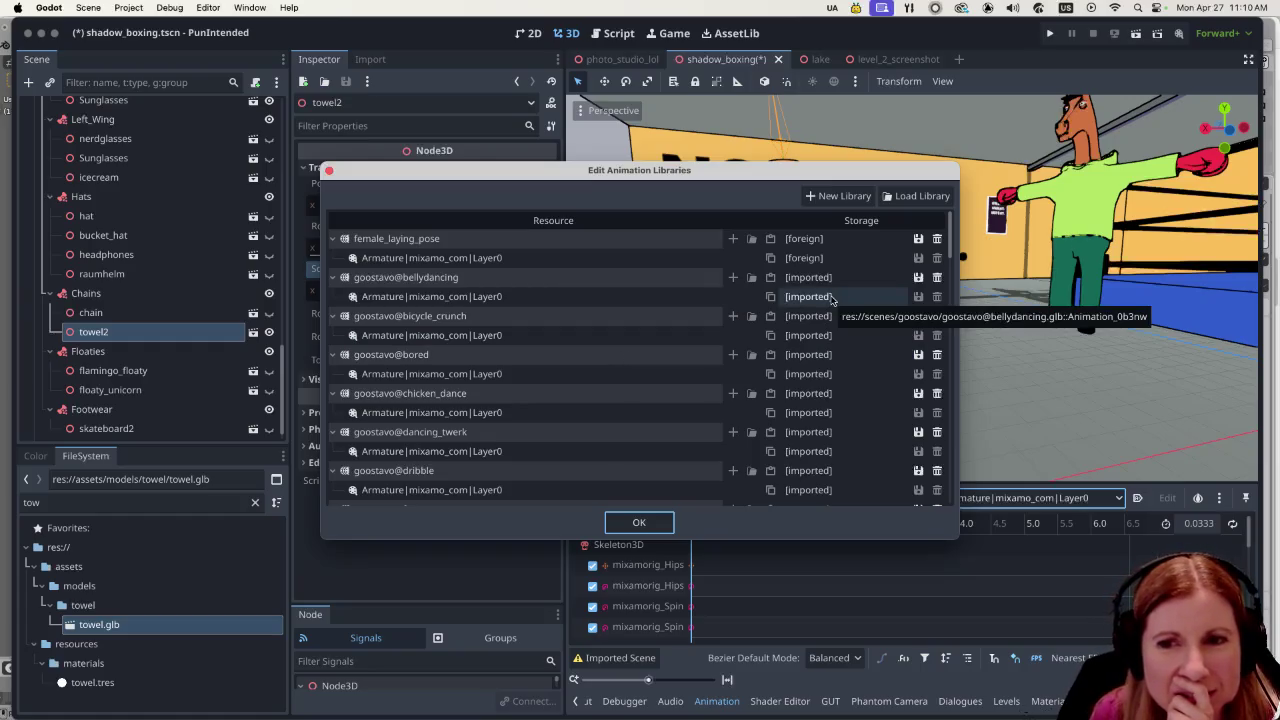
click(912, 196)
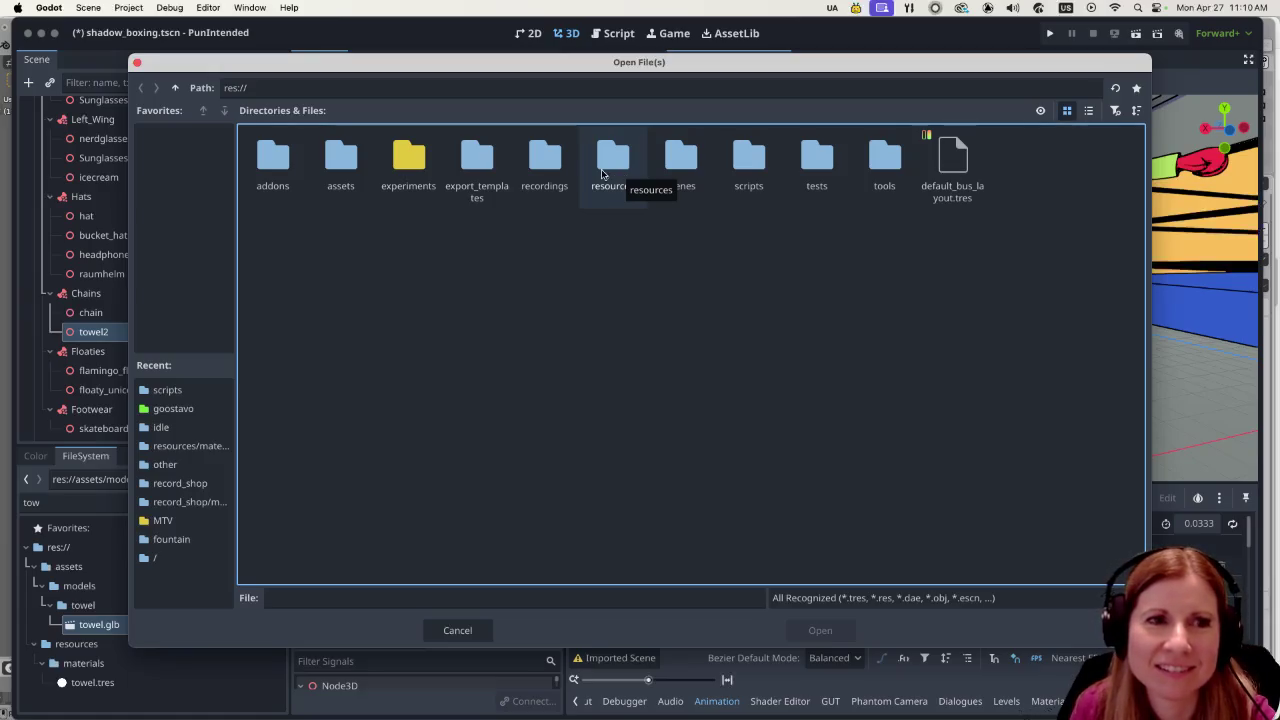
double_click(340, 155)
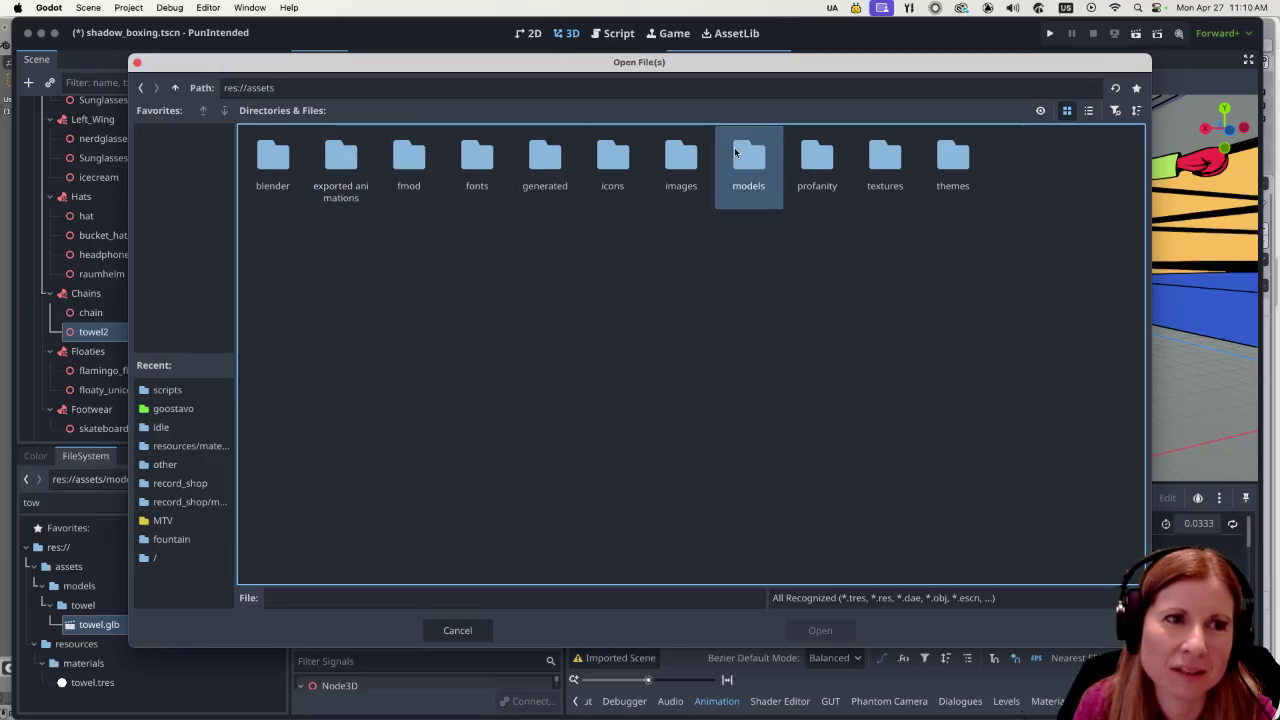
double_click(748, 158)
click(1088, 110)
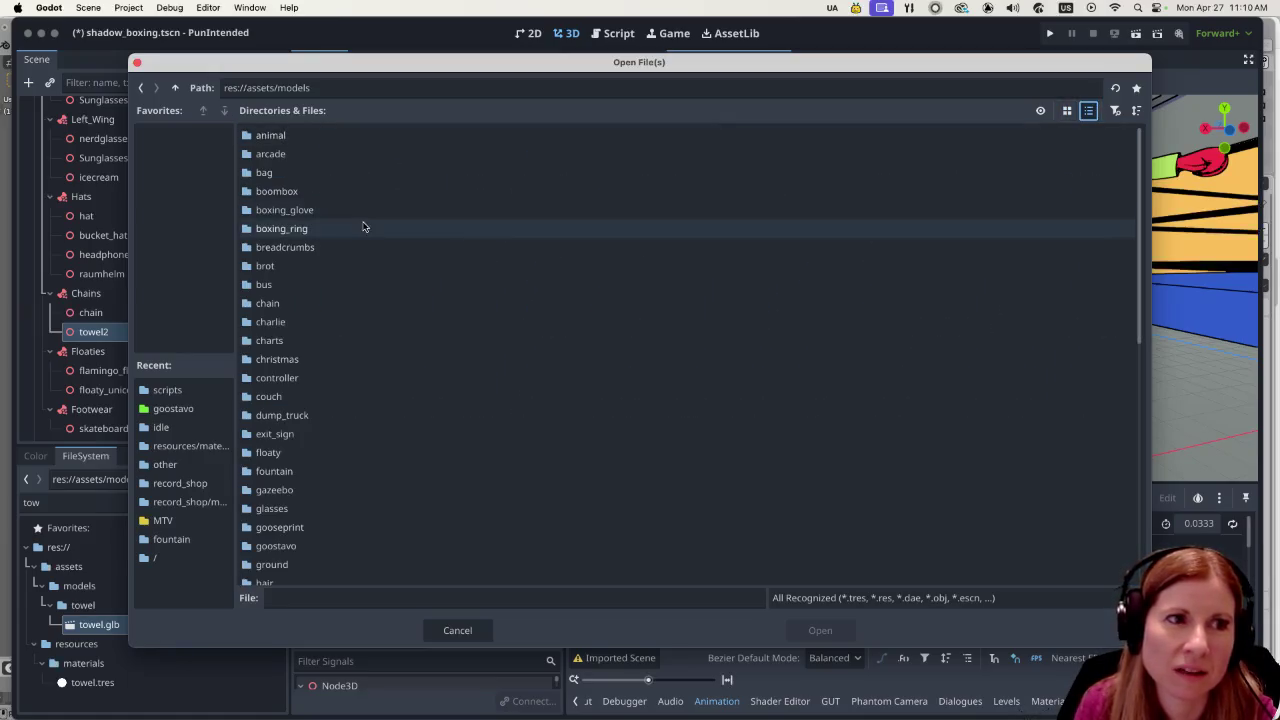
click(292, 547)
double_click(292, 547)
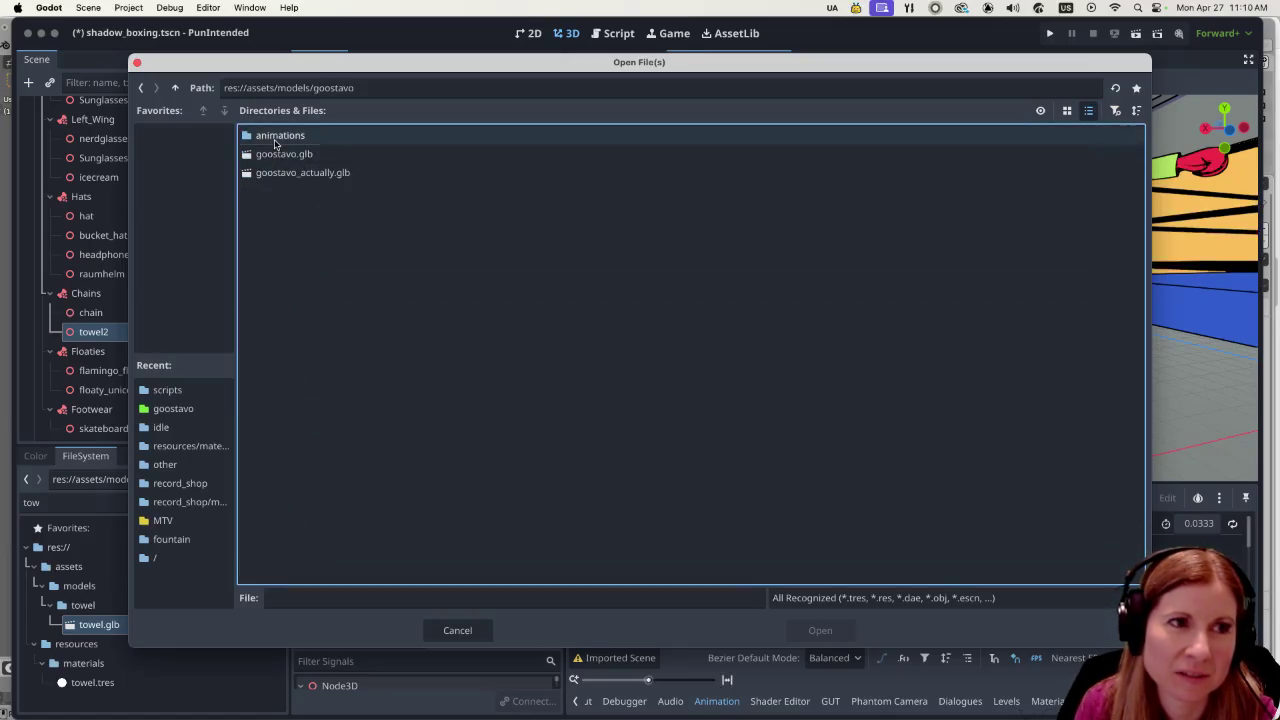
double_click(270, 135)
double_click(267, 190)
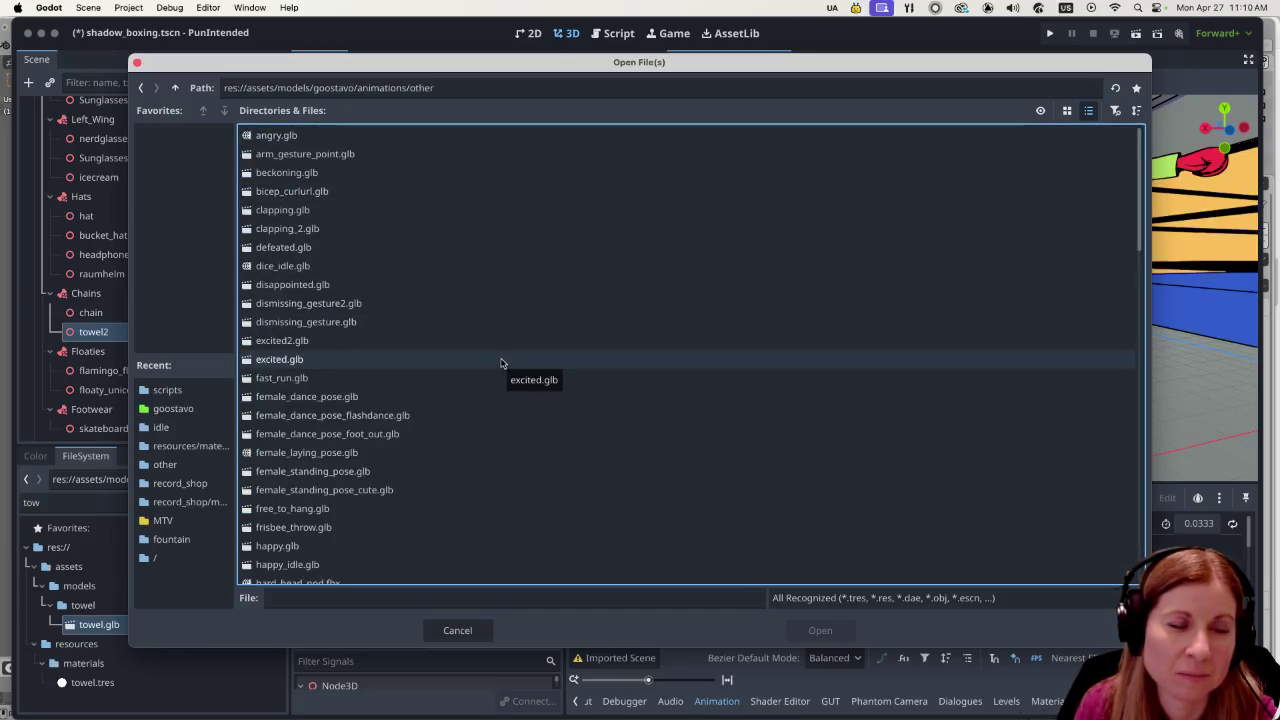
scroll(494, 348, down, 10)
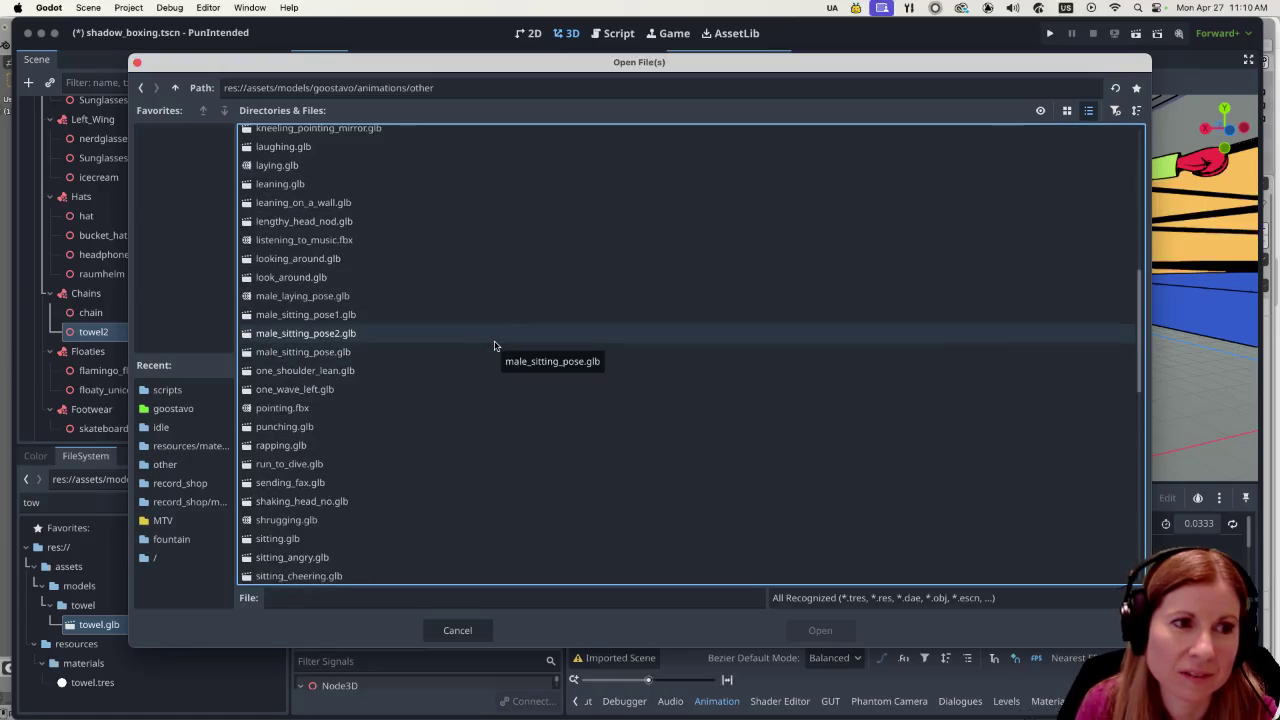
scroll(494, 346, down, 5)
scroll(490, 346, down, 2)
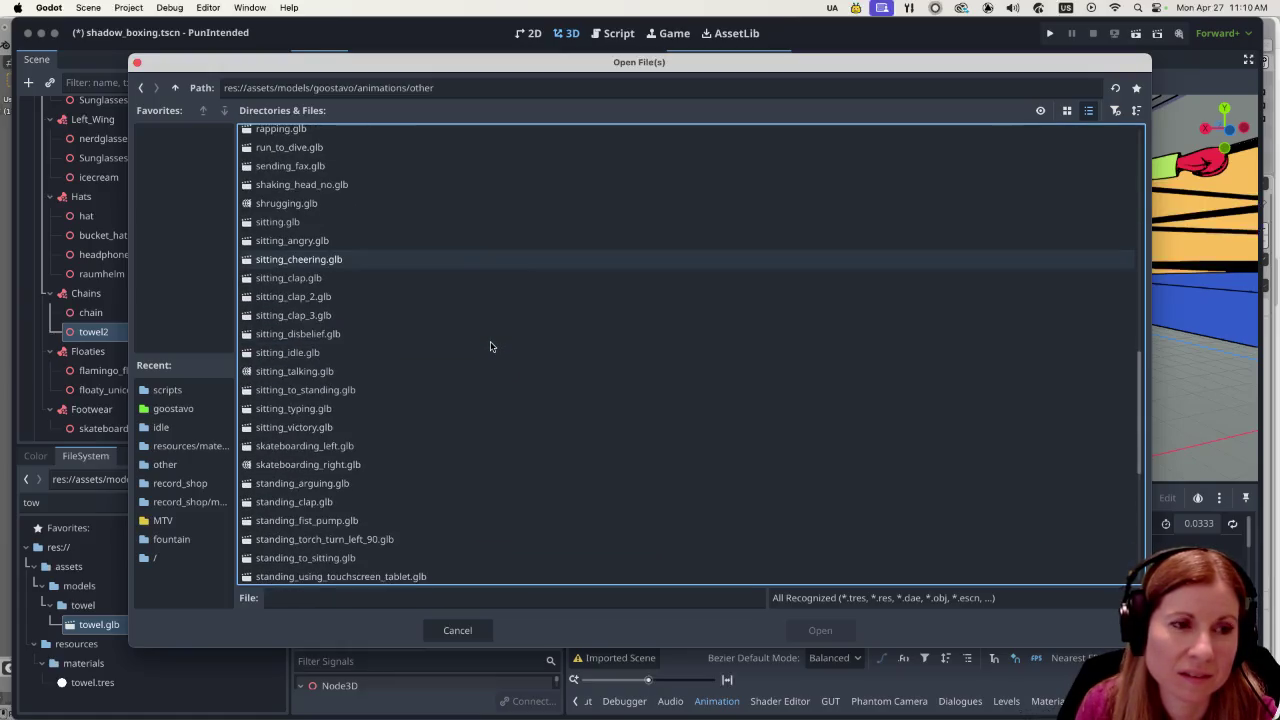
scroll(480, 340, up, 15)
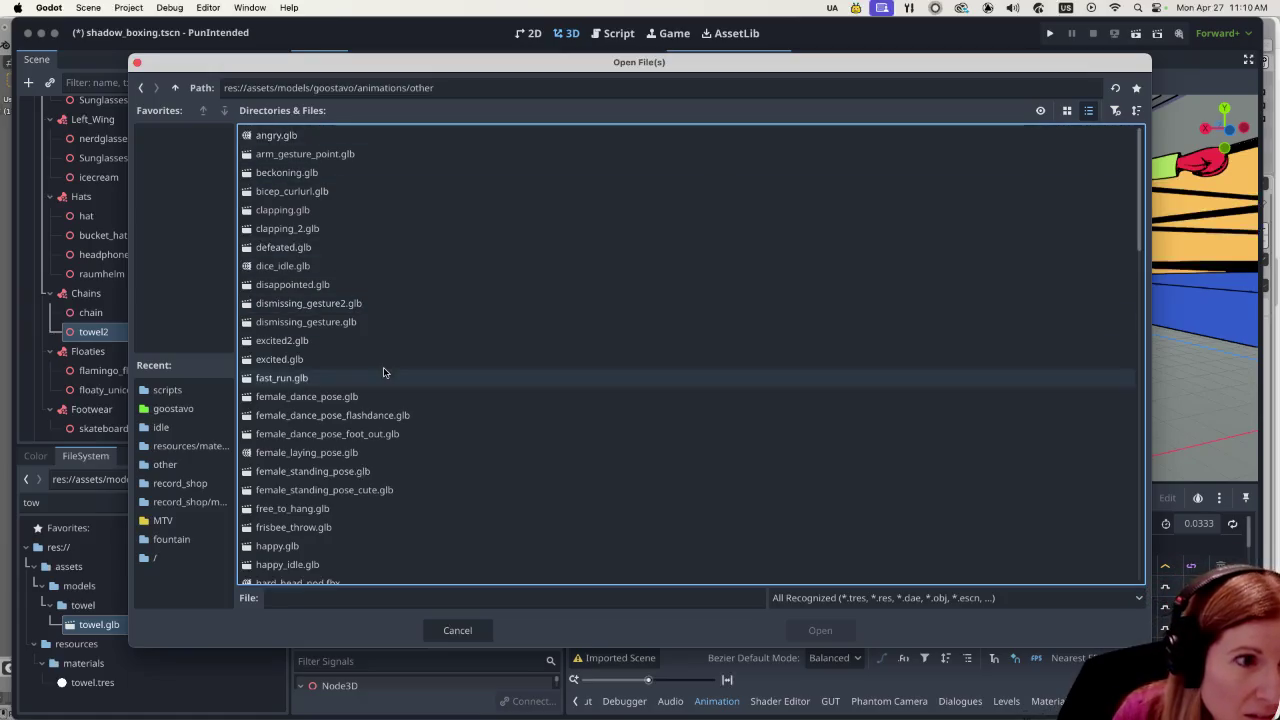
click(190, 409)
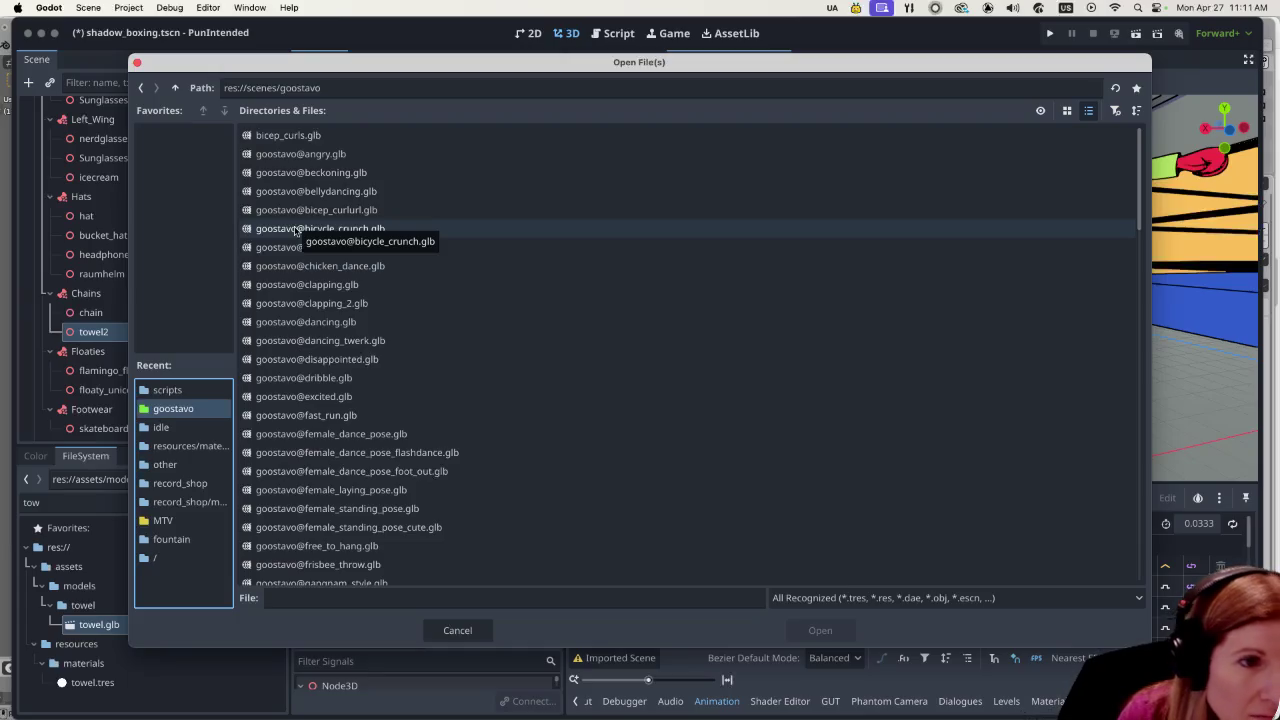
scroll(557, 420, down, 5)
scroll(502, 432, down, 3)
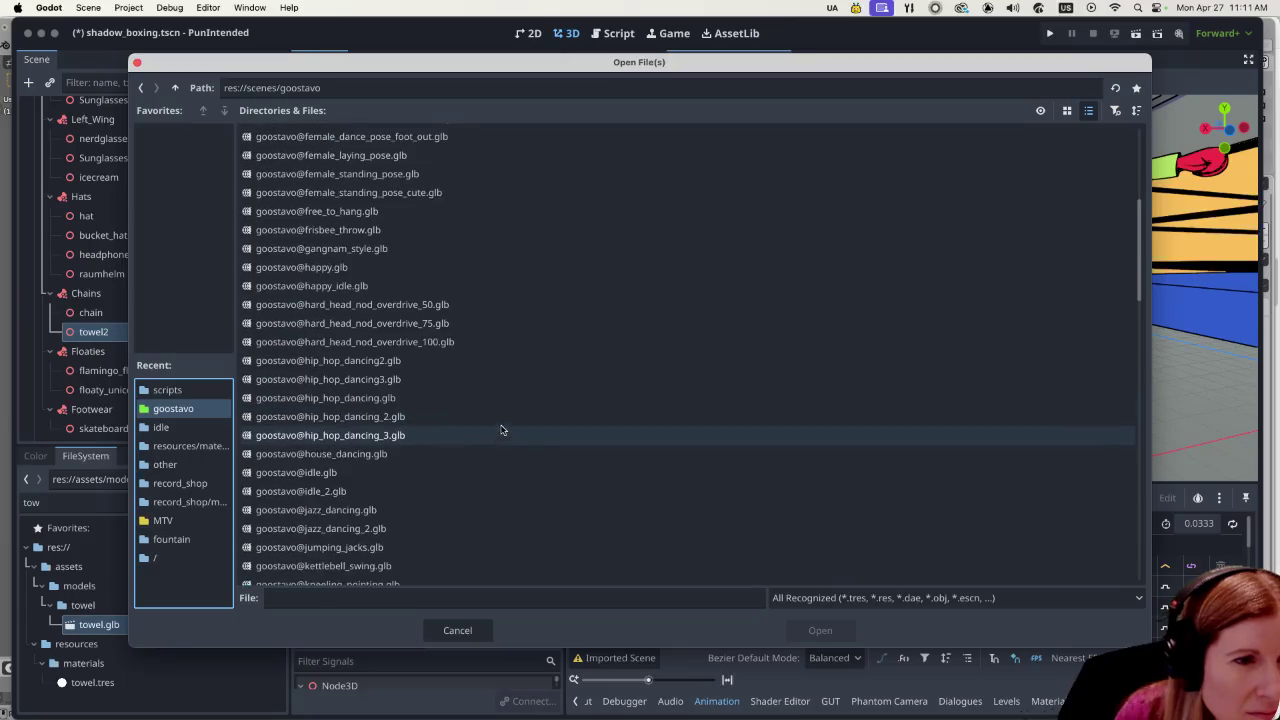
click(418, 476)
click(806, 629)
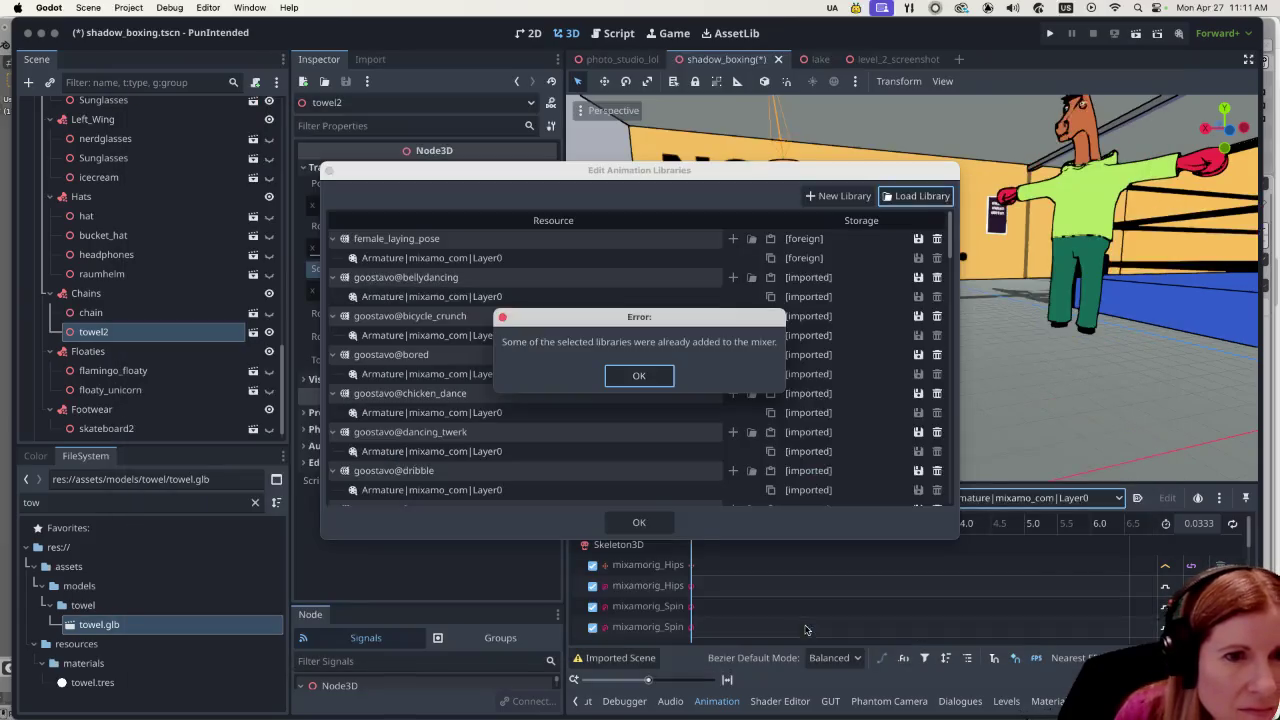
click(638, 377)
double_click(441, 355)
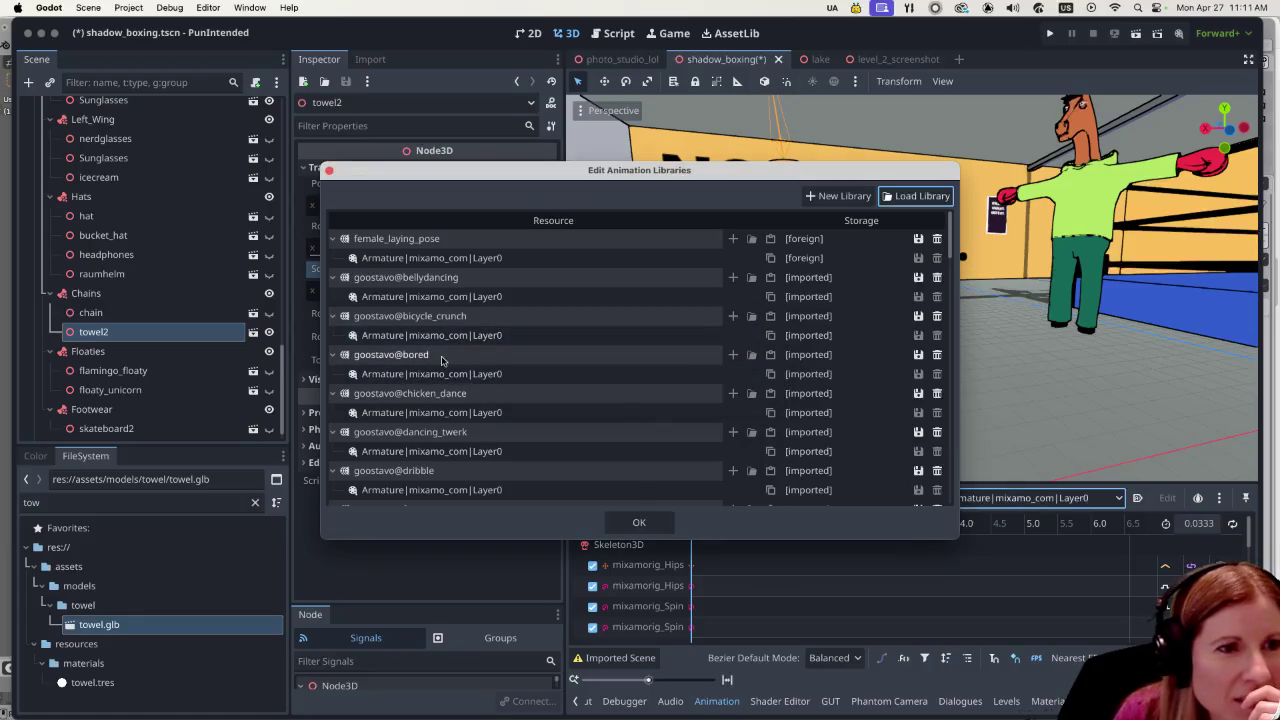
Close the library editor and set the goose's AnimationPlayer to goostavo@bored.
click(658, 520)
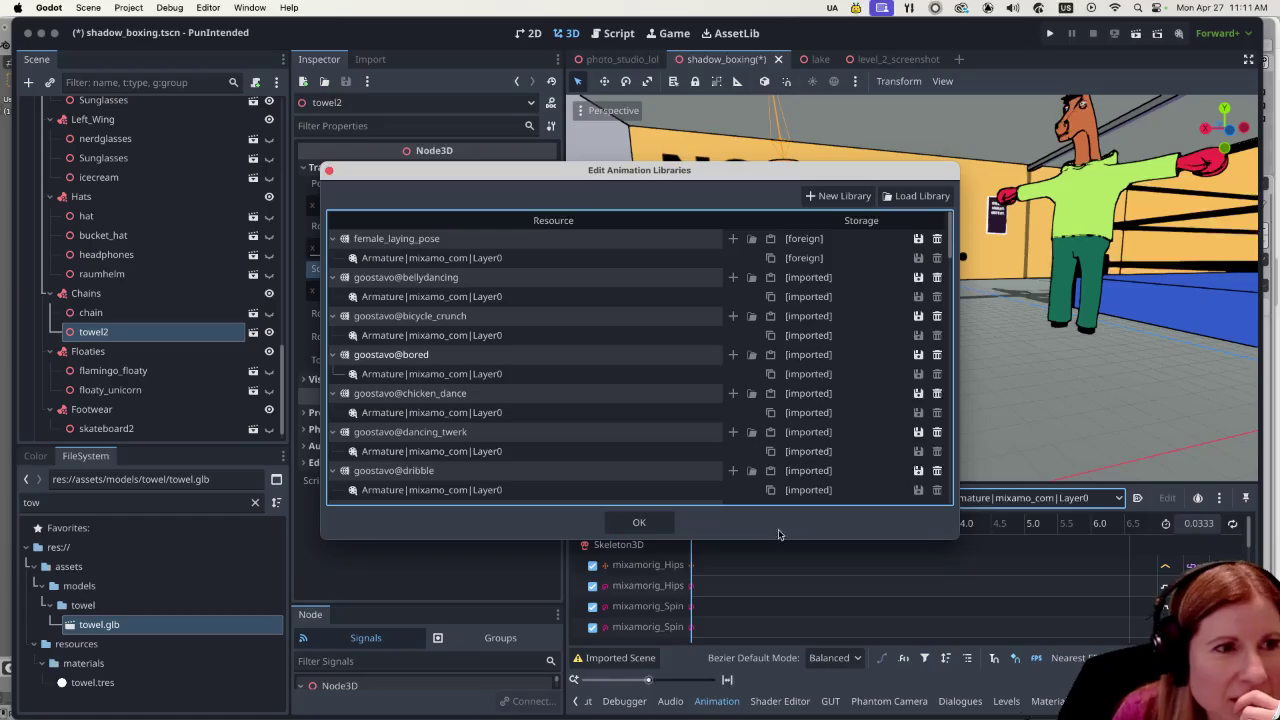
click(645, 521)
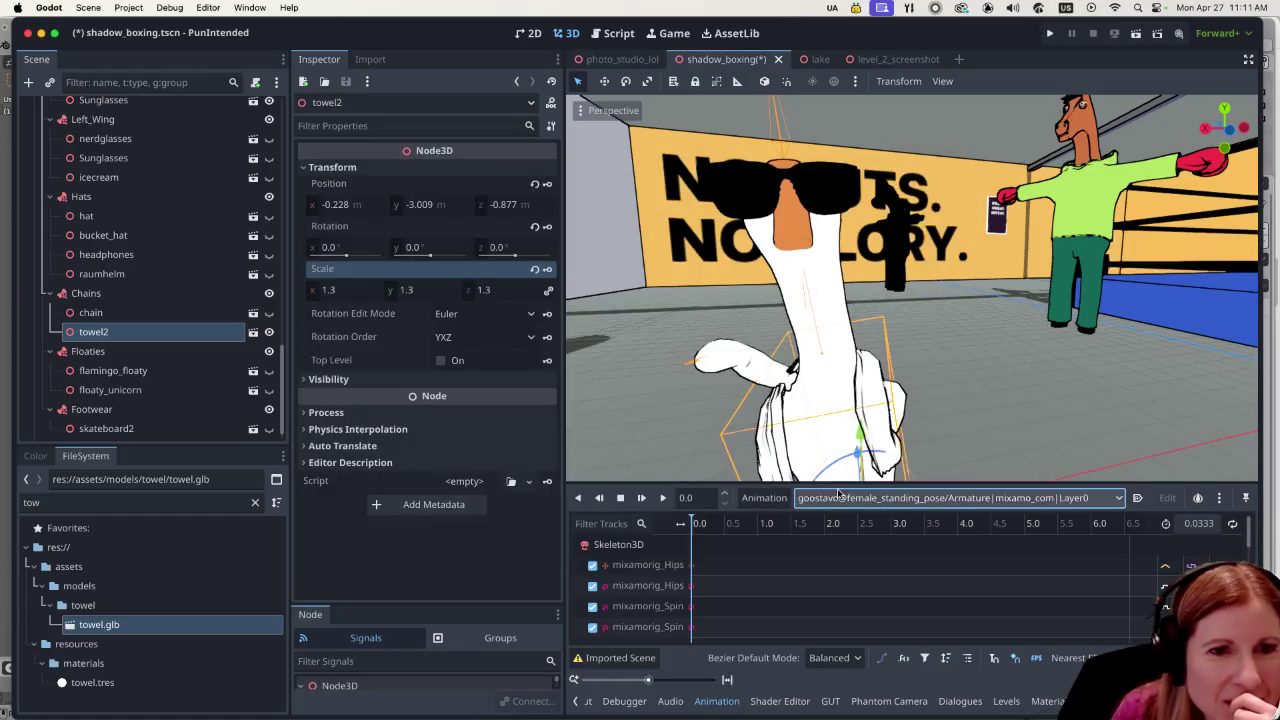
scroll(145, 345, down, 1)
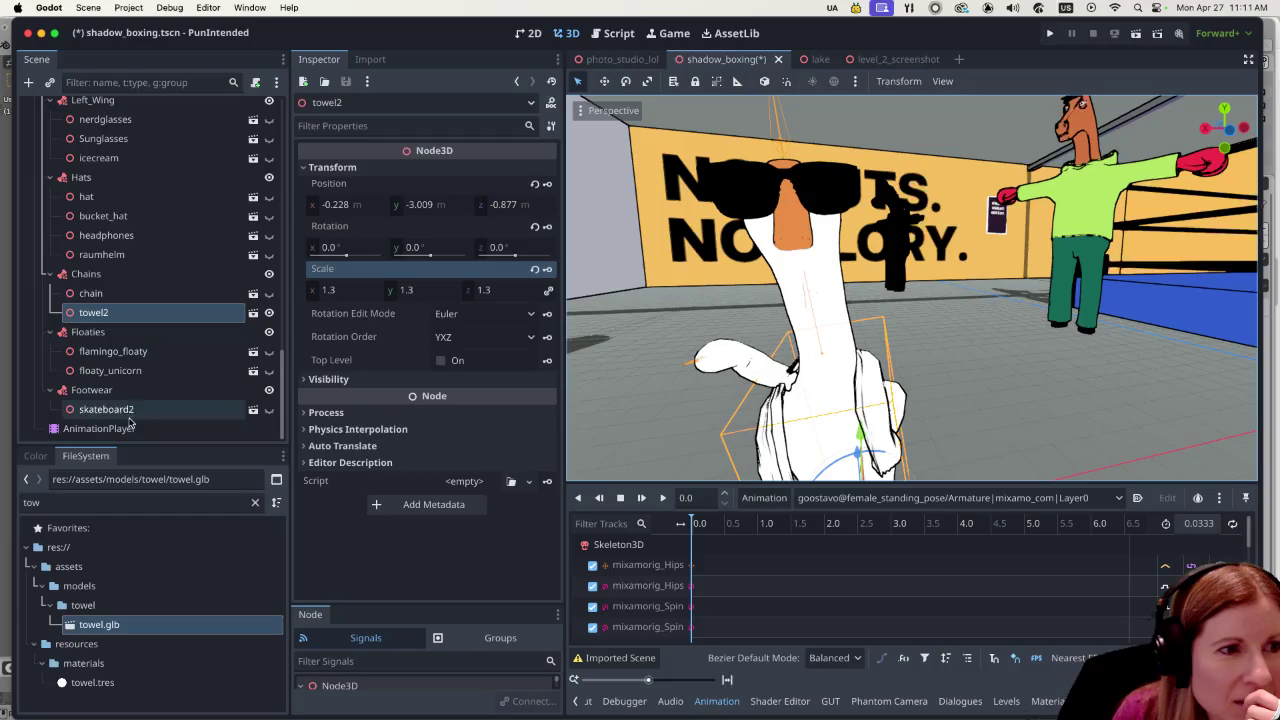
click(100, 428)
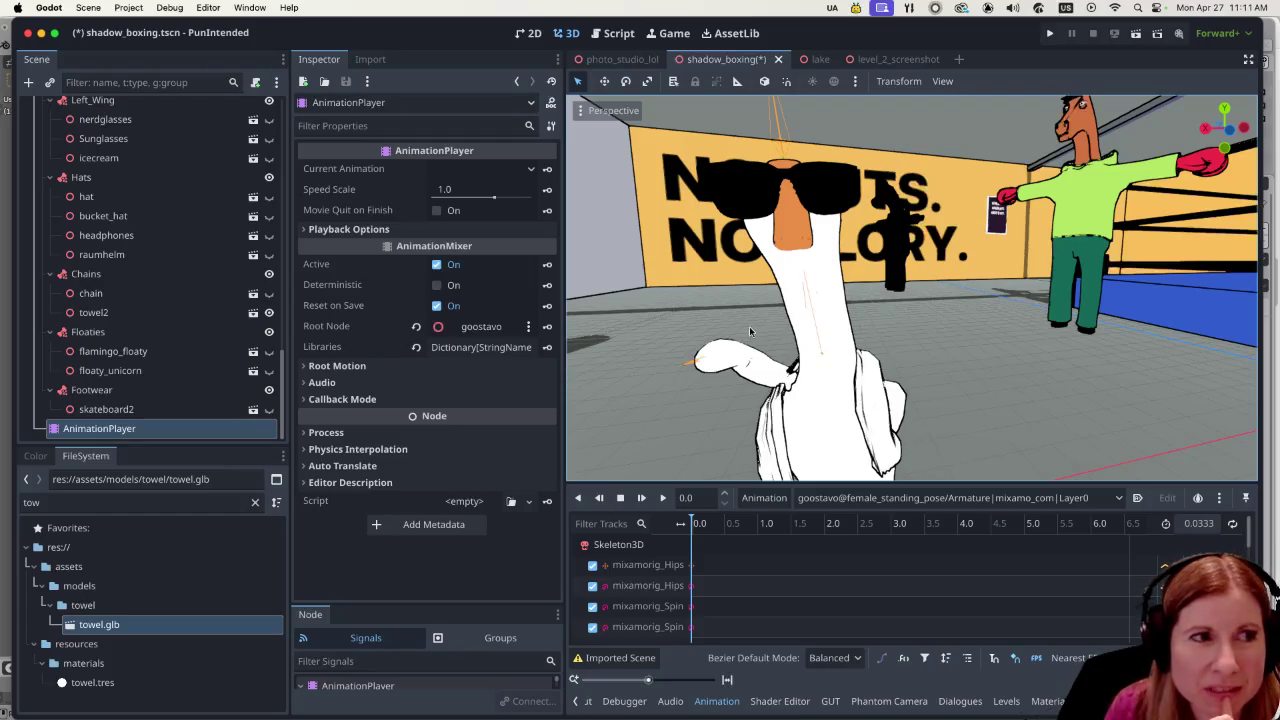
click(937, 497)
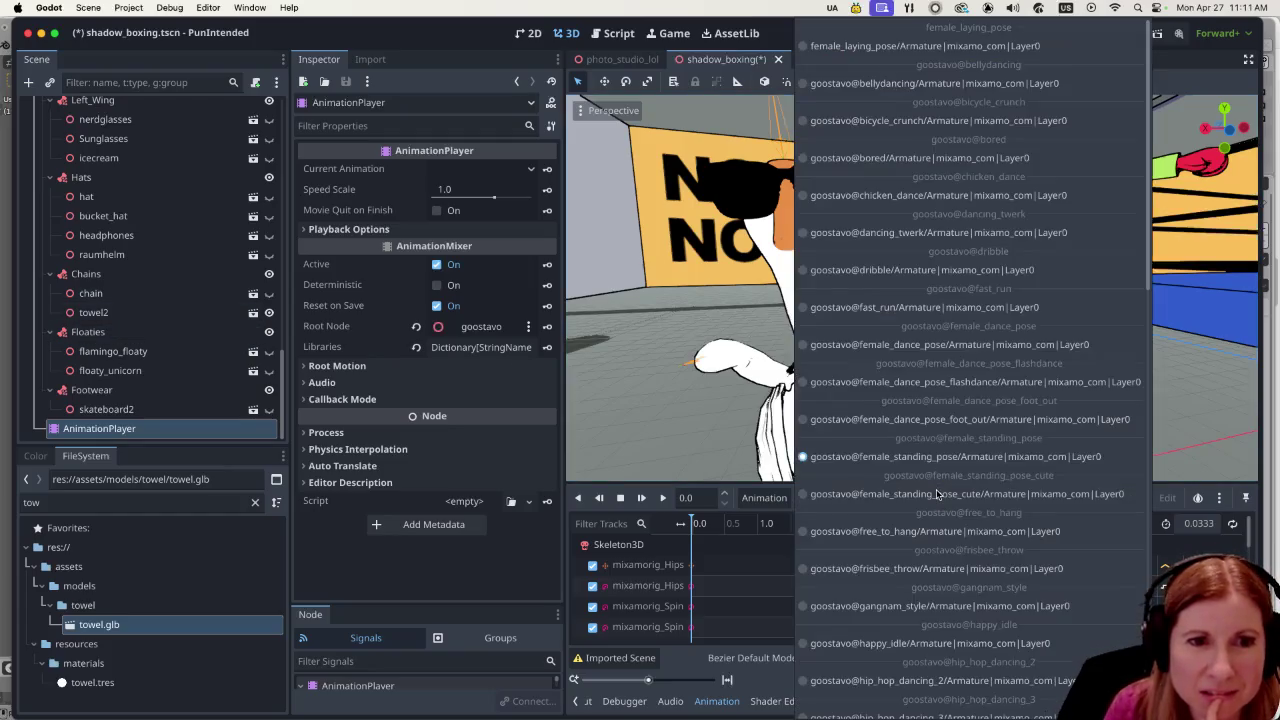
click(918, 160)
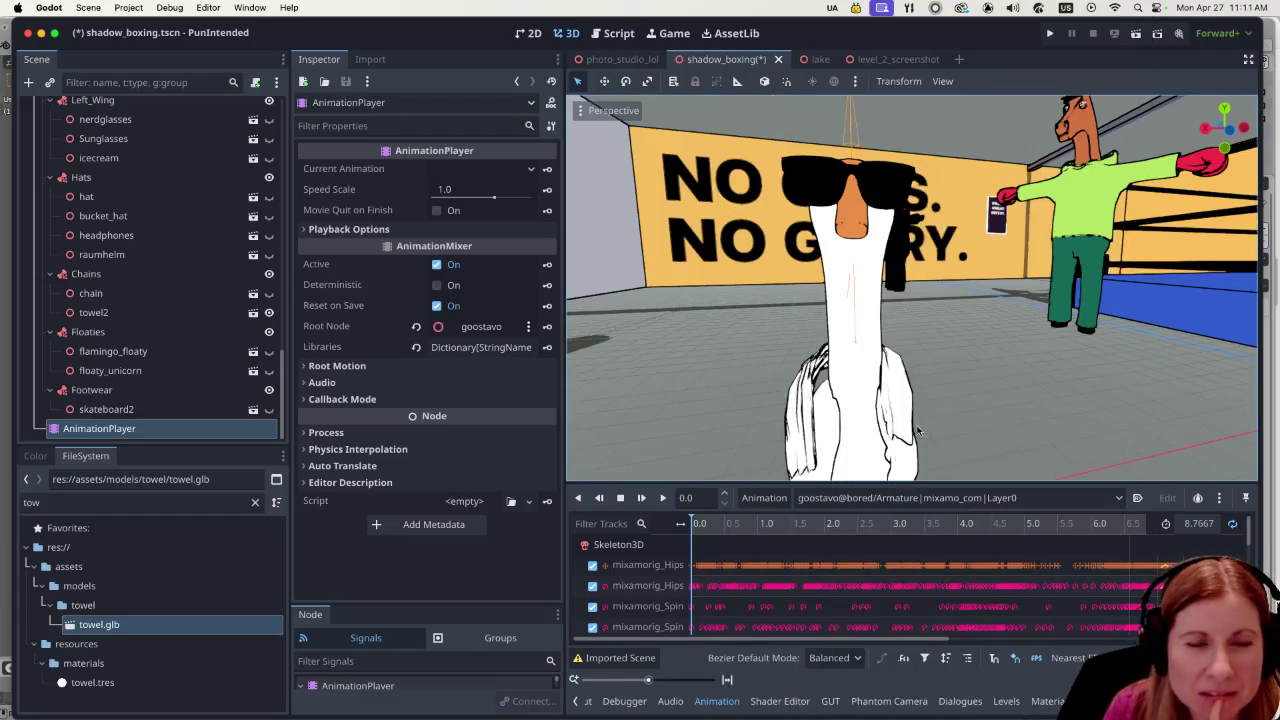
Select towel2 on the goose and drag it slightly lower.
click(855, 428)
scroll(936, 416, down, 3)
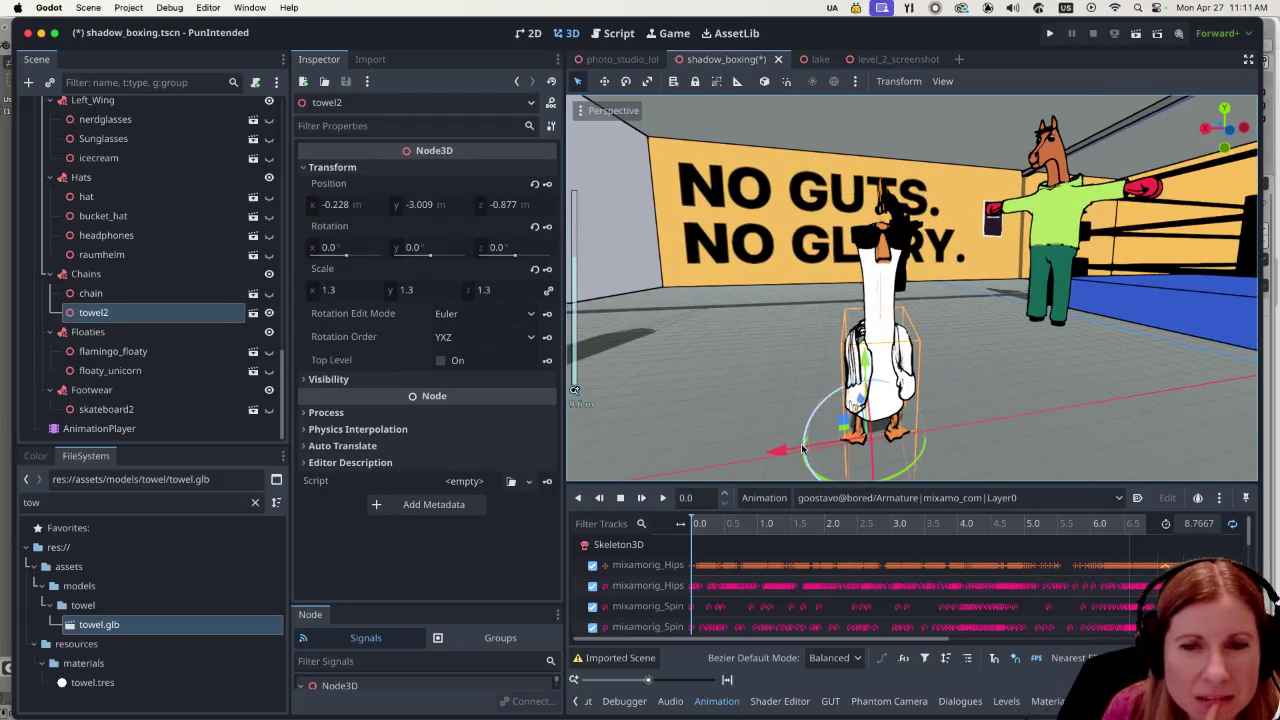
scroll(946, 436, up, 2)
scroll(949, 317, up, 2)
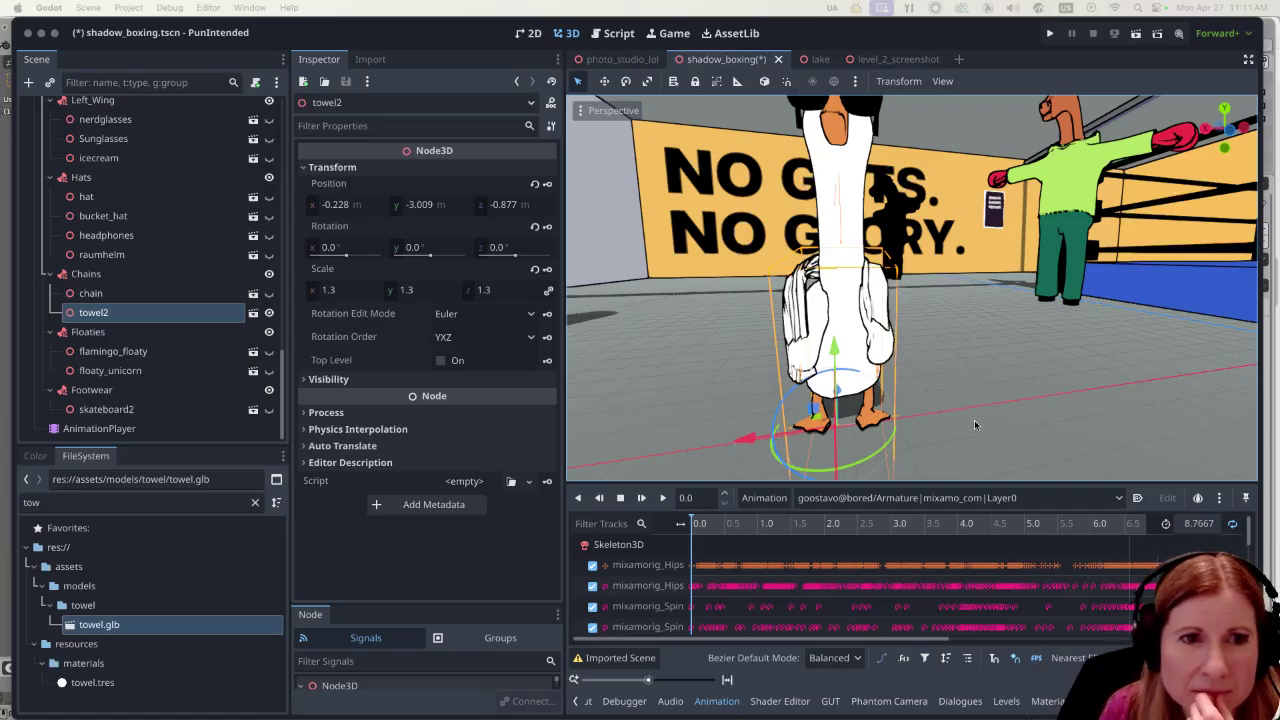
scroll(960, 424, up, 3)
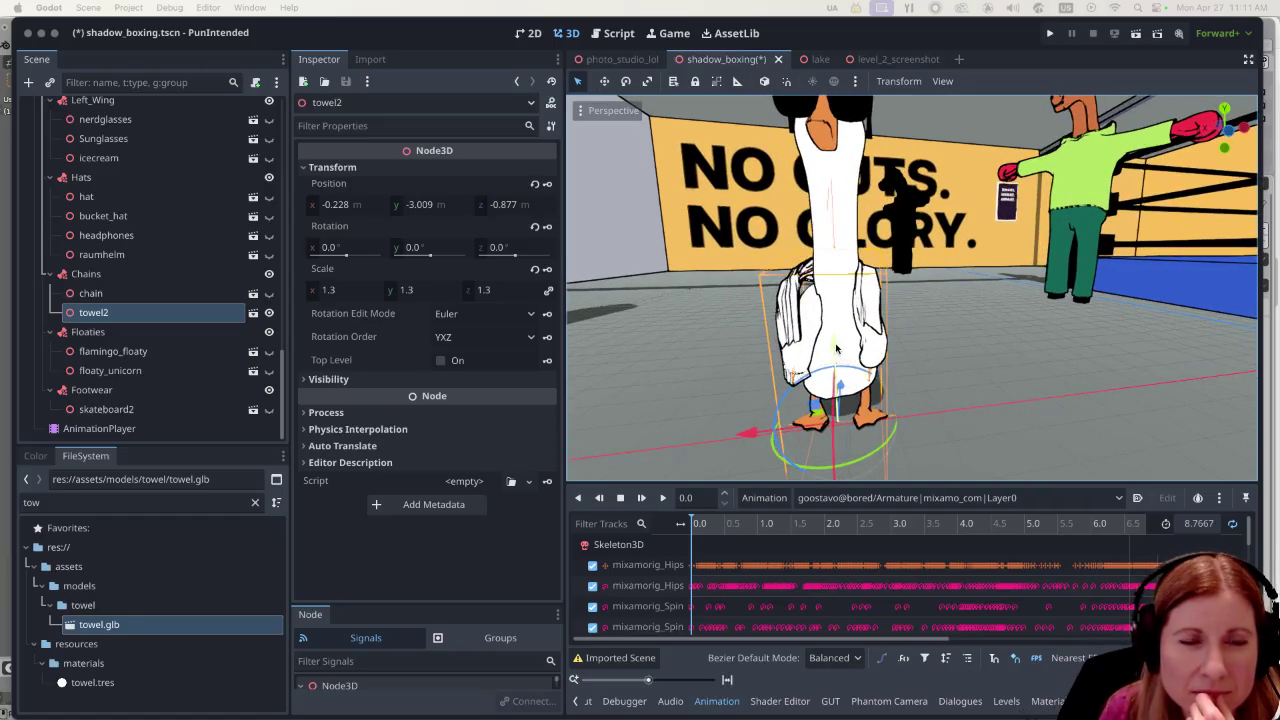
drag(838, 348, 833, 358)
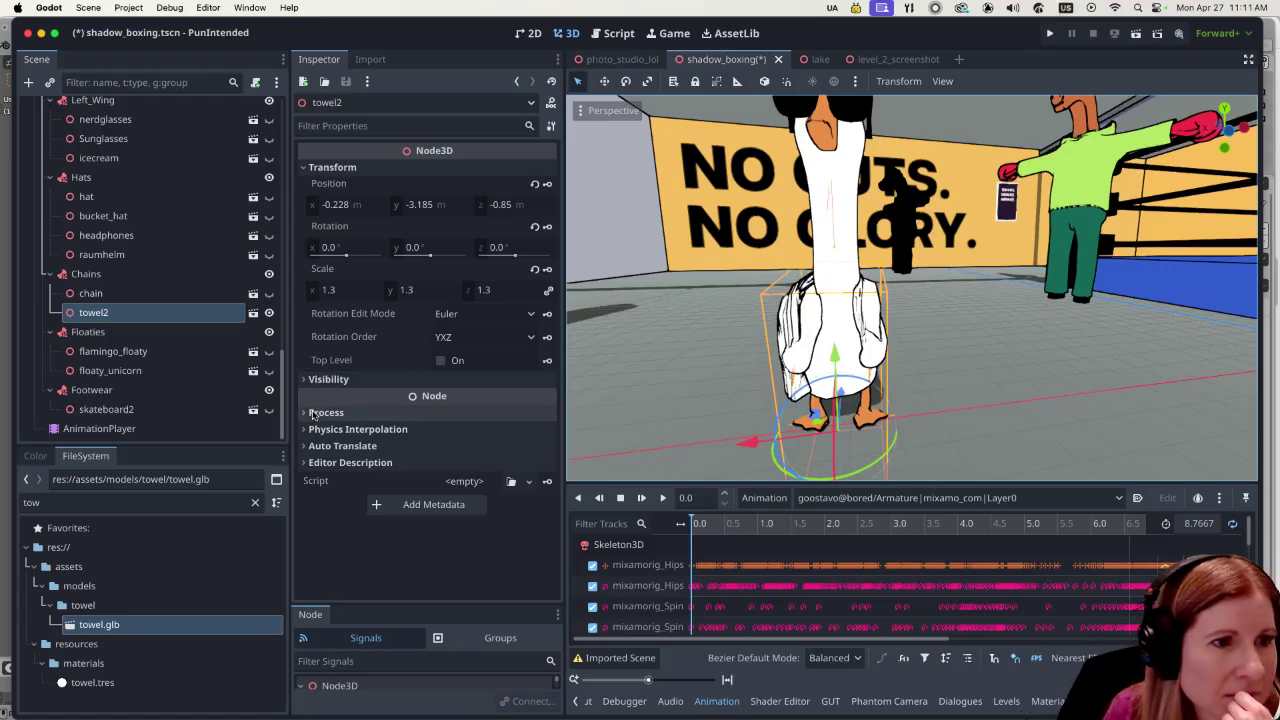
Set towel2's scale to 1.0 and move it down and along X on the goose.
click(332, 290)
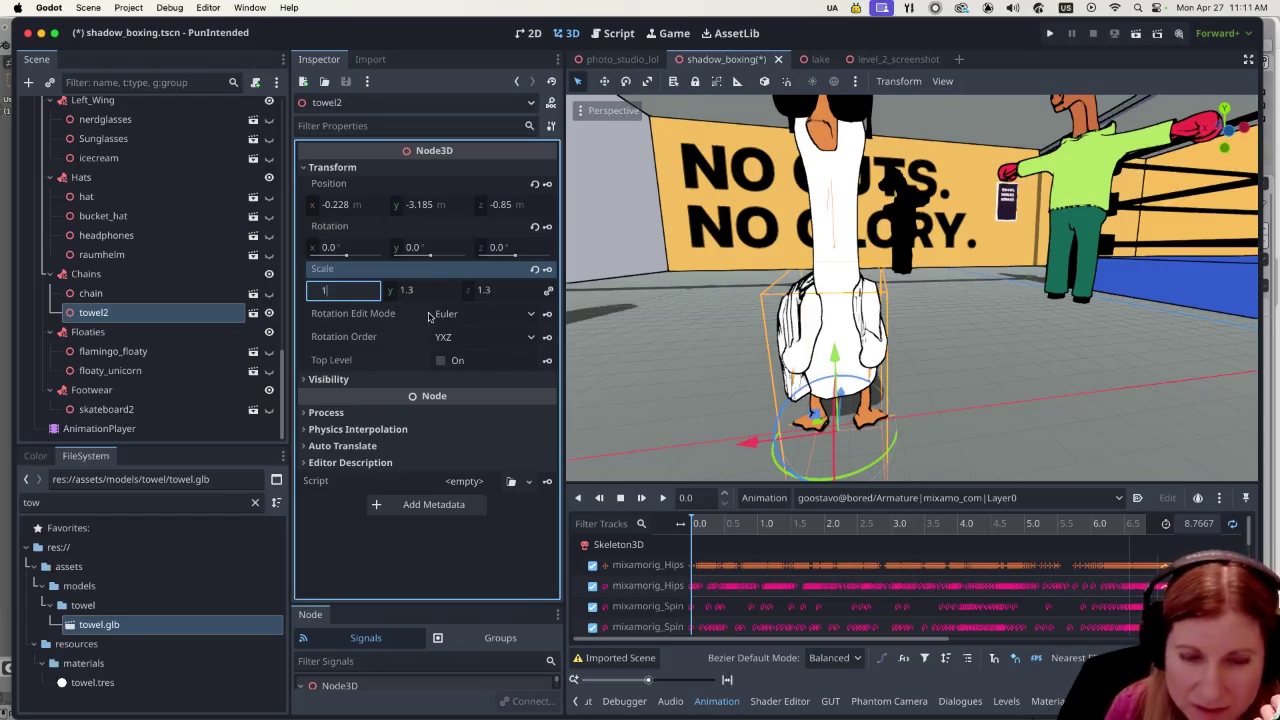
key(Return)
mouse_move(833, 358)
mouse_down()
mouse_move(834, 325)
mouse_move(700, 360)
mouse_move(872, 386)
mouse_move(826, 392)
mouse_move(838, 398)
mouse_up()
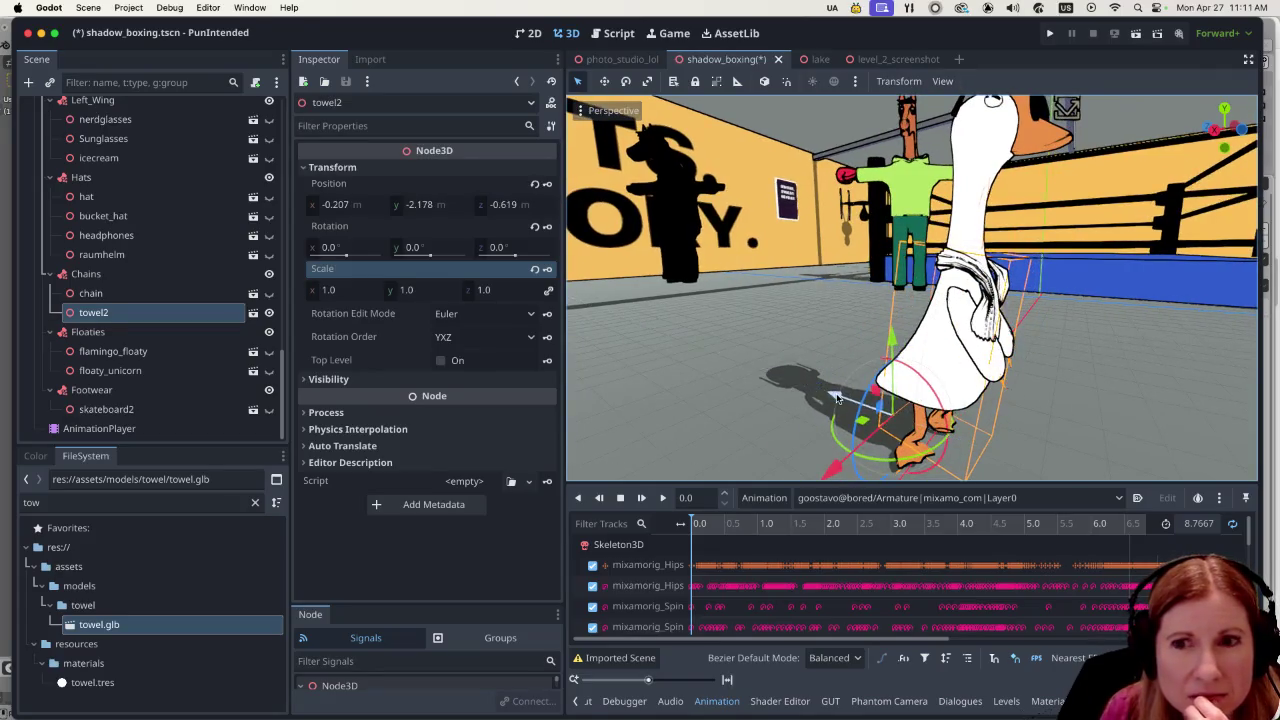
drag(1075, 380, 969, 385)
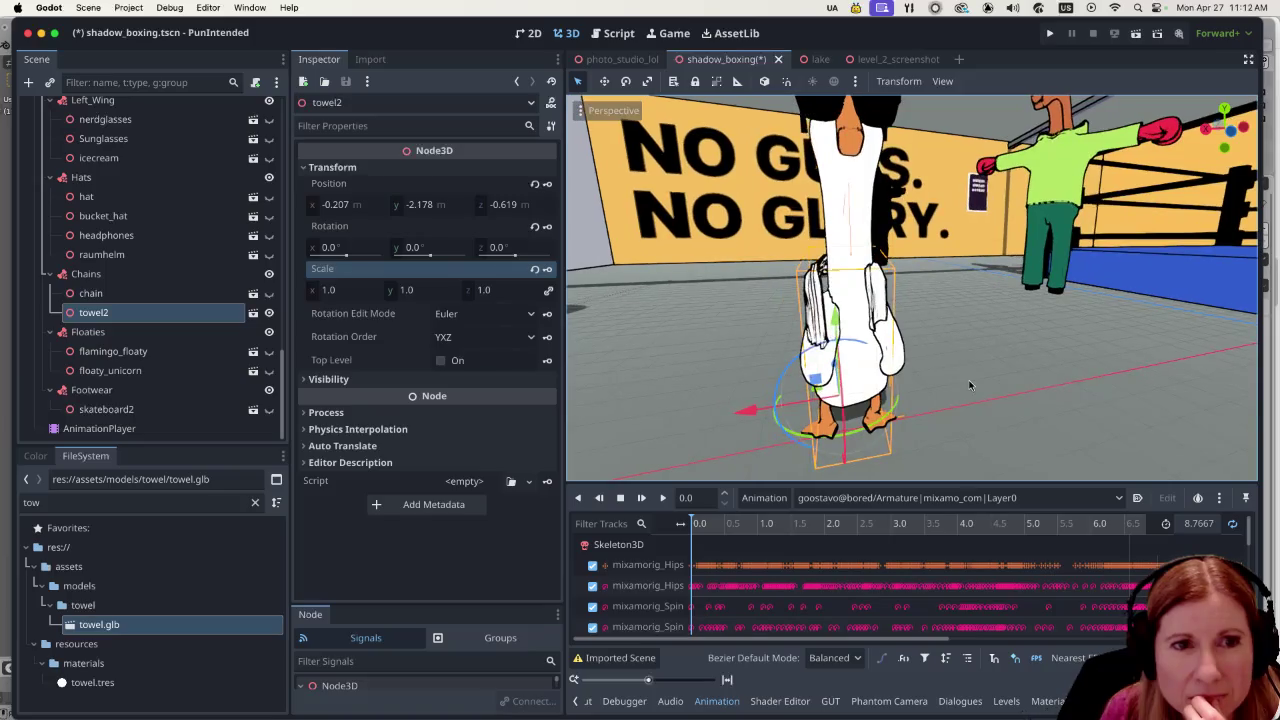
drag(838, 328, 834, 368)
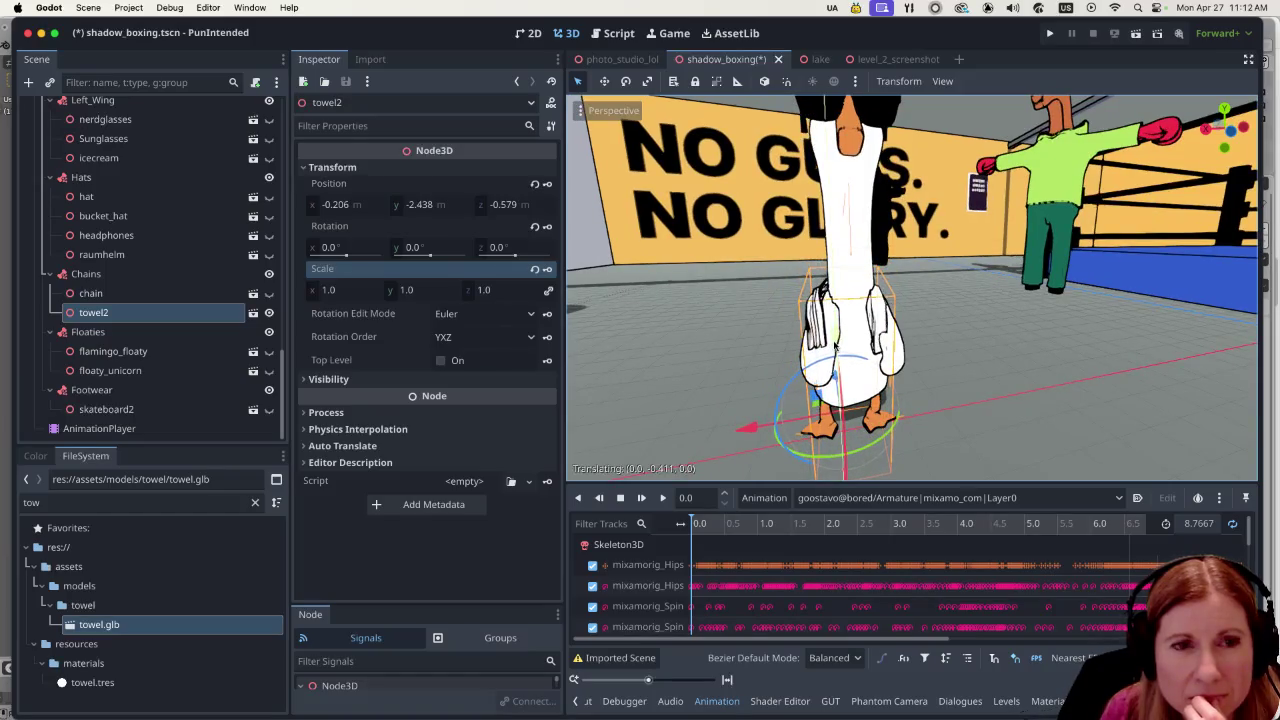
drag(805, 418, 928, 452)
Fine-tune the towel's height and Z position from several angles, settling it at y -2.317 m.
scroll(893, 458, up, 1)
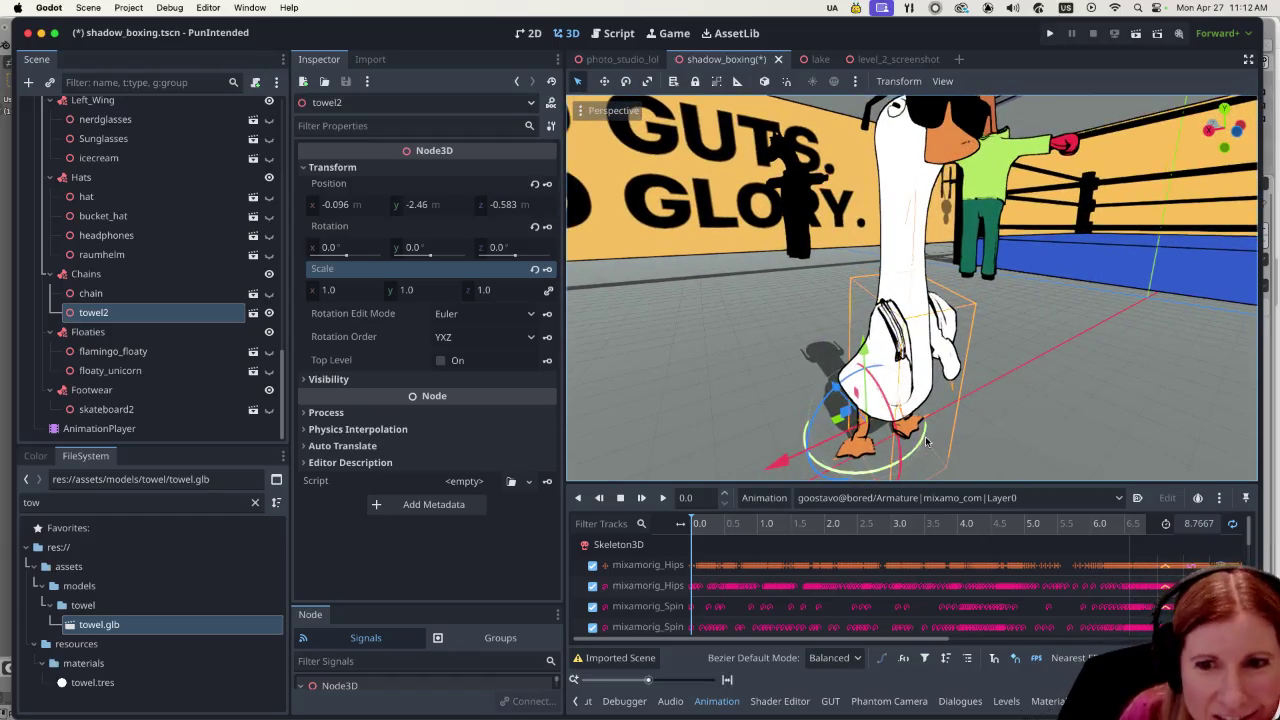
mouse_move(985, 395)
mouse_down()
mouse_move(930, 425)
mouse_move(958, 440)
mouse_move(846, 466)
mouse_move(930, 450)
mouse_up()
scroll(916, 431, up, 4)
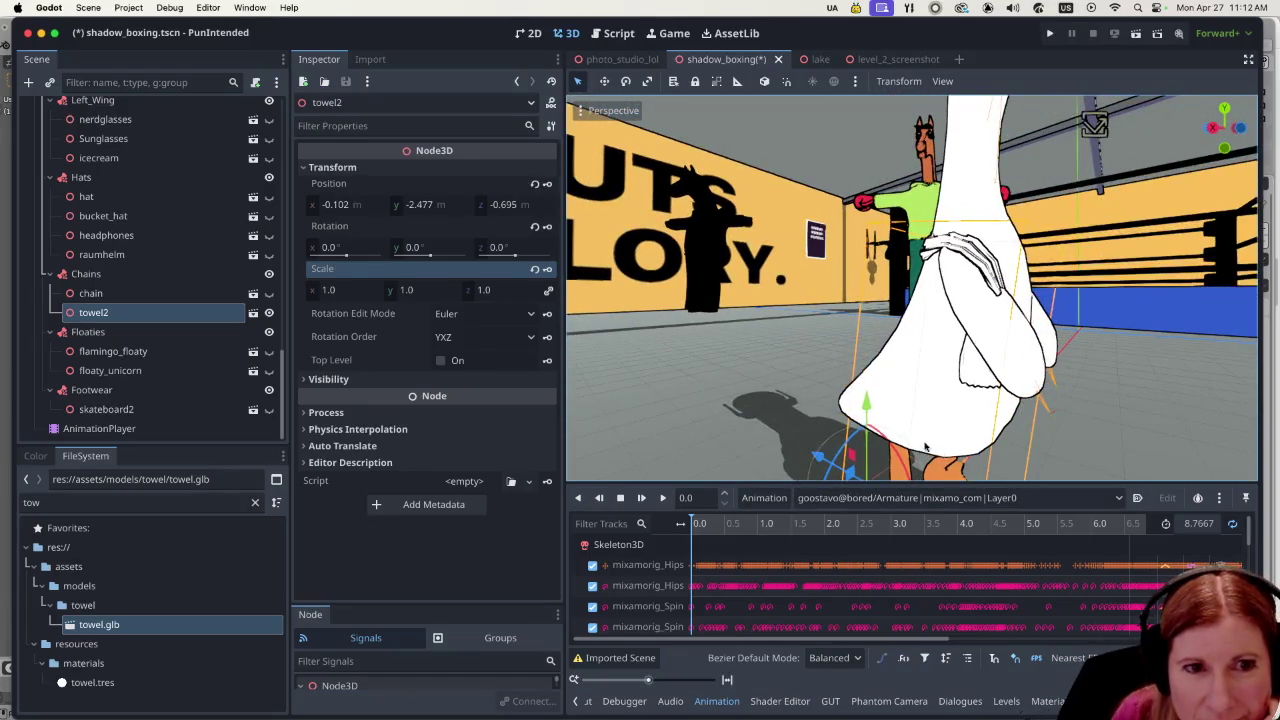
mouse_move(868, 413)
mouse_down()
mouse_move(878, 398)
mouse_move(1141, 397)
mouse_move(1063, 410)
mouse_up()
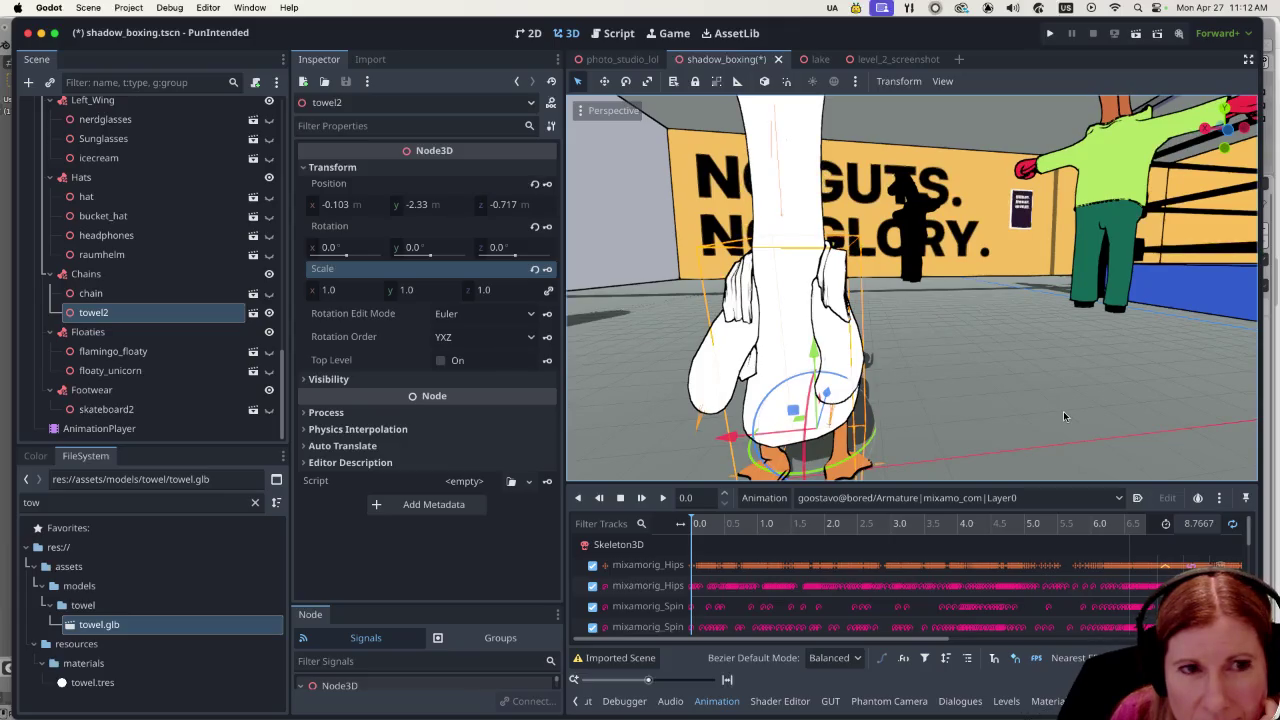
drag(1063, 411, 825, 406)
drag(955, 371, 955, 380)
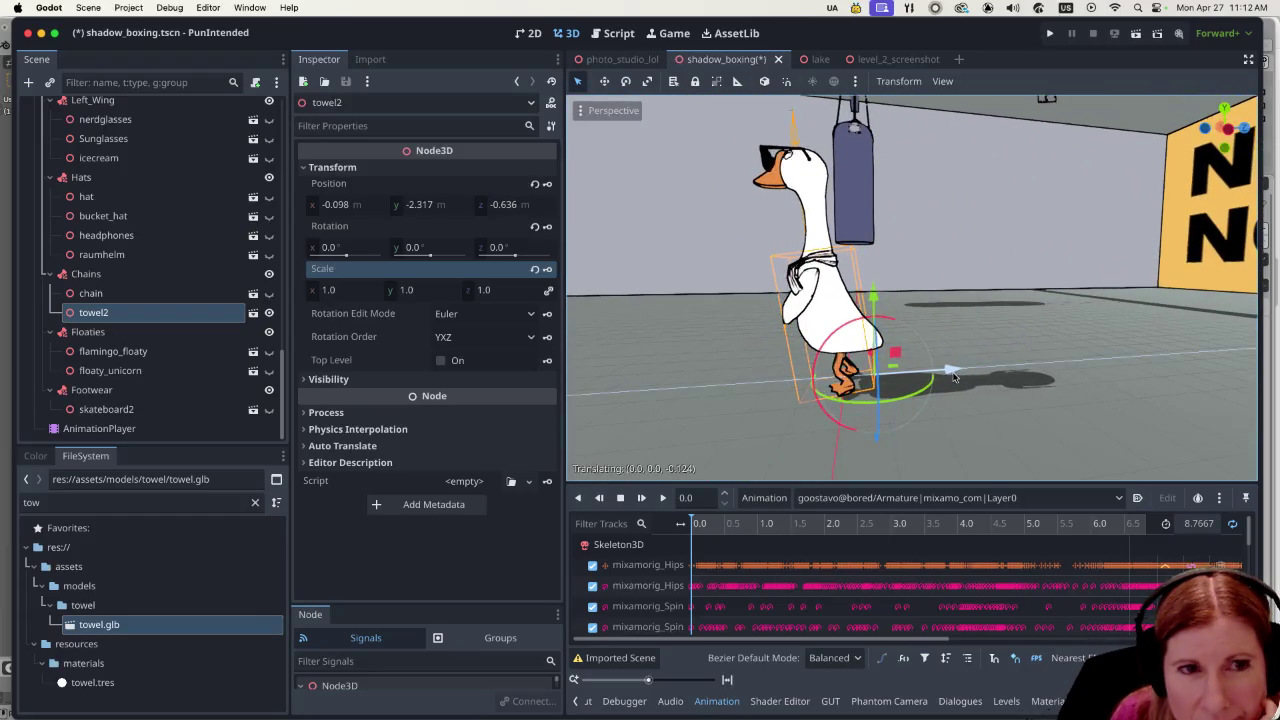
scroll(957, 408, left, 5)
scroll(957, 408, up, 2)
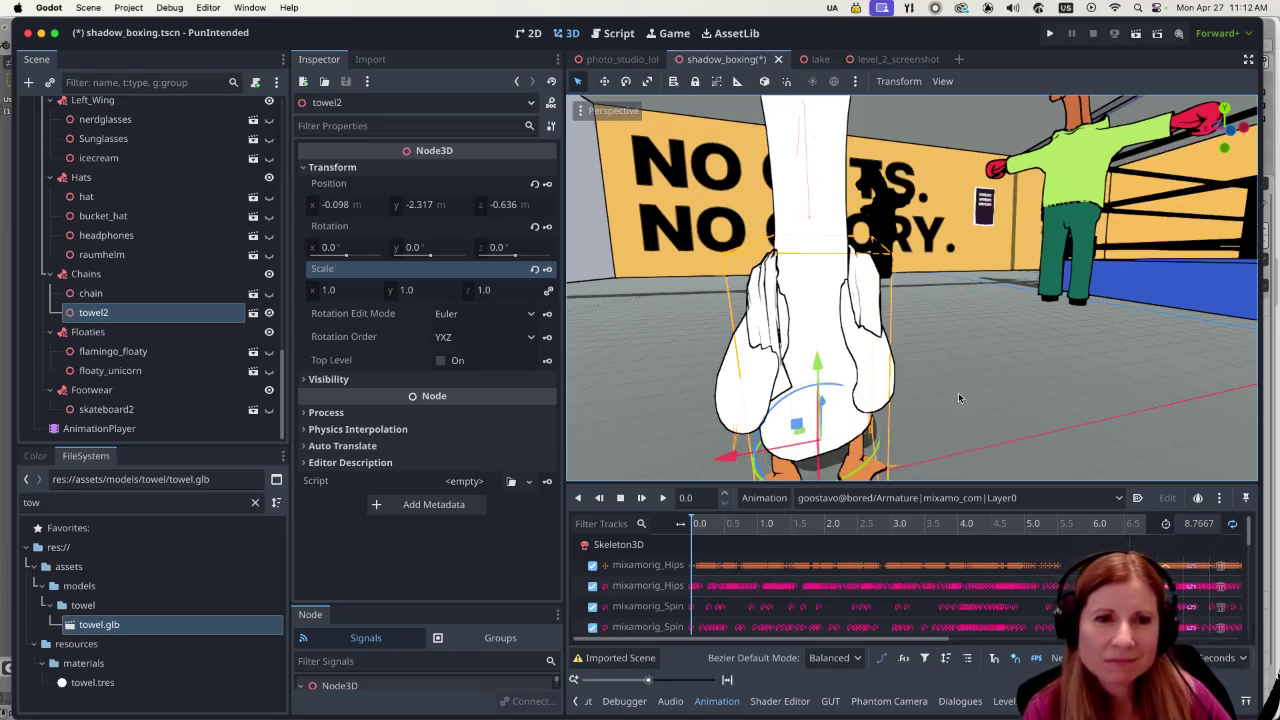
scroll(952, 383, down, 5)
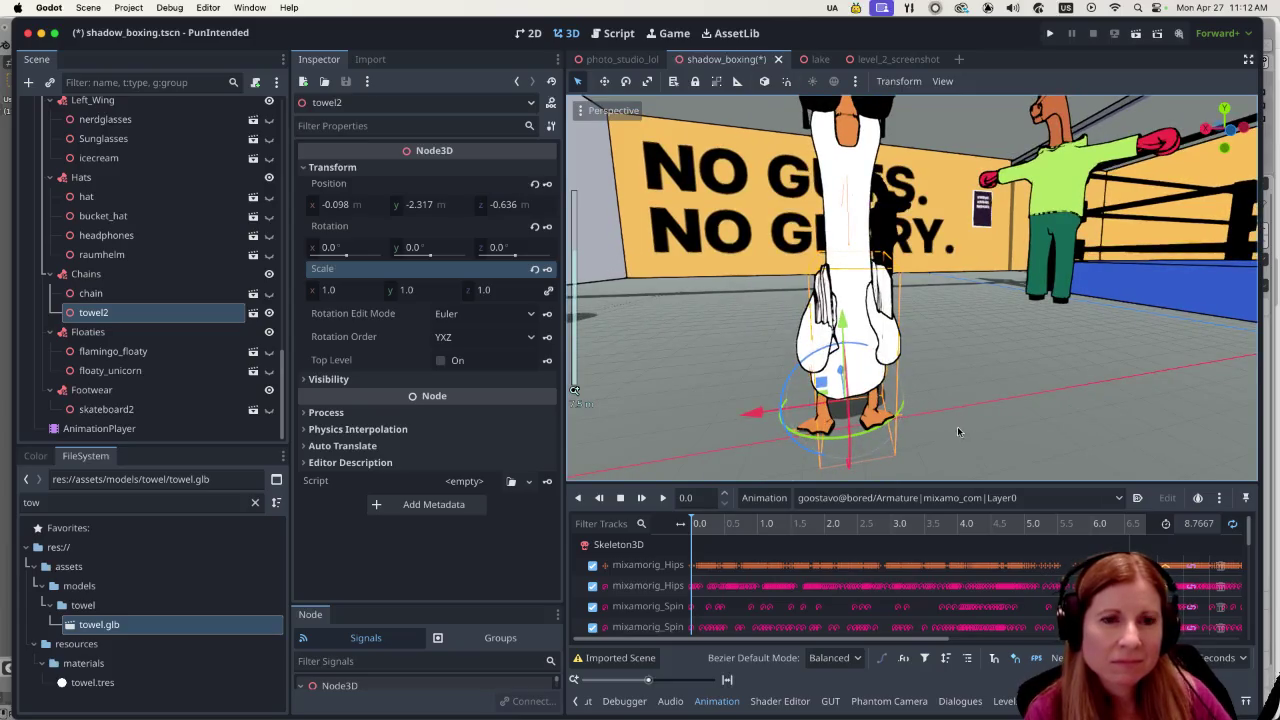
mouse_move(973, 421)
mouse_down()
mouse_move(980, 408)
mouse_move(1084, 388)
mouse_move(1152, 409)
mouse_move(971, 430)
mouse_up()
click(904, 497)
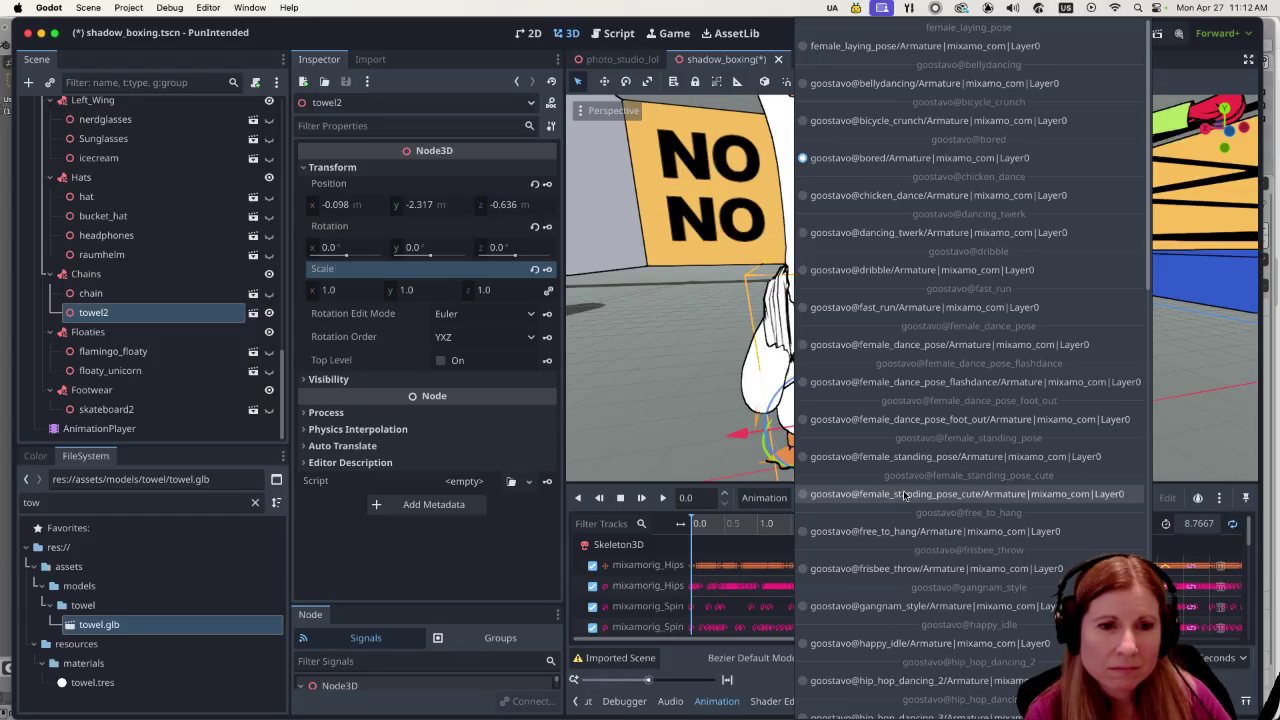
Preview the happy_idle animation, then switch back to goostavo@bored and play it.
click(905, 643)
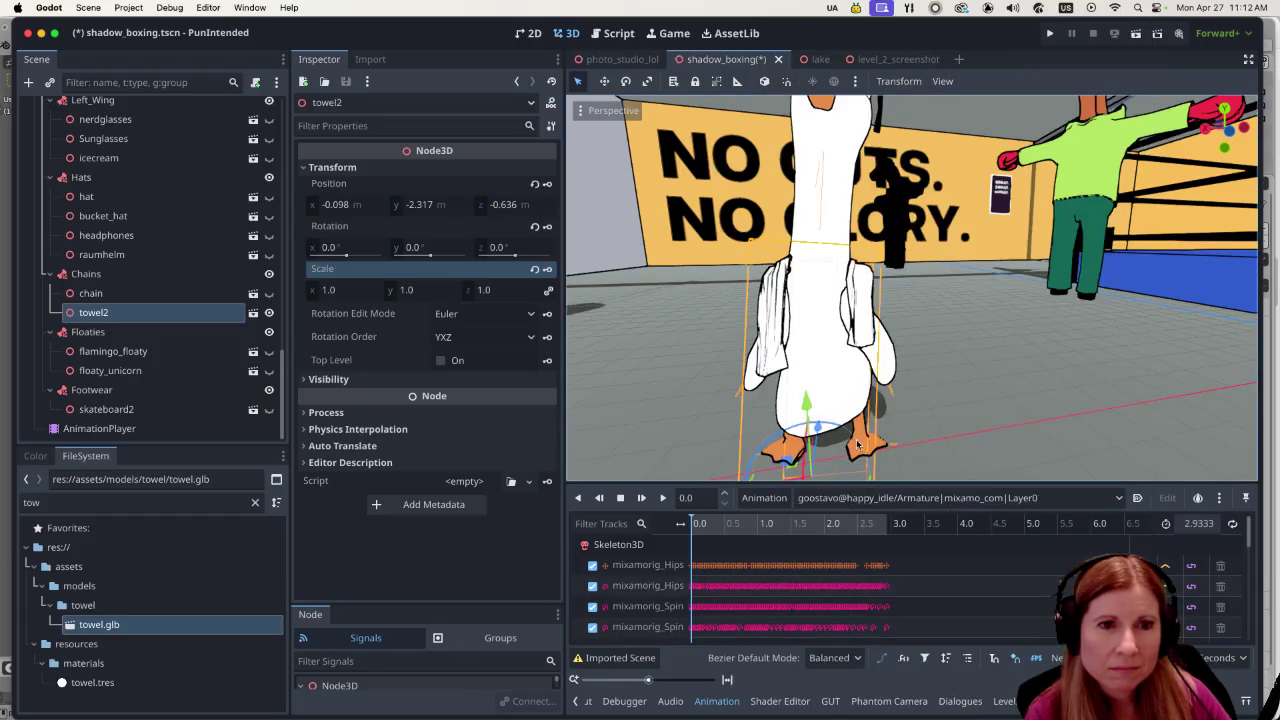
click(663, 499)
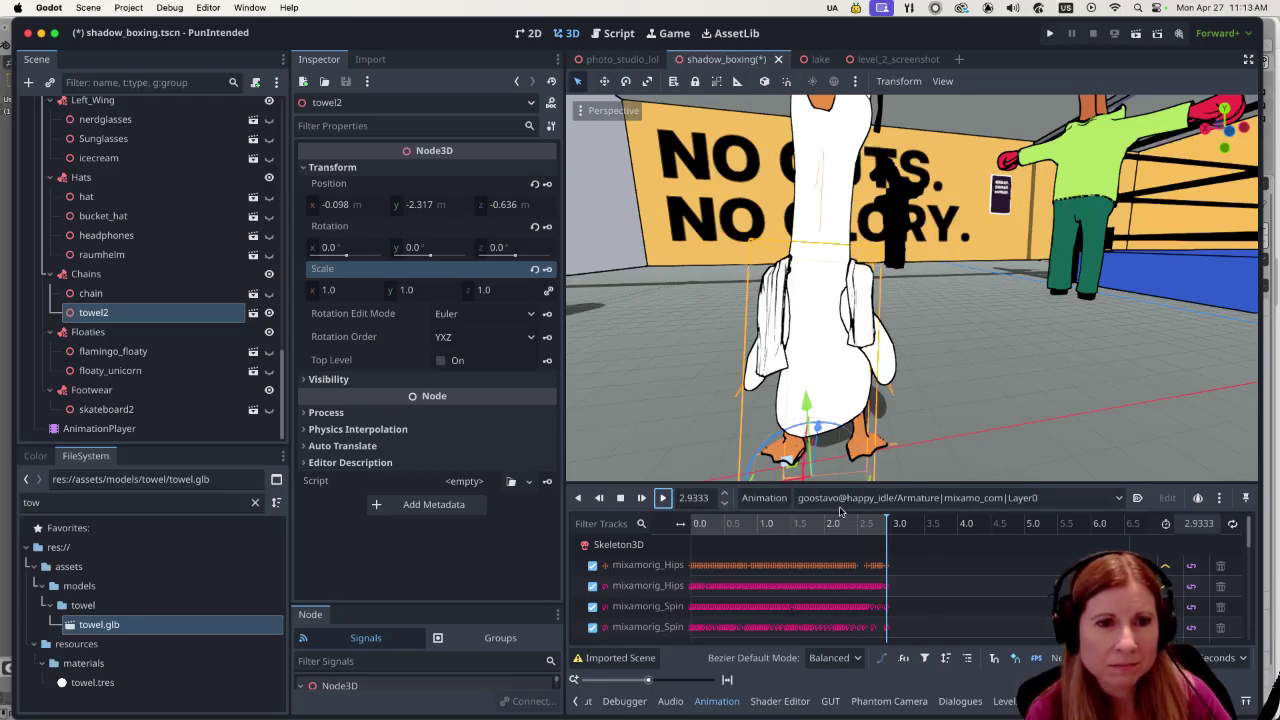
click(912, 498)
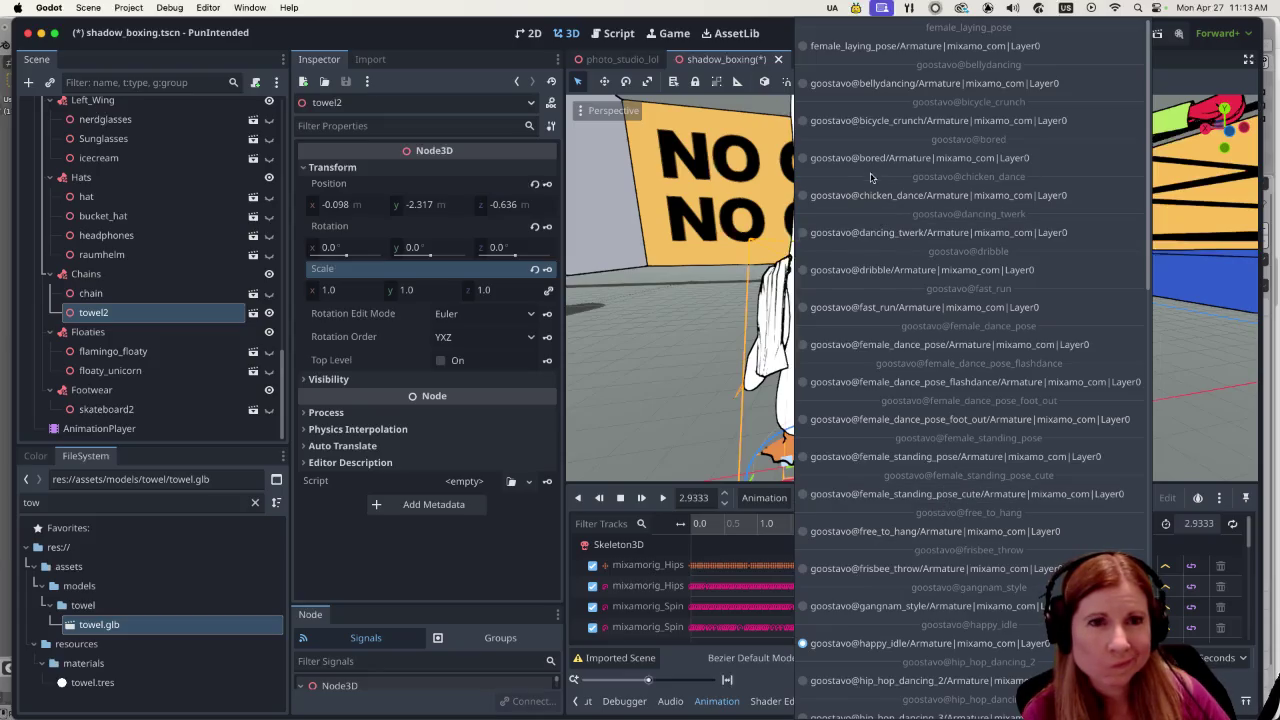
click(870, 160)
click(661, 499)
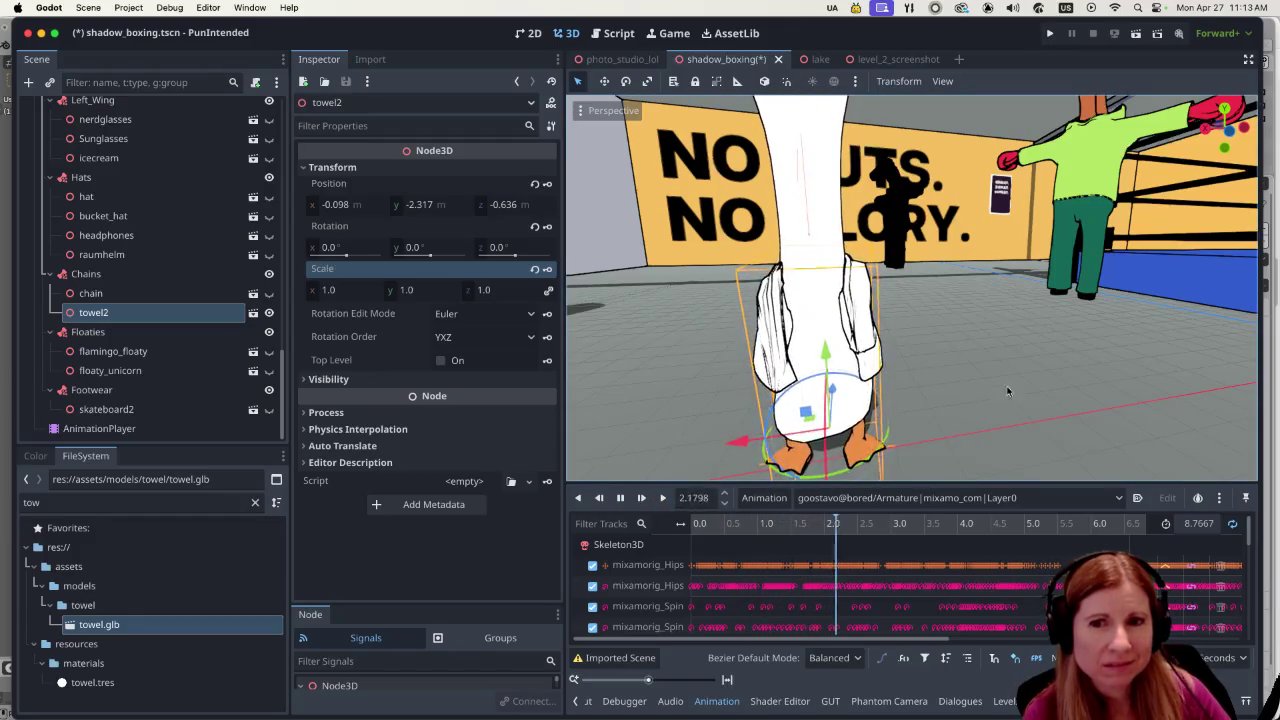
Orbit around the animating goose and pause the animation at 0.8292 to inspect the towel.
scroll(1018, 395, left, 10)
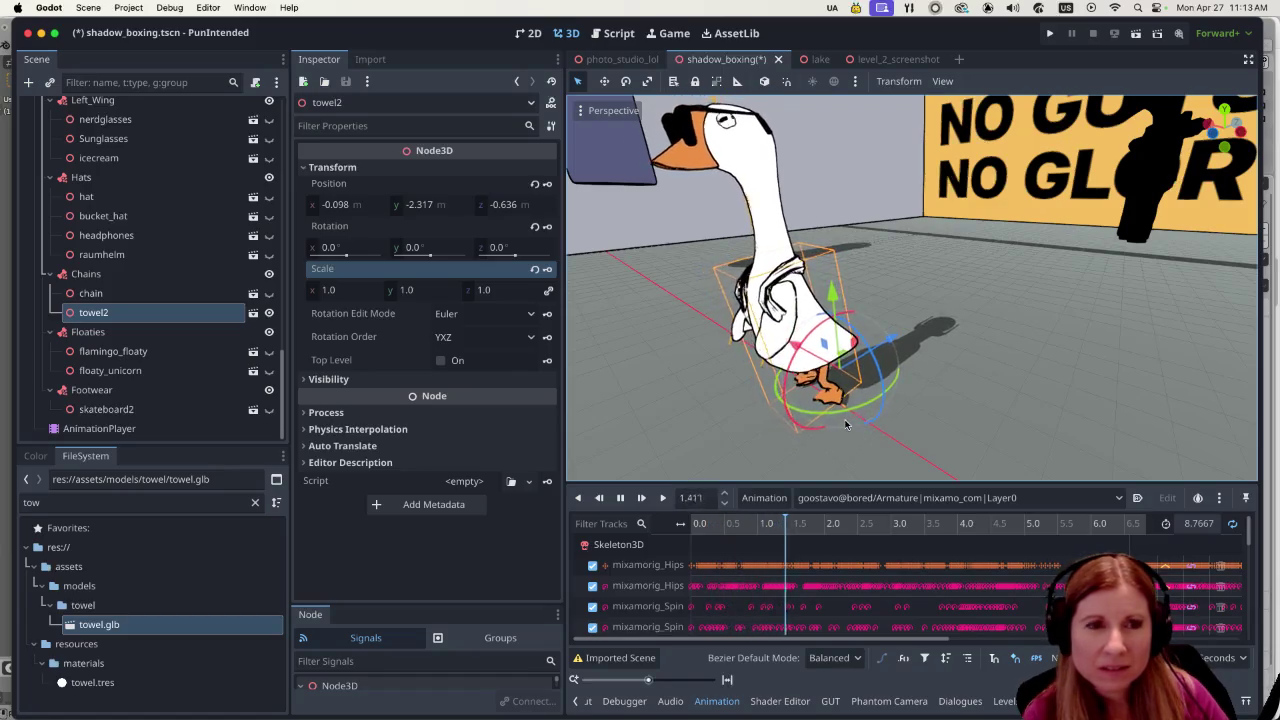
scroll(855, 428, right, 5)
scroll(912, 288, left, 5)
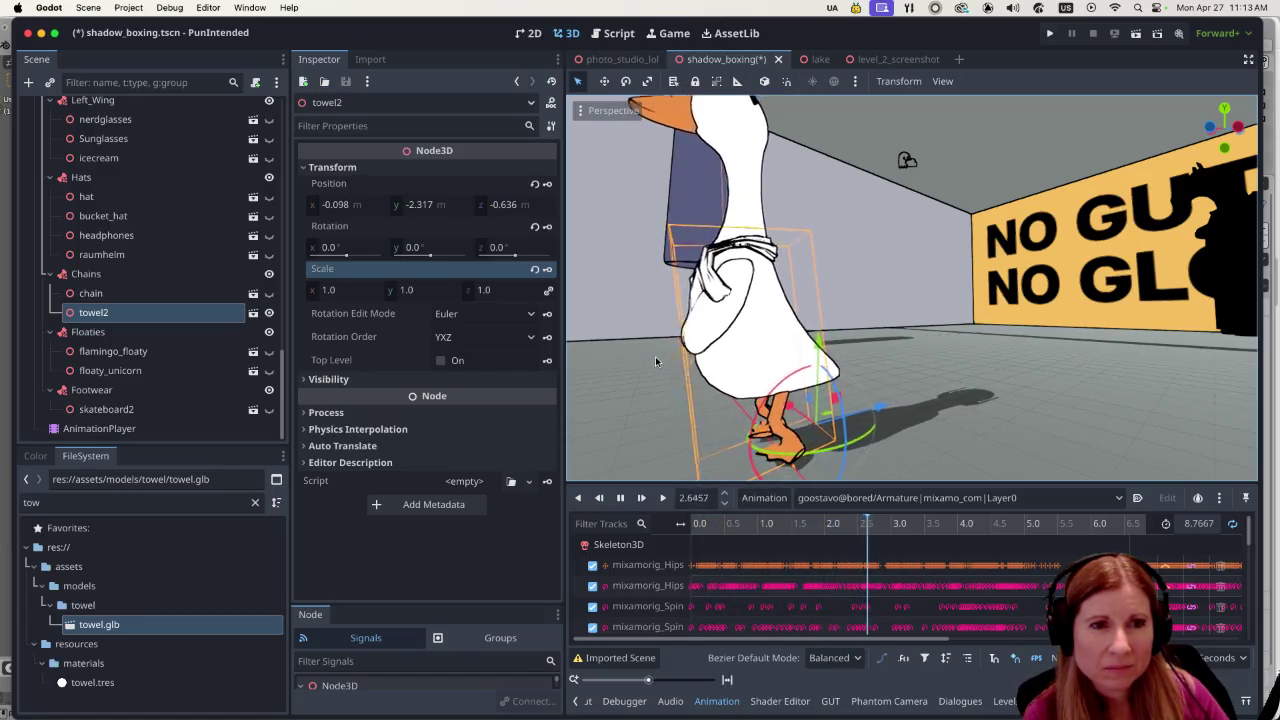
scroll(655, 356, right, 5)
scroll(805, 375, down, 3)
scroll(805, 375, left, 5)
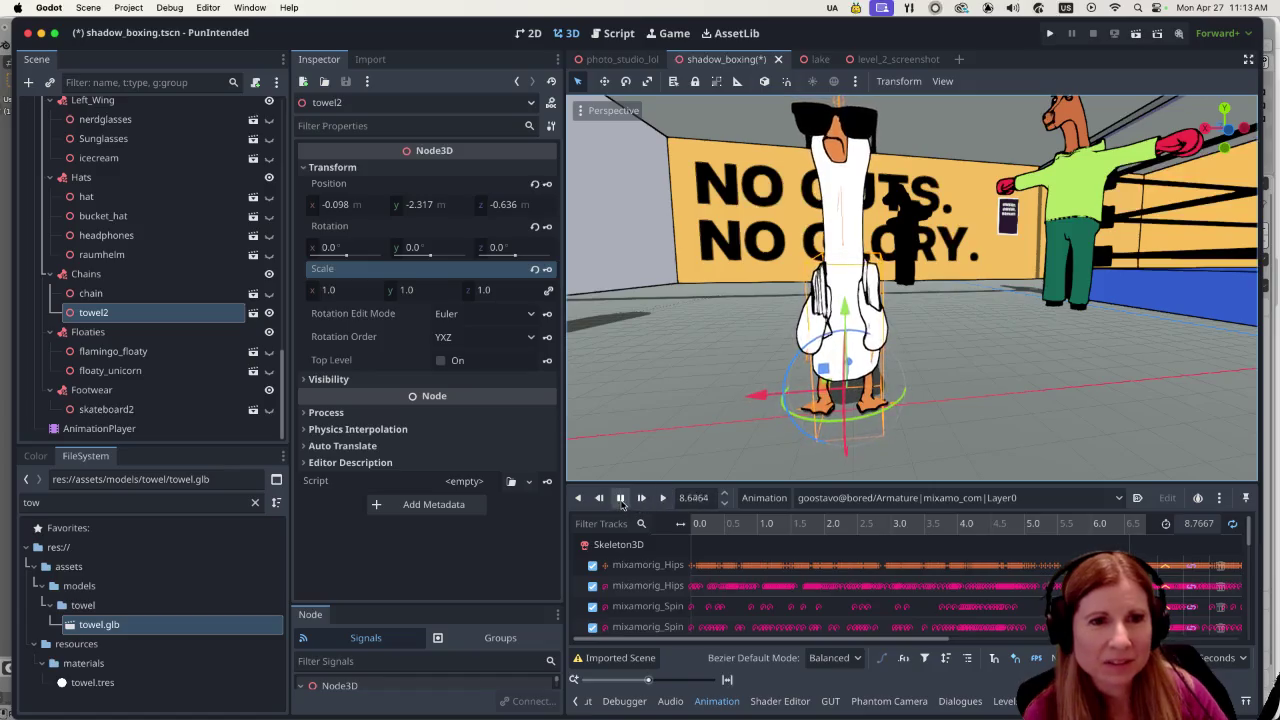
click(620, 497)
scroll(894, 388, up, 5)
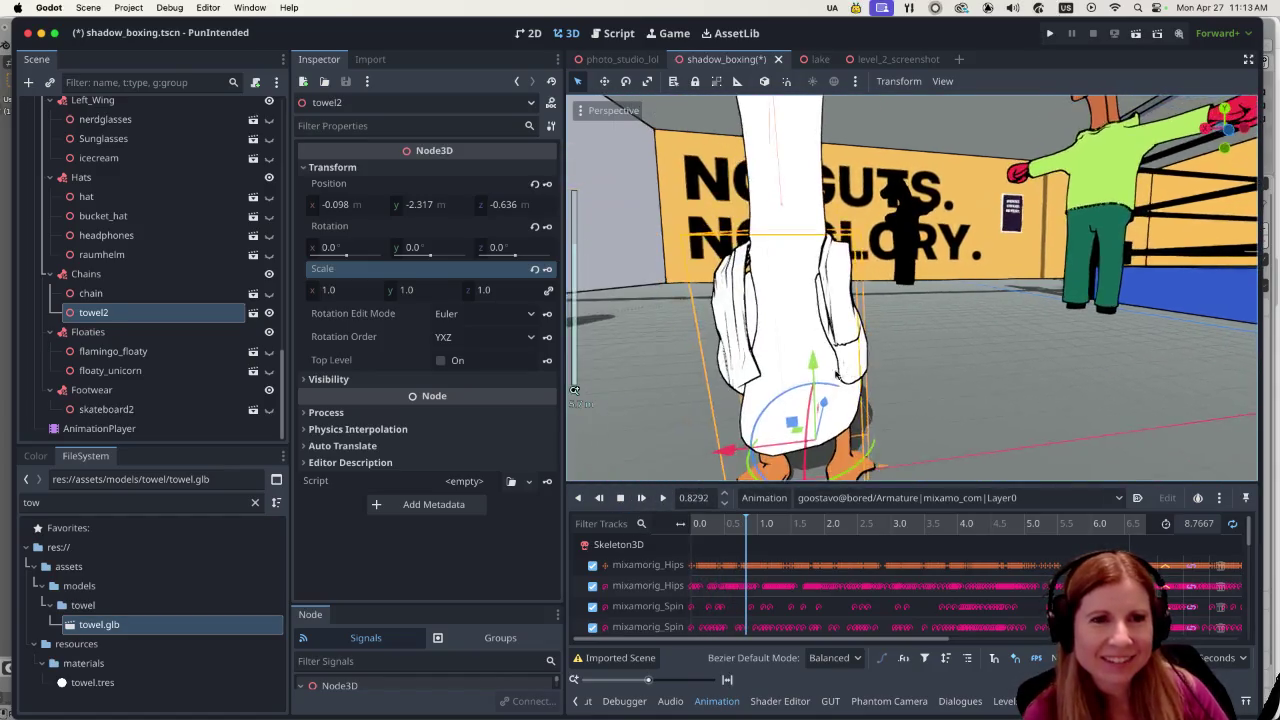
scroll(836, 377, up, 5)
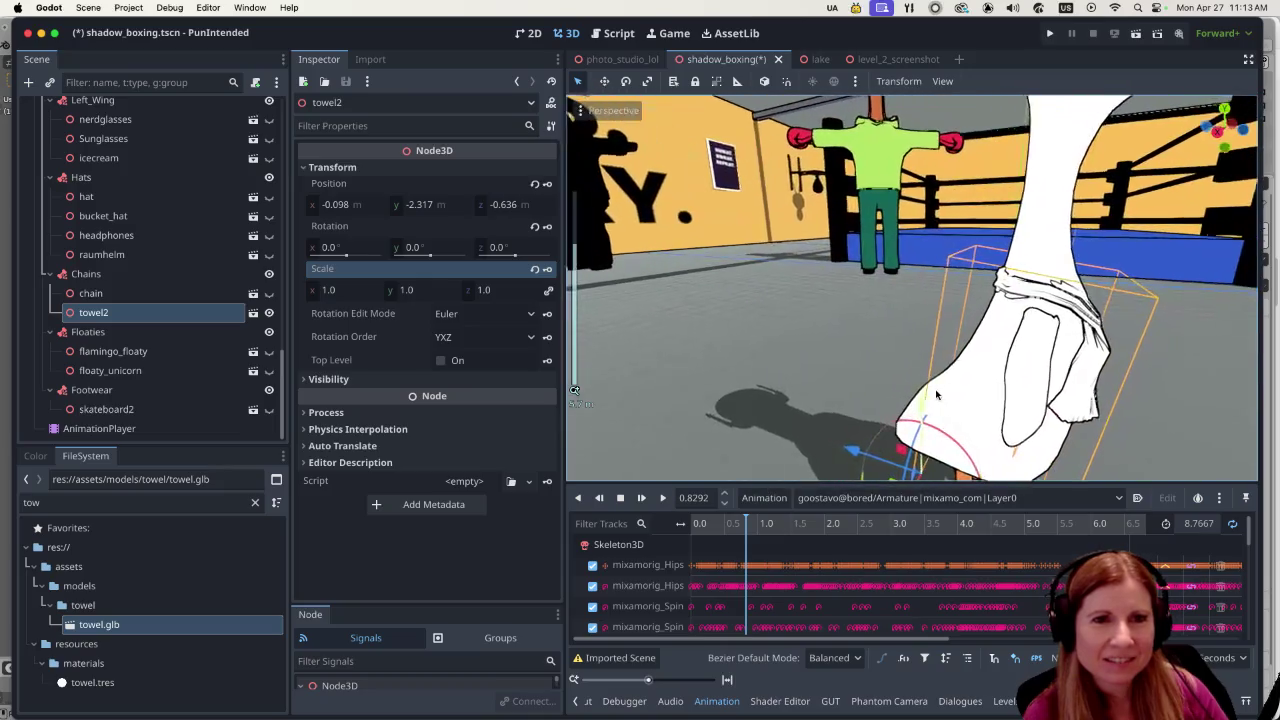
scroll(832, 370, down, 5)
scroll(860, 375, up, 3)
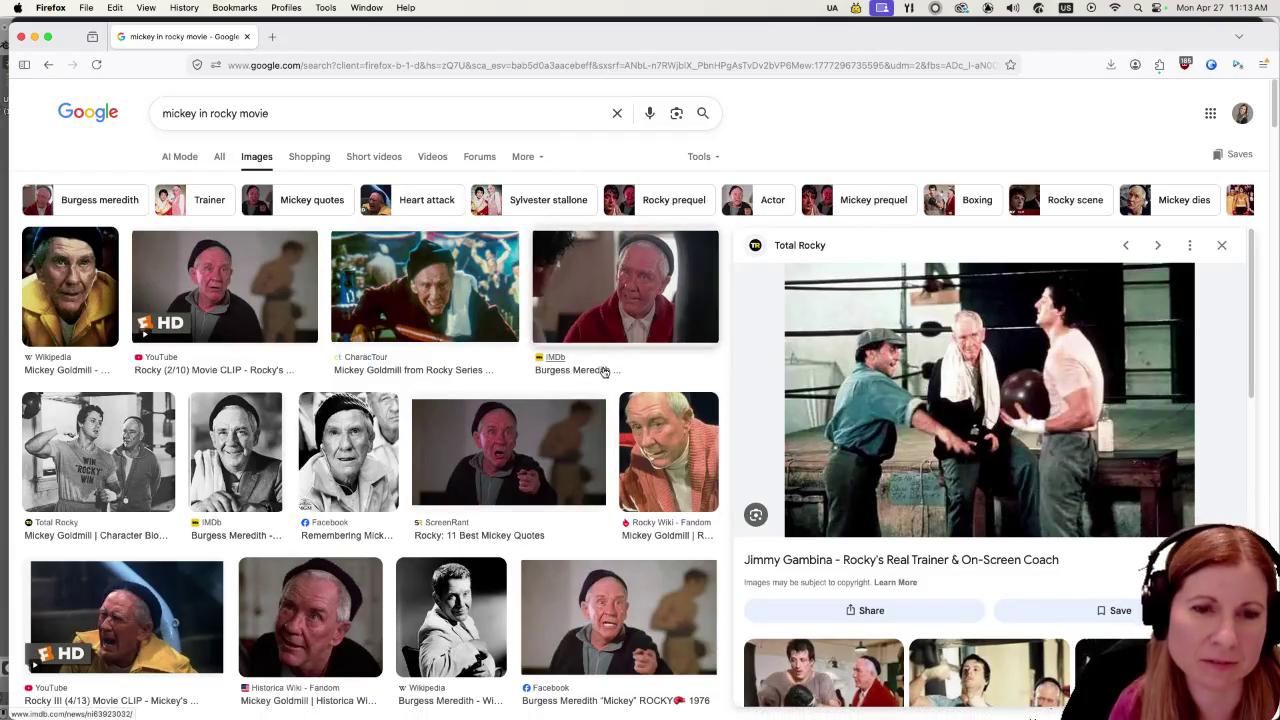
Scroll the 'mickey in rocky movie' results and preview the CharacTour image of Mickey Goldmill.
scroll(1015, 397, down, 3)
scroll(1015, 397, down, 3)
scroll(1015, 397, up, 5)
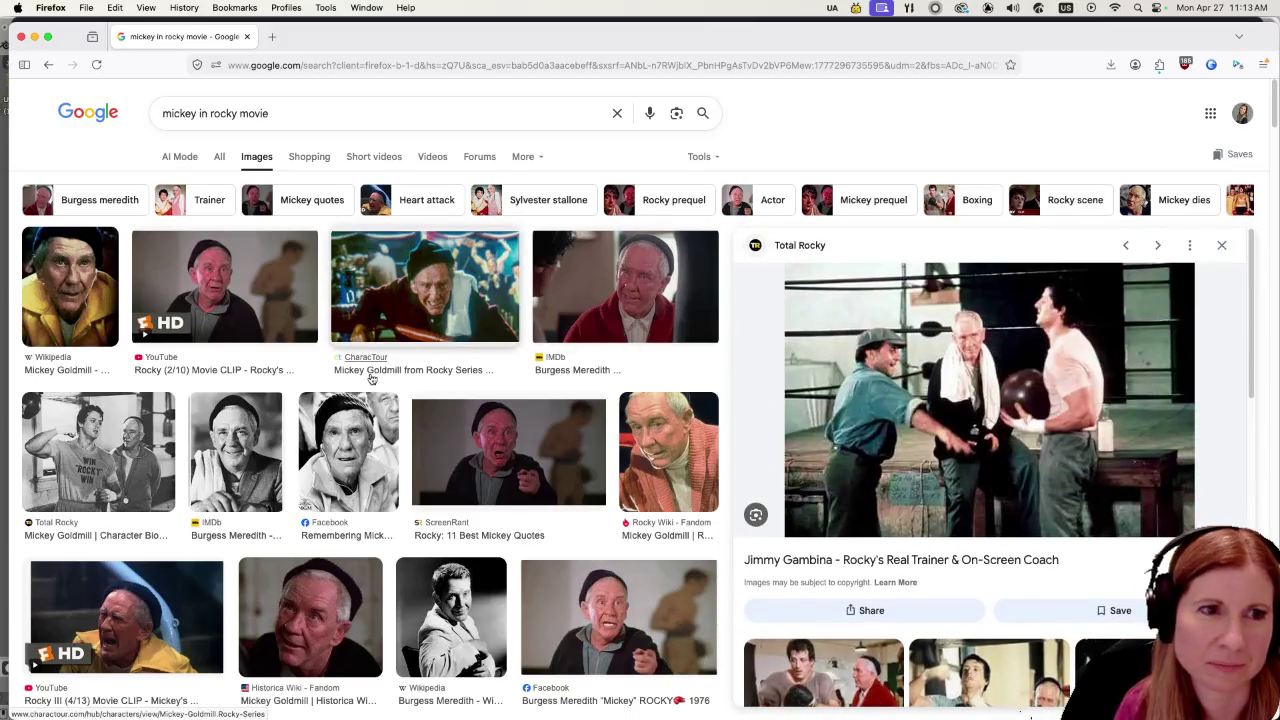
scroll(449, 345, down, 3)
scroll(449, 345, up, 3)
click(416, 308)
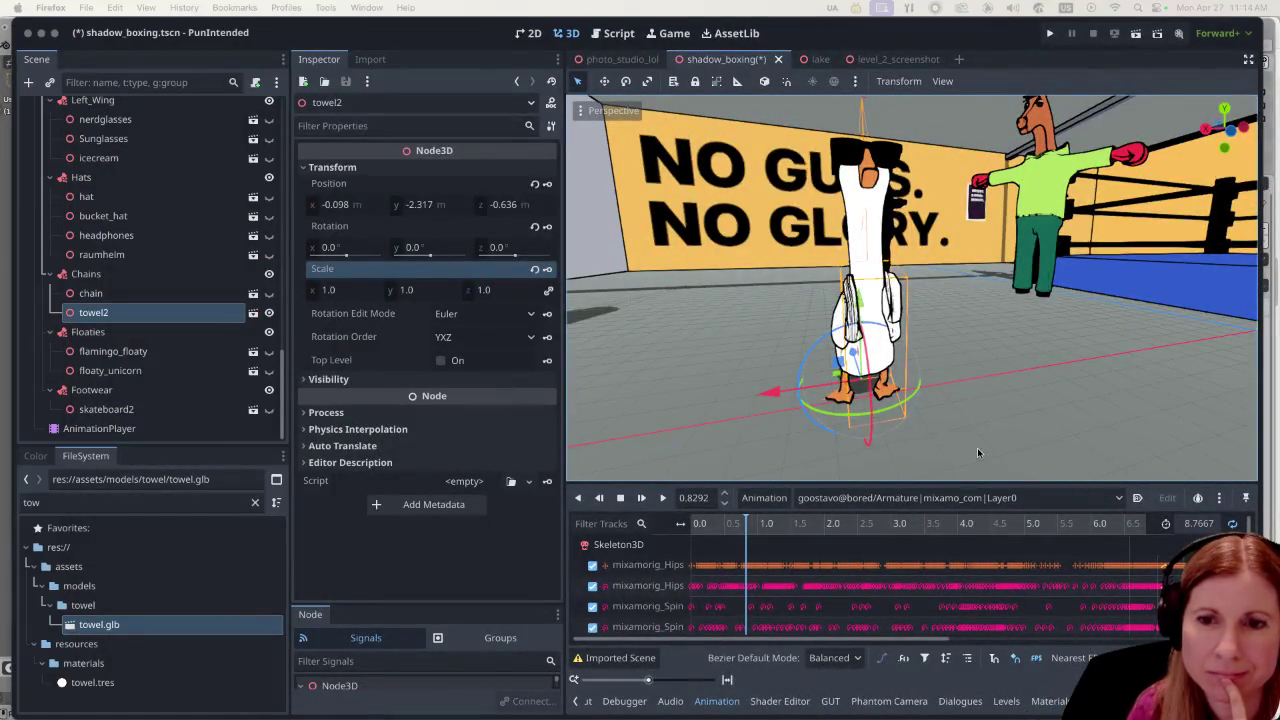
scroll(924, 342, up, 5)
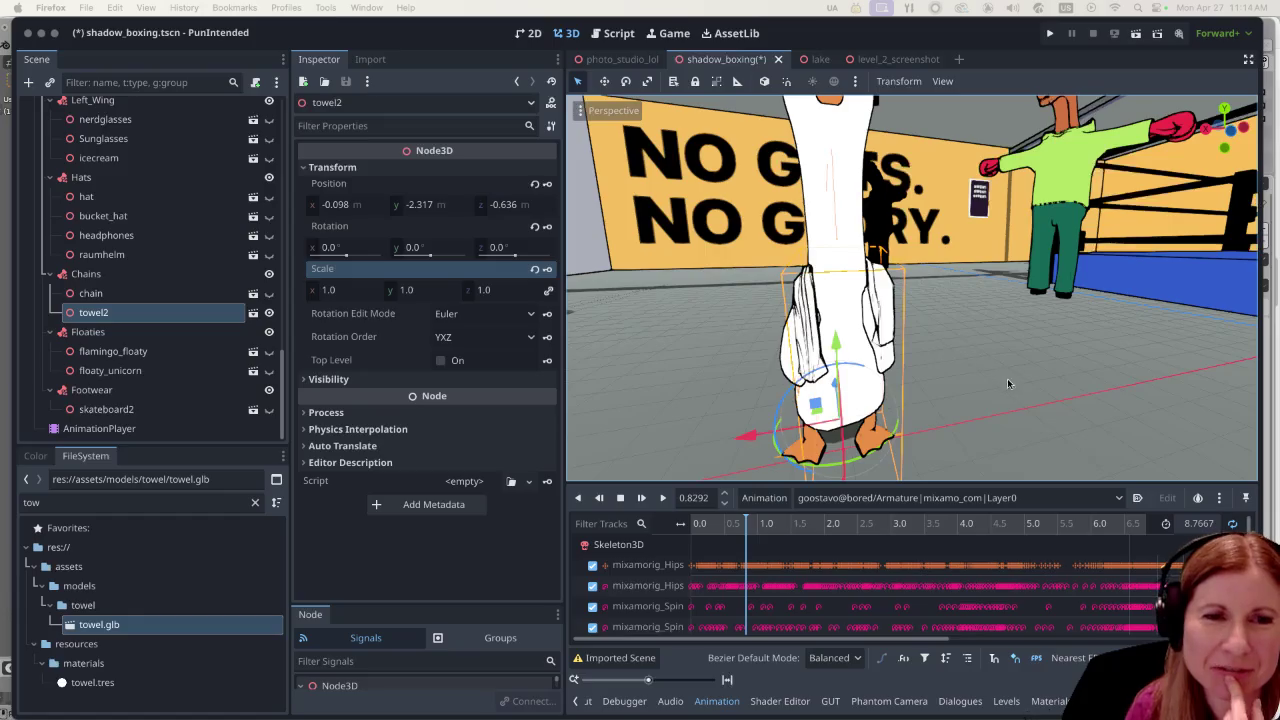
scroll(1001, 375, left, 5)
scroll(869, 402, left, 5)
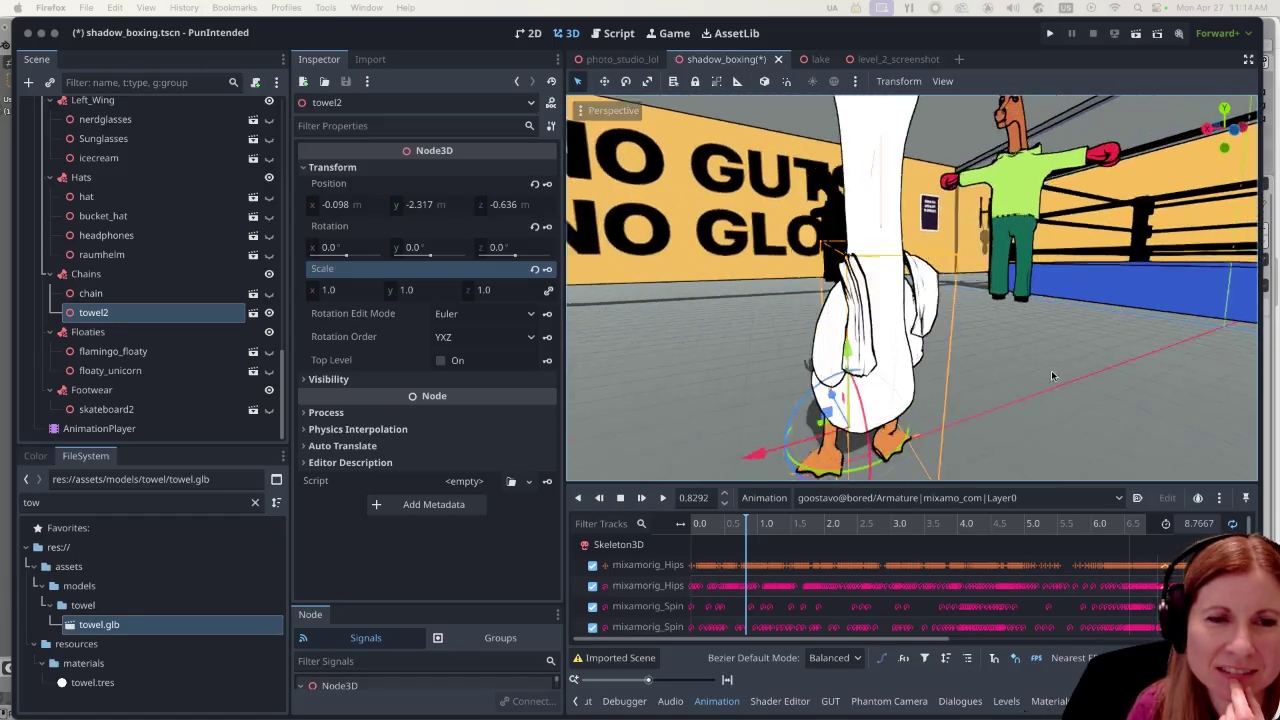
scroll(1126, 372, left, 5)
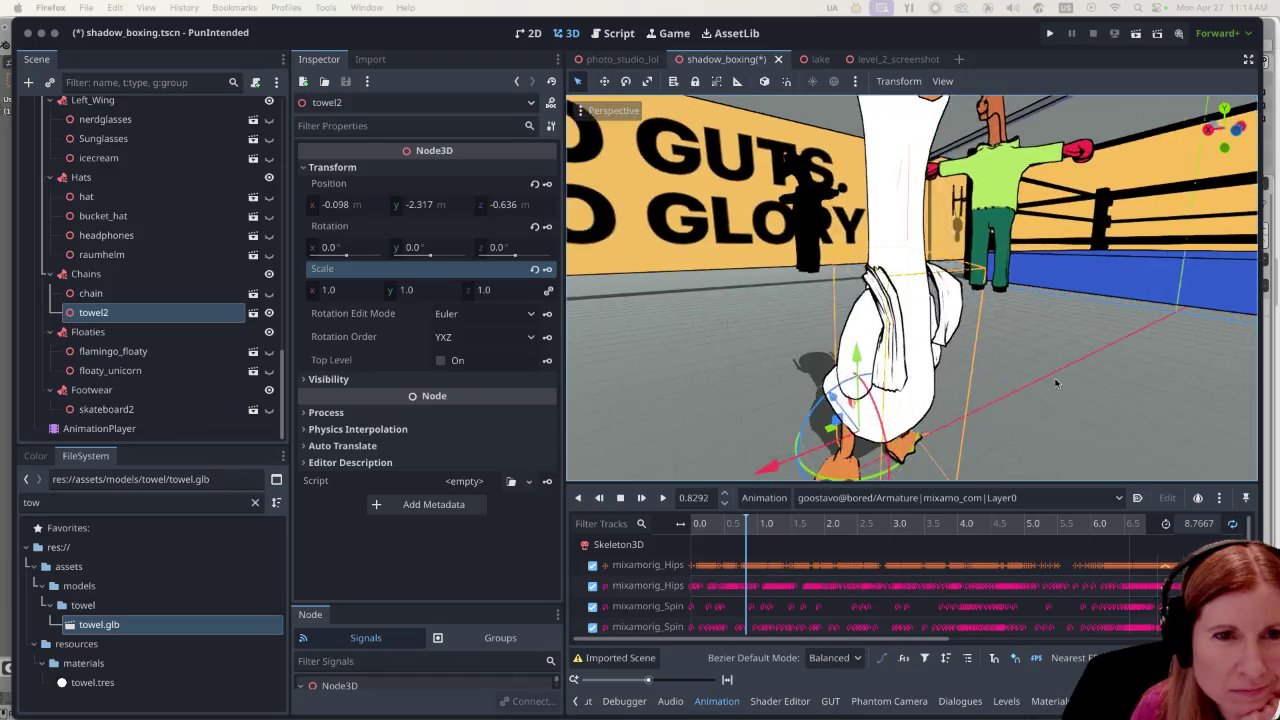
scroll(980, 337, down, 2)
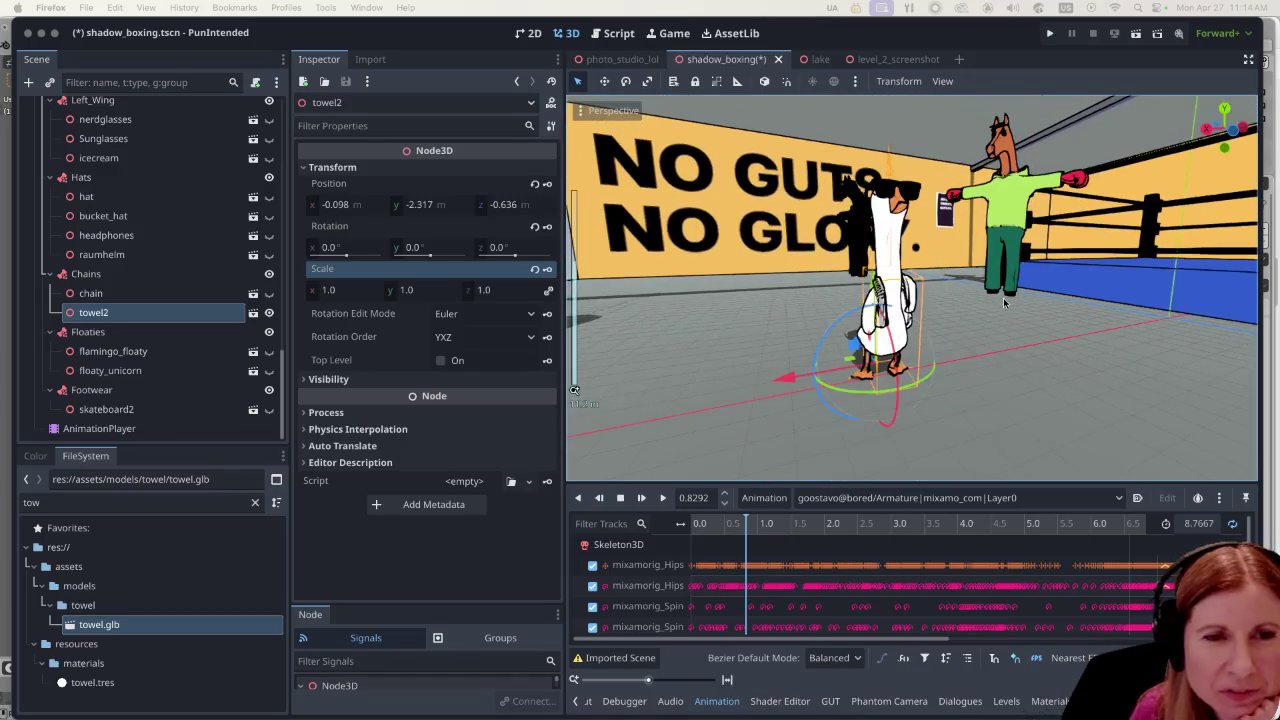
scroll(975, 326, left, 4)
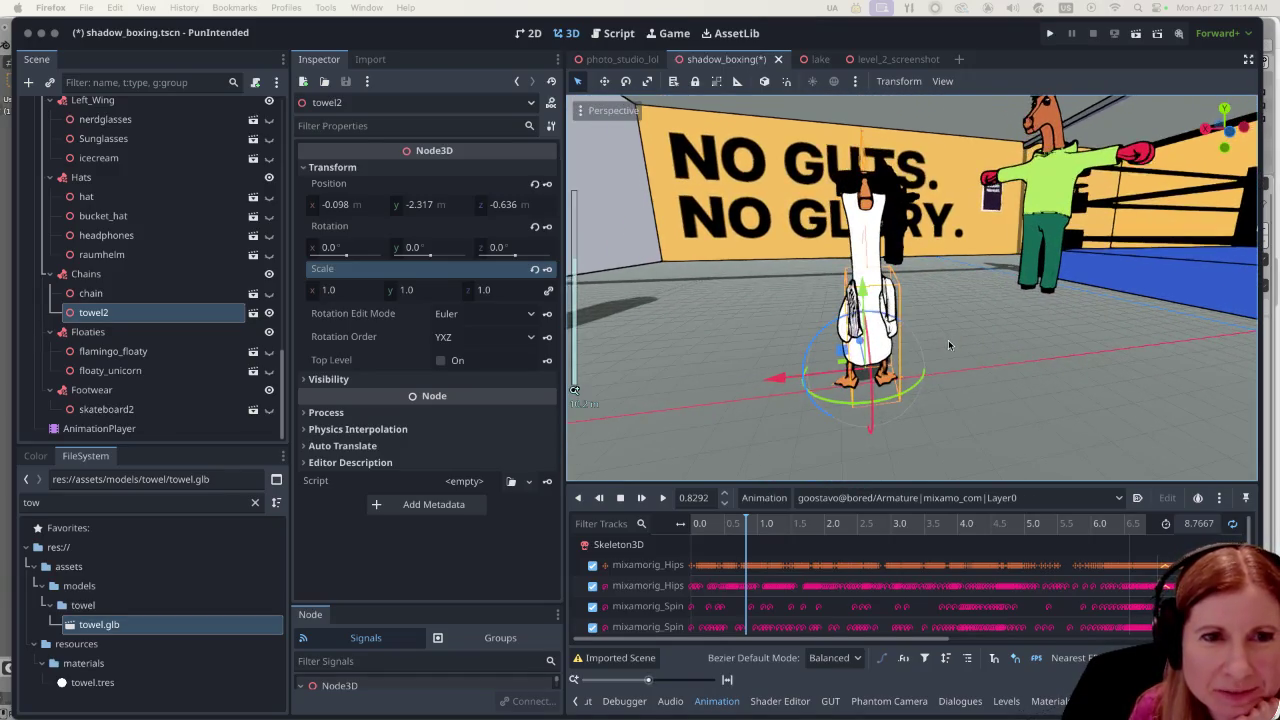
scroll(948, 339, left, 2)
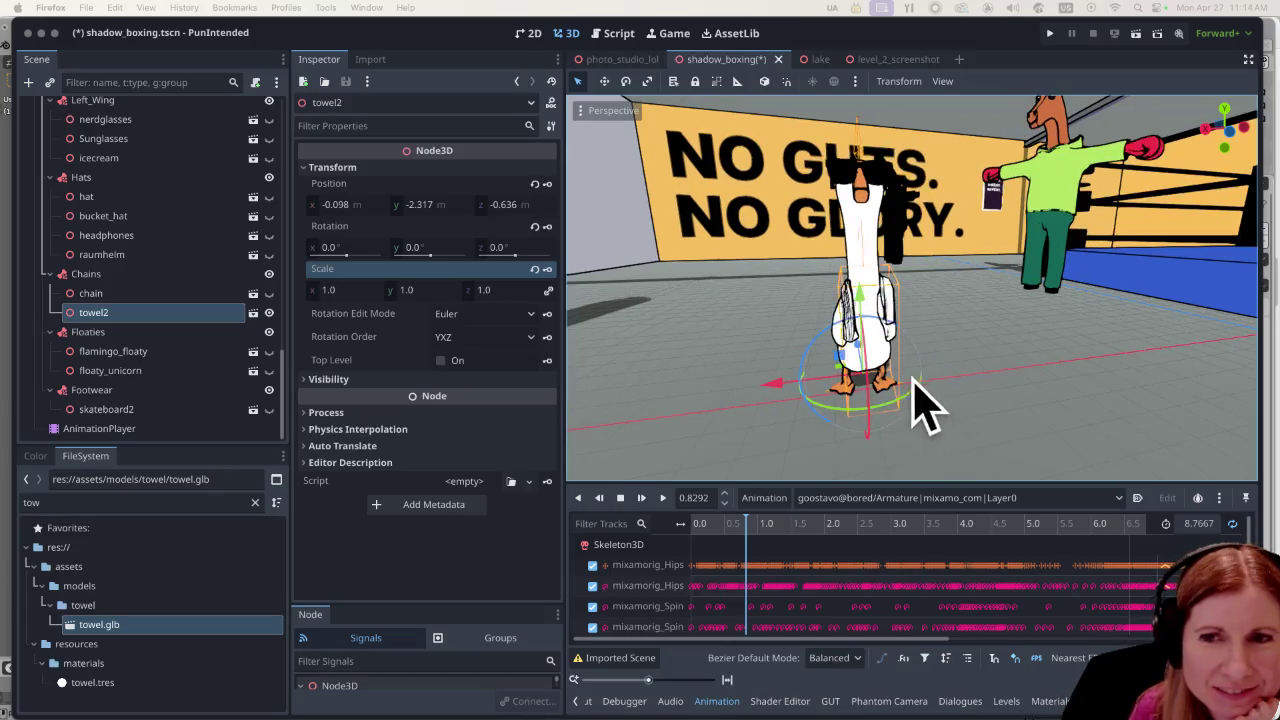
scroll(937, 369, up, 6)
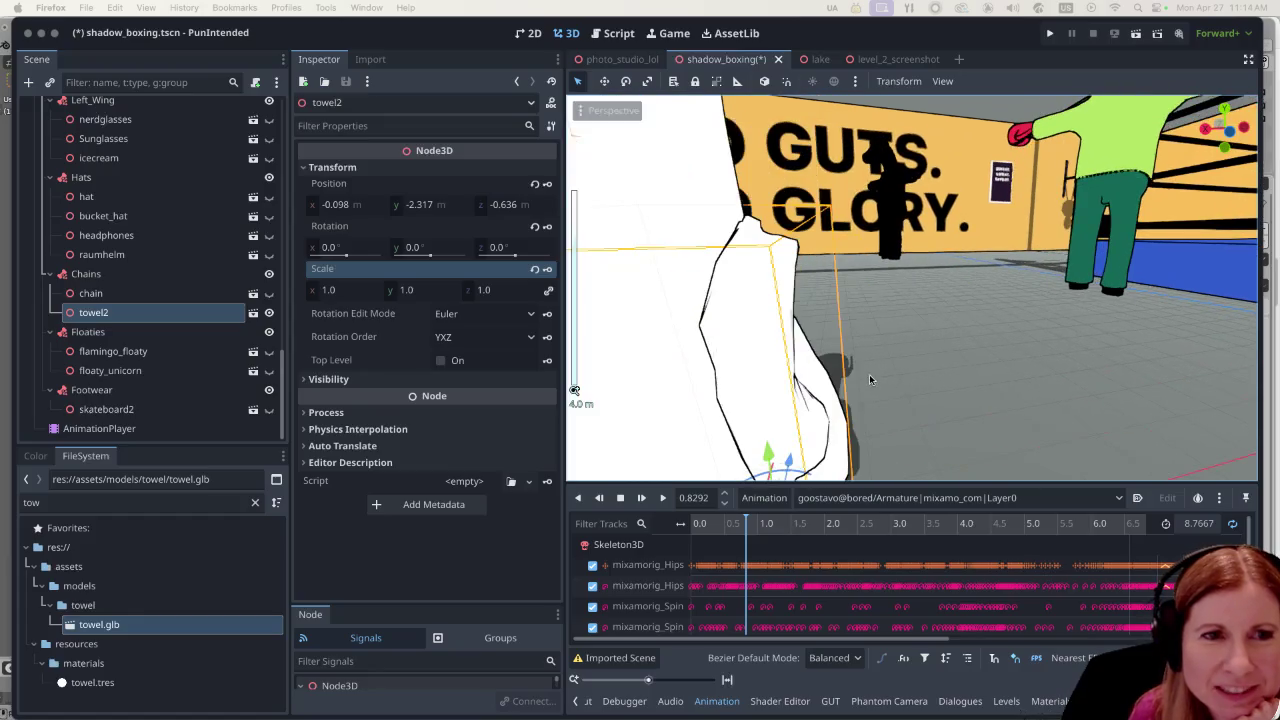
scroll(869, 379, right, 3)
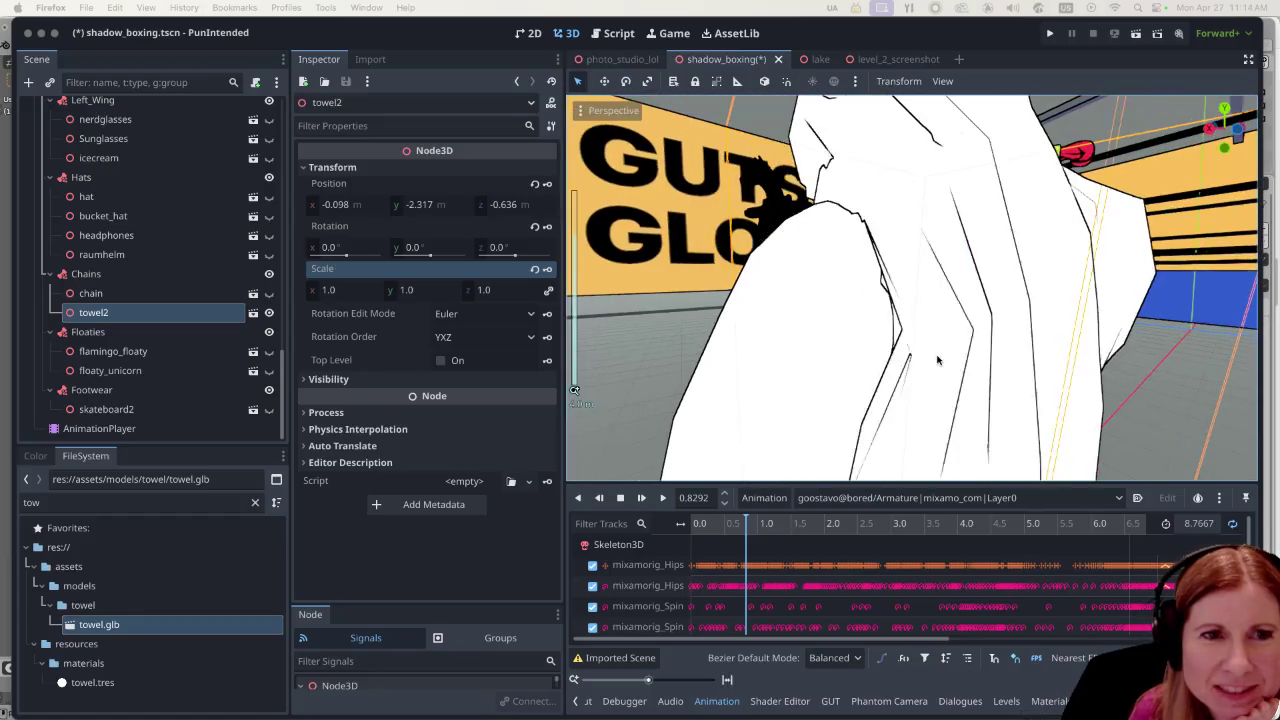
scroll(916, 363, right, 3)
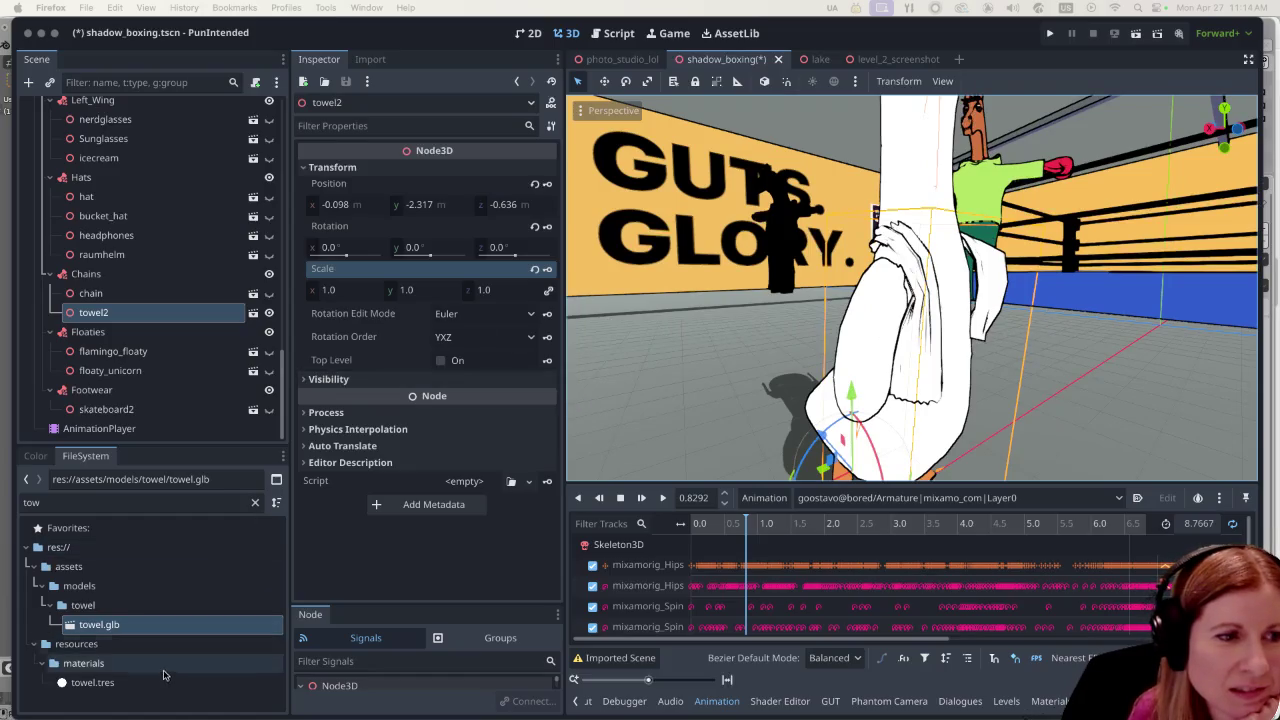
Open towel.tres and try a pale yellow albedo colour on the towel.
click(92, 682)
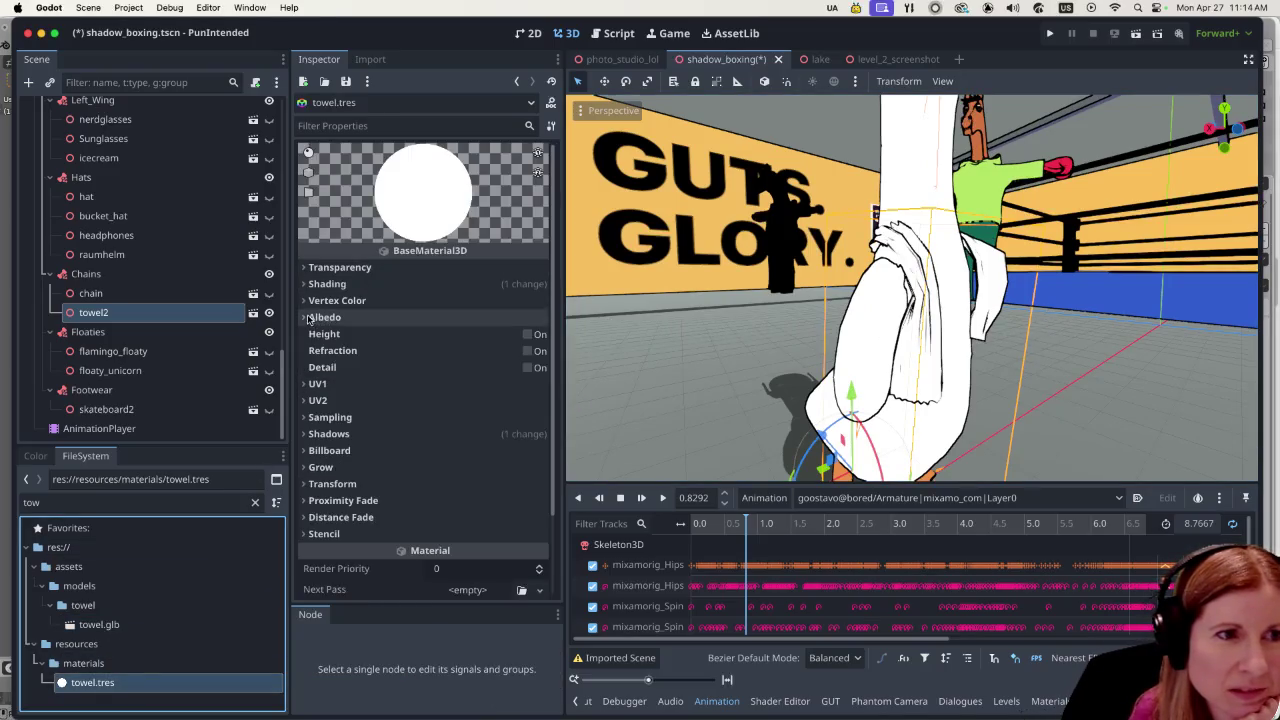
click(309, 318)
click(466, 340)
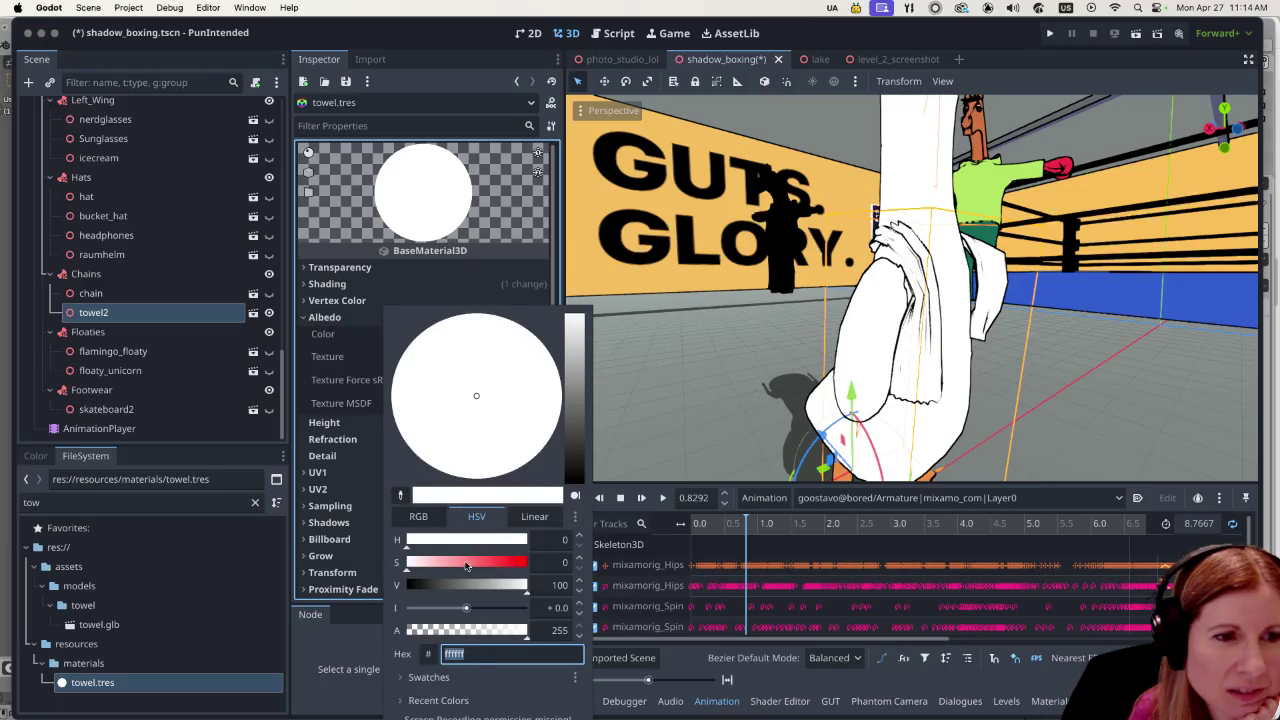
click(463, 678)
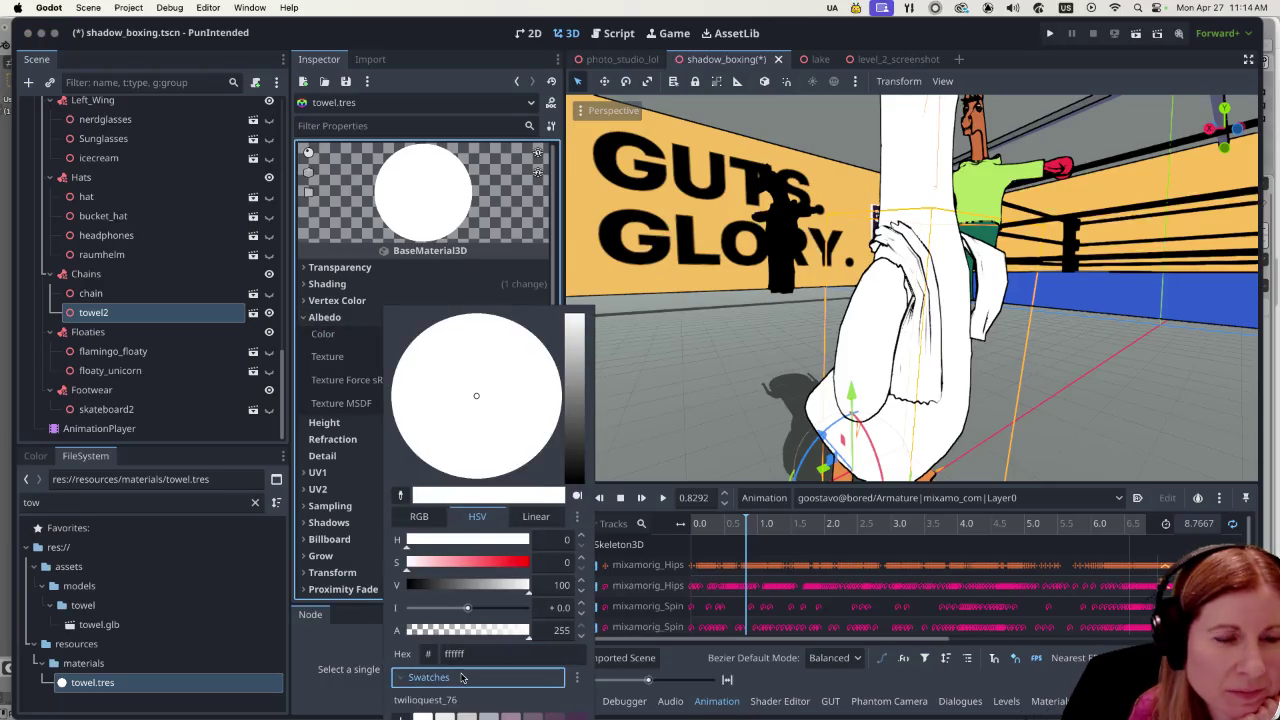
click(342, 624)
click(482, 337)
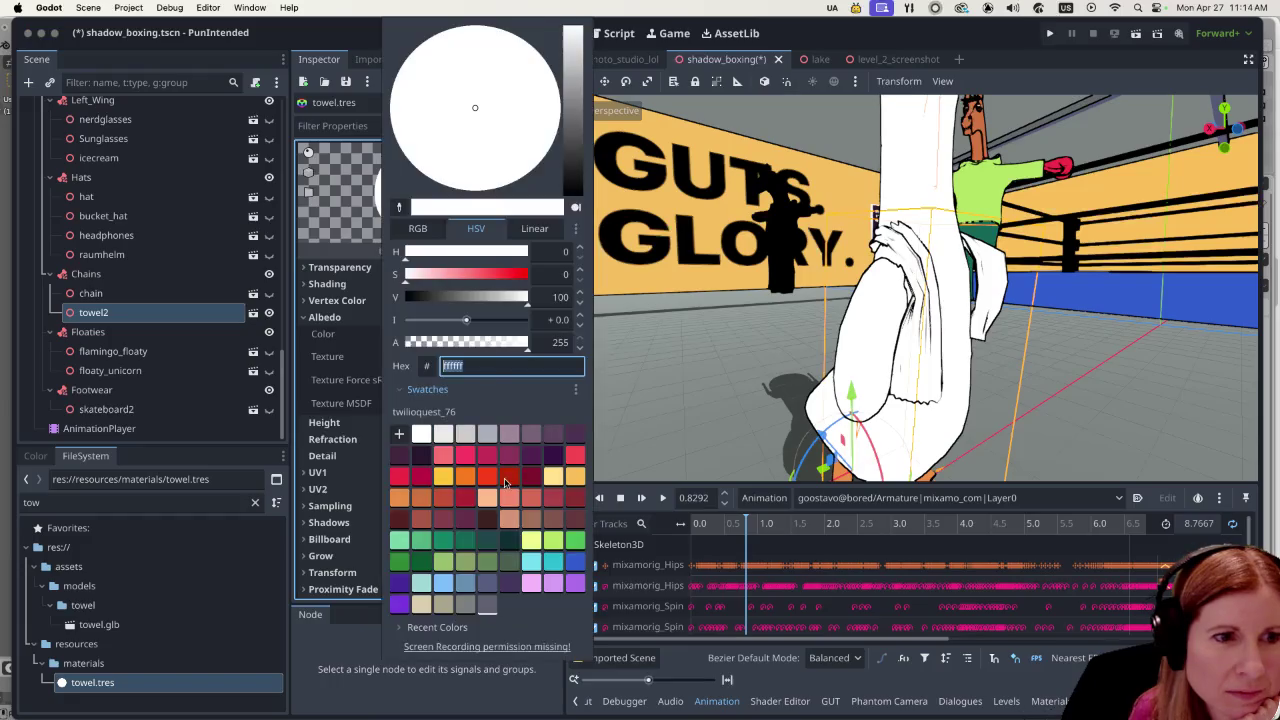
click(556, 476)
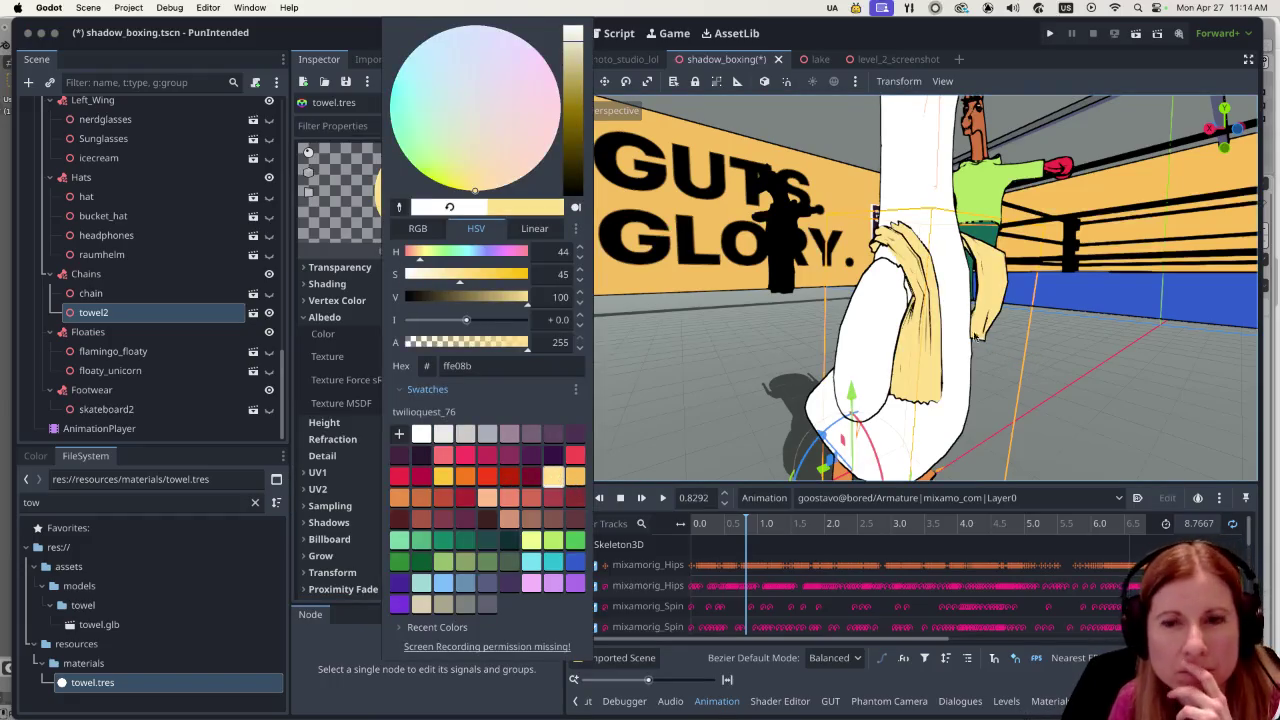
click(1056, 336)
Orbit the viewport around the goose to inspect the yellow towel from several sides.
drag(1056, 336, 923, 353)
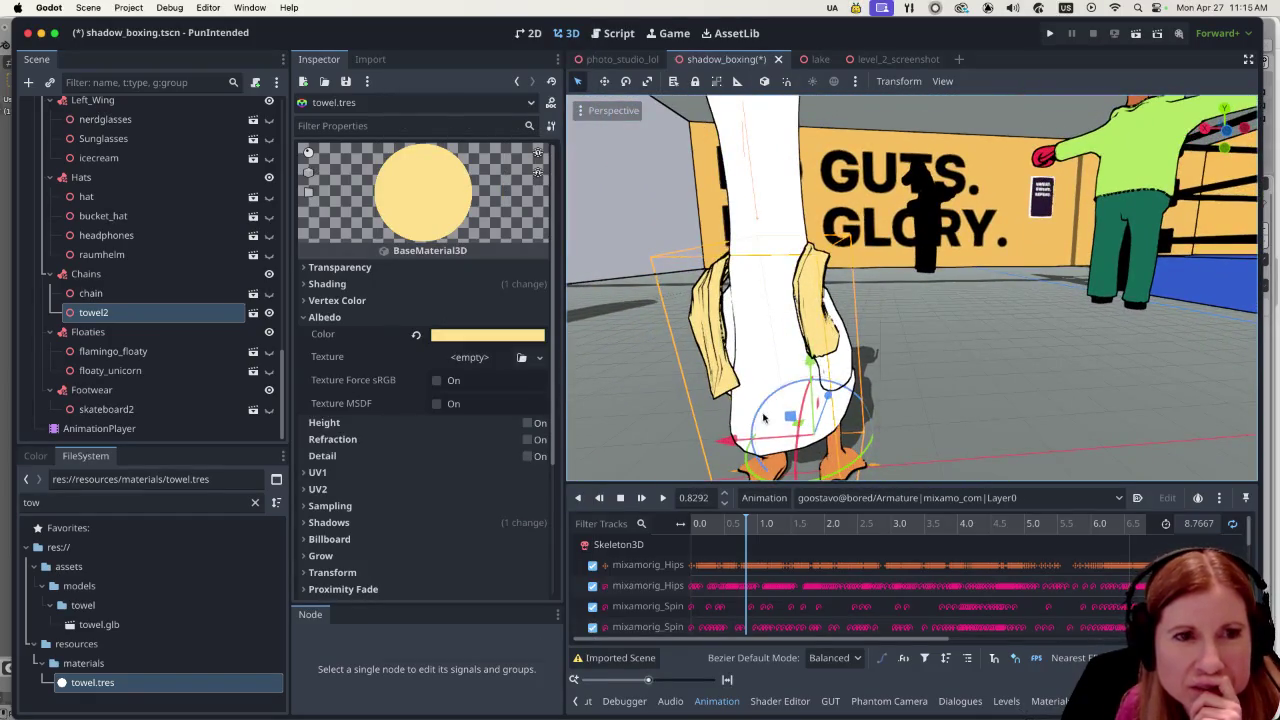
mouse_move(740, 376)
mouse_down()
mouse_move(832, 383)
mouse_move(870, 345)
mouse_move(840, 425)
mouse_up()
scroll(875, 348, up, 3)
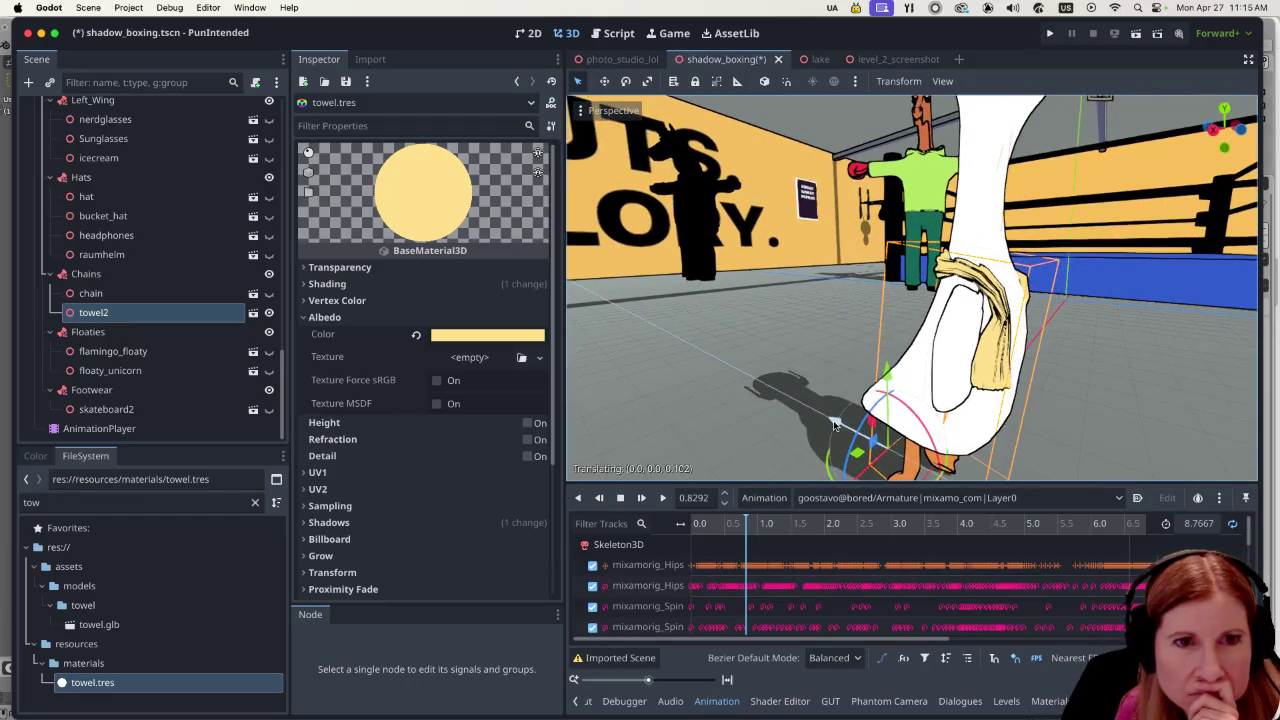
drag(833, 420, 1090, 378)
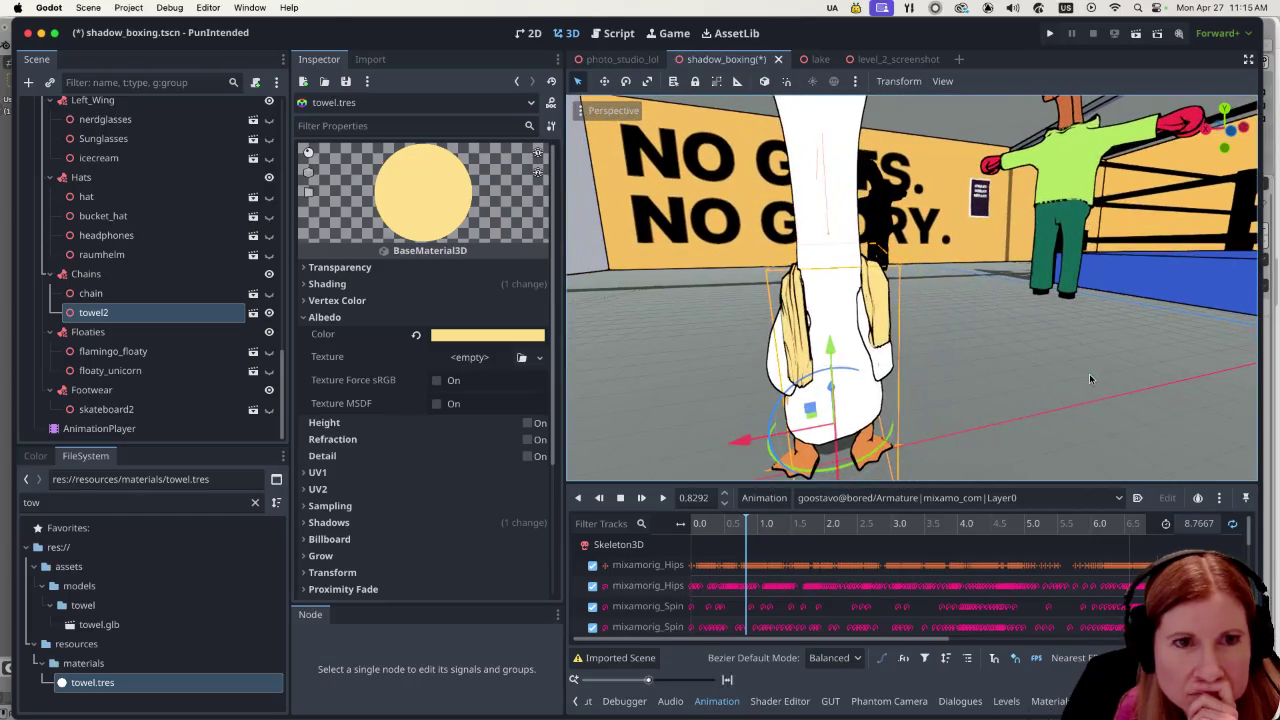
mouse_move(970, 363)
mouse_down()
mouse_move(838, 350)
mouse_move(757, 373)
mouse_move(987, 362)
mouse_move(976, 352)
mouse_up()
Try grey, teal and light blue on the towel, settling on muted blue 668faf.
click(483, 336)
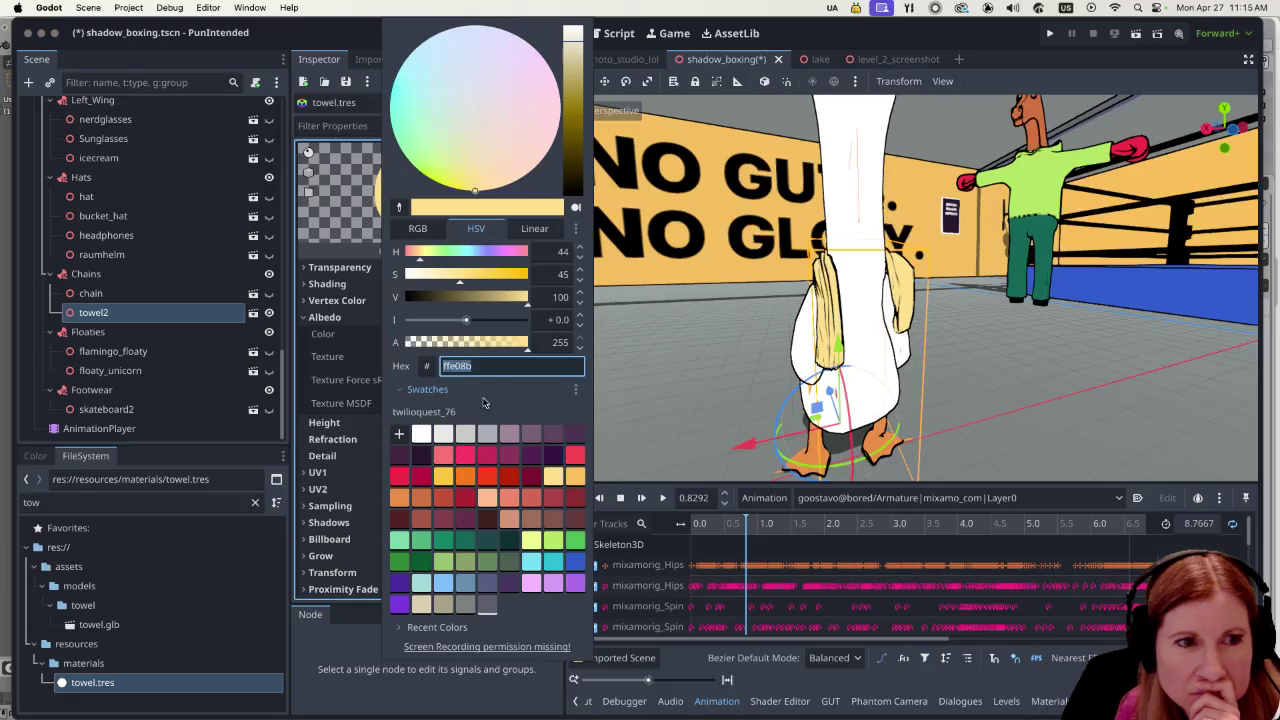
click(487, 433)
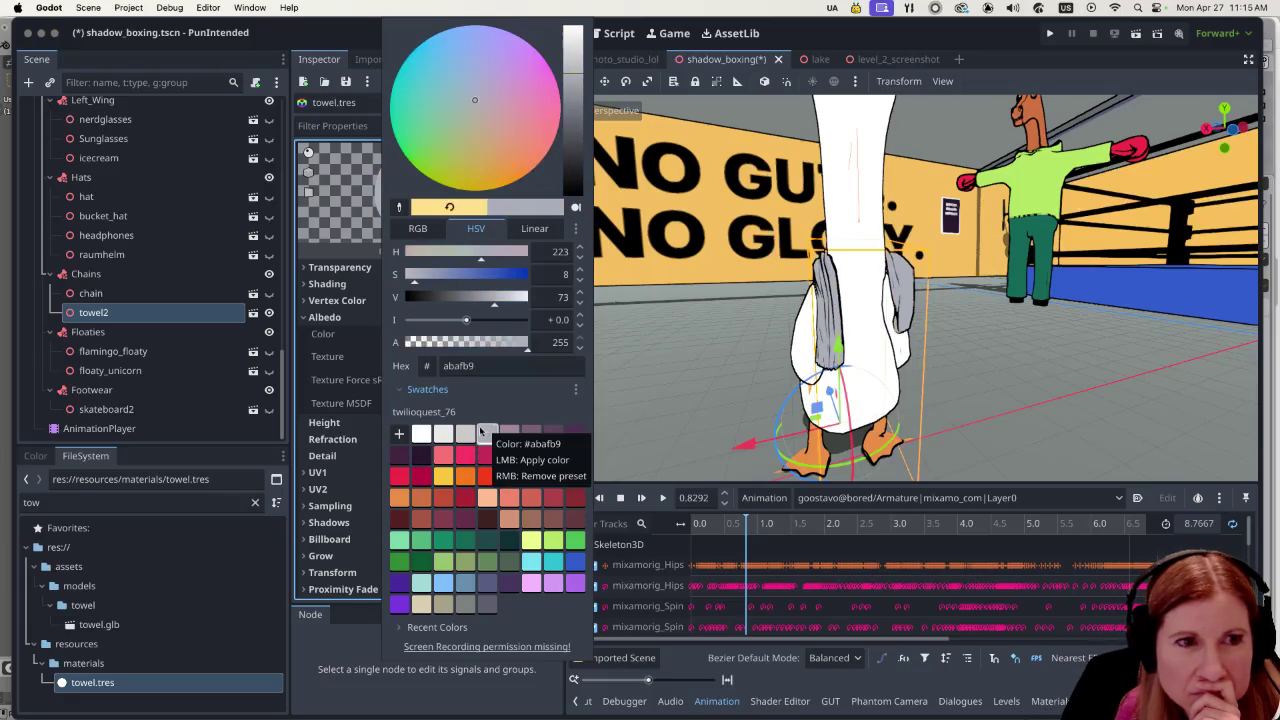
click(463, 435)
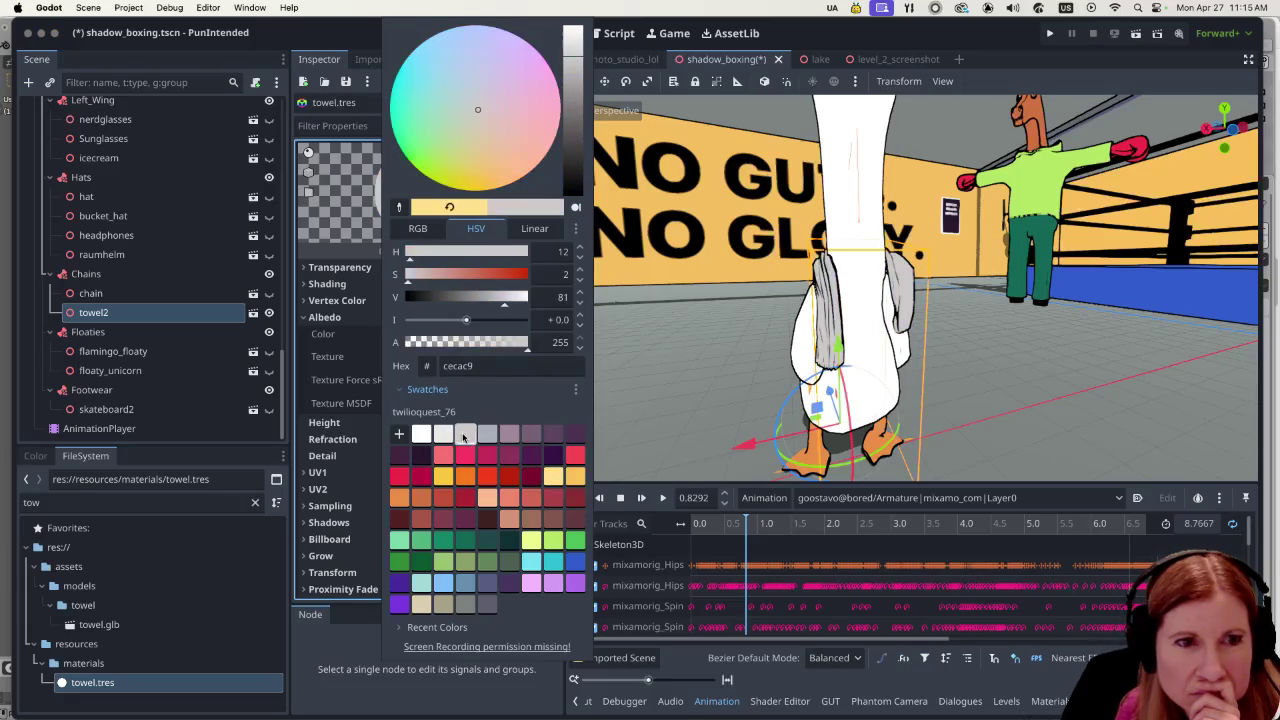
click(420, 583)
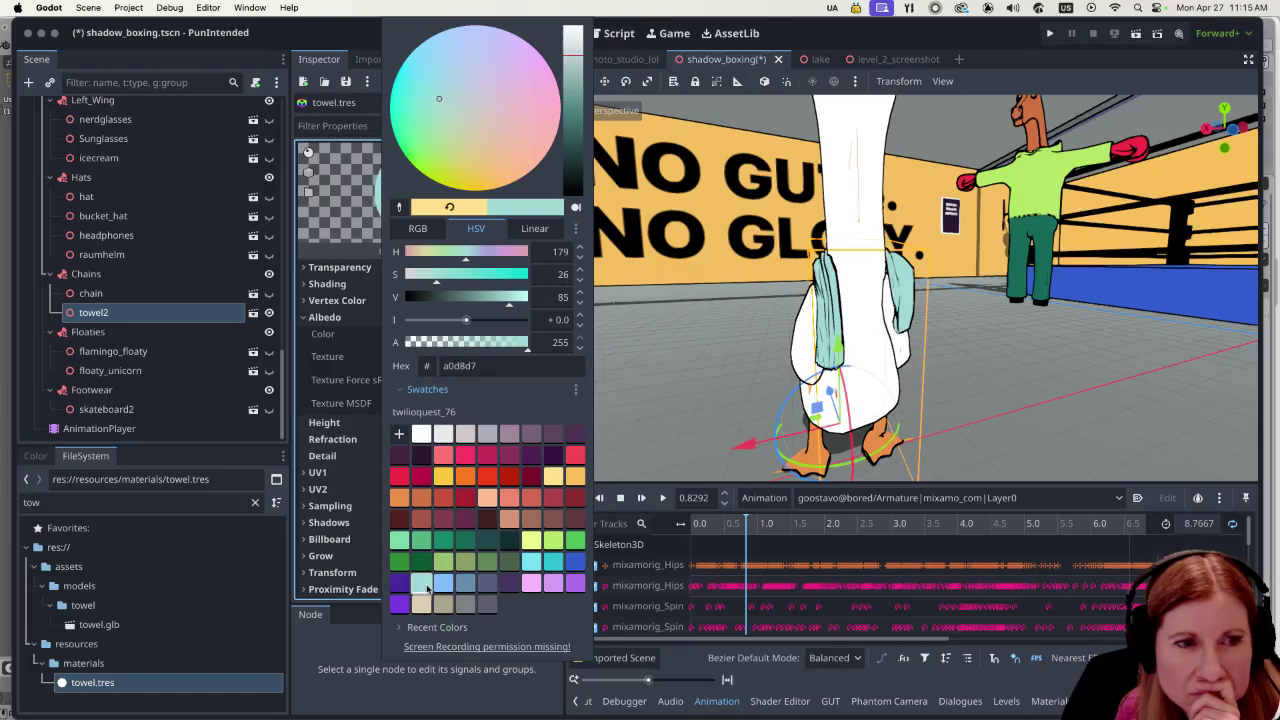
click(443, 583)
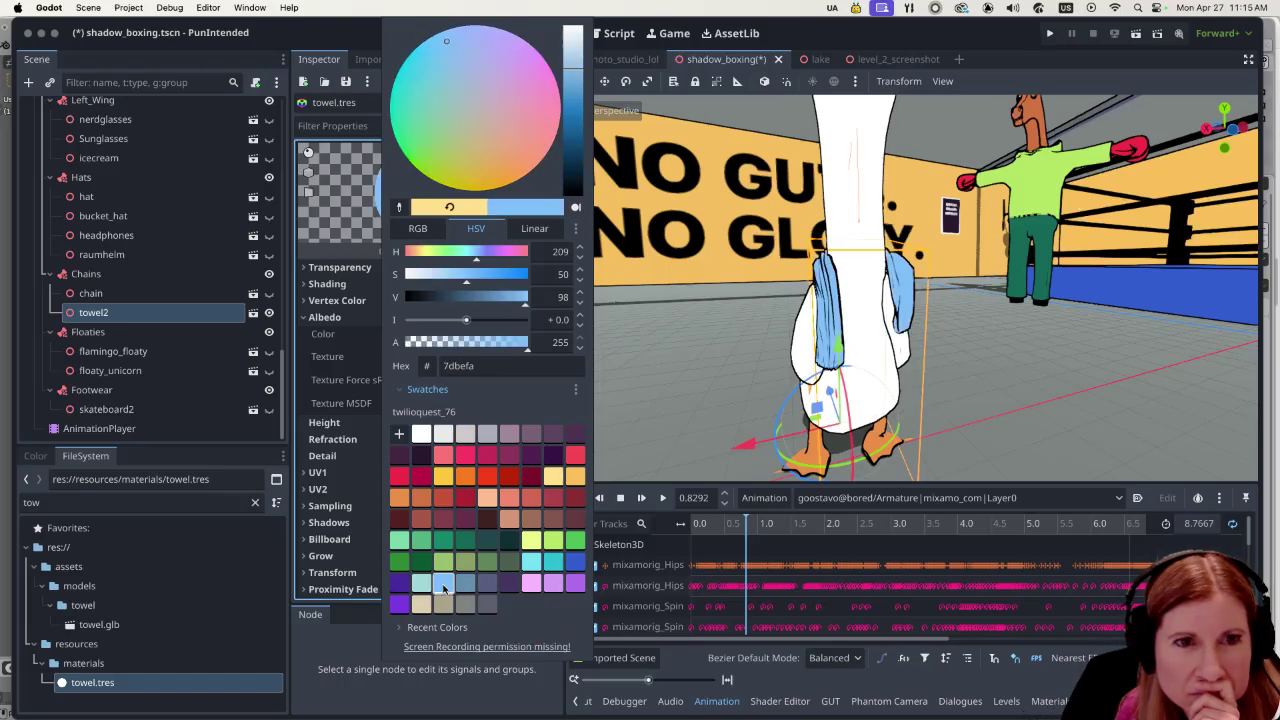
click(465, 584)
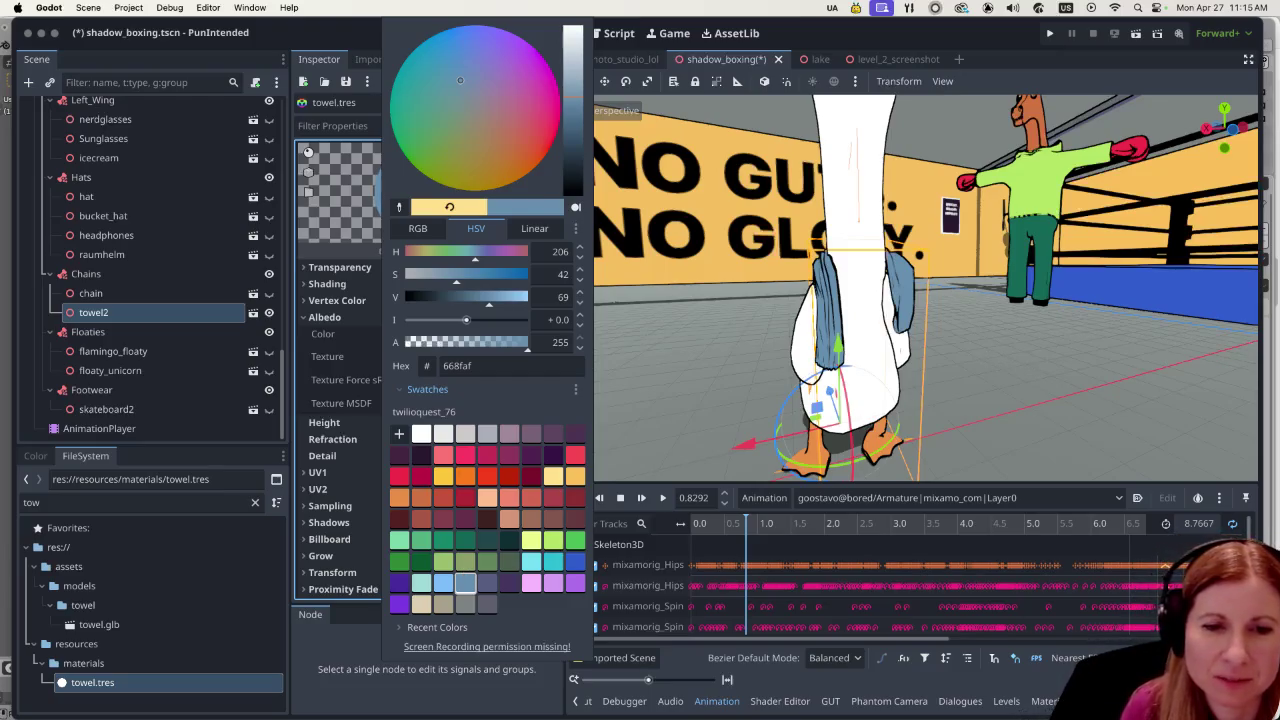
click(1069, 449)
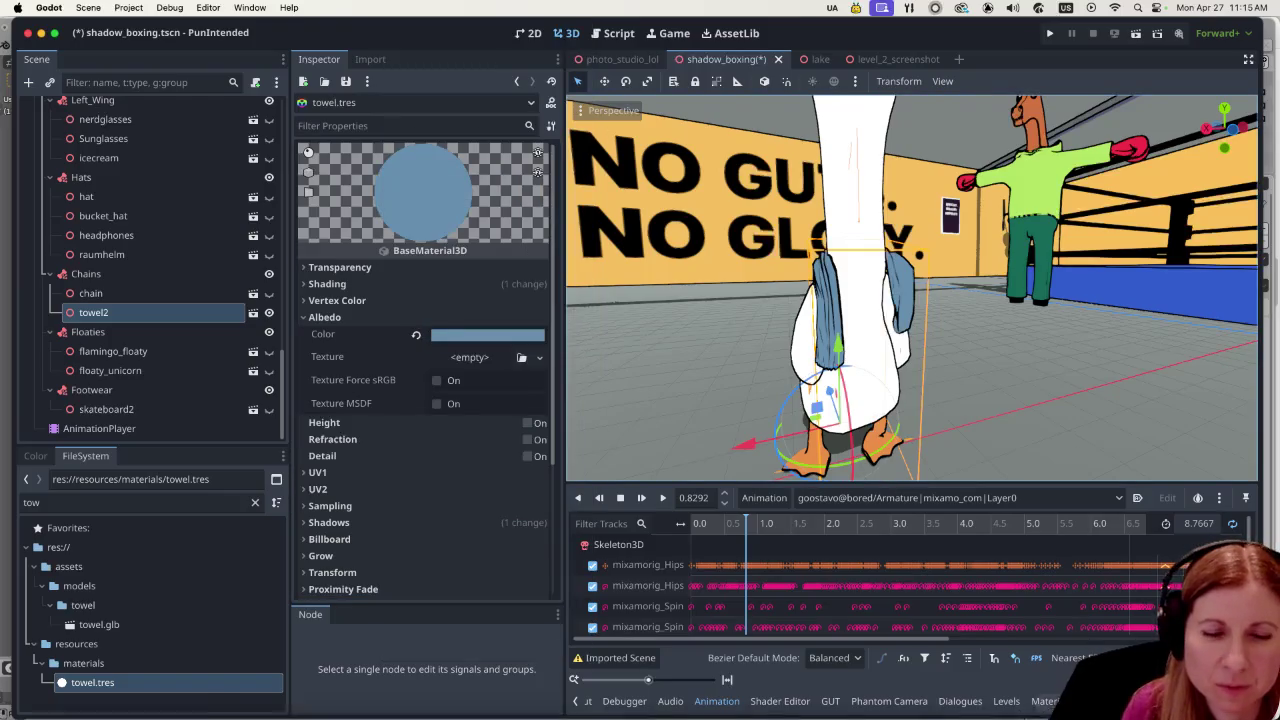
mouse_move(1050, 712)
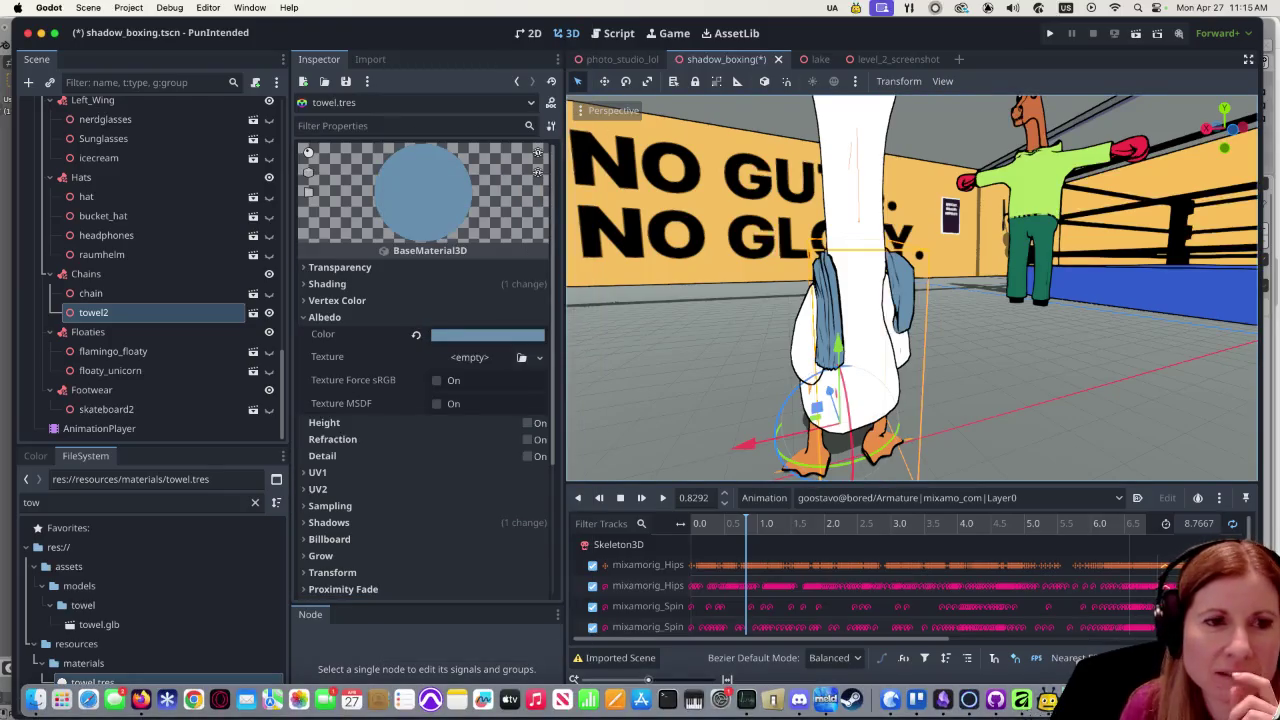
key(super+Tab)
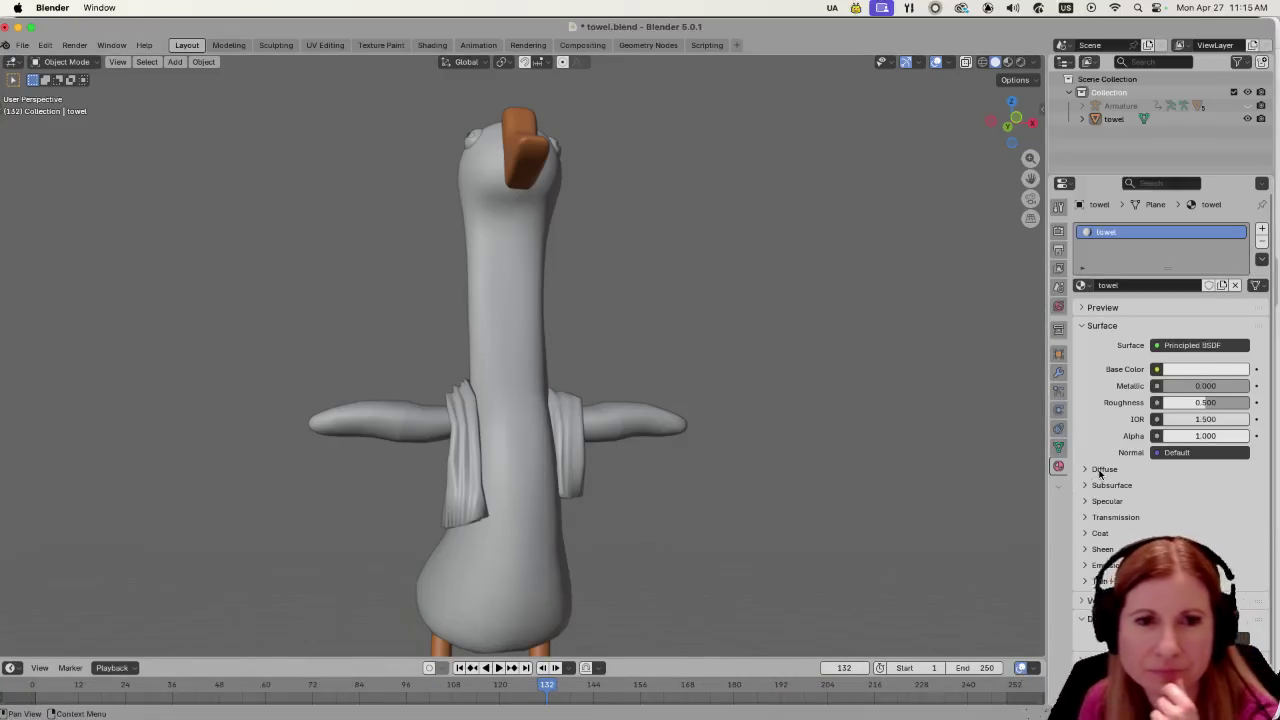
Add a trial Cloth simulation to the towel, review its settings, then undo it and deselect.
click(1058, 428)
click(1059, 412)
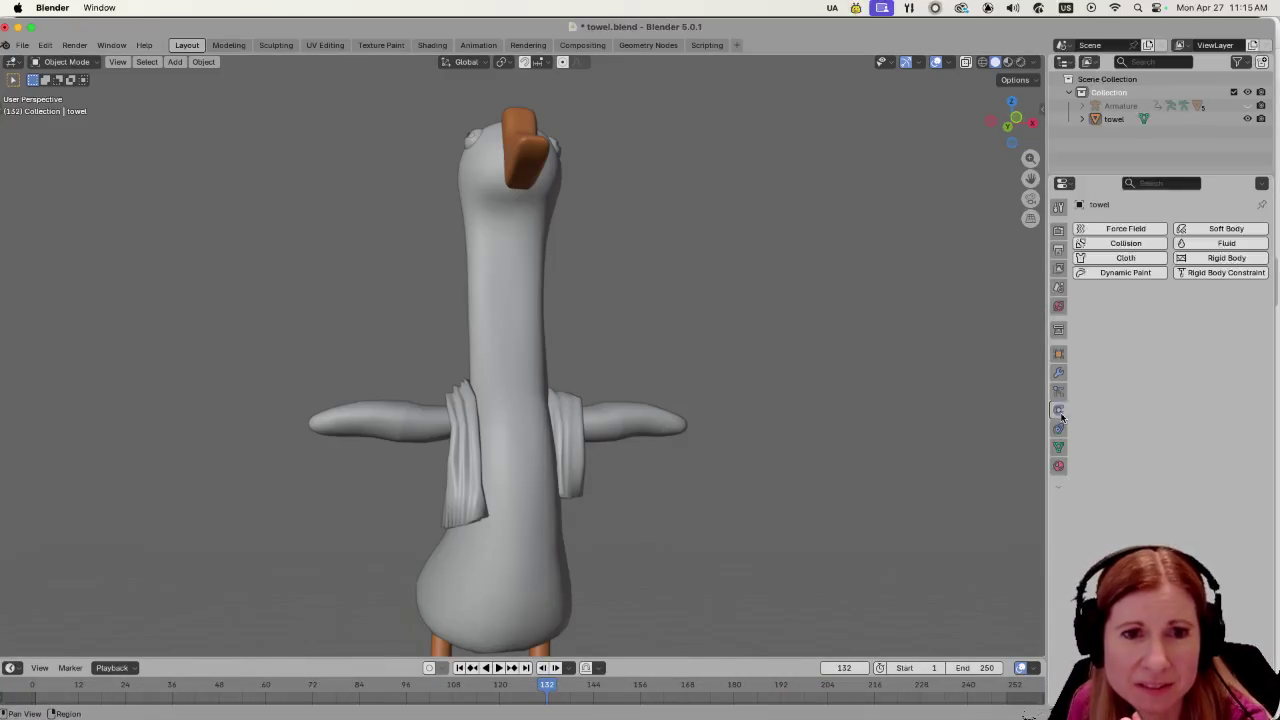
click(576, 446)
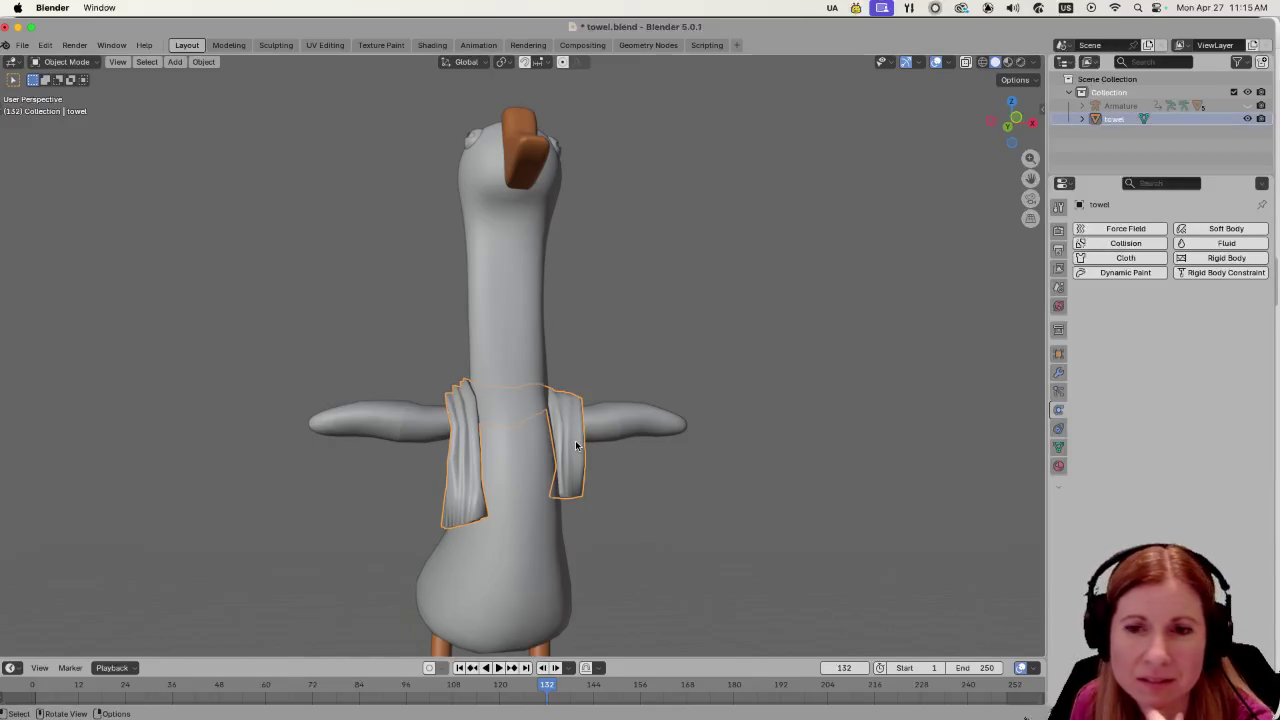
click(1125, 258)
scroll(1129, 503, down, 2)
scroll(1129, 503, down, 15)
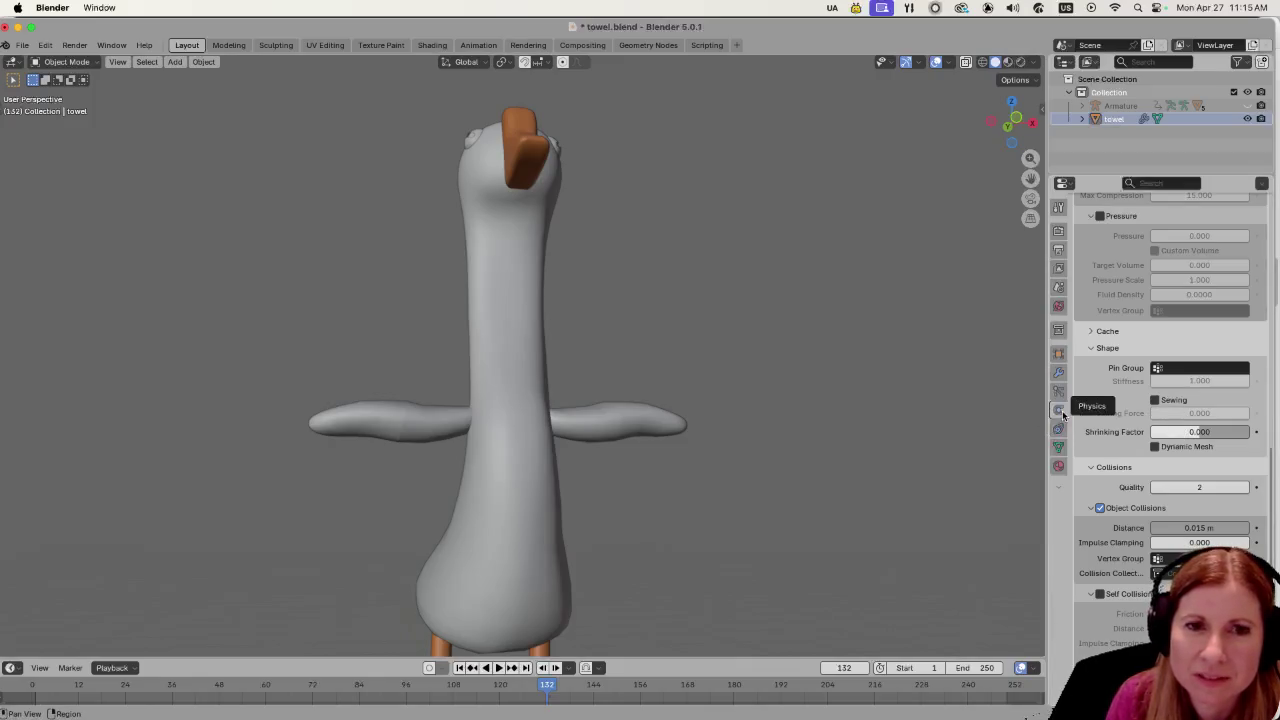
scroll(829, 484, down, 5)
scroll(831, 478, up, 3)
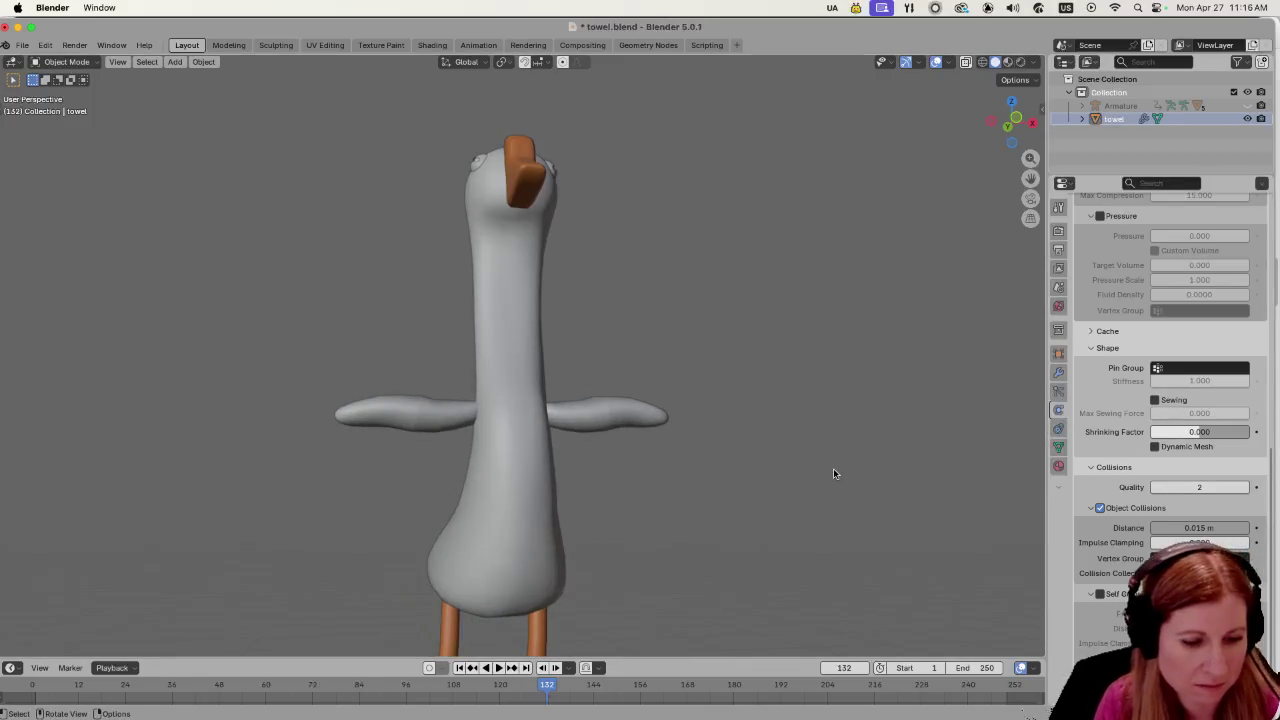
key(ctrl+z)
click(850, 340)
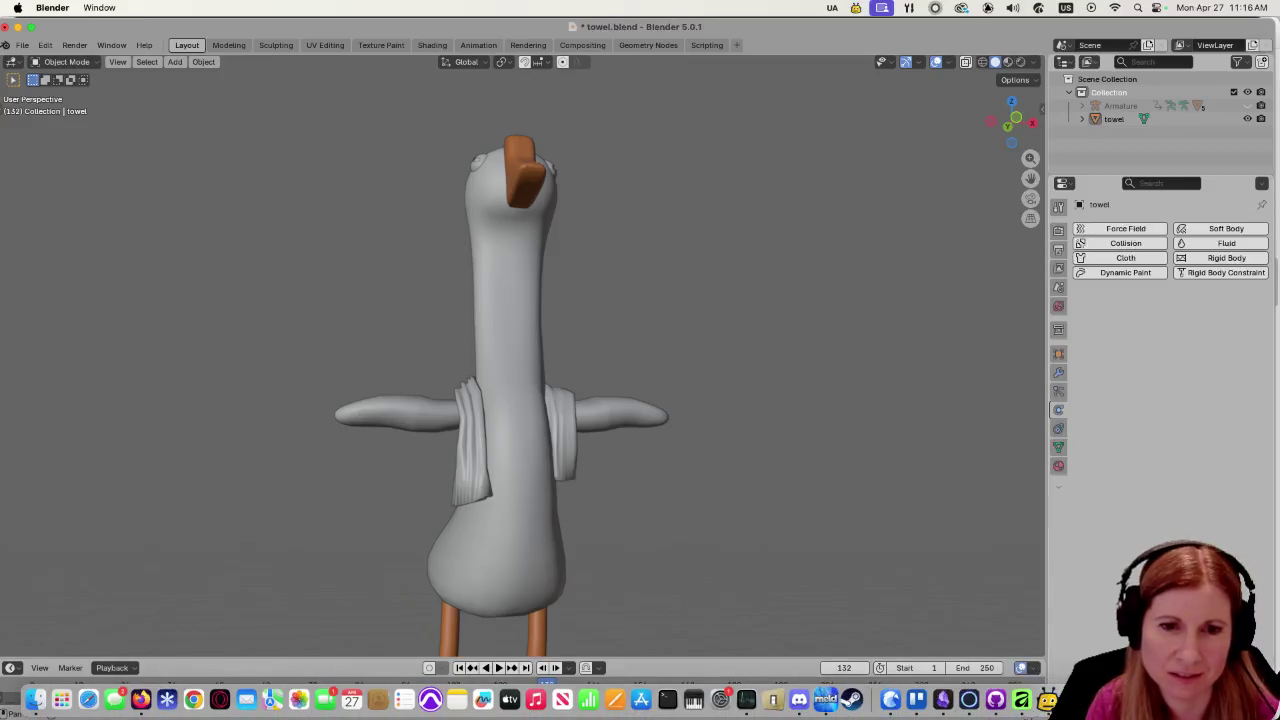
click(960, 700)
Try teal a0d8d7 and green 52b281 on the towel, then settle on light blue 7dbefa.
mouse_move(952, 613)
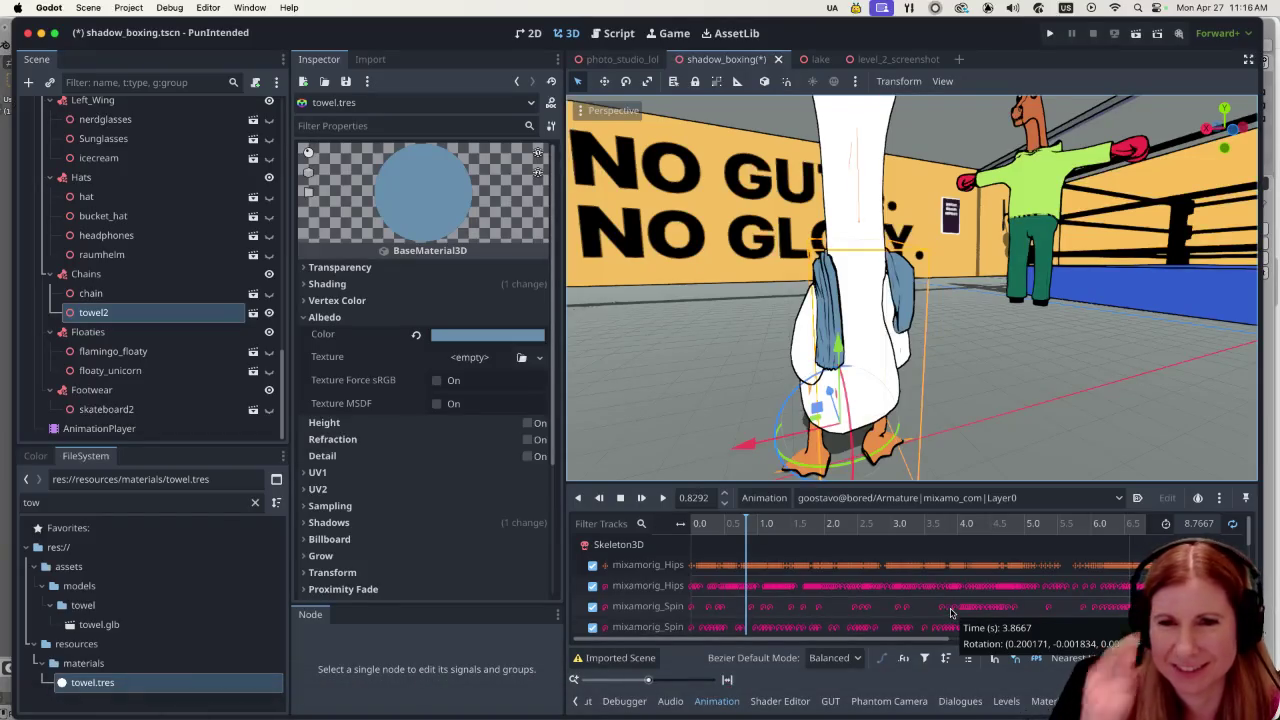
scroll(962, 393, up, 3)
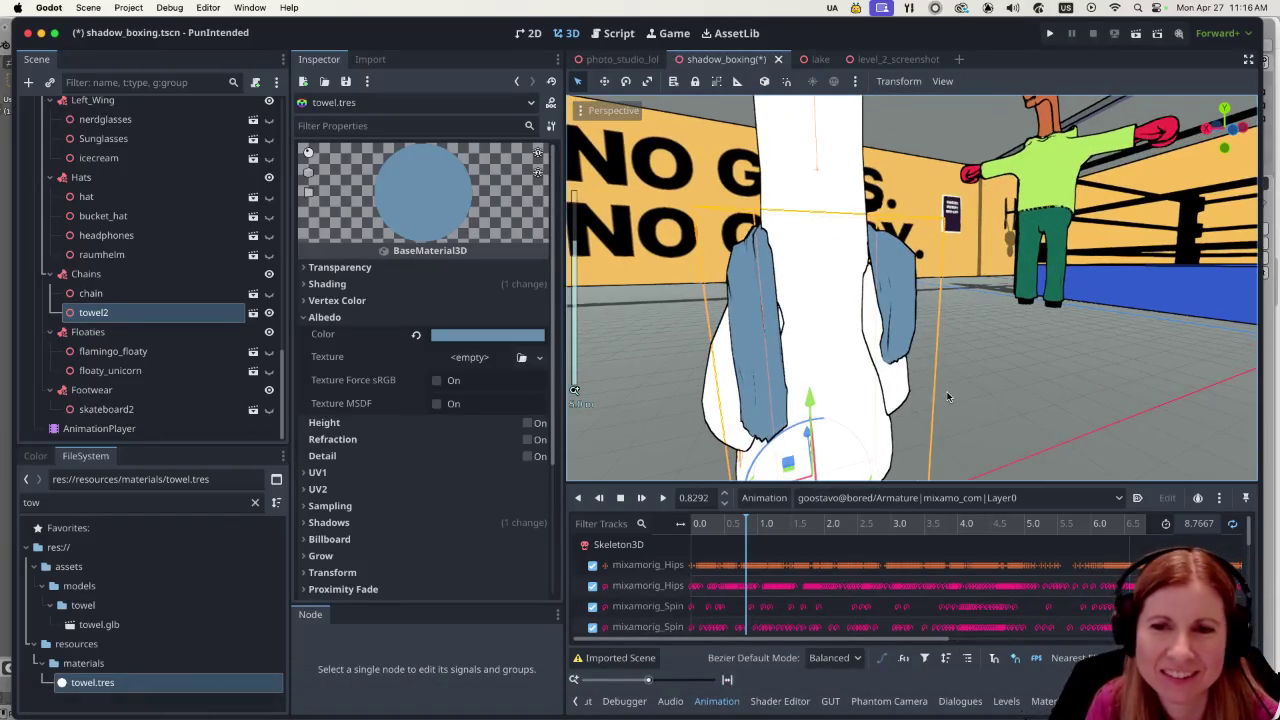
scroll(948, 397, down, 3)
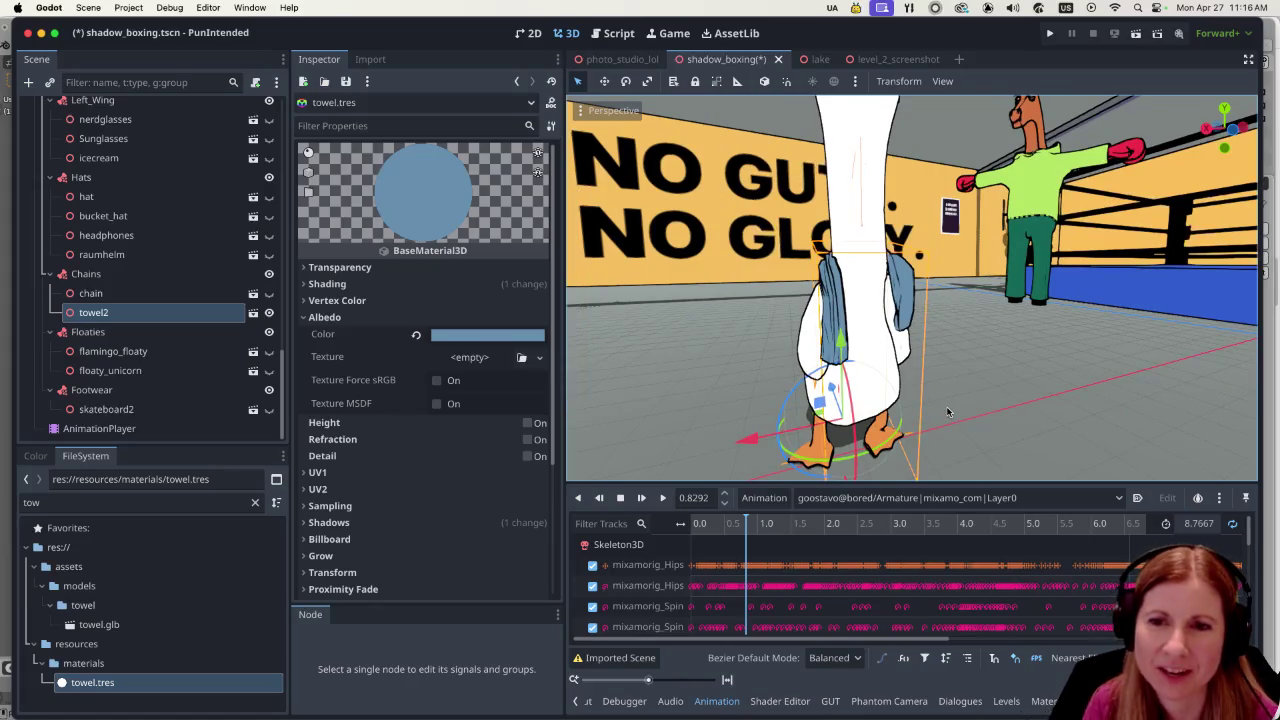
scroll(948, 411, up, 3)
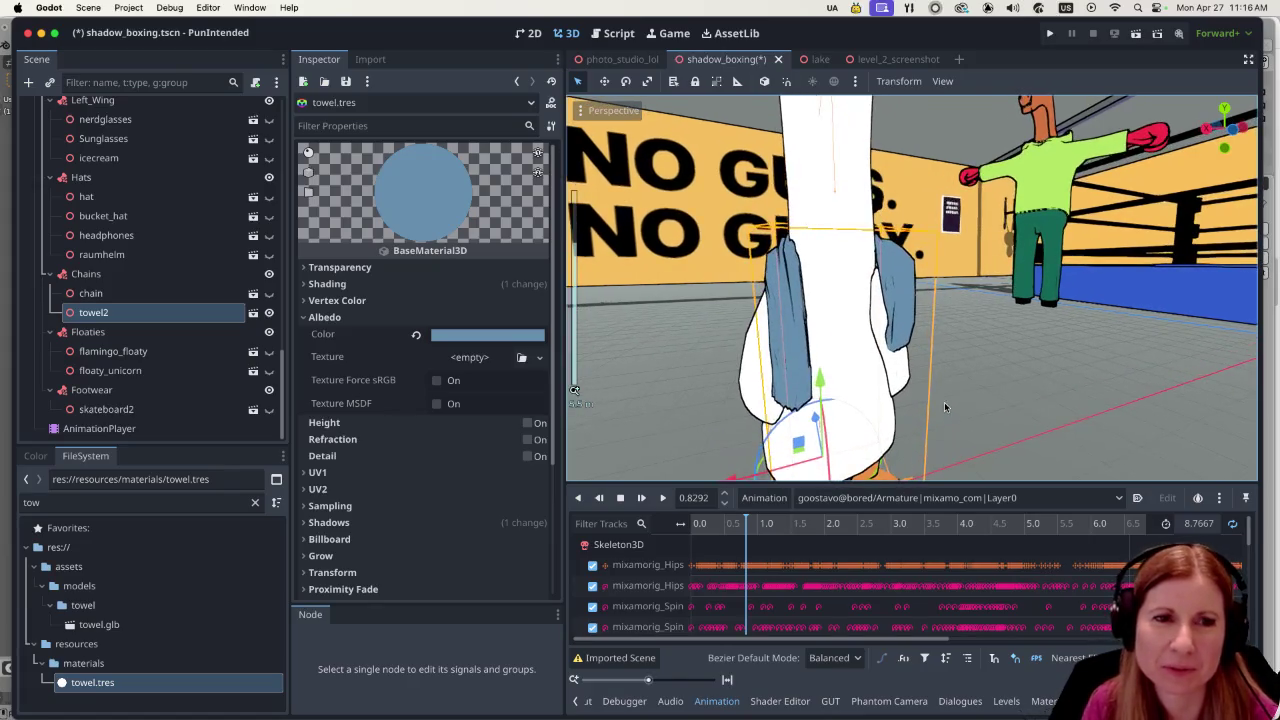
click(499, 337)
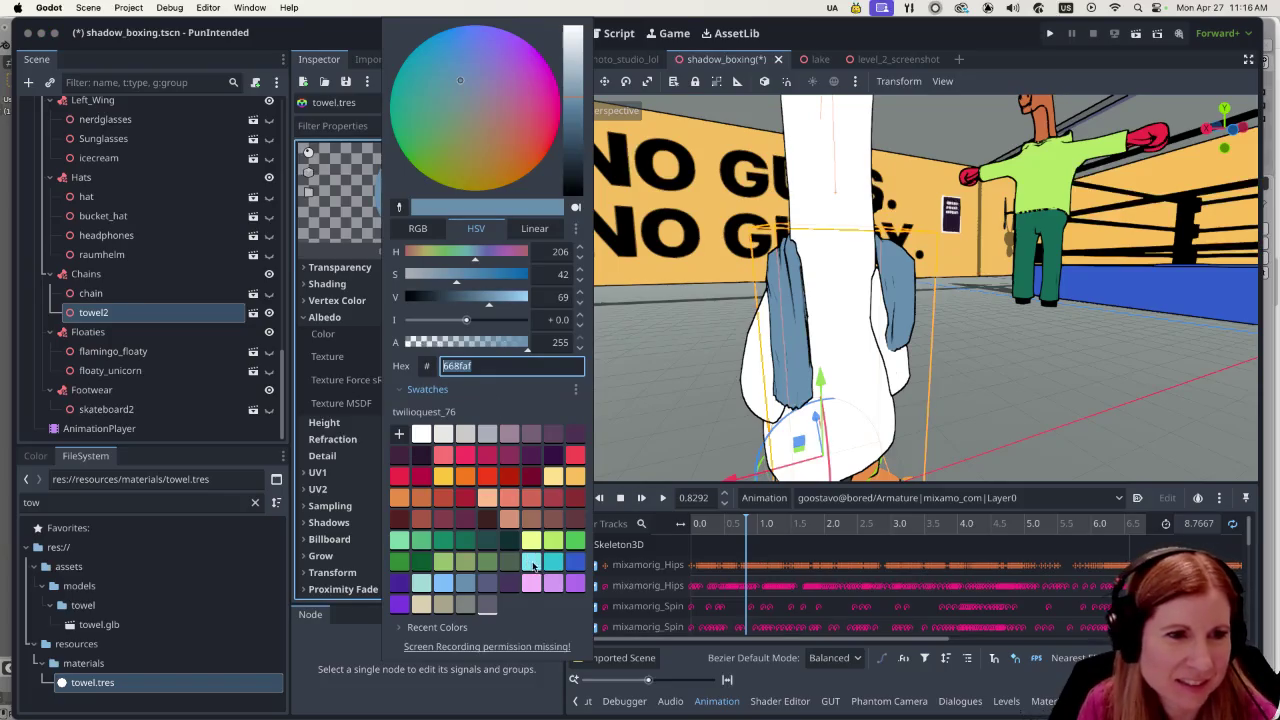
click(443, 588)
click(421, 583)
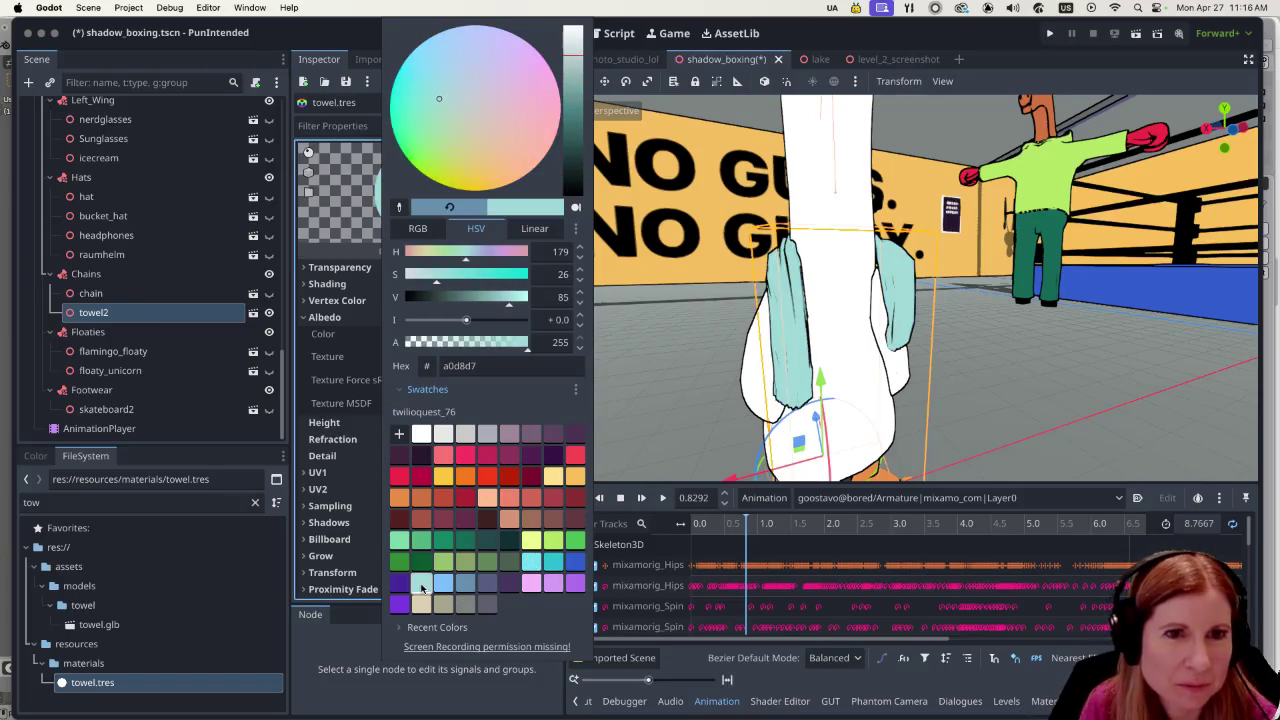
click(400, 541)
click(422, 542)
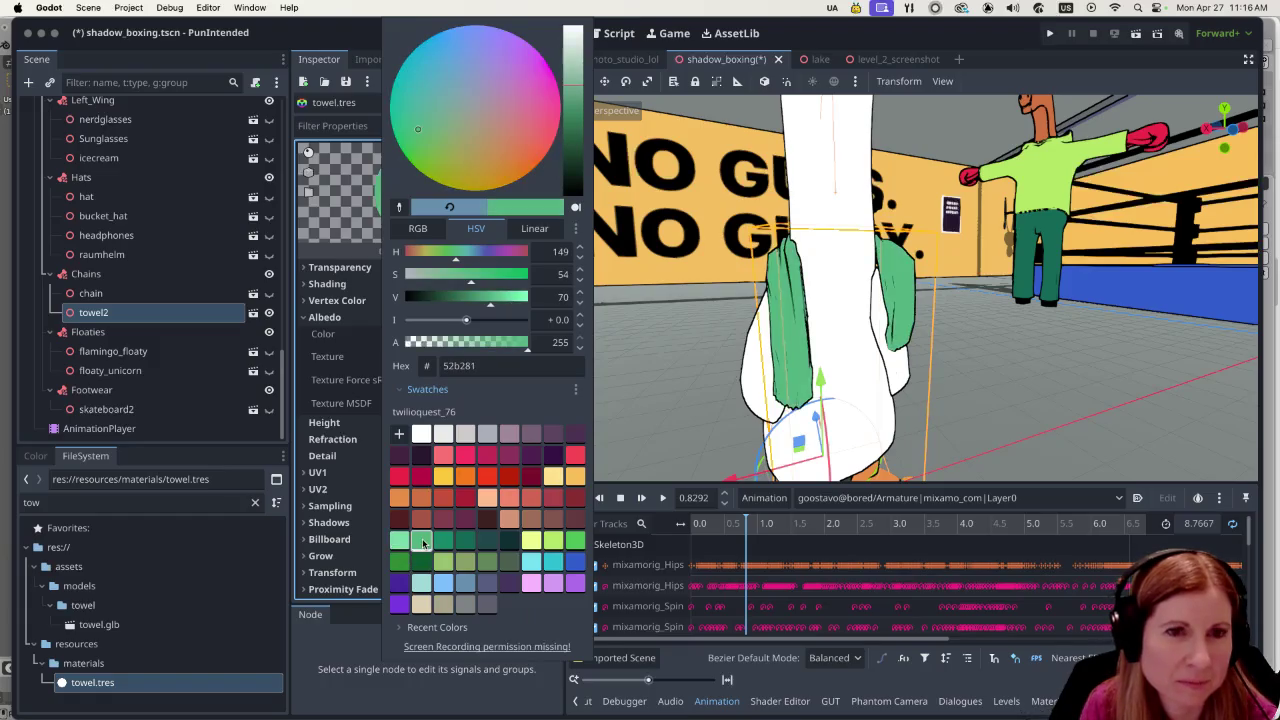
click(445, 584)
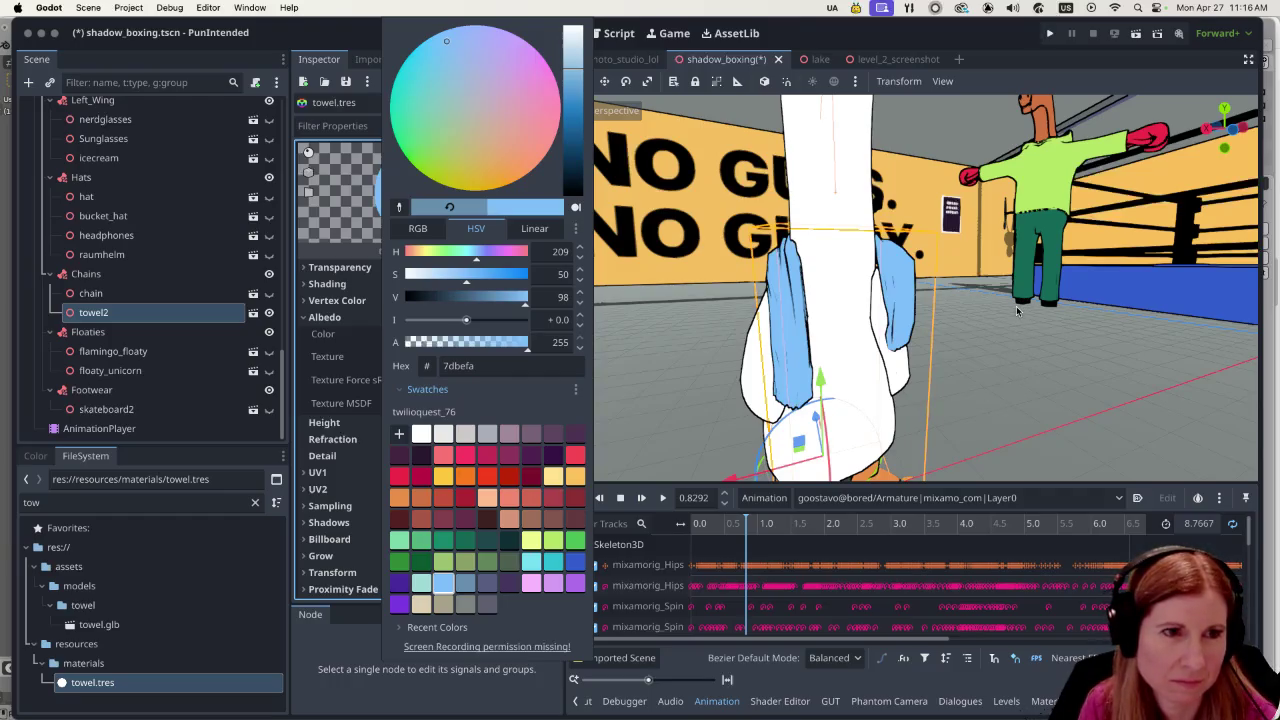
click(994, 45)
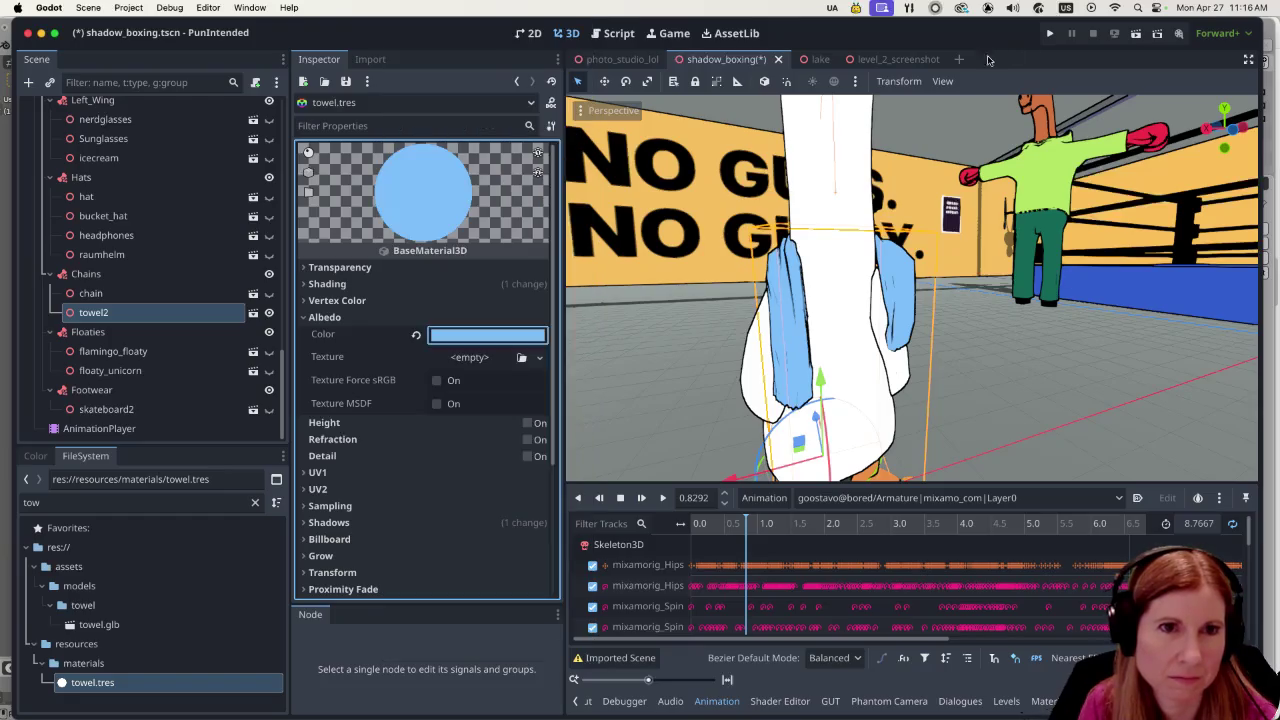
scroll(994, 329, down, 5)
scroll(1052, 303, left, 3)
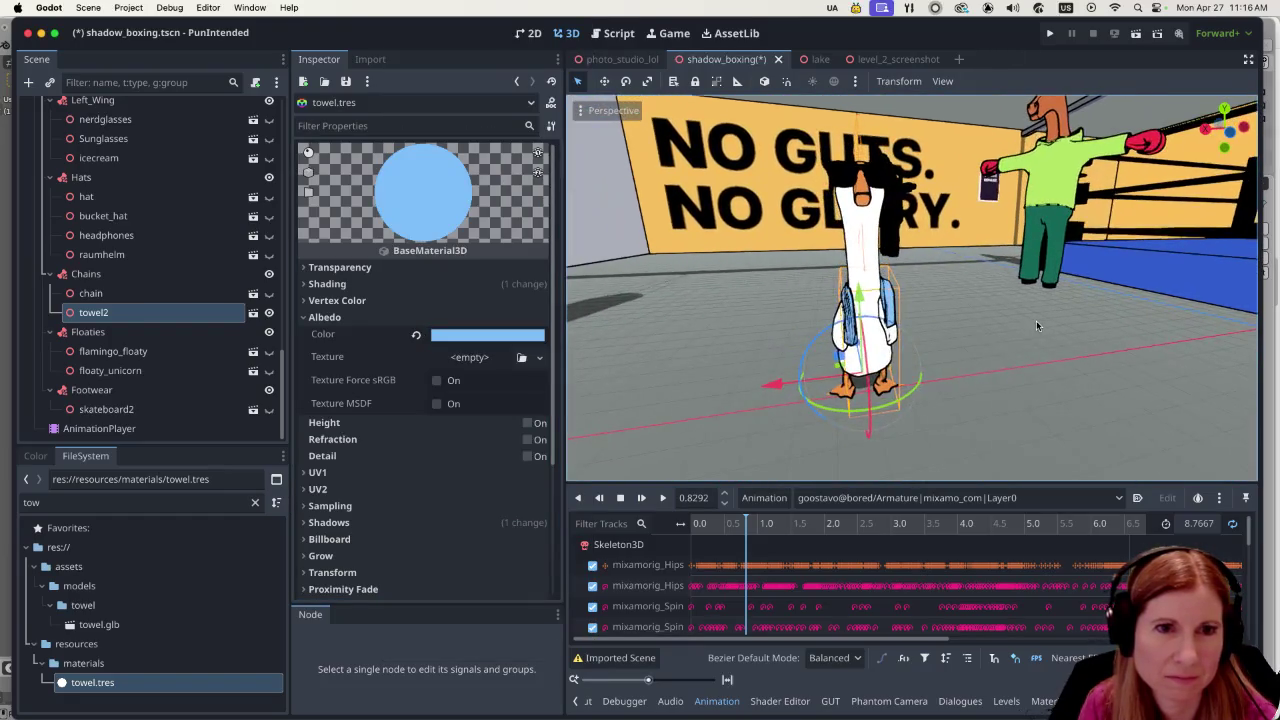
scroll(1036, 320, up, 3)
scroll(979, 369, down, 2)
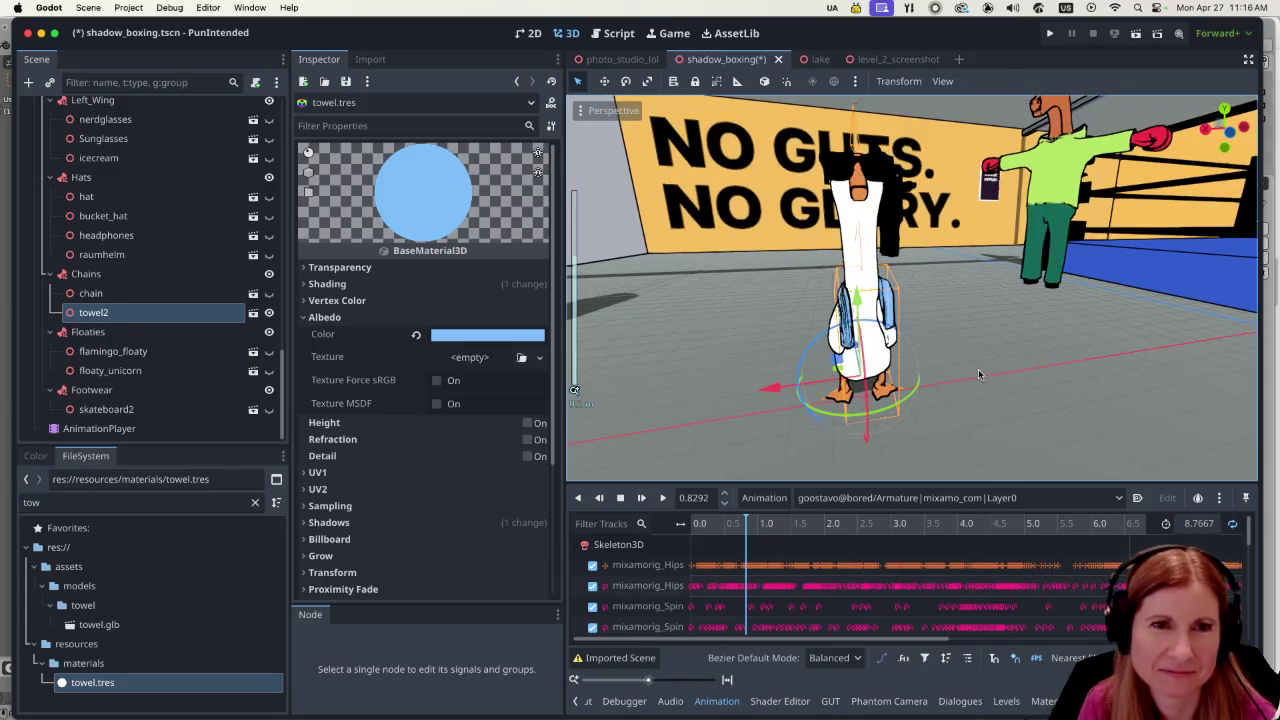
click(978, 372)
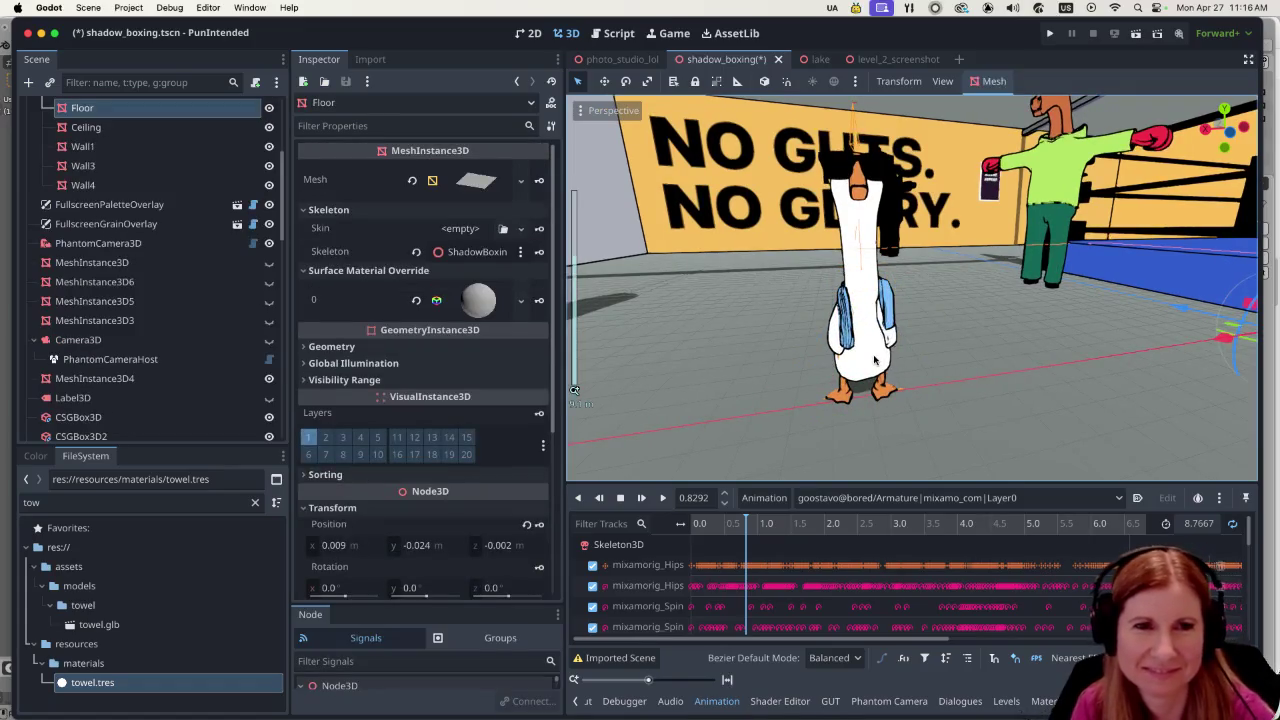
scroll(874, 304, up, 4)
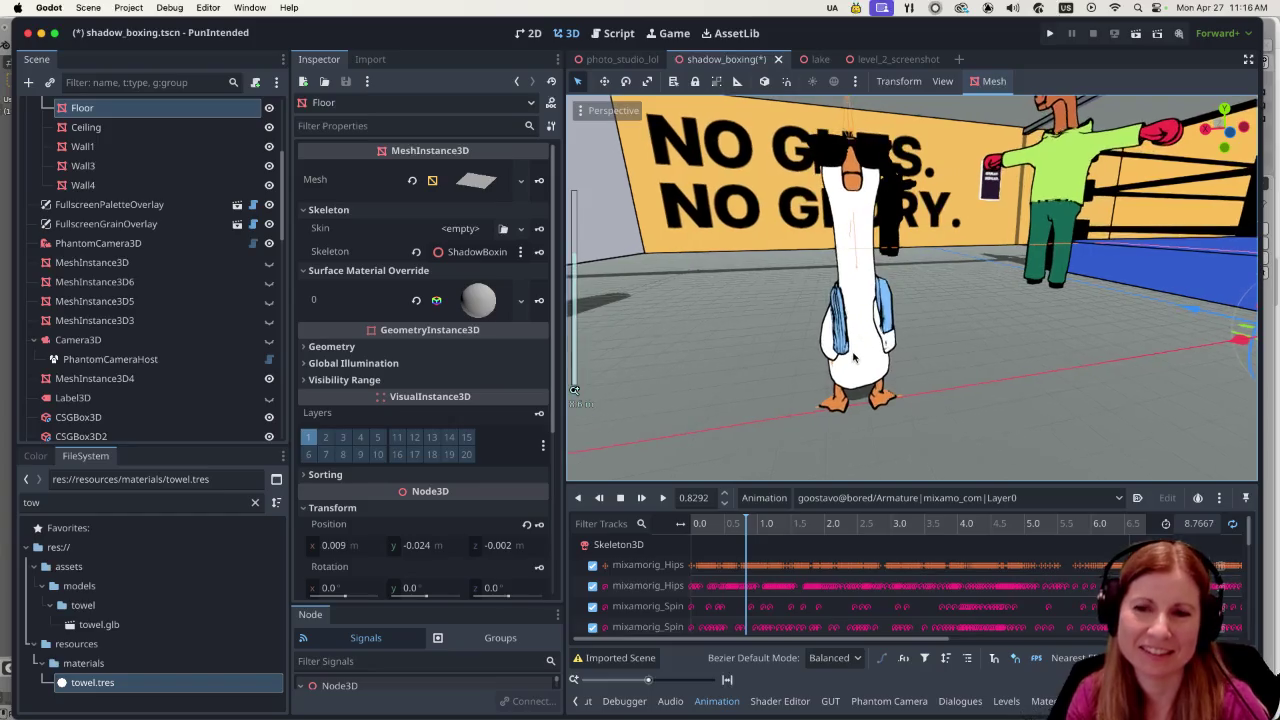
scroll(898, 379, down, 5)
scroll(820, 330, left, 5)
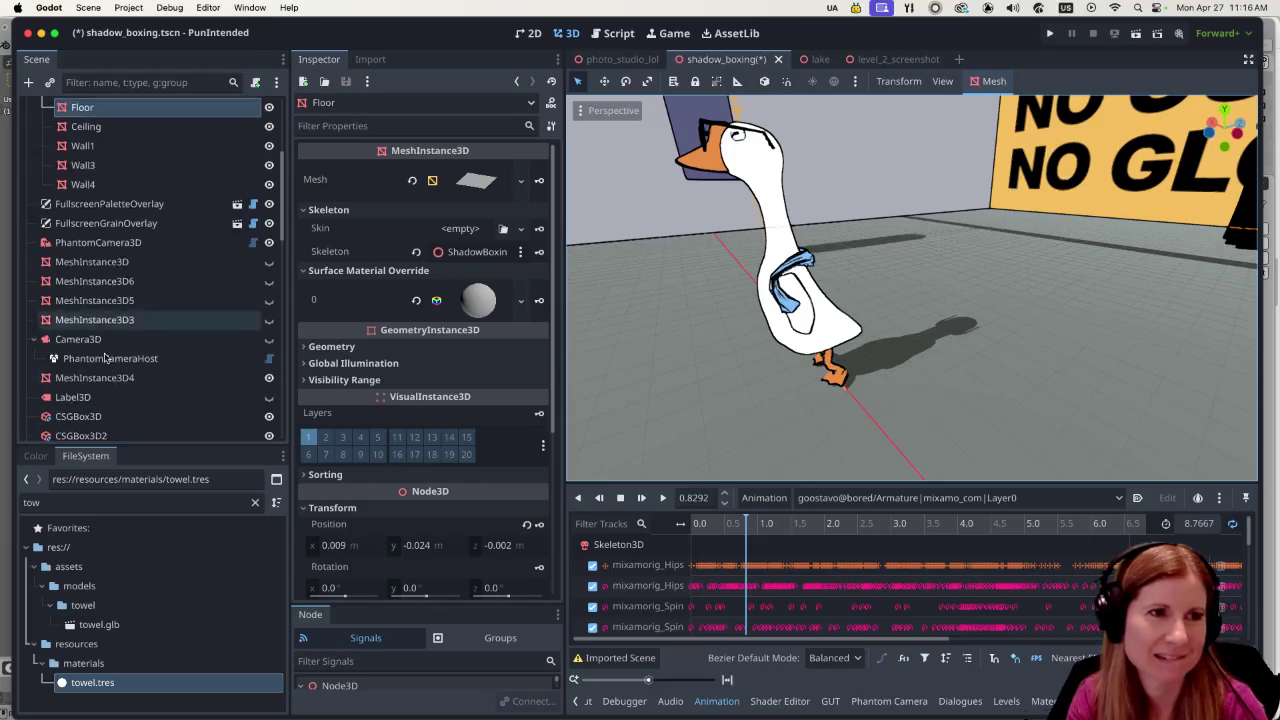
scroll(138, 387, down, 10)
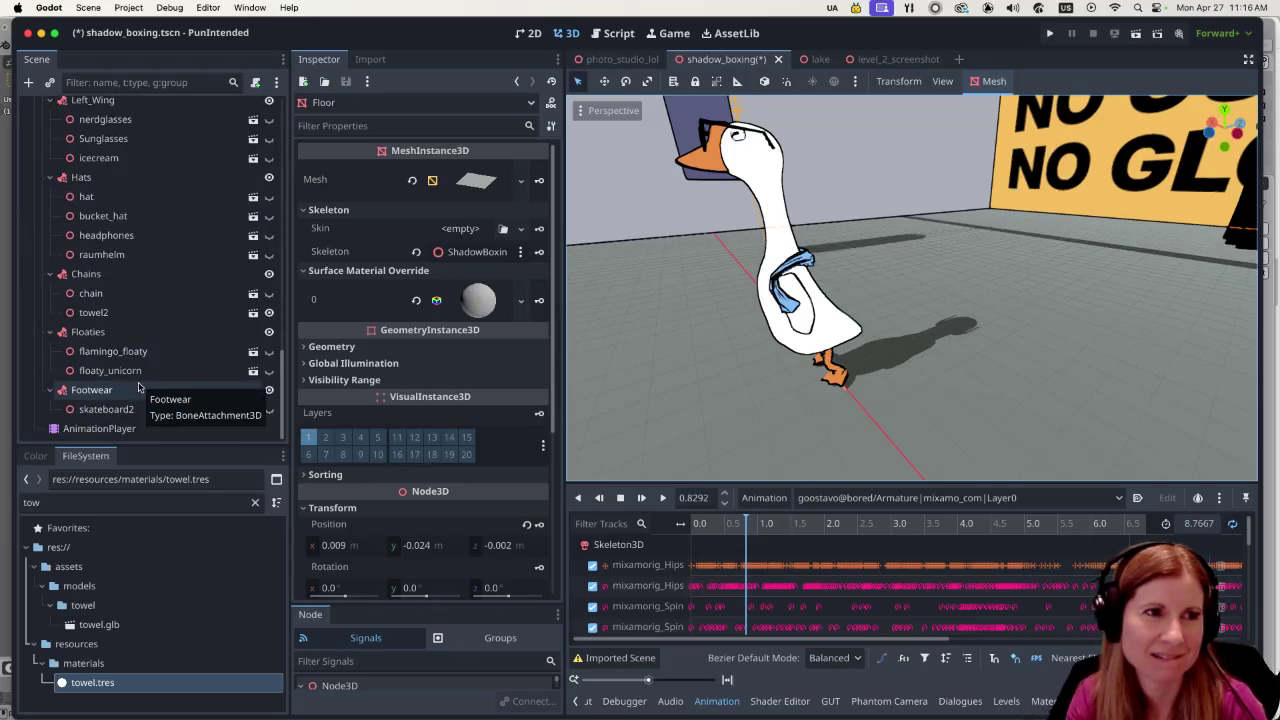
scroll(140, 385, up, 6)
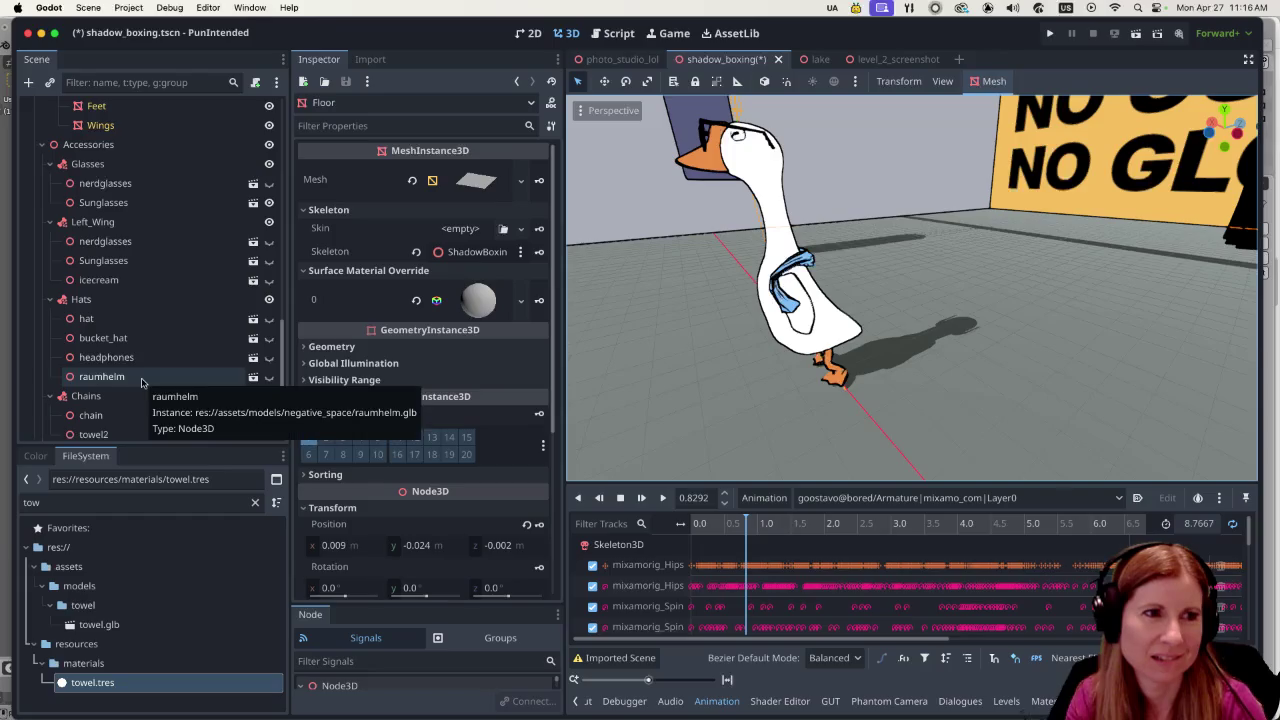
scroll(156, 311, down, 3)
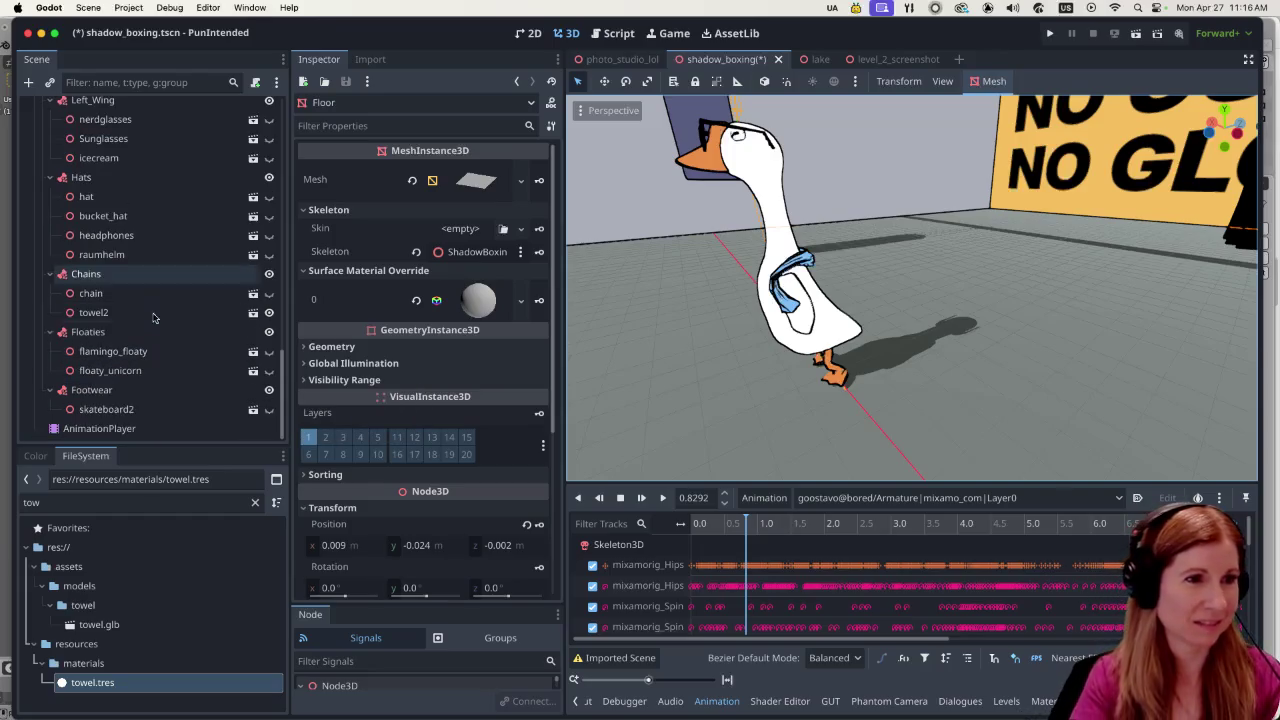
Select towel2 and drag it along the gizmo axes to lower it on the goose.
click(156, 311)
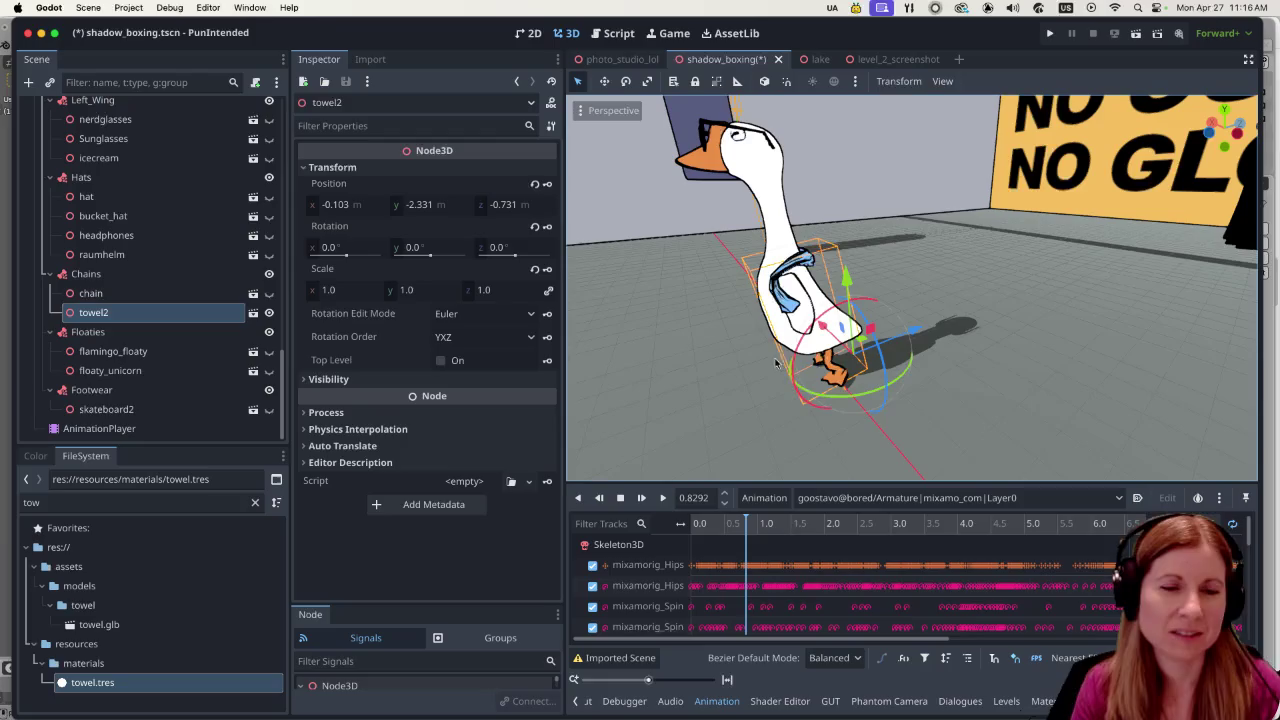
drag(912, 333, 914, 338)
scroll(914, 338, right, 10)
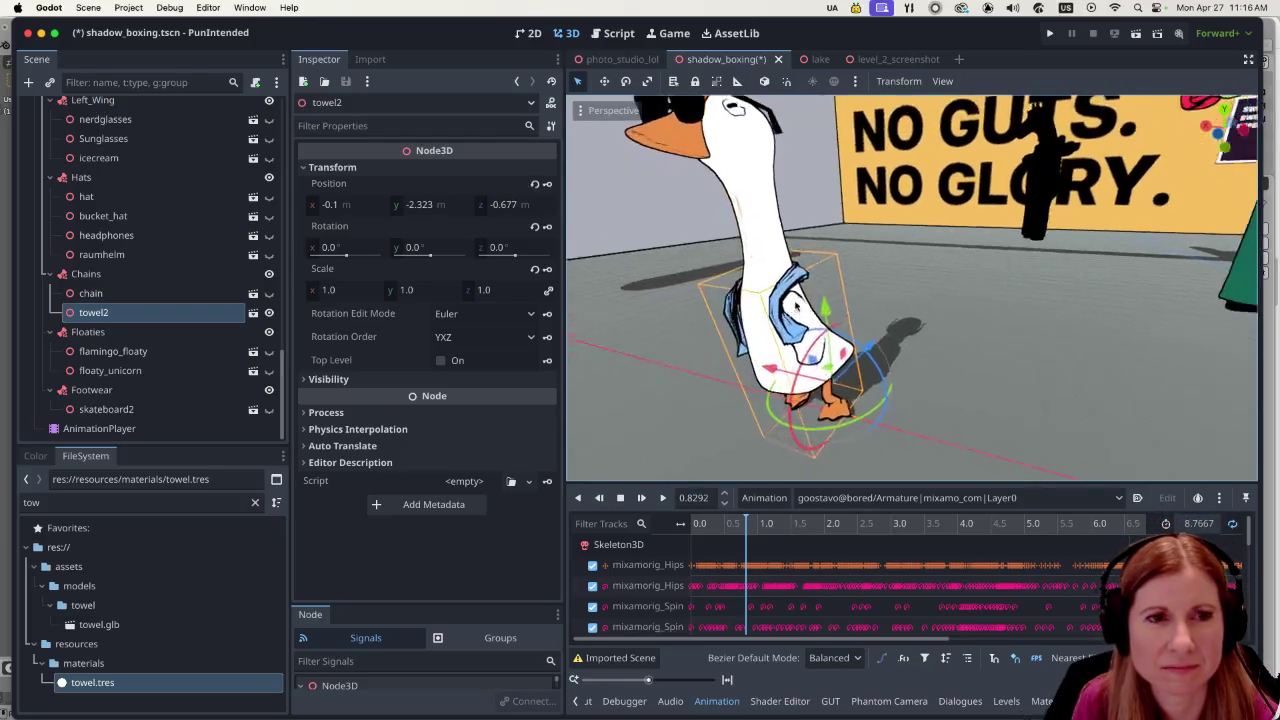
scroll(1040, 300, right, 3)
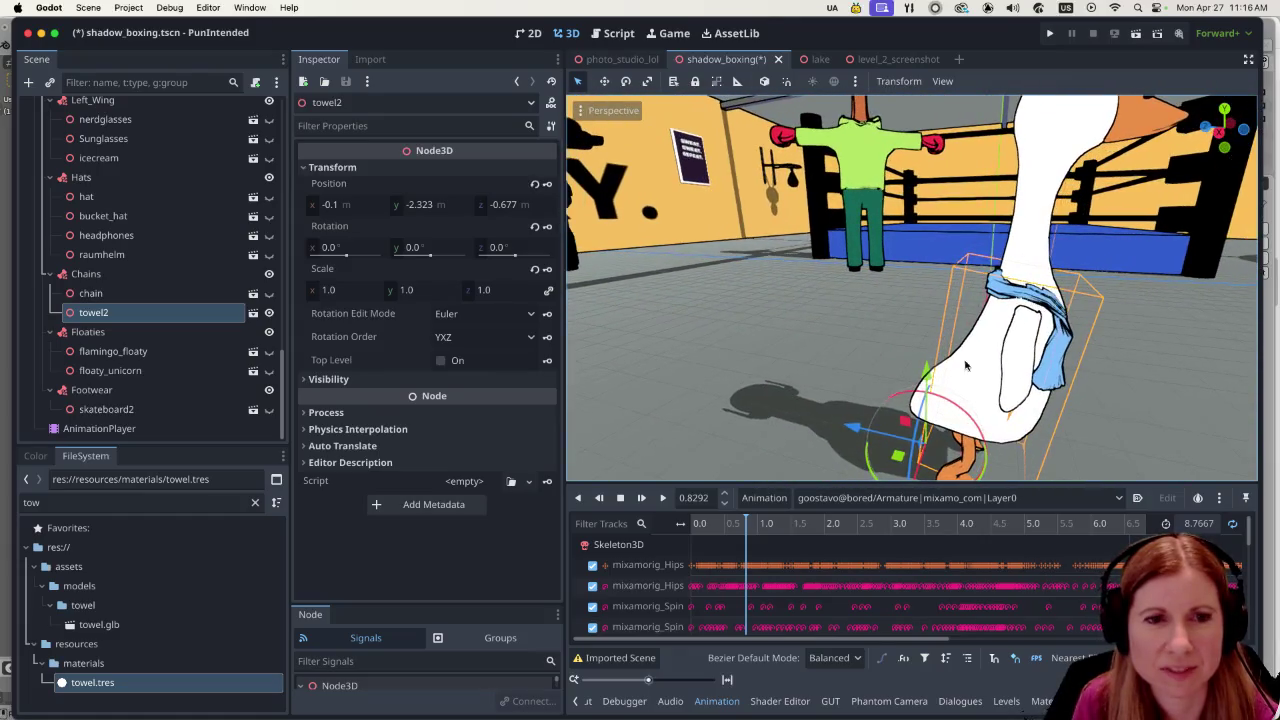
drag(929, 383, 926, 410)
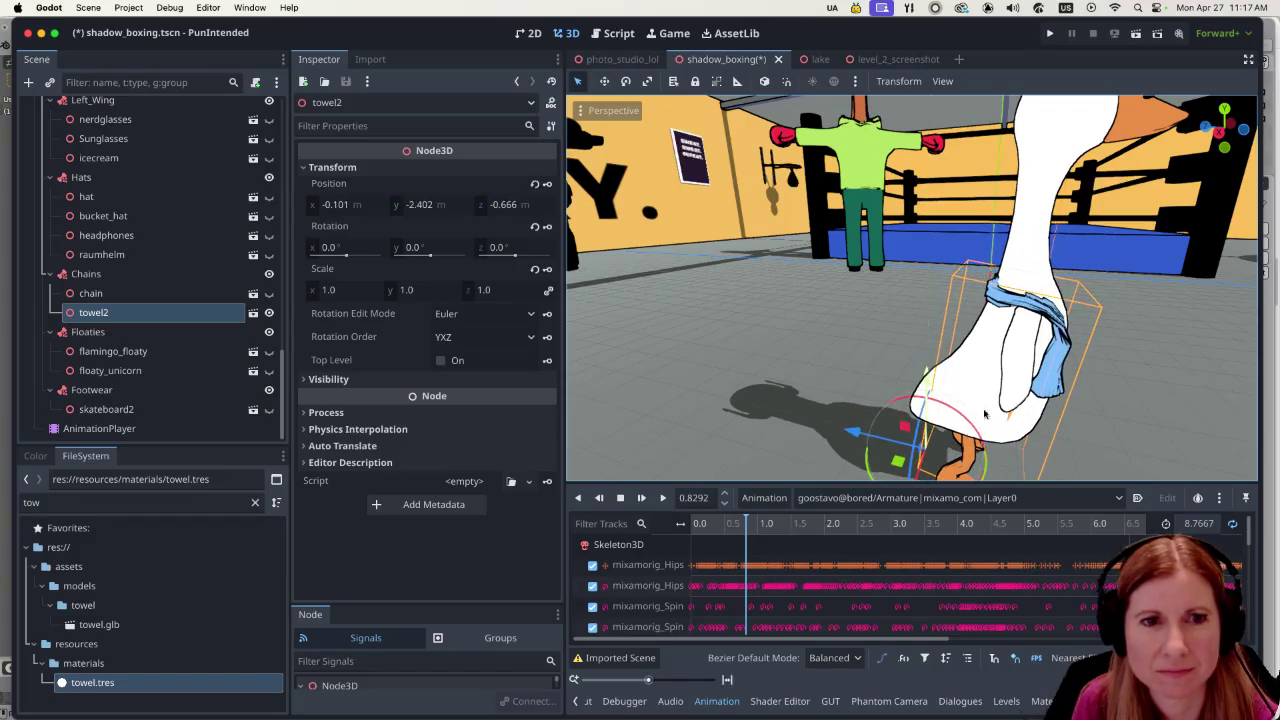
scroll(914, 420, right, 5)
scroll(914, 420, right, 5)
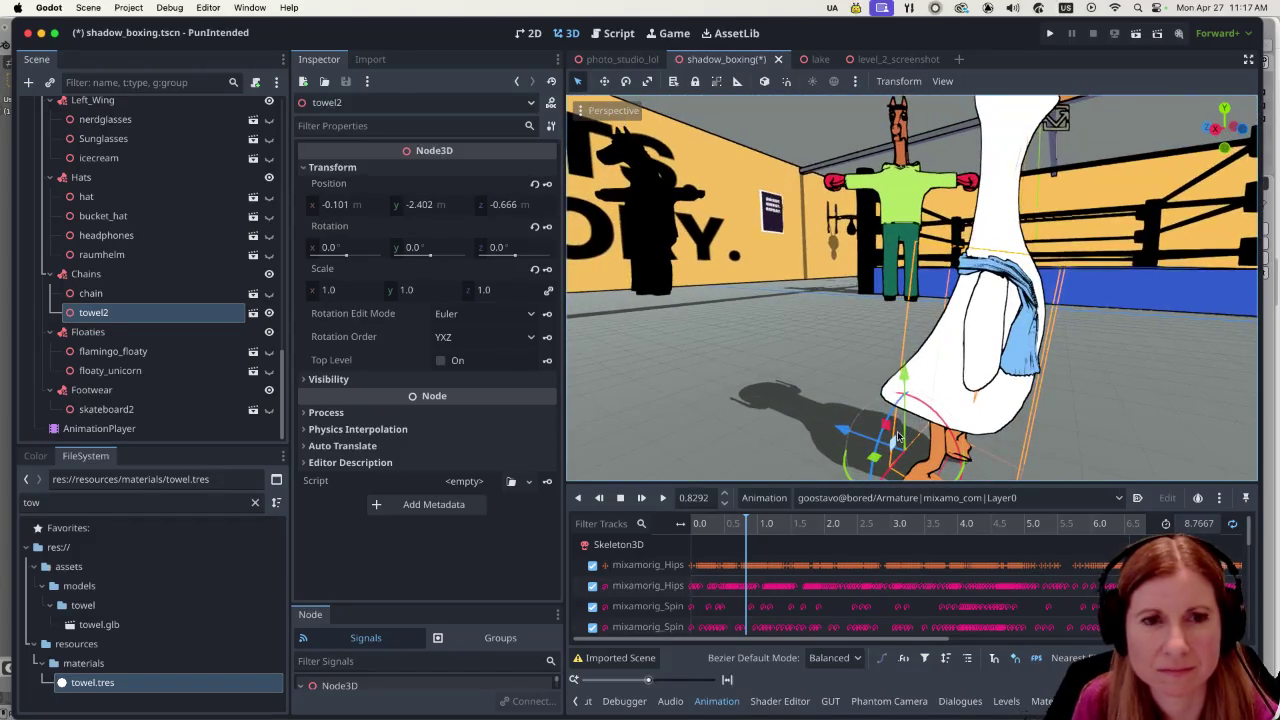
Nudge towel2 sideways and up slightly to about -0.143, -2.376, -0.667 m.
drag(1007, 292, 1000, 300)
scroll(1002, 390, left, 5)
scroll(1002, 390, left, 5)
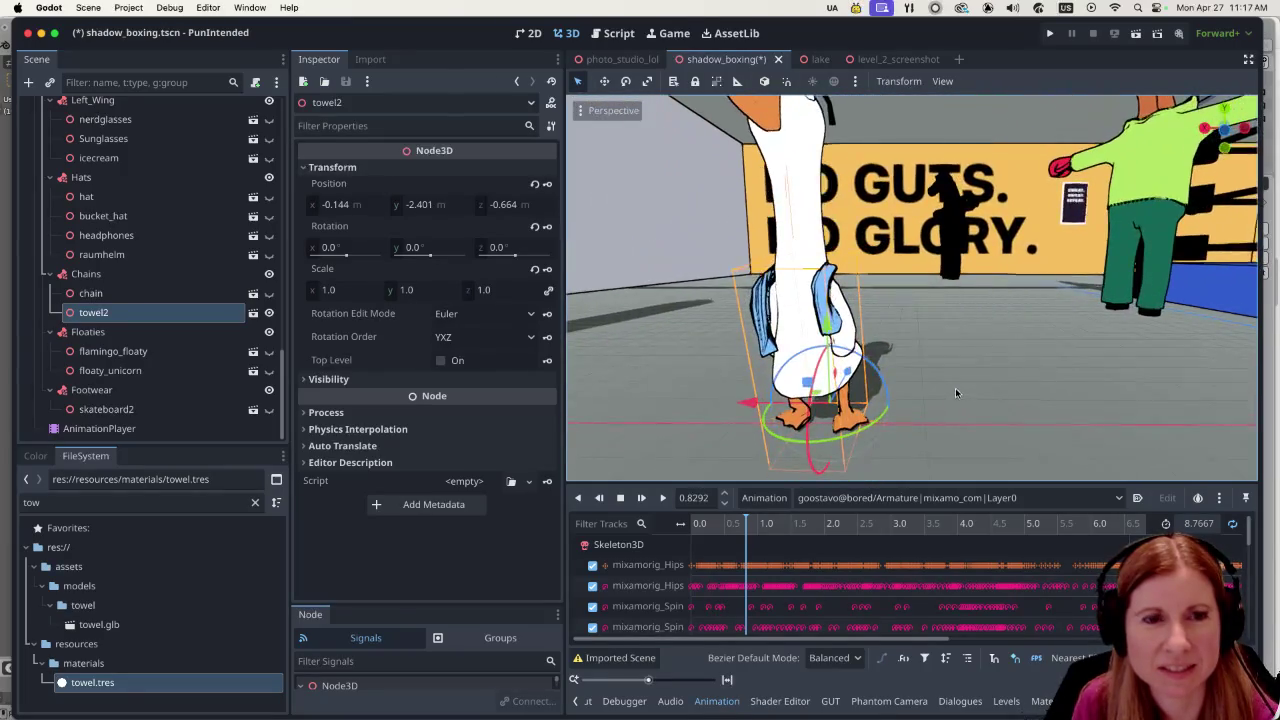
scroll(1006, 368, left, 5)
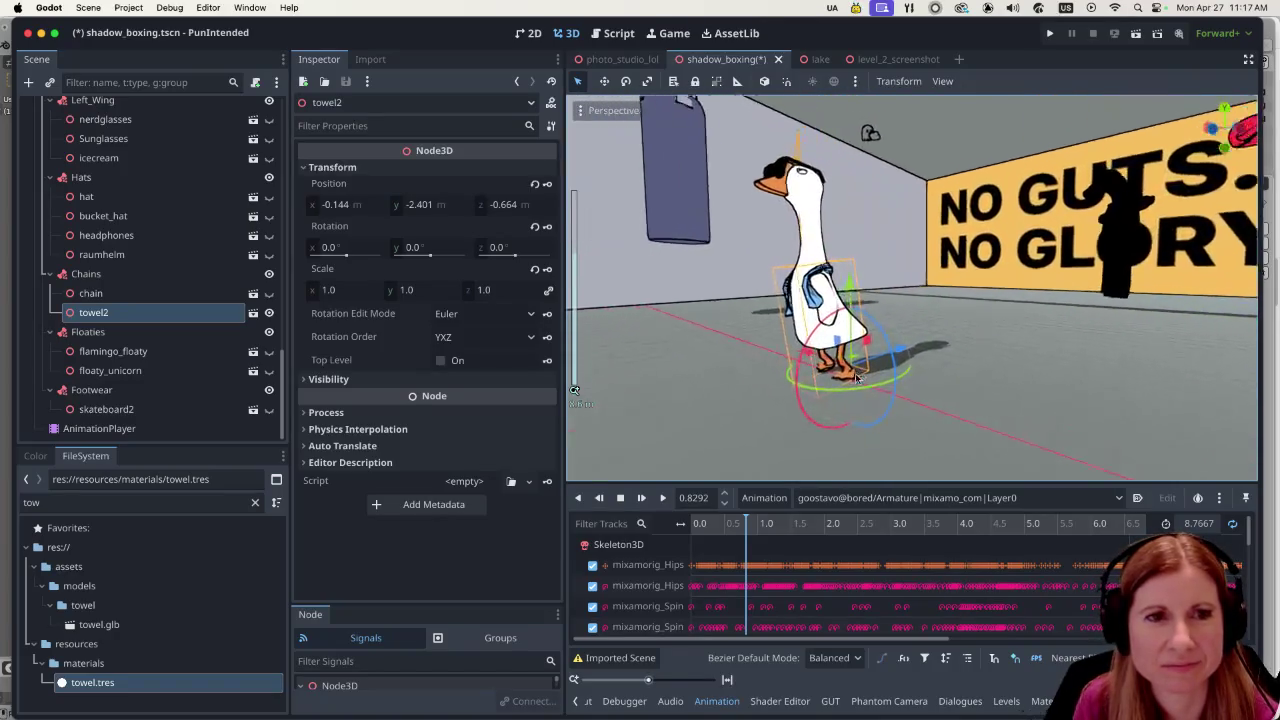
scroll(880, 390, right, 5)
scroll(955, 358, right, 3)
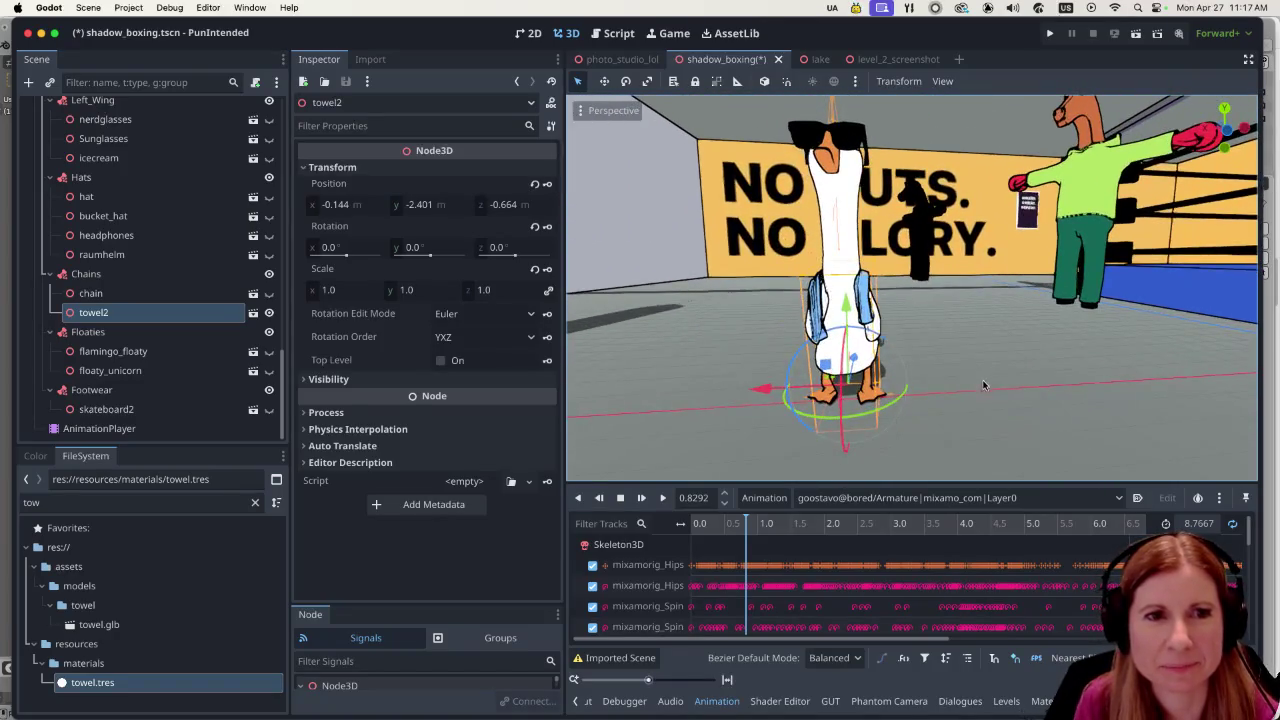
drag(852, 326, 852, 310)
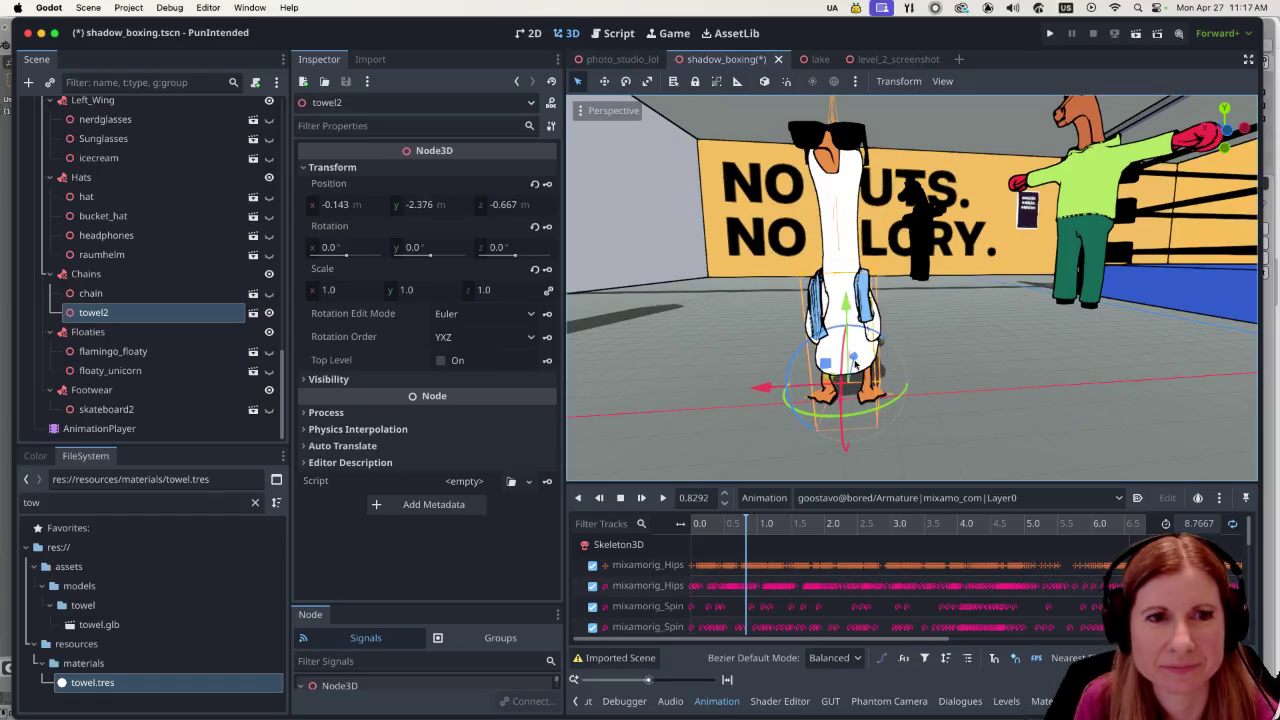
scroll(874, 400, right, 2)
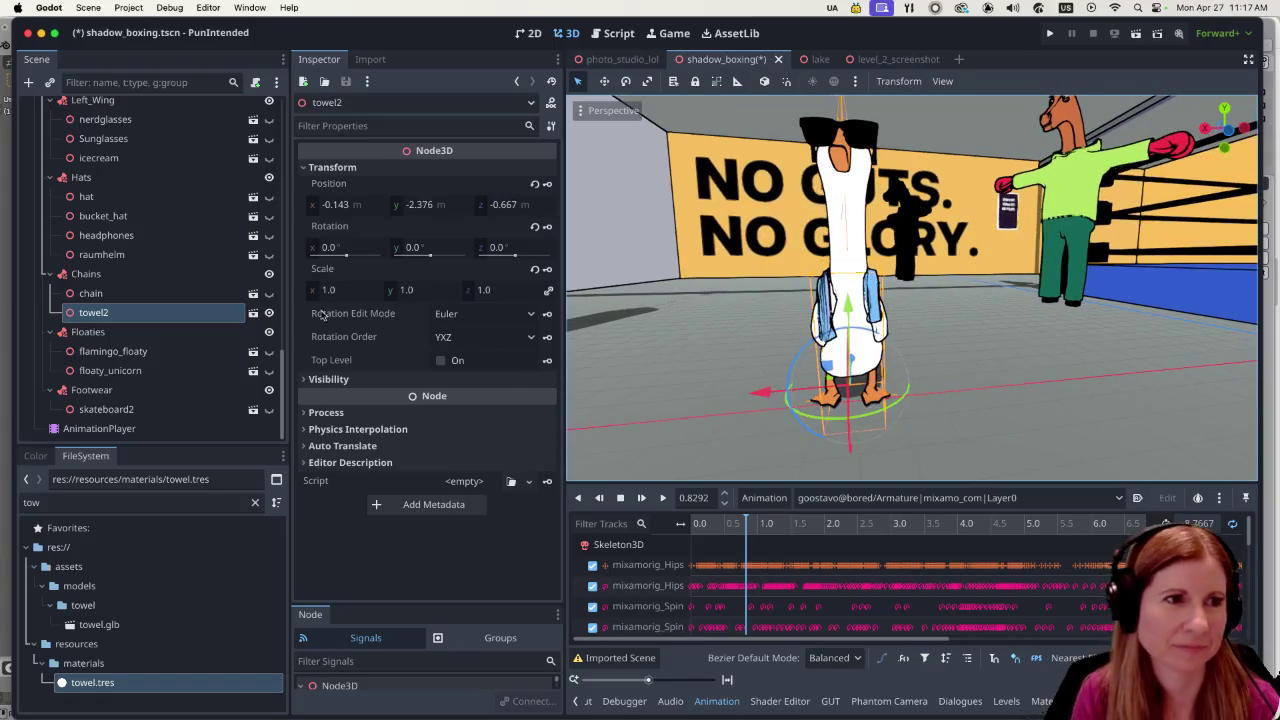
scroll(113, 285, up, 5)
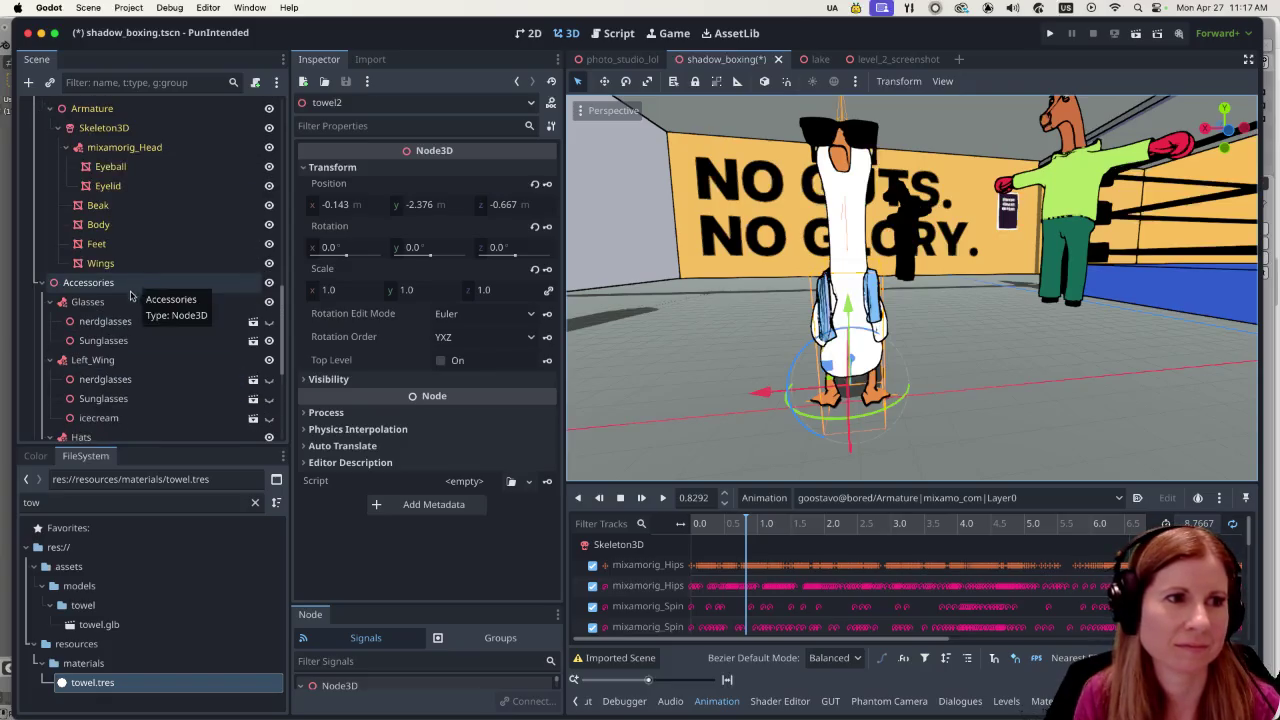
scroll(131, 305, up, 4)
click(150, 256)
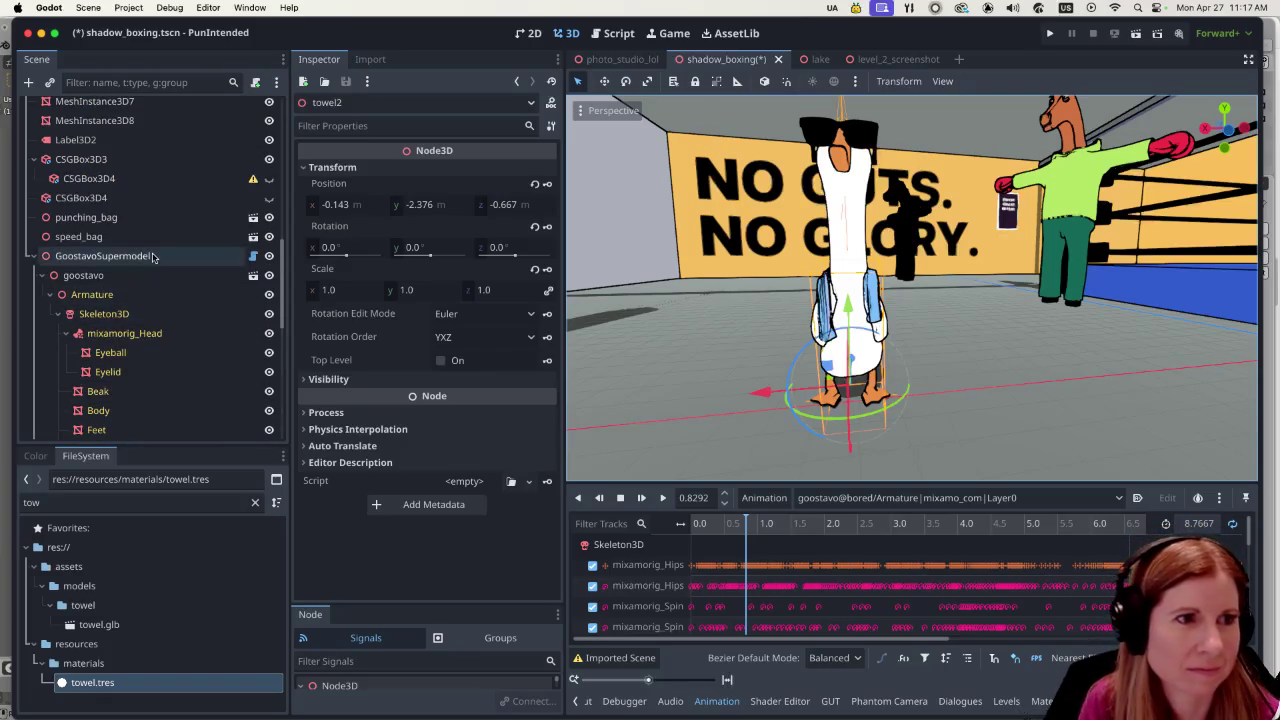
Drag GoostavoSupermodel along X across the gym to beside the boxing ring.
mouse_move(766, 410)
mouse_down()
mouse_move(1050, 395)
mouse_move(1121, 432)
mouse_up()
scroll(910, 407, right, 5)
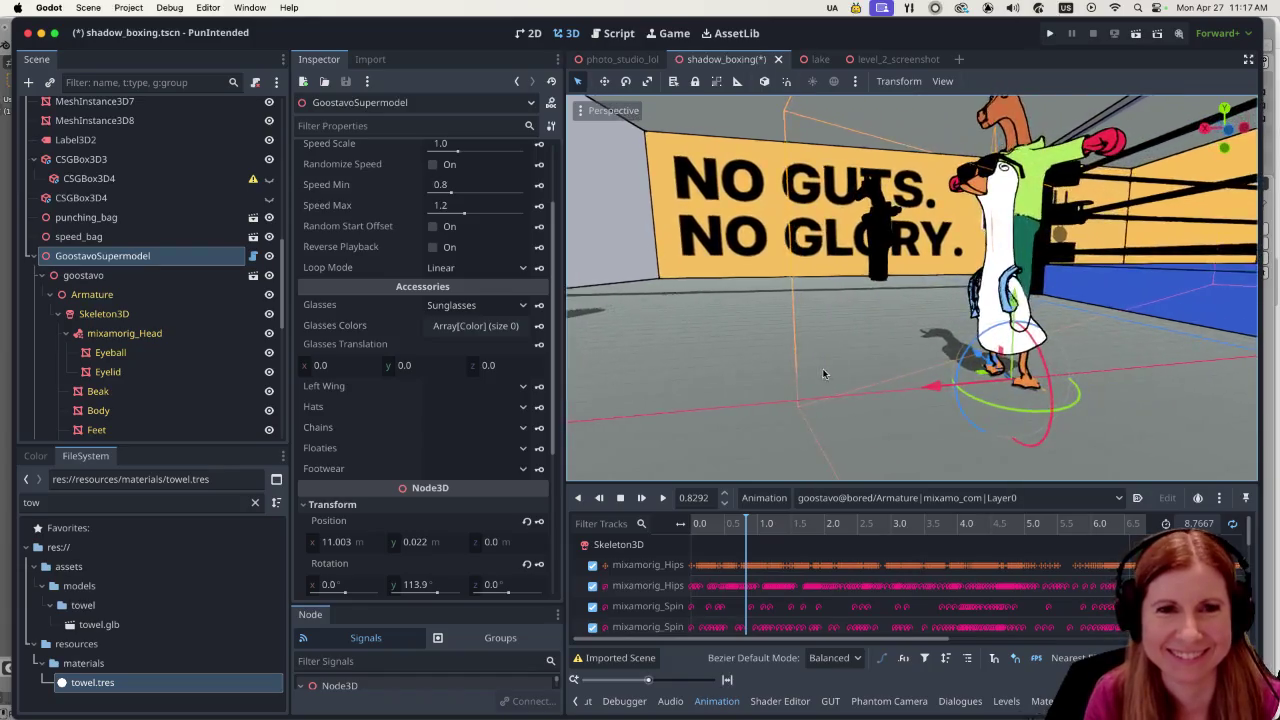
scroll(910, 407, right, 3)
mouse_move(937, 382)
mouse_down()
mouse_move(997, 310)
mouse_move(920, 268)
mouse_up()
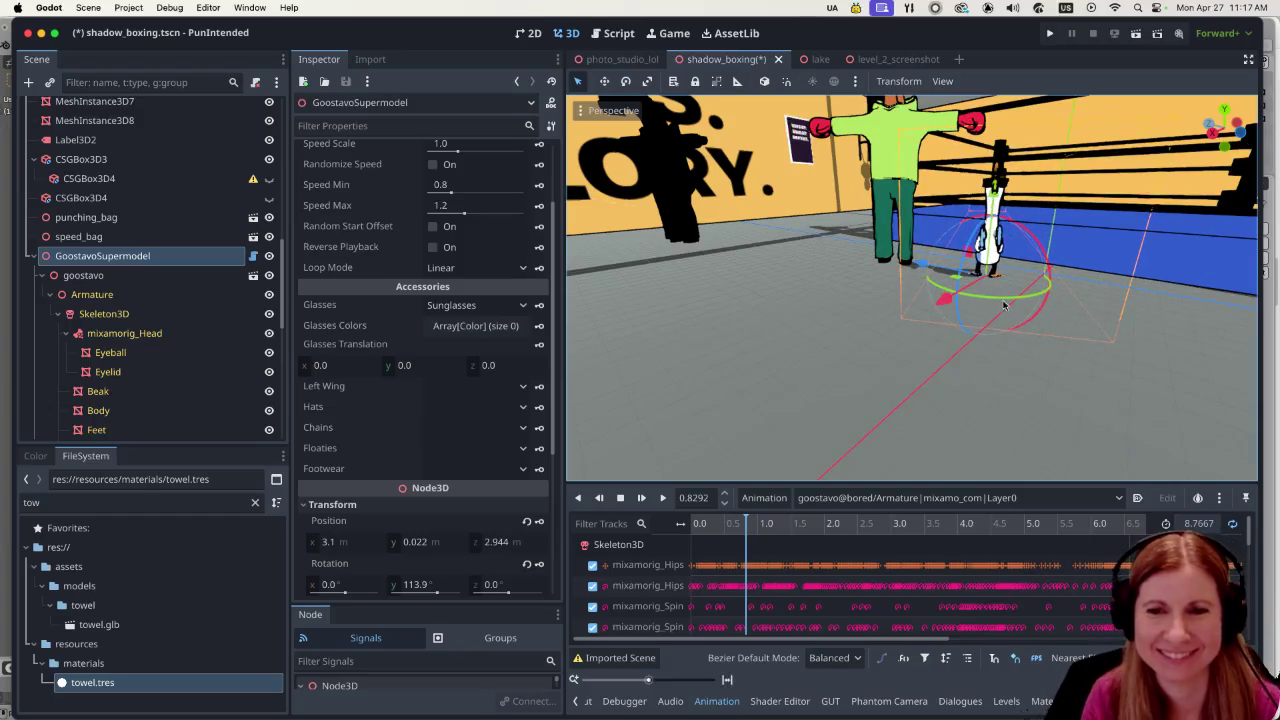
scroll(1125, 249, up, 5)
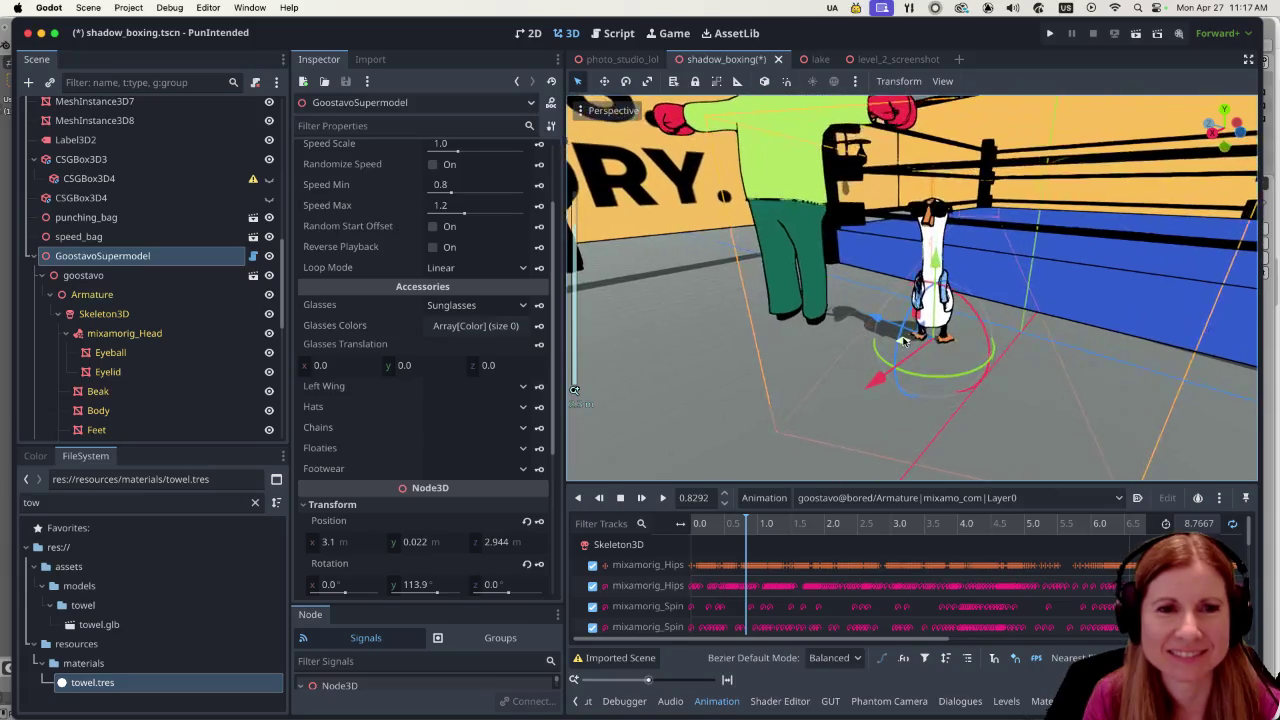
click(1000, 400)
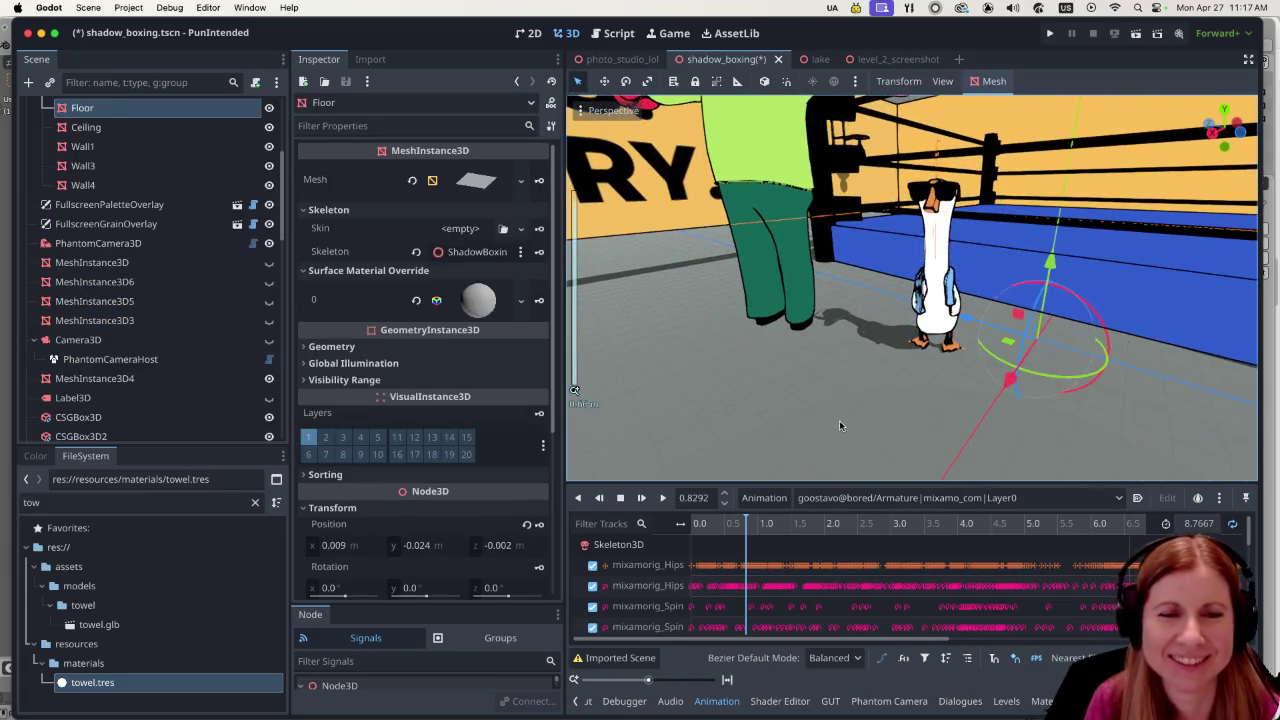
Frame the goose with F to check it stands next to the horse boxer.
scroll(890, 378, up, 2)
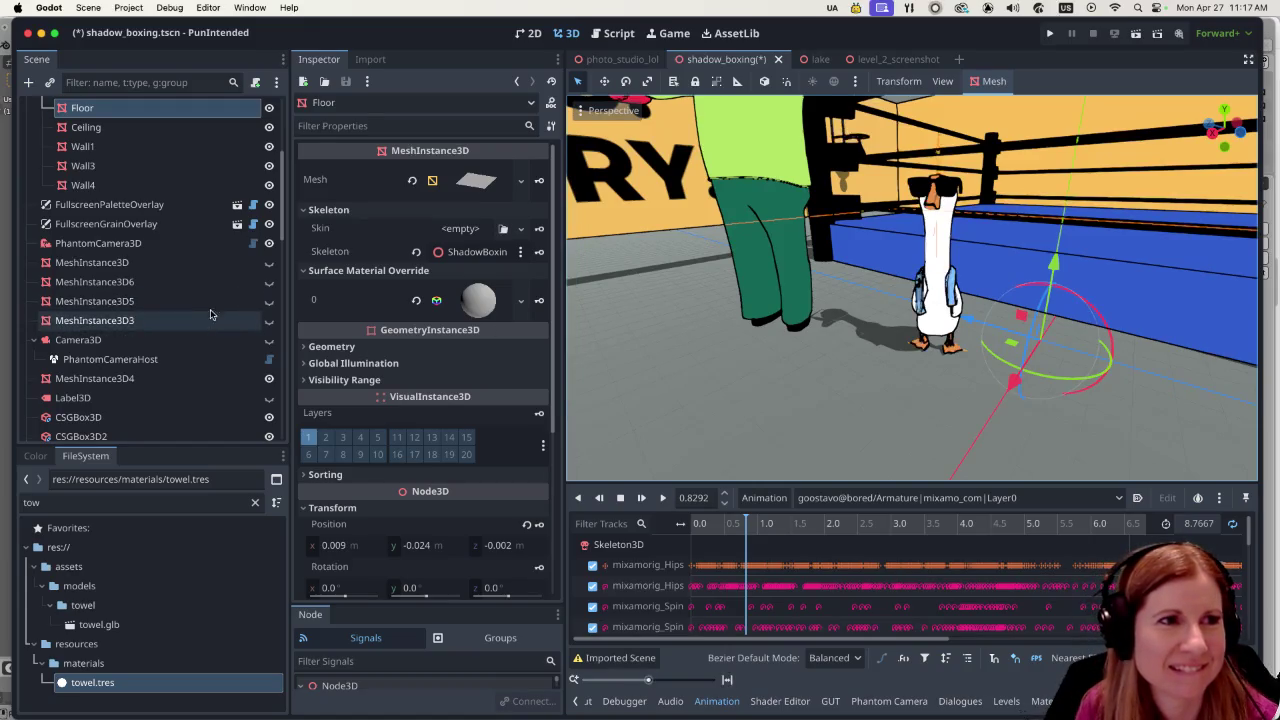
scroll(205, 305, up, 5)
scroll(185, 292, down, 10)
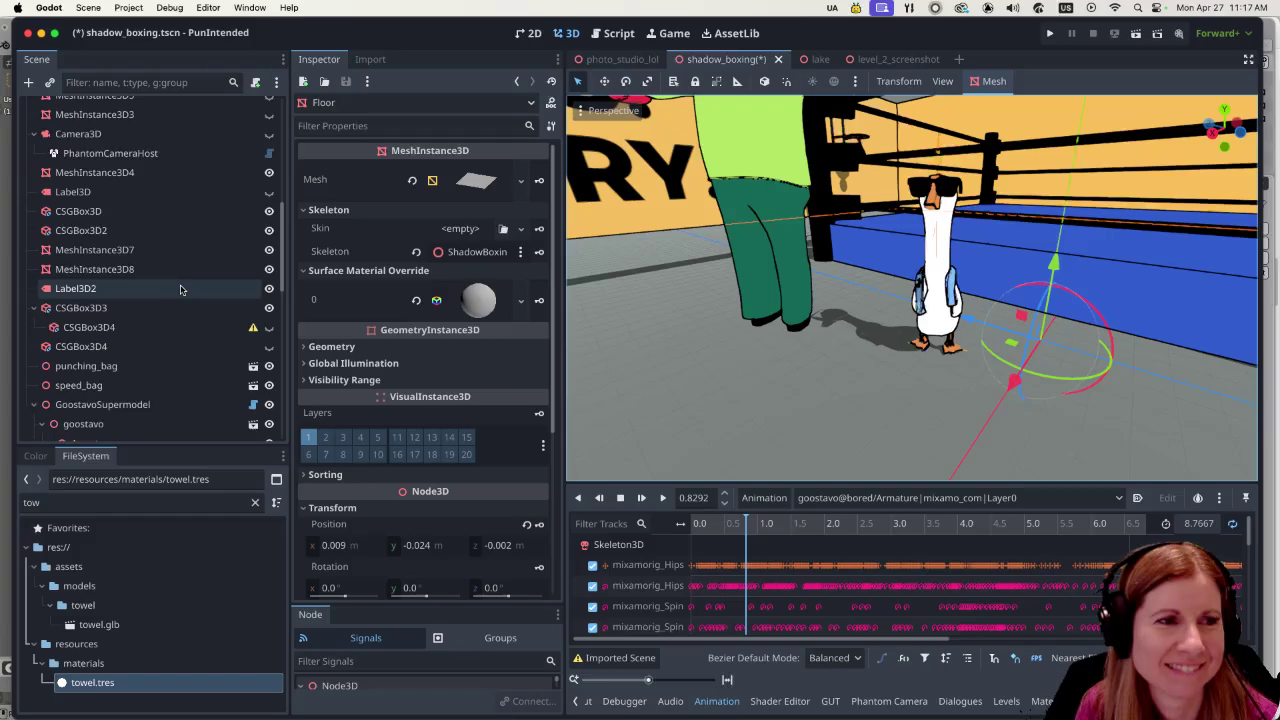
click(158, 223)
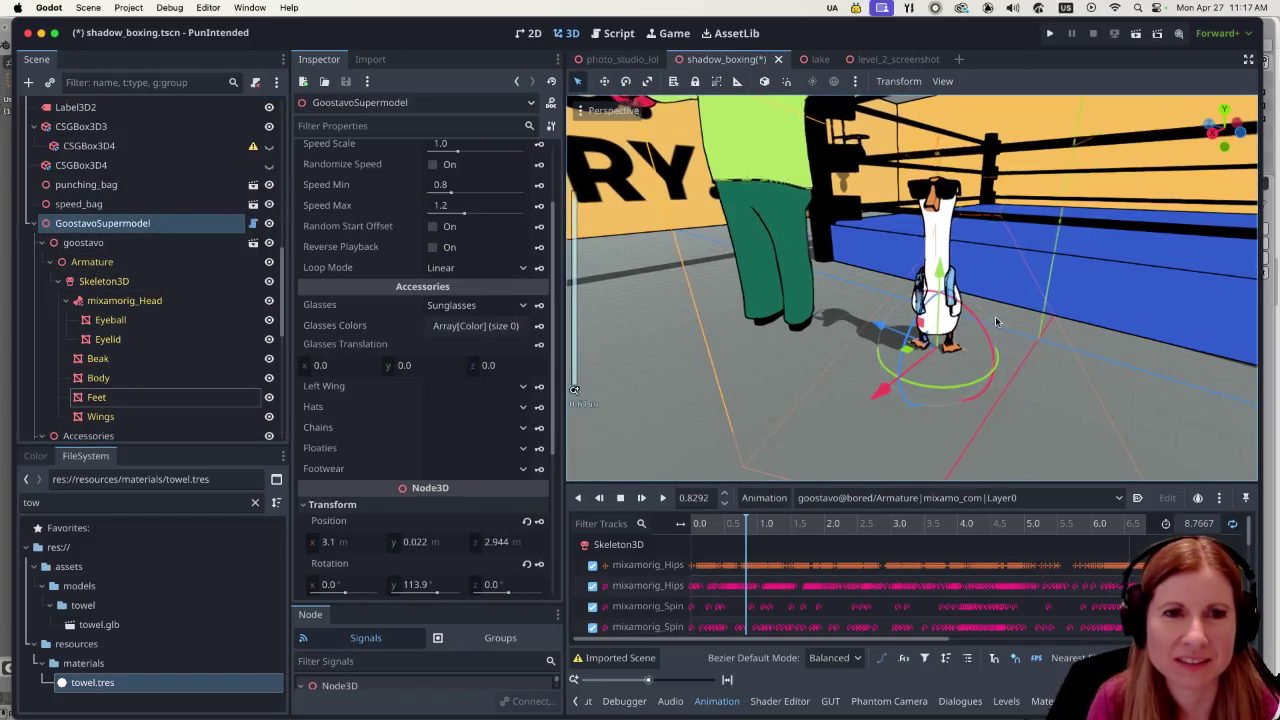
key(f)
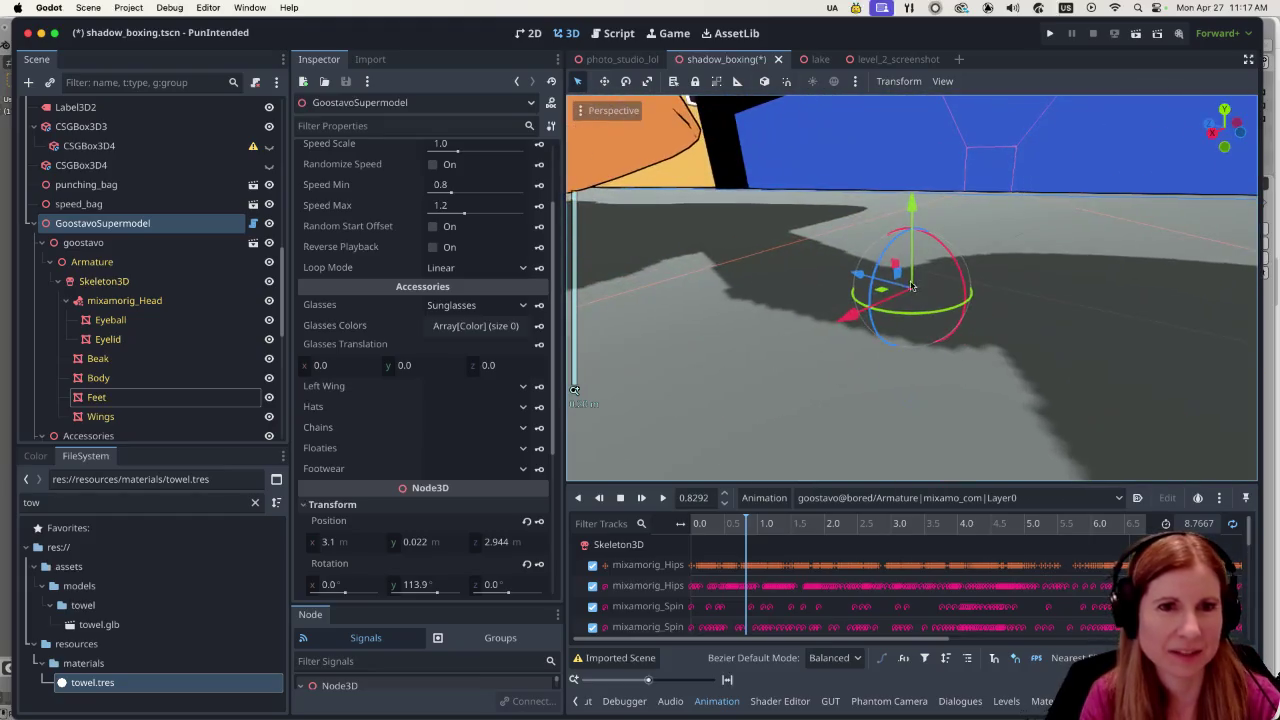
scroll(980, 393, down, 5)
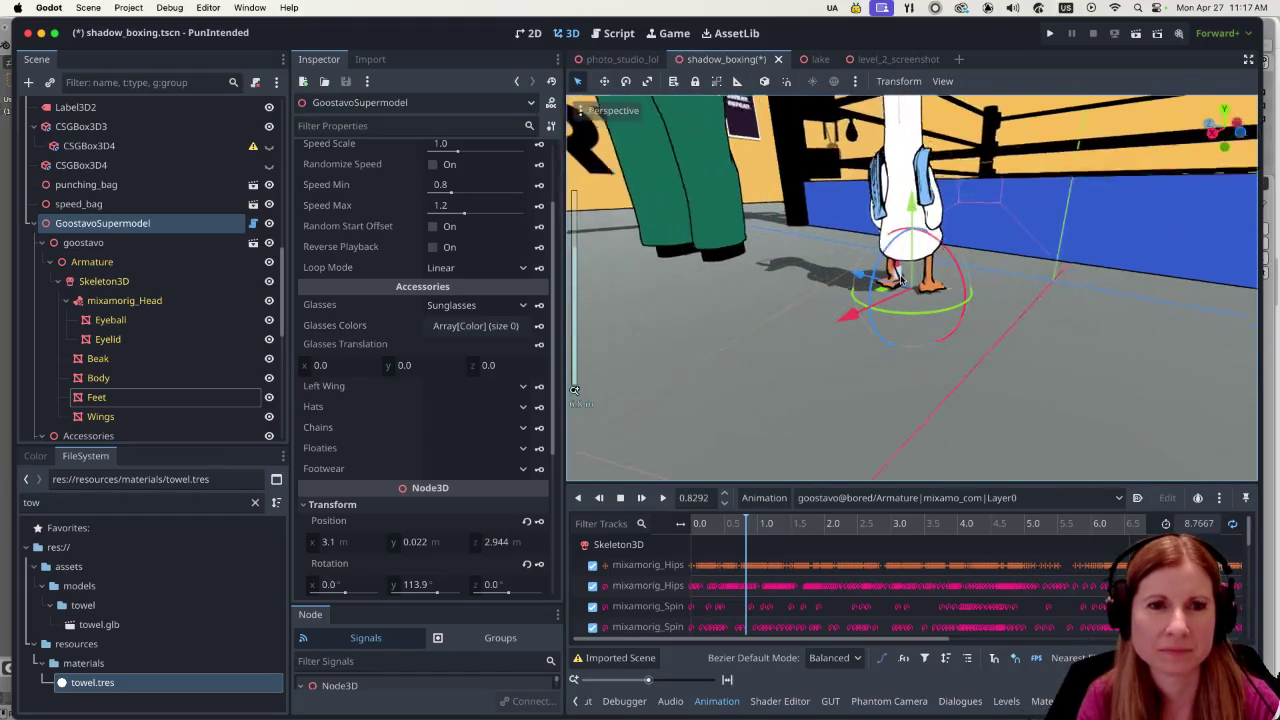
scroll(980, 388, down, 5)
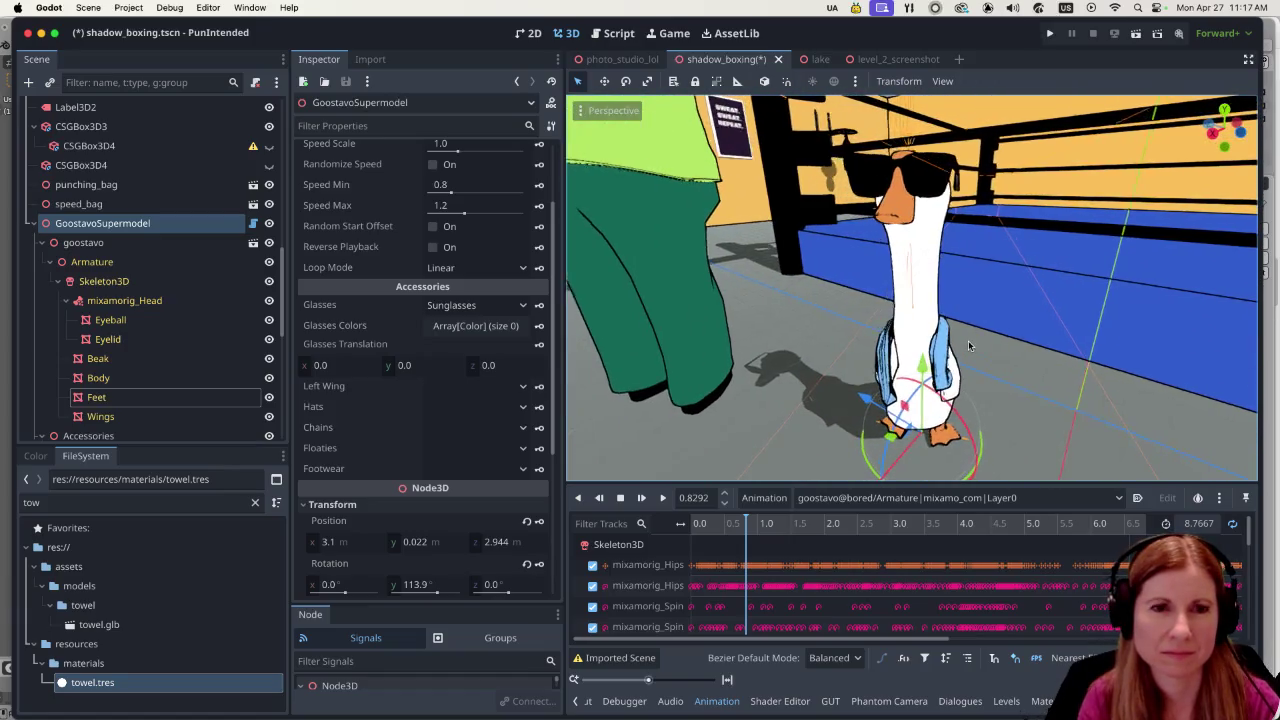
scroll(985, 338, down, 5)
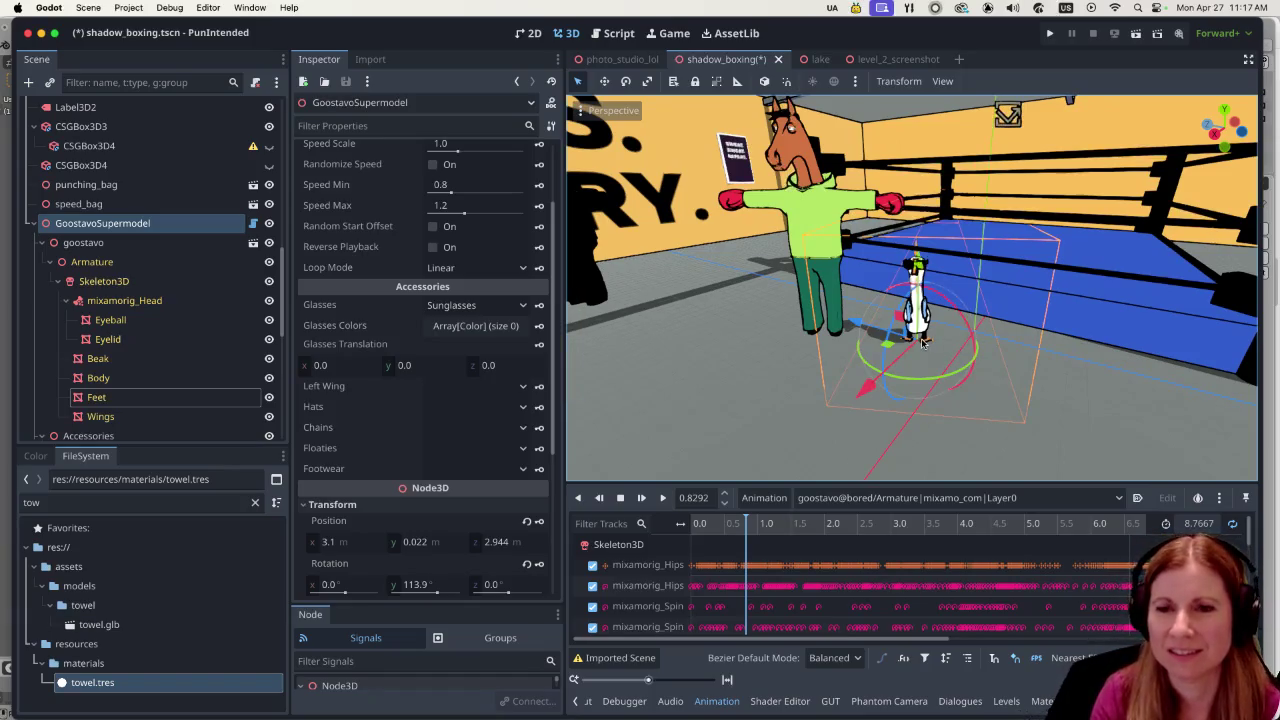
click(1034, 394)
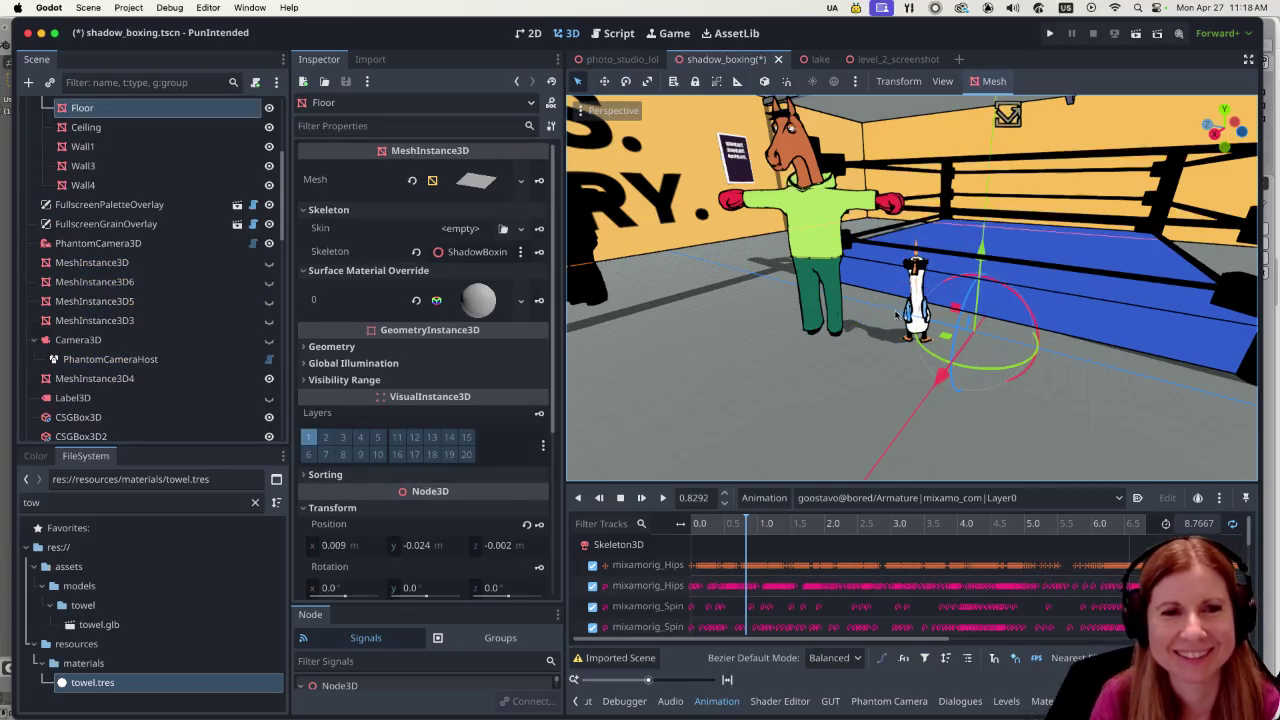
scroll(890, 335, up, 3)
click(911, 331)
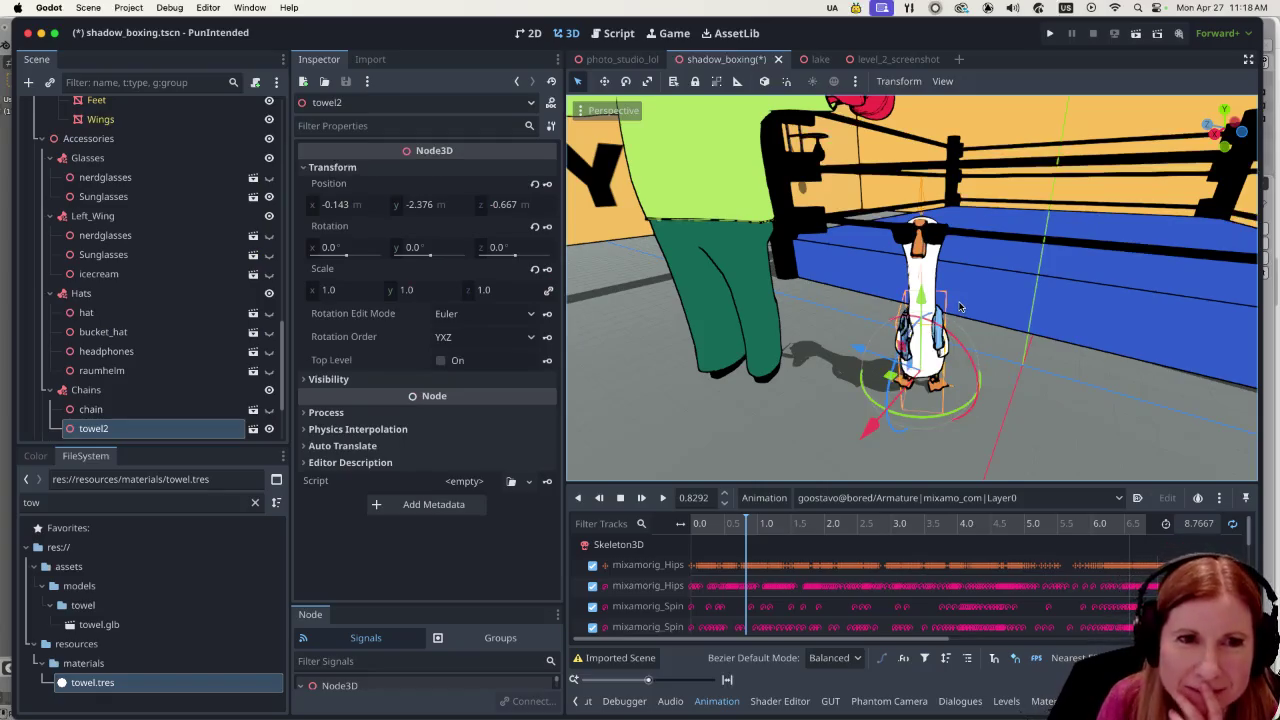
scroll(1016, 316, down, 3)
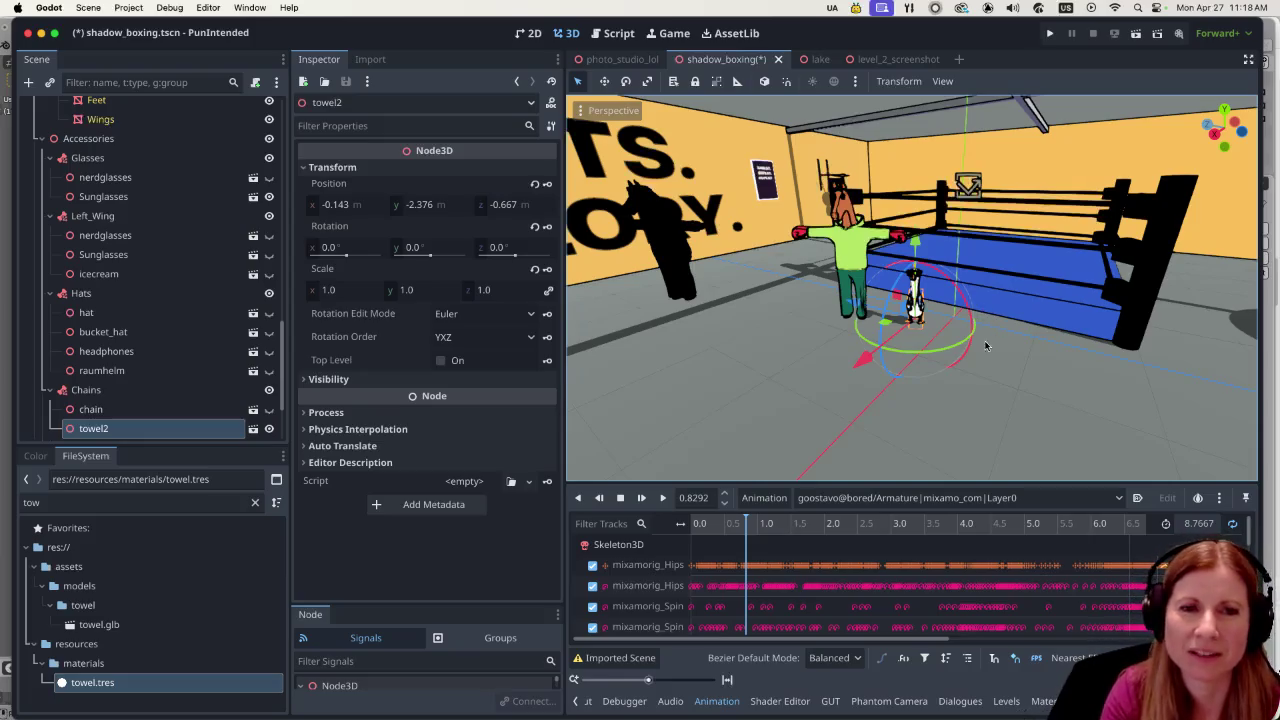
scroll(987, 344, up, 5)
scroll(918, 346, down, 5)
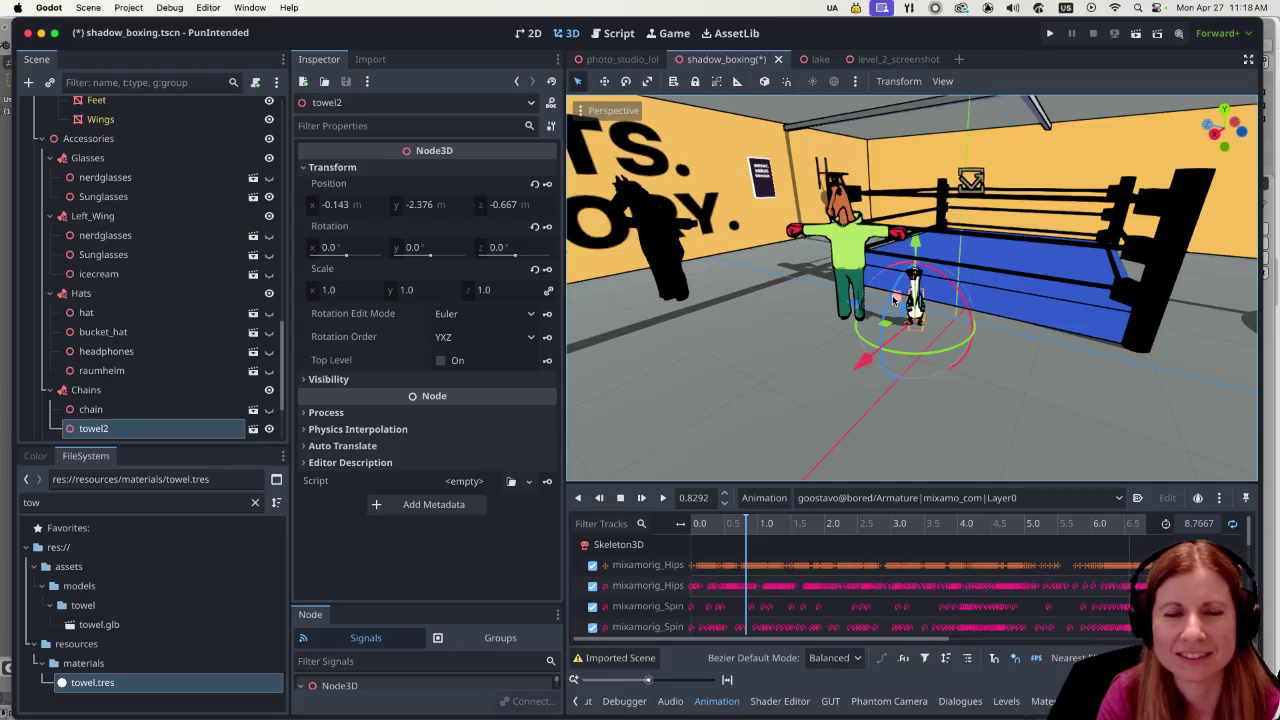
scroll(950, 345, up, 5)
click(1045, 367)
scroll(1043, 373, down, 4)
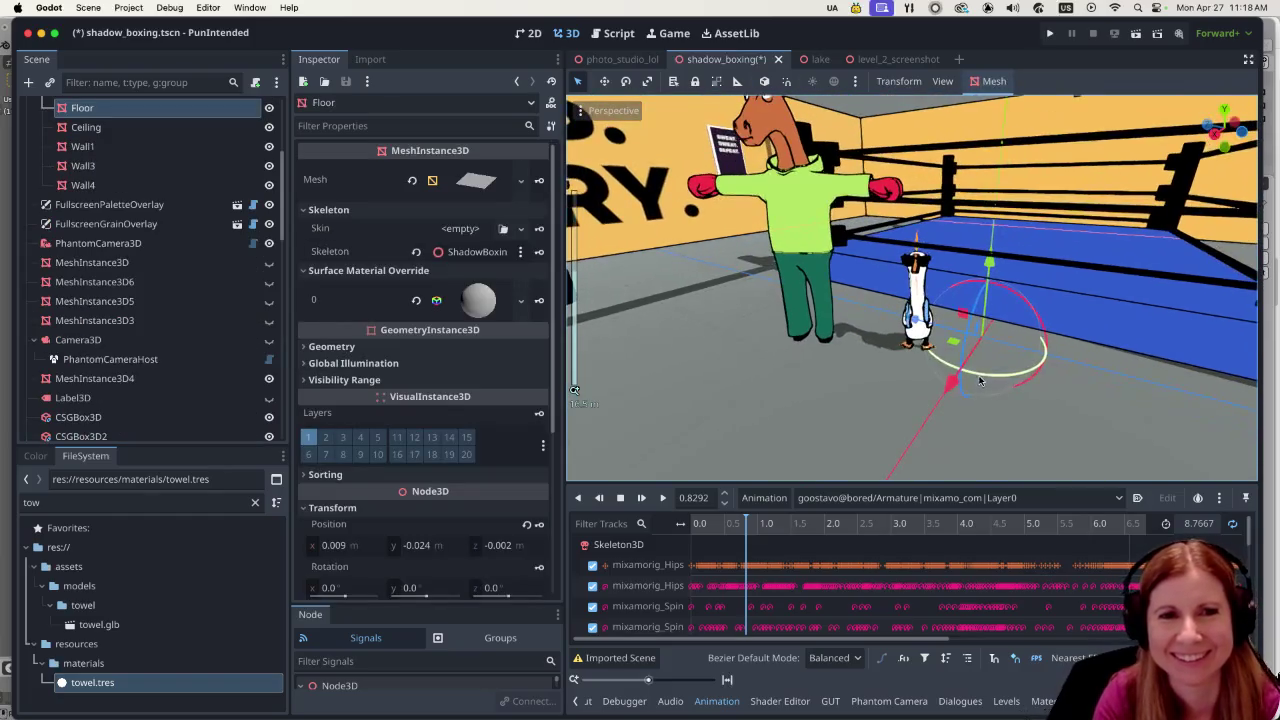
scroll(1096, 431, up, 6)
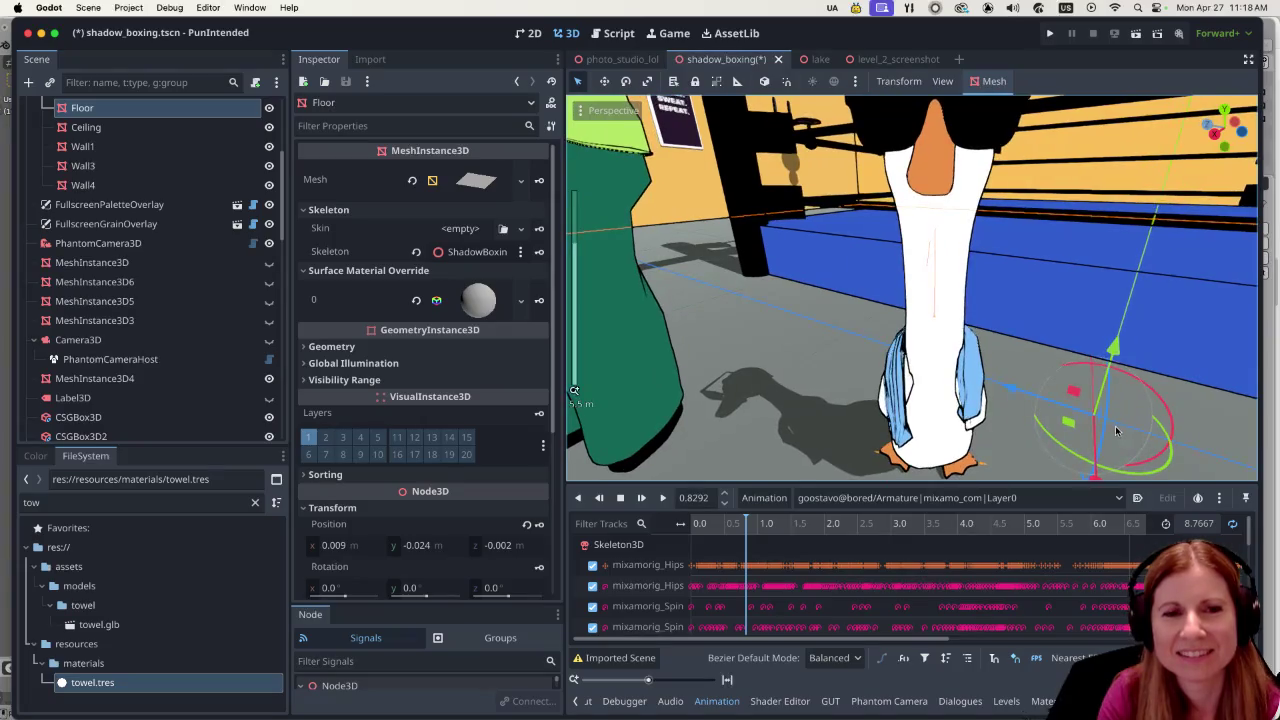
scroll(1060, 400, up, 2)
scroll(1068, 395, down, 2)
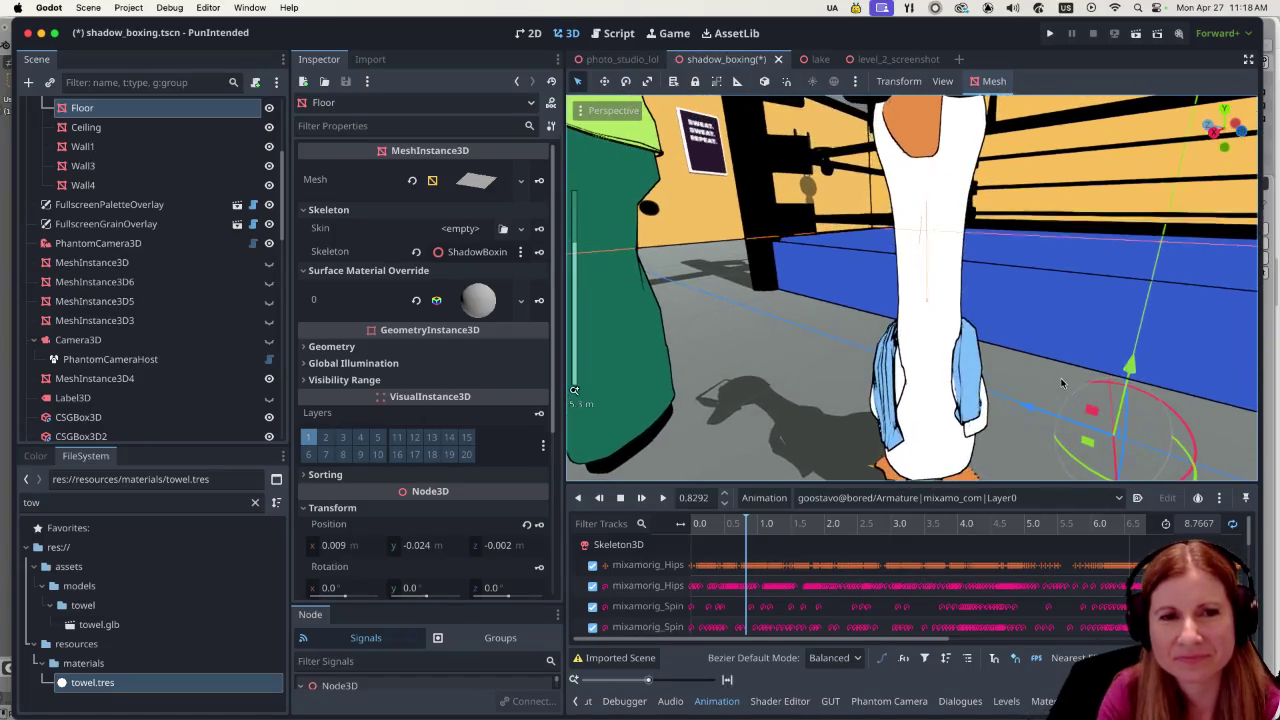
scroll(1051, 364, down, 2)
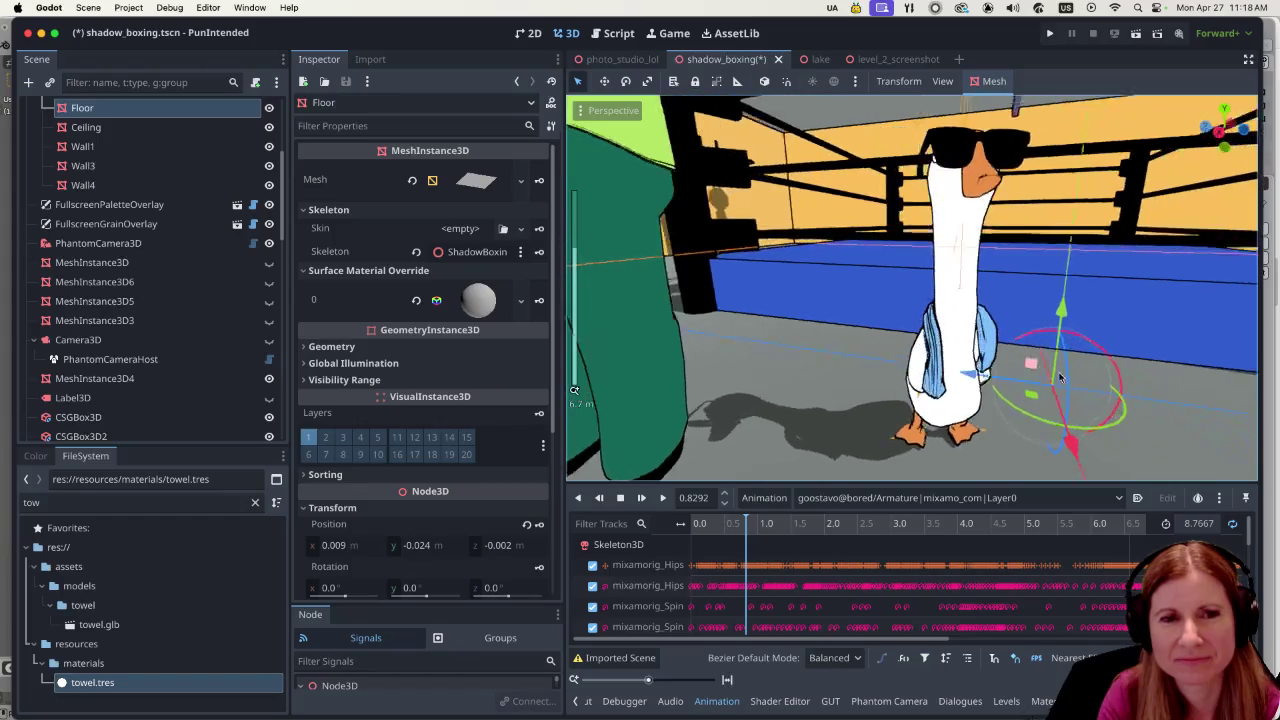
scroll(1033, 386, left, 5)
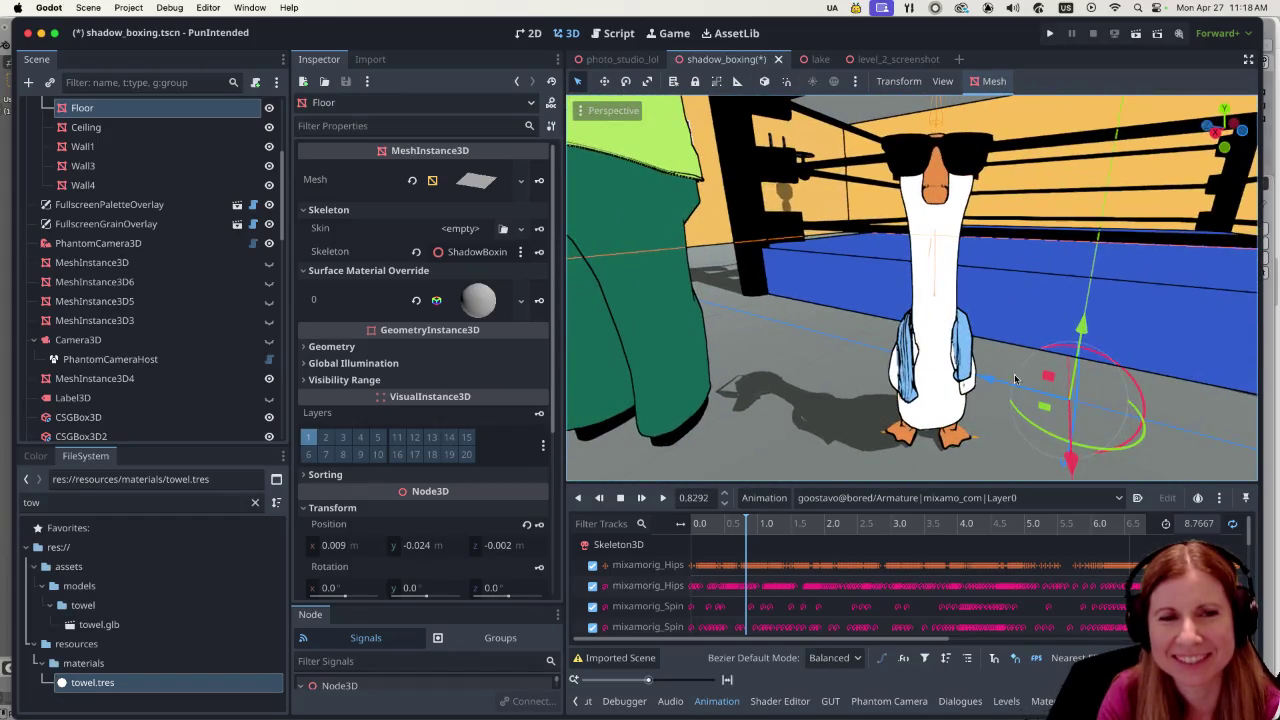
scroll(1012, 370, left, 3)
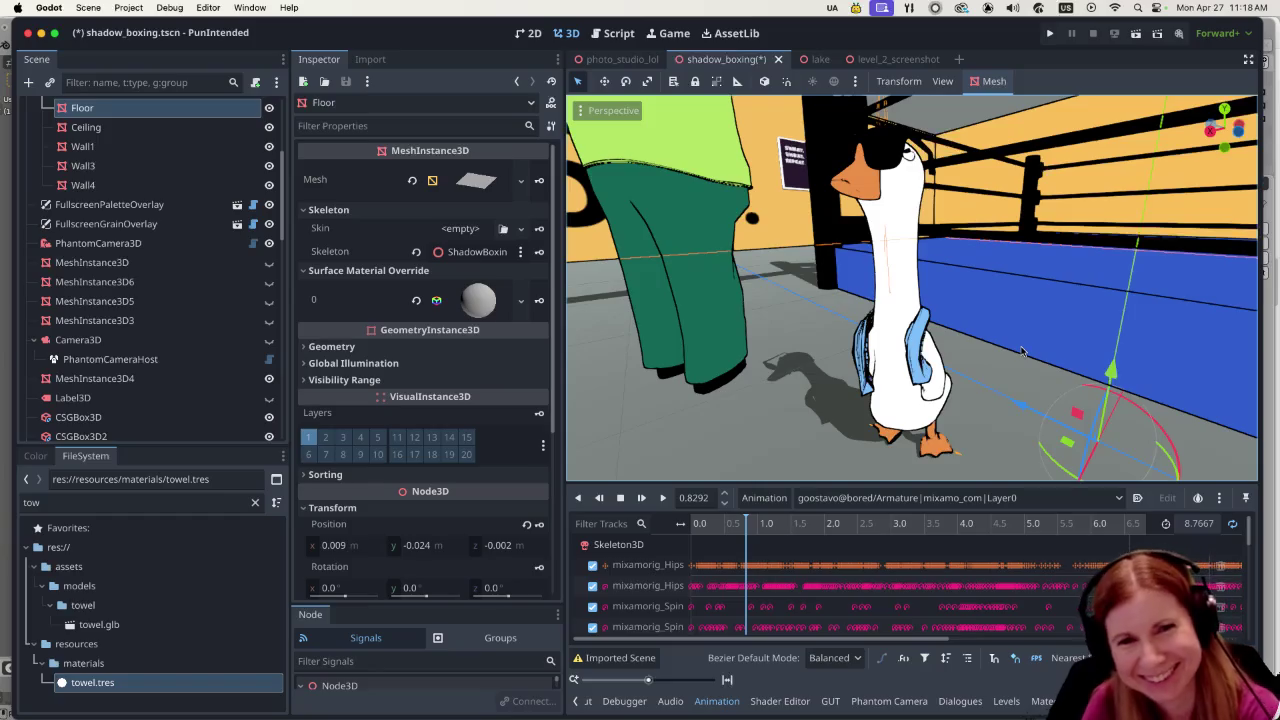
scroll(996, 362, left, 8)
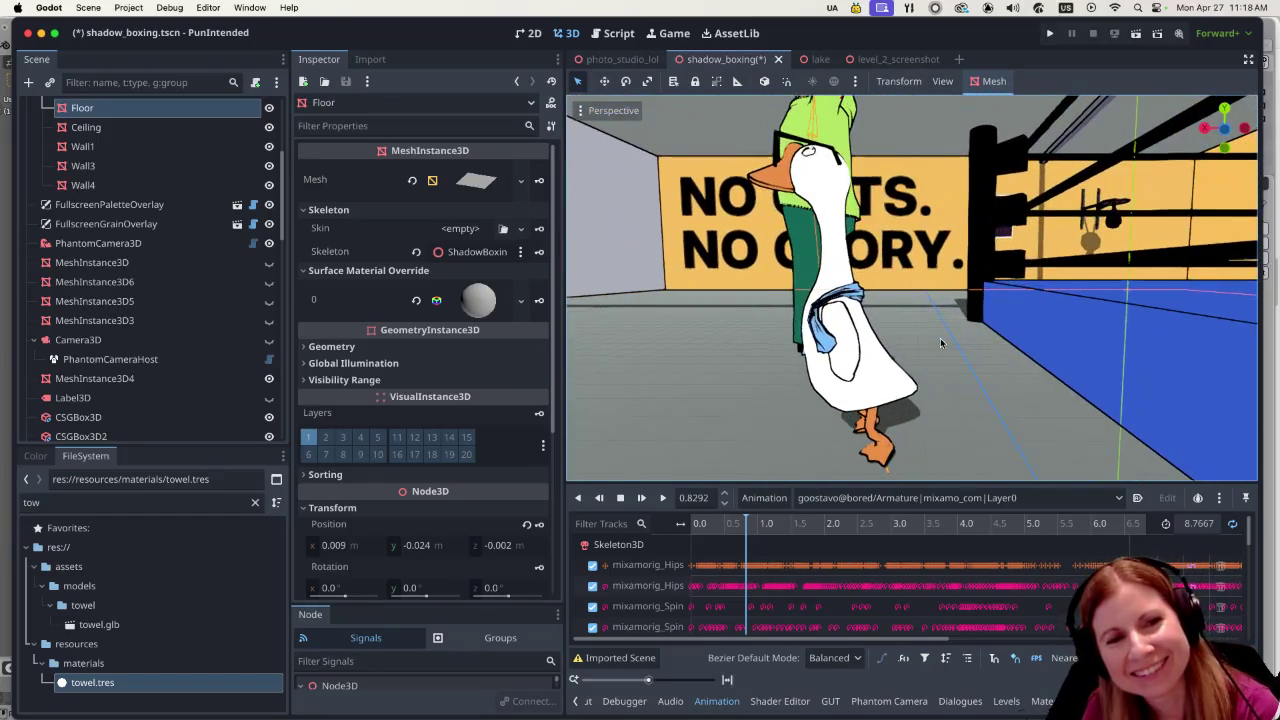
scroll(1023, 339, left, 2)
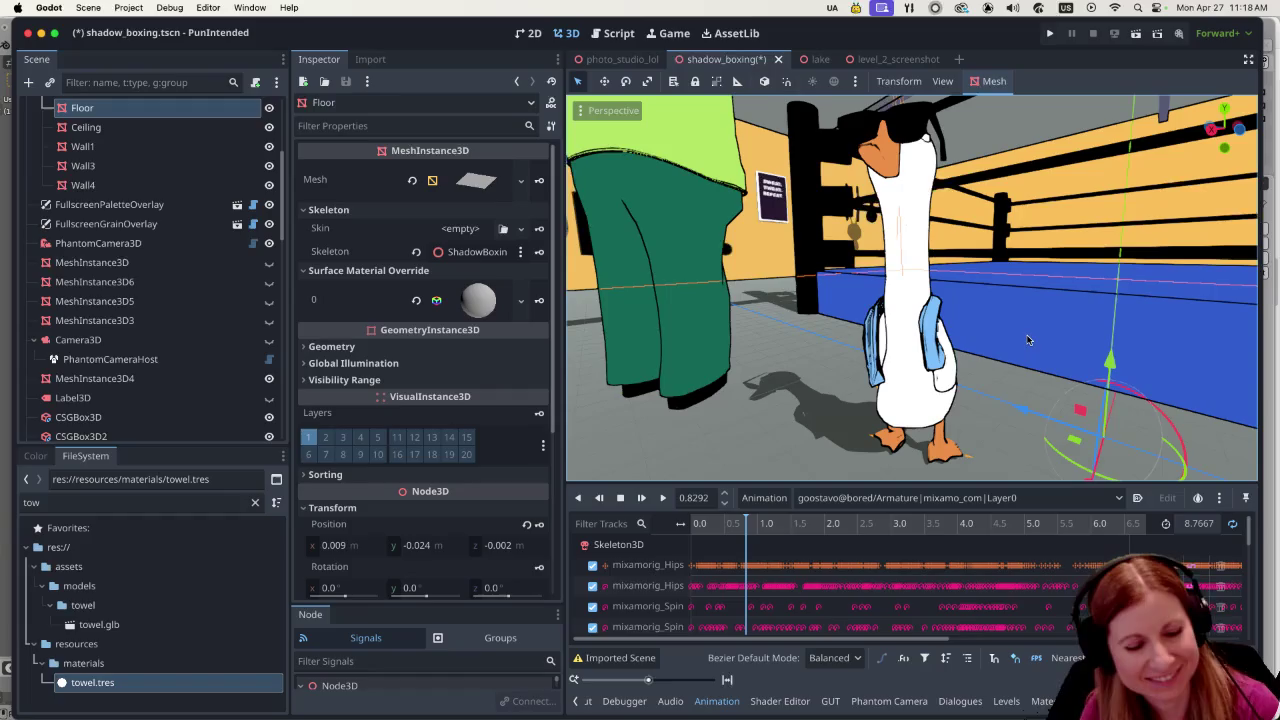
key(ctrl+s)
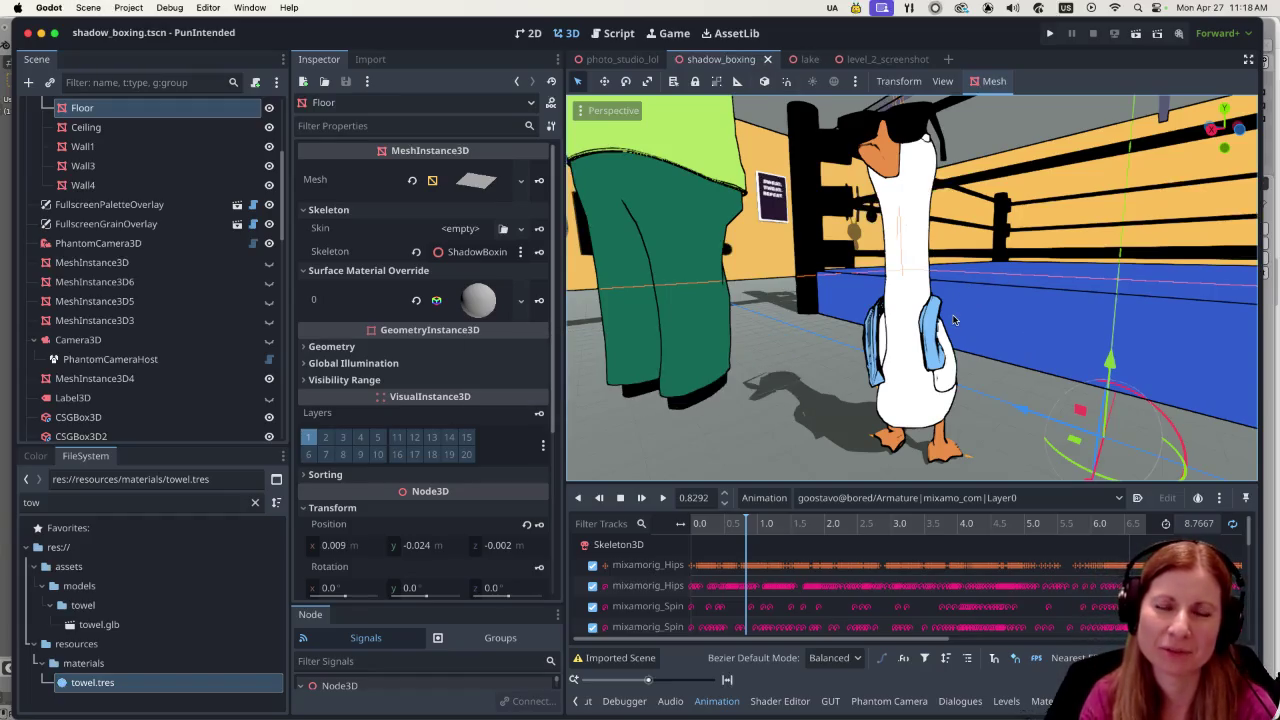
Zoom the viewport in and out to view the whole ring with the blue-towelled goose.
scroll(917, 280, down, 6)
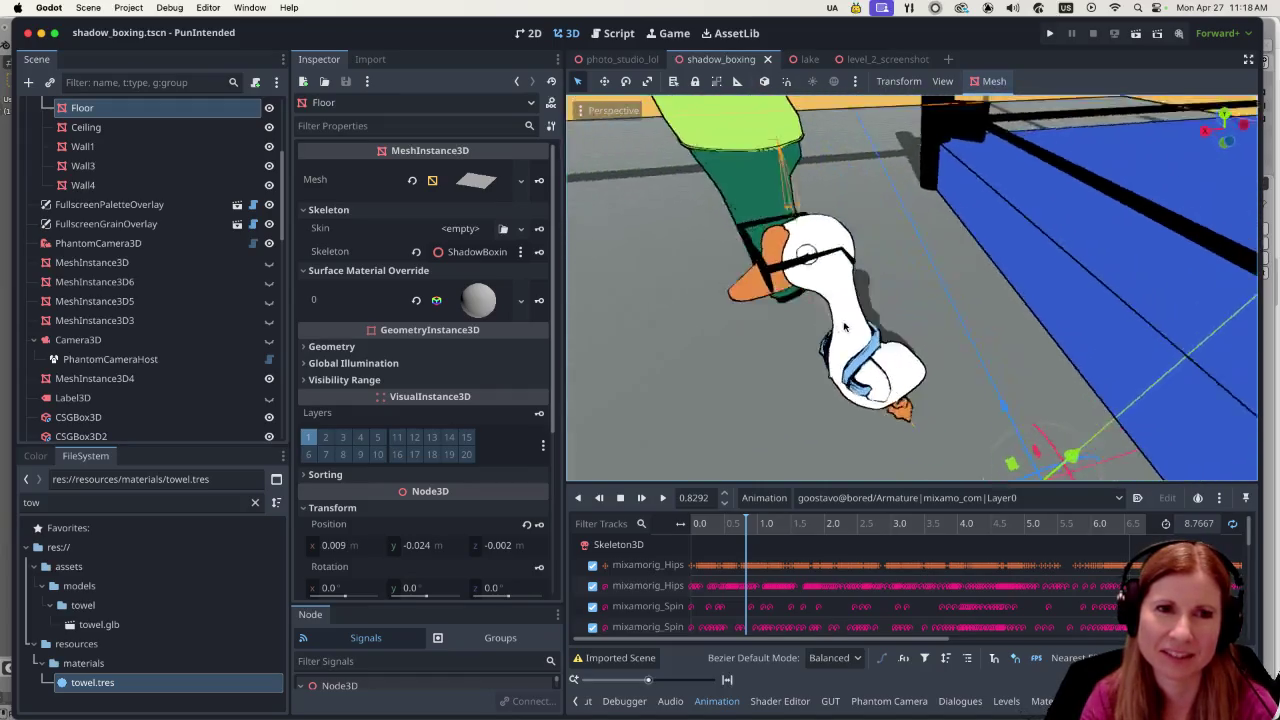
scroll(822, 340, up, 6)
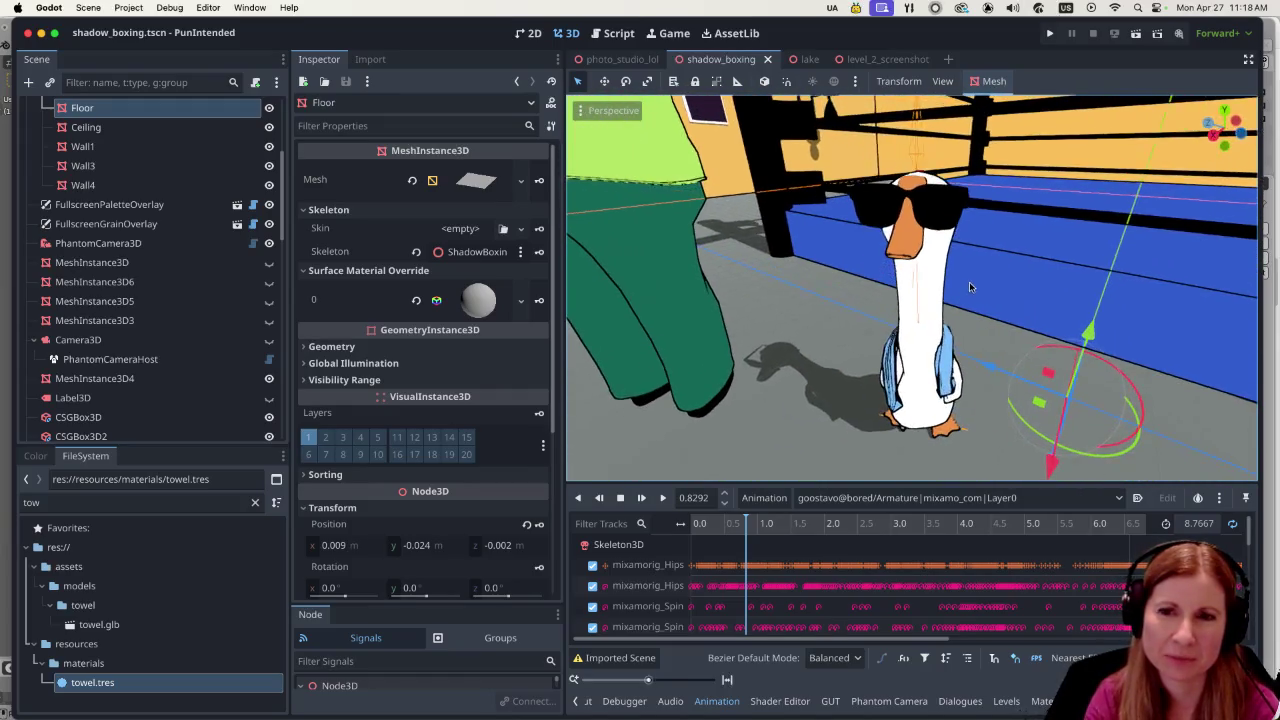
scroll(977, 271, down, 3)
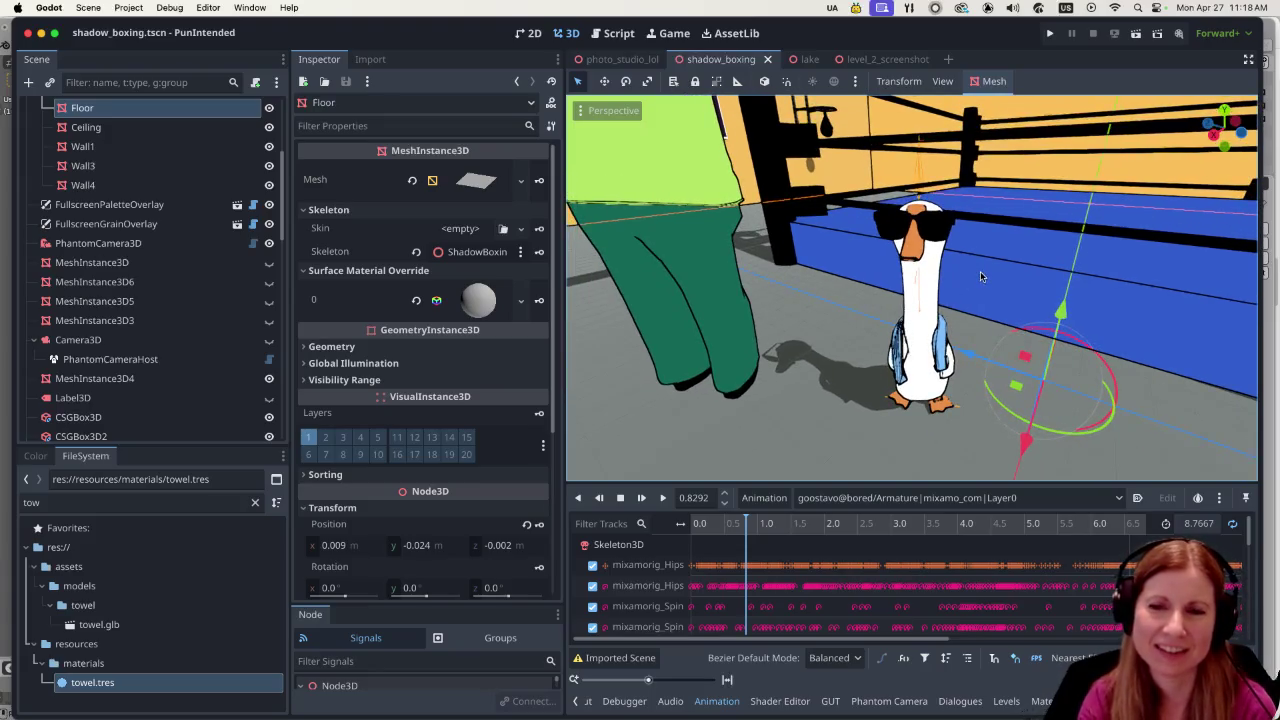
scroll(1005, 330, down, 3)
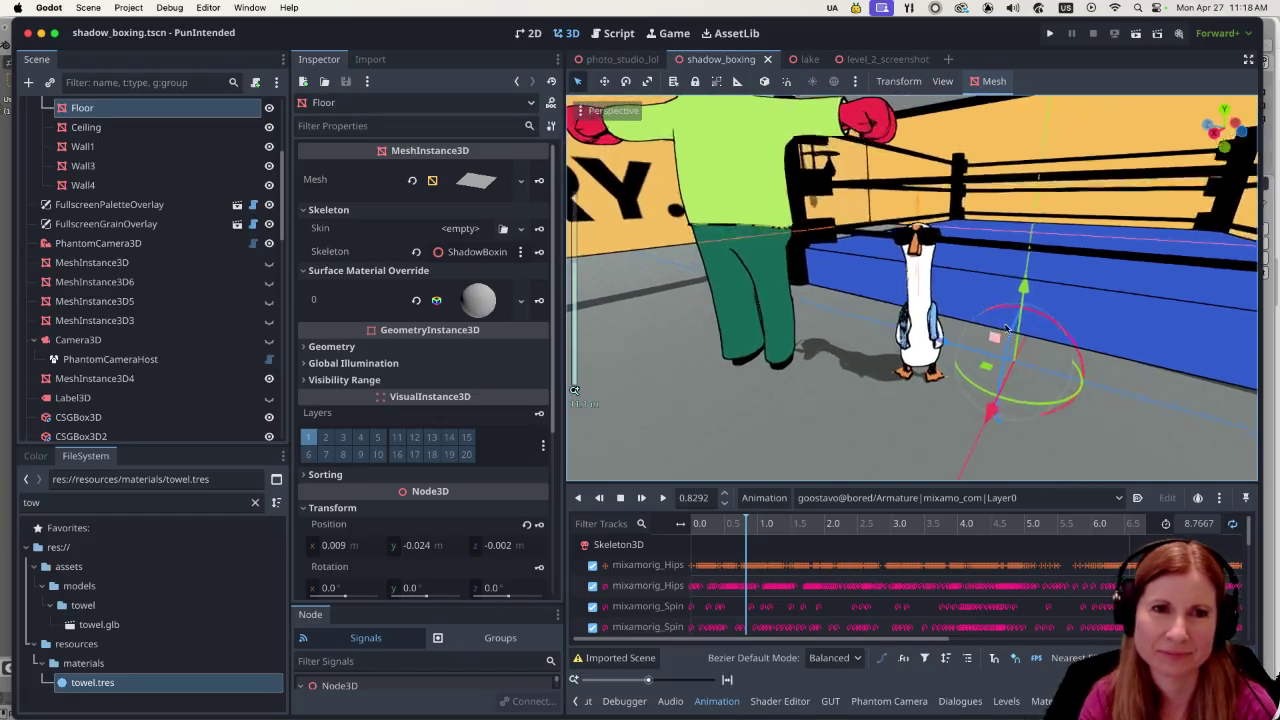
scroll(1005, 330, up, 5)
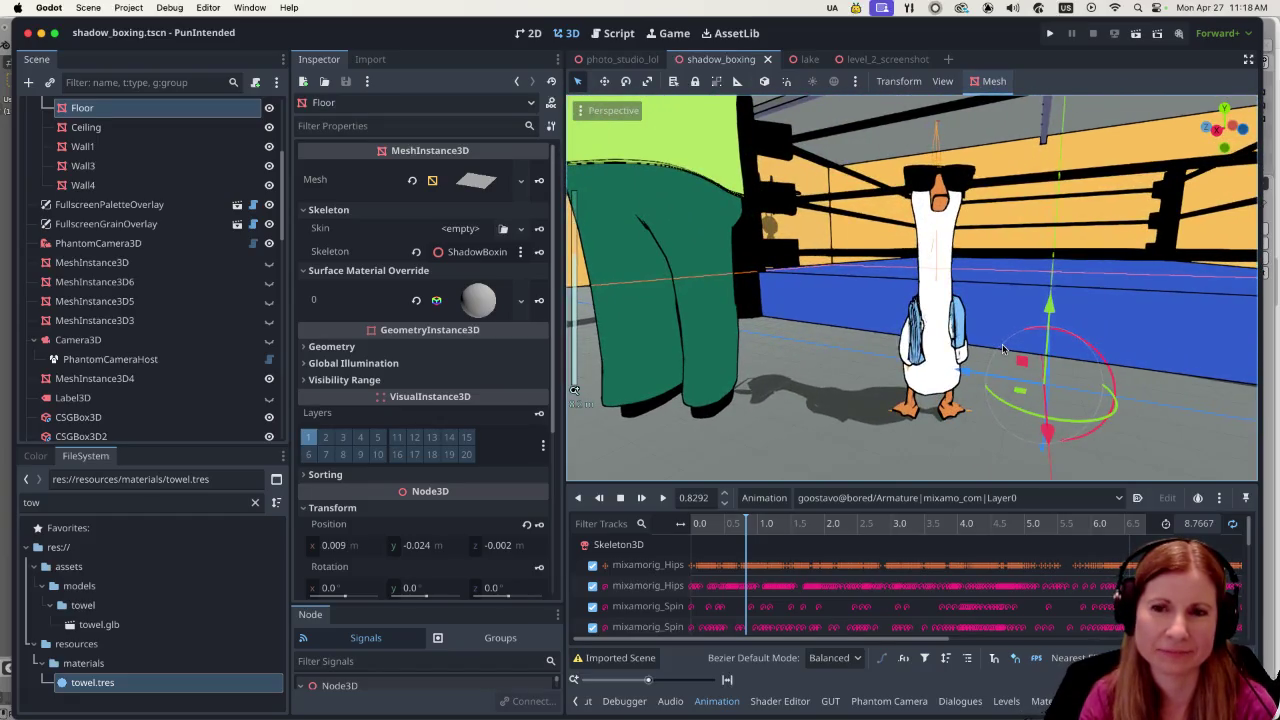
scroll(997, 352, up, 2)
scroll(975, 348, down, 6)
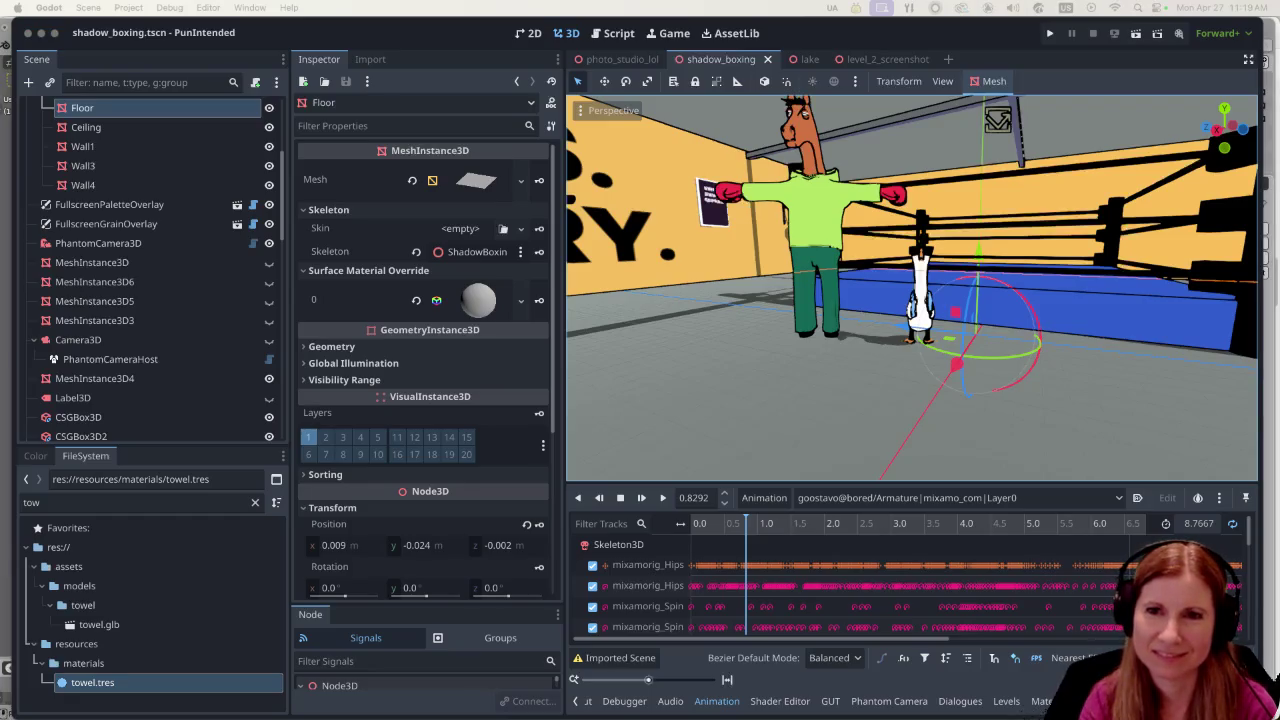
Back in the browser, preview the ScreenRant quotes image, then the IMDb black-and-white portrait of Mickey.
key(super+Tab)
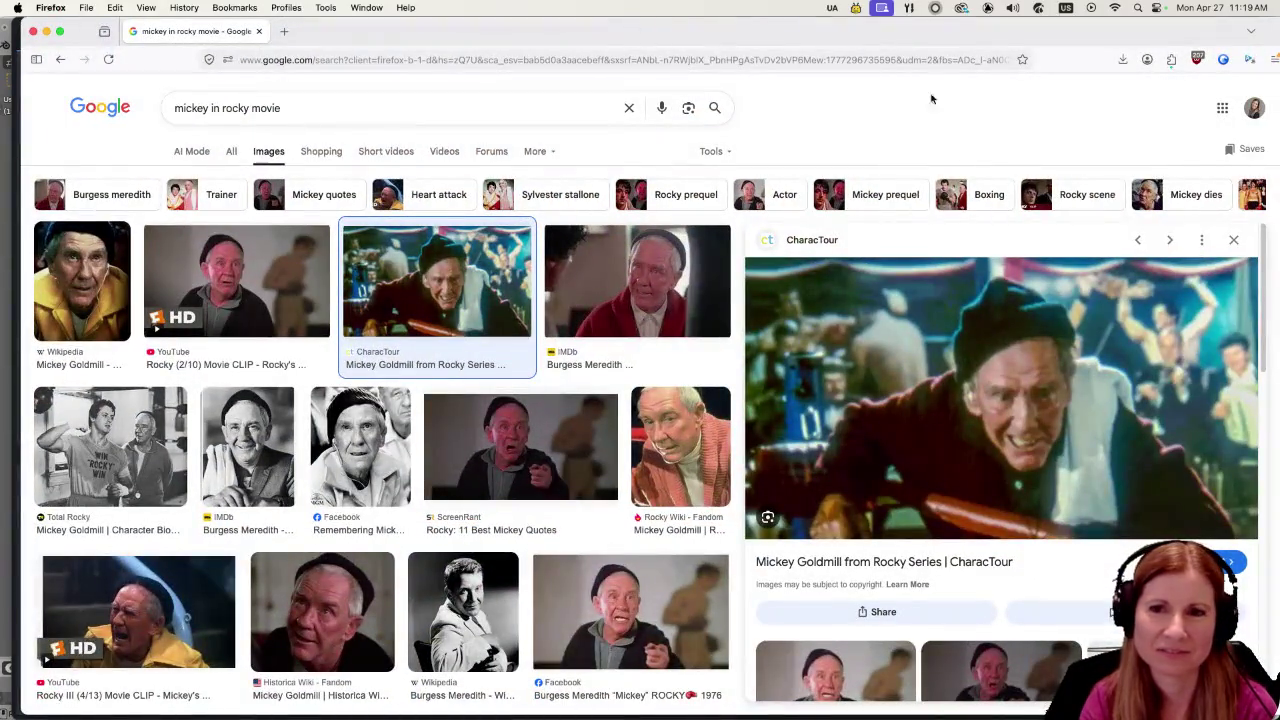
scroll(1039, 391, down, 10)
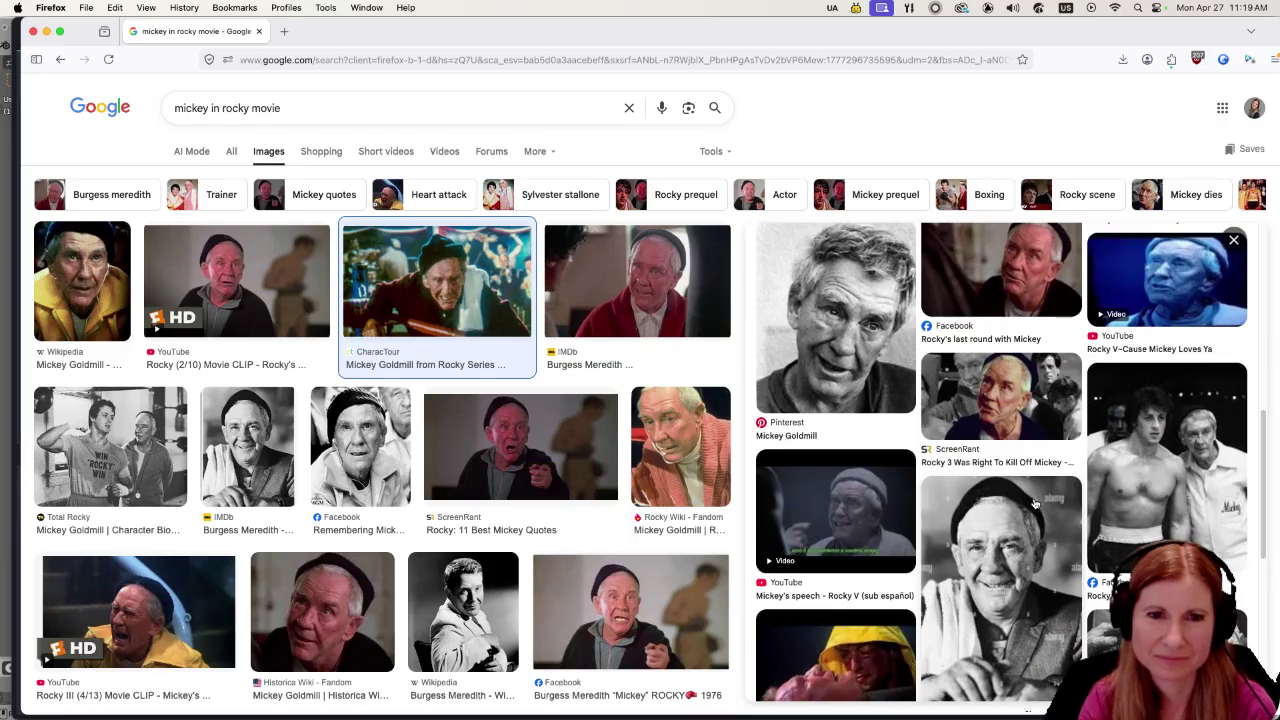
scroll(1035, 503, down, 5)
scroll(935, 505, down, 3)
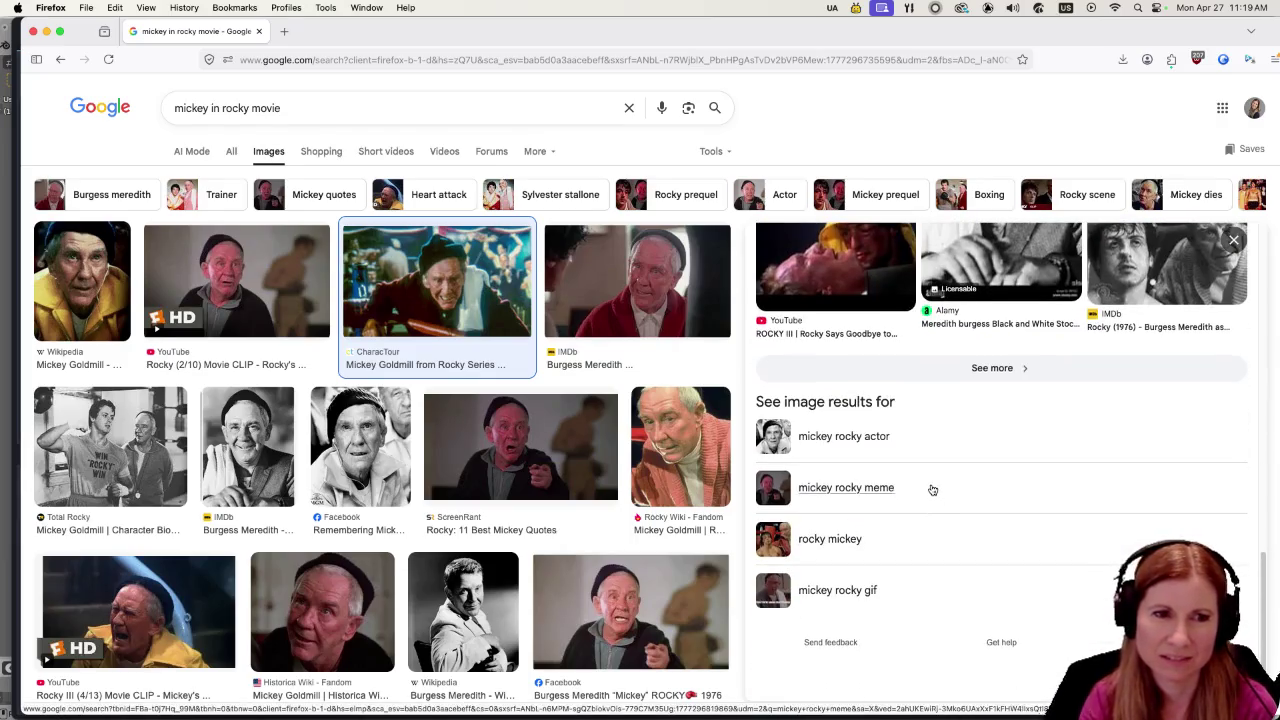
scroll(918, 495, up, 15)
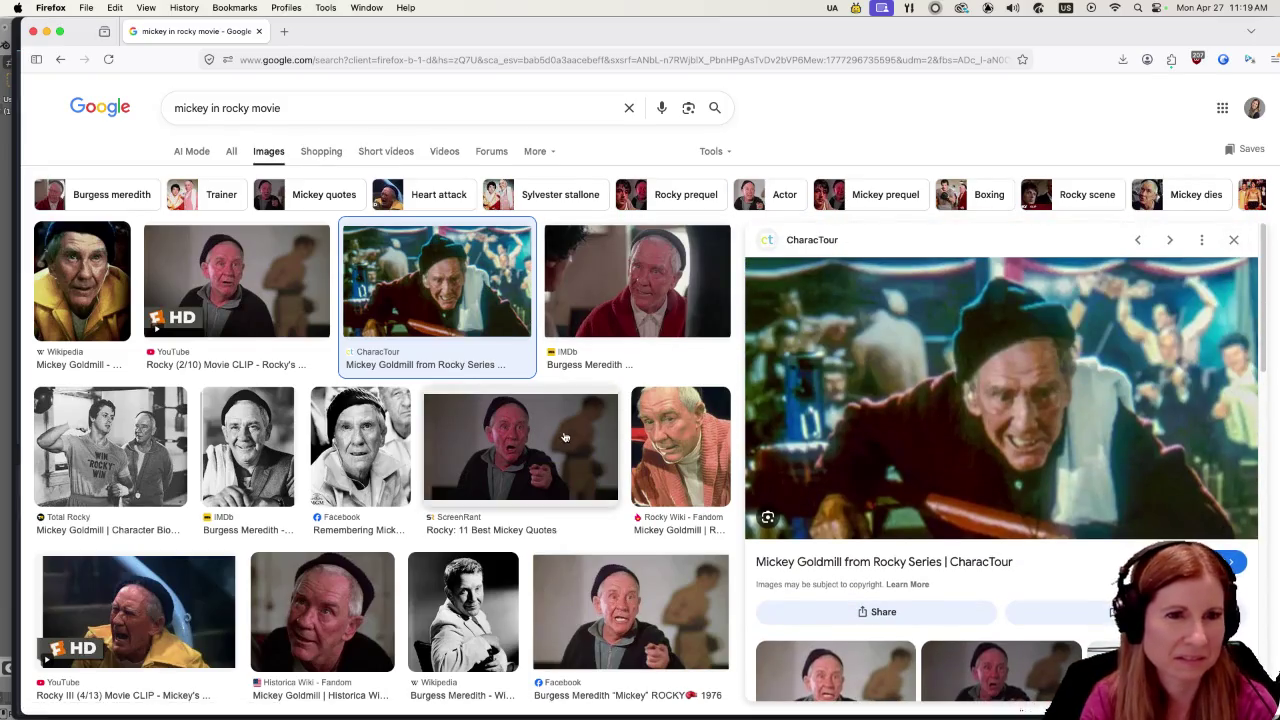
click(534, 451)
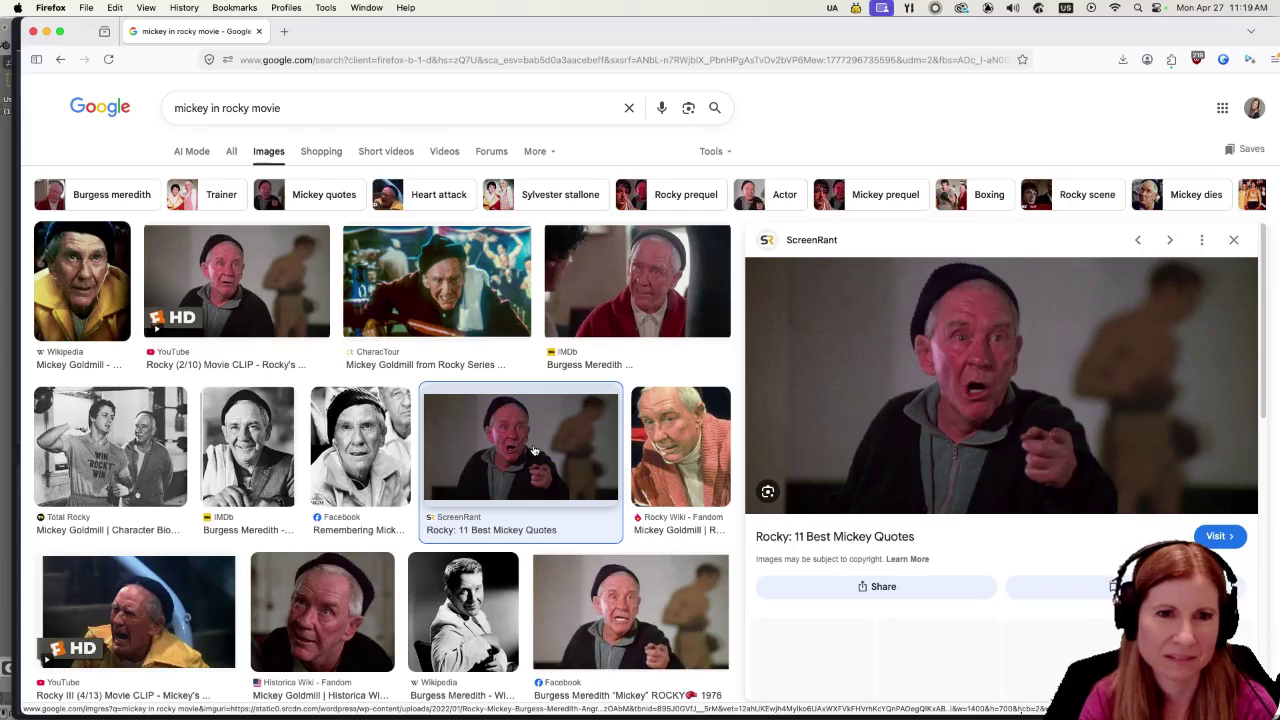
click(240, 462)
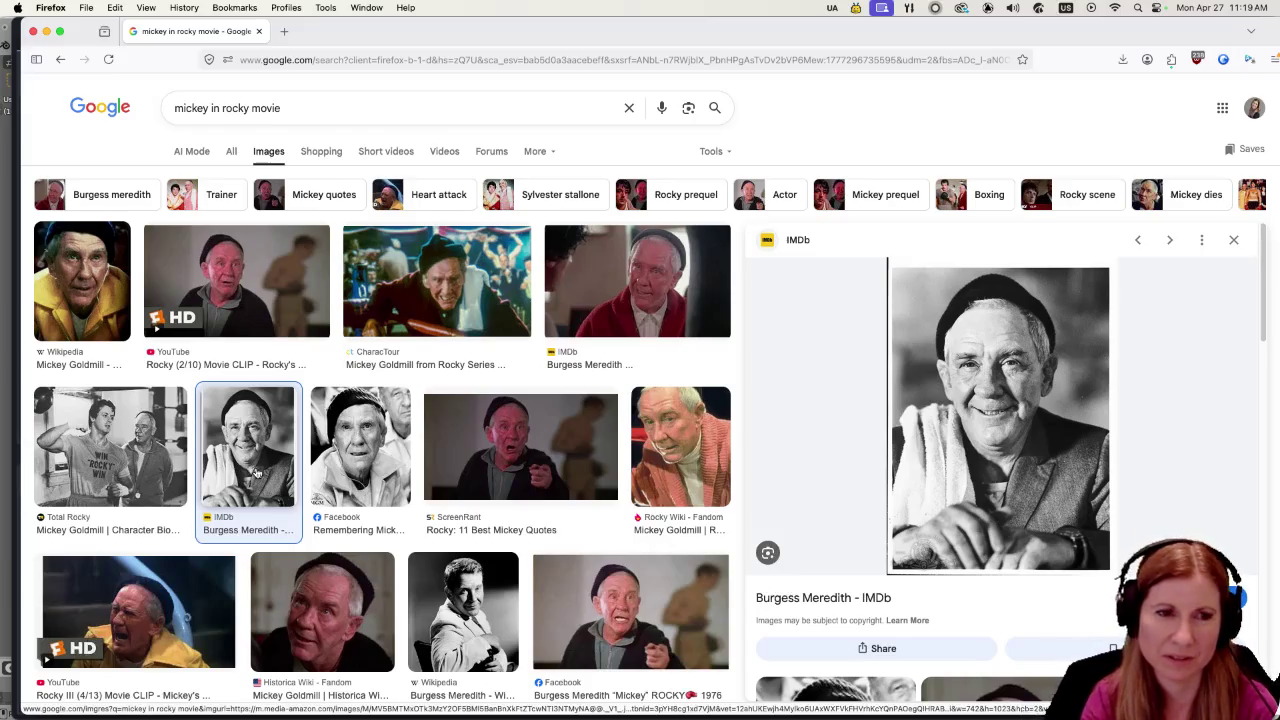
scroll(258, 474, down, 3)
scroll(416, 497, down, 5)
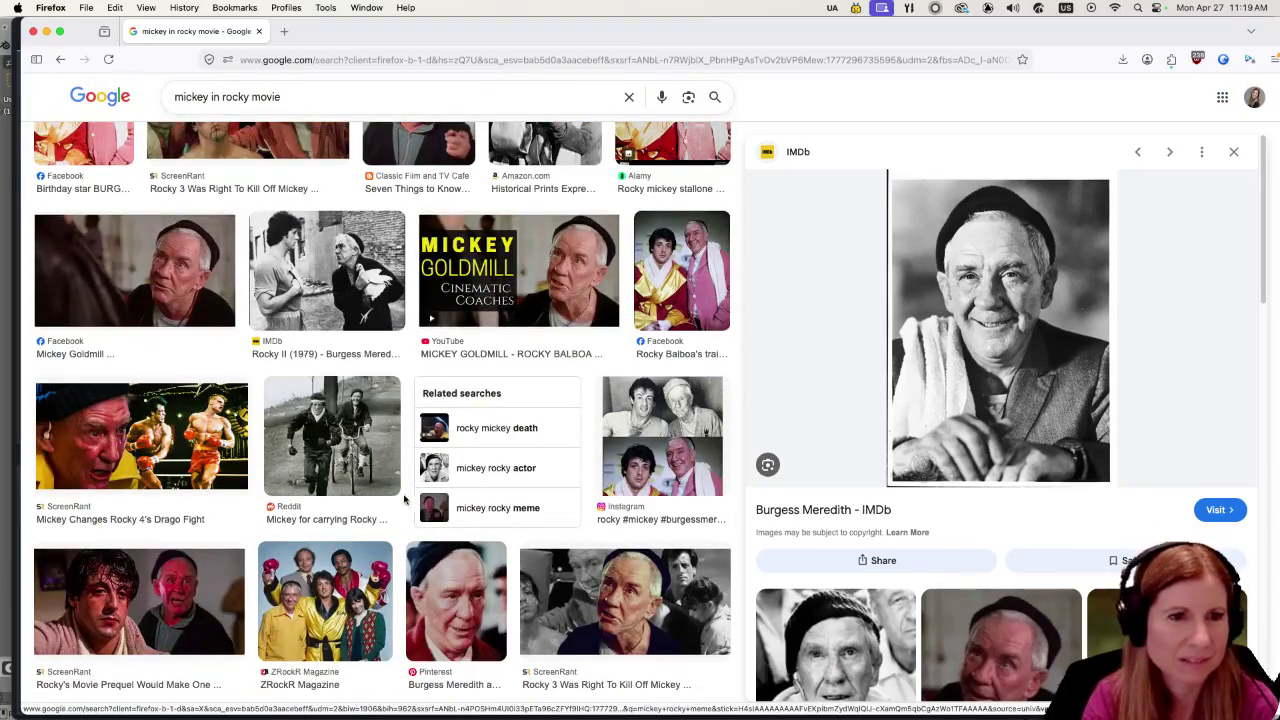
scroll(410, 497, down, 3)
scroll(345, 470, up, 3)
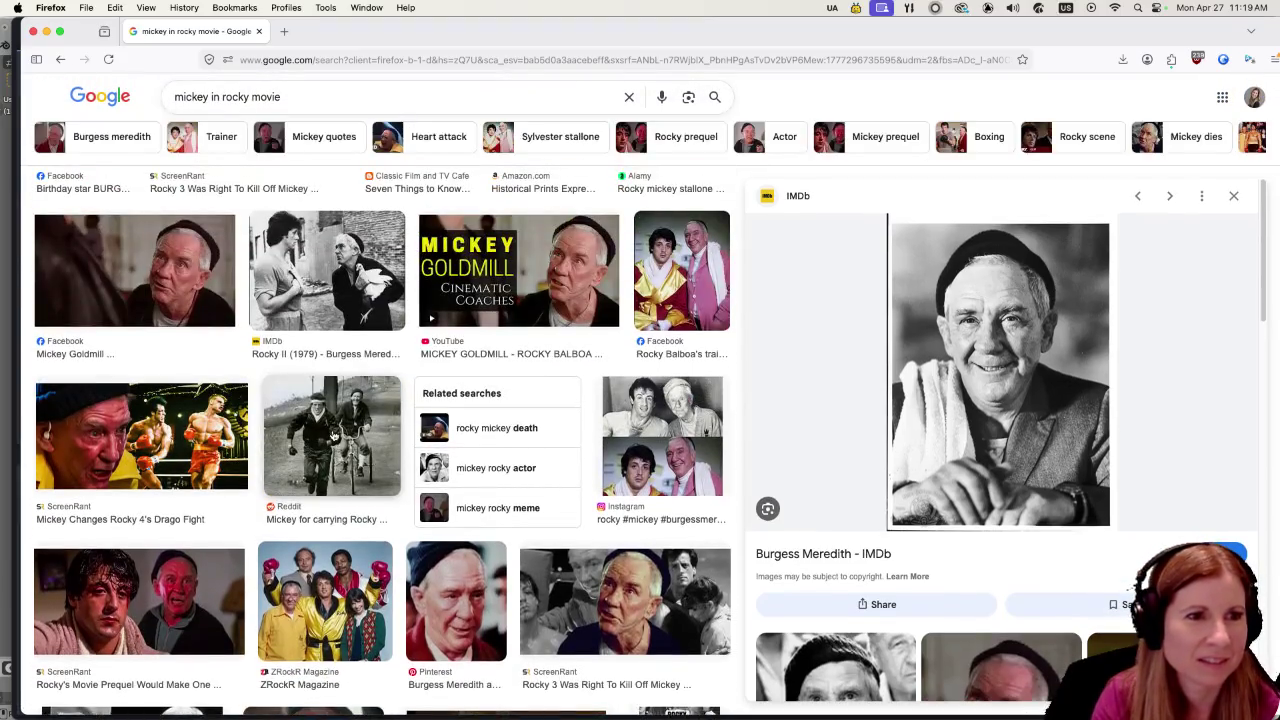
Preview the Reddit and SlashFilm images, then enlarge the Total Rocky photo of Mickey coaching.
click(335, 437)
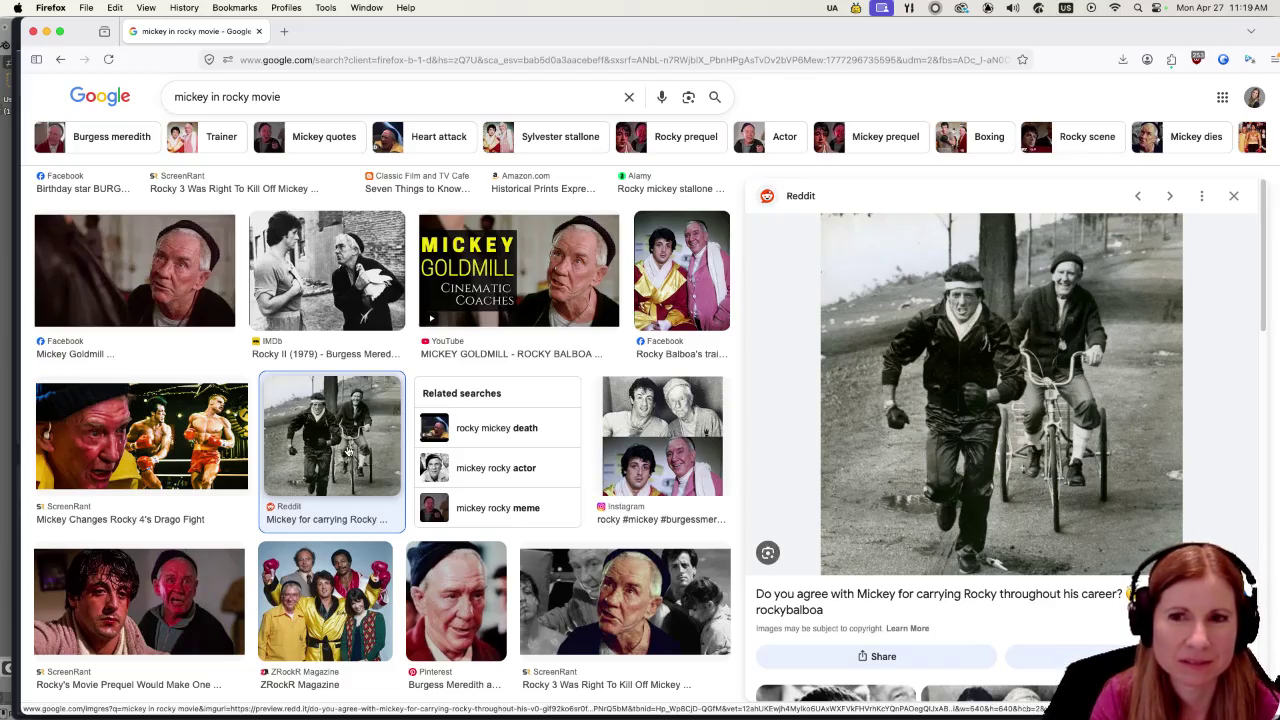
scroll(348, 452, down, 3)
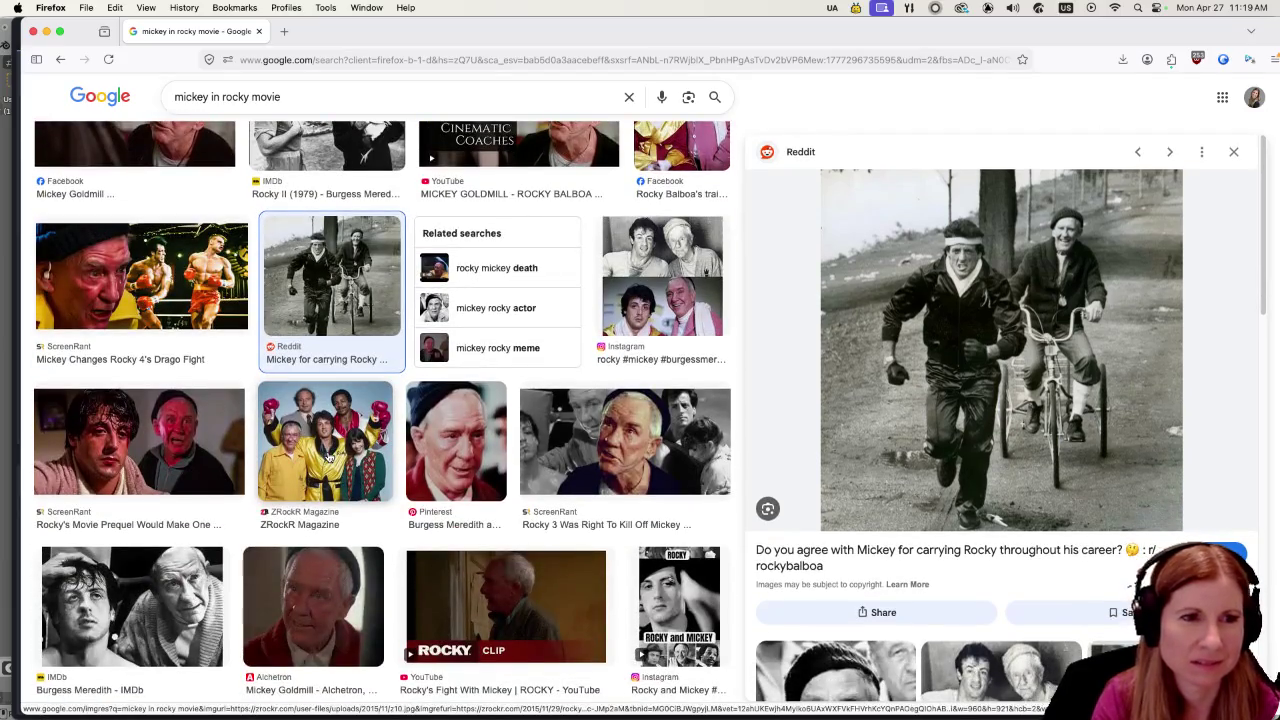
scroll(330, 455, down, 7)
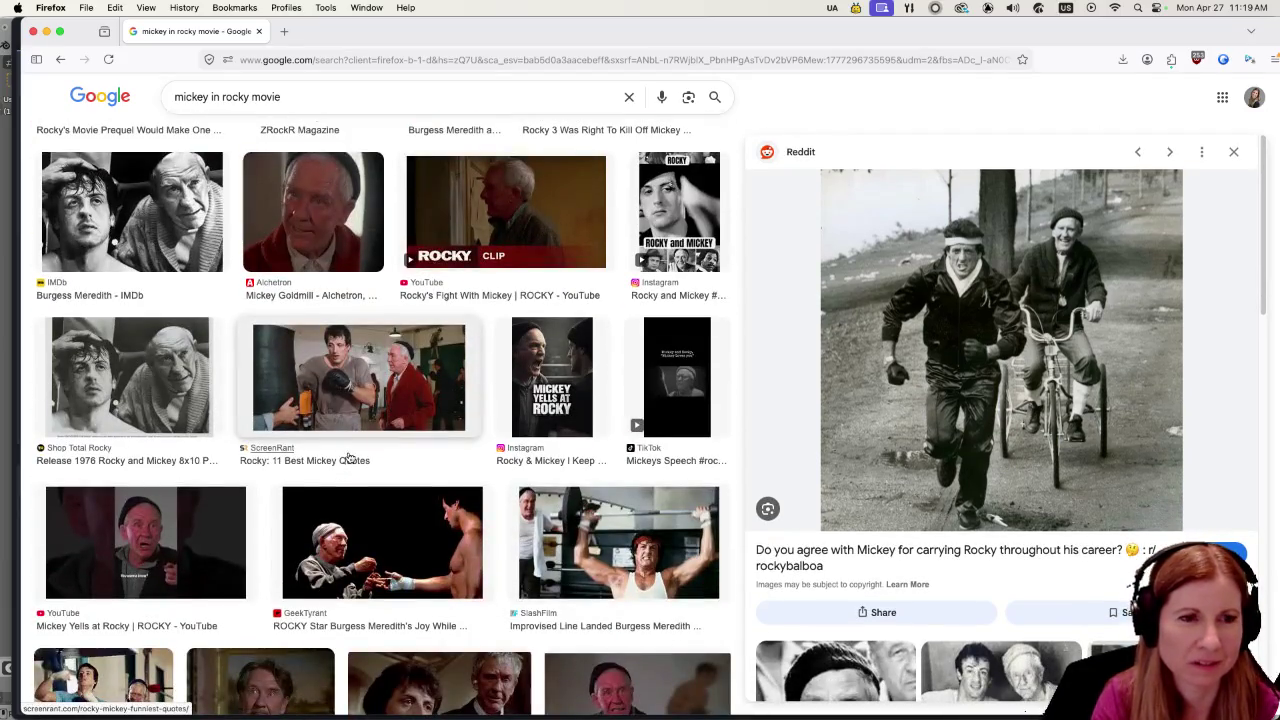
click(568, 531)
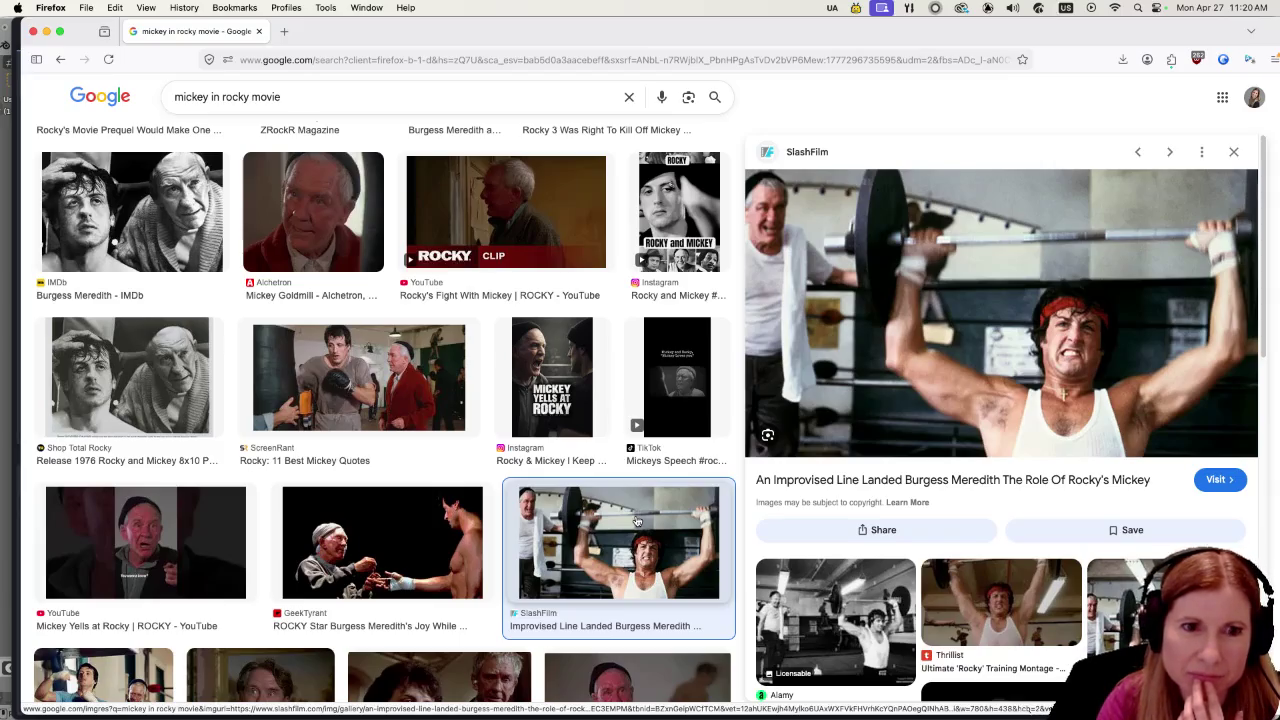
mouse_move(710, 712)
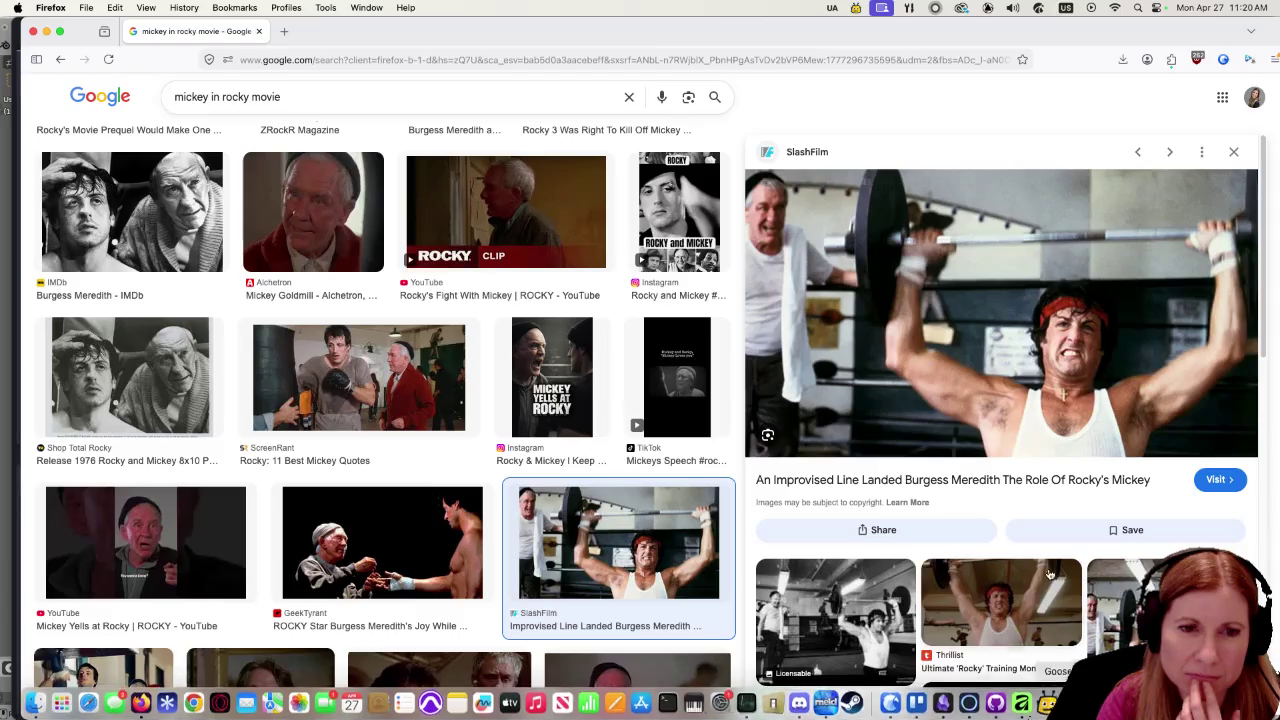
scroll(1058, 537, down, 3)
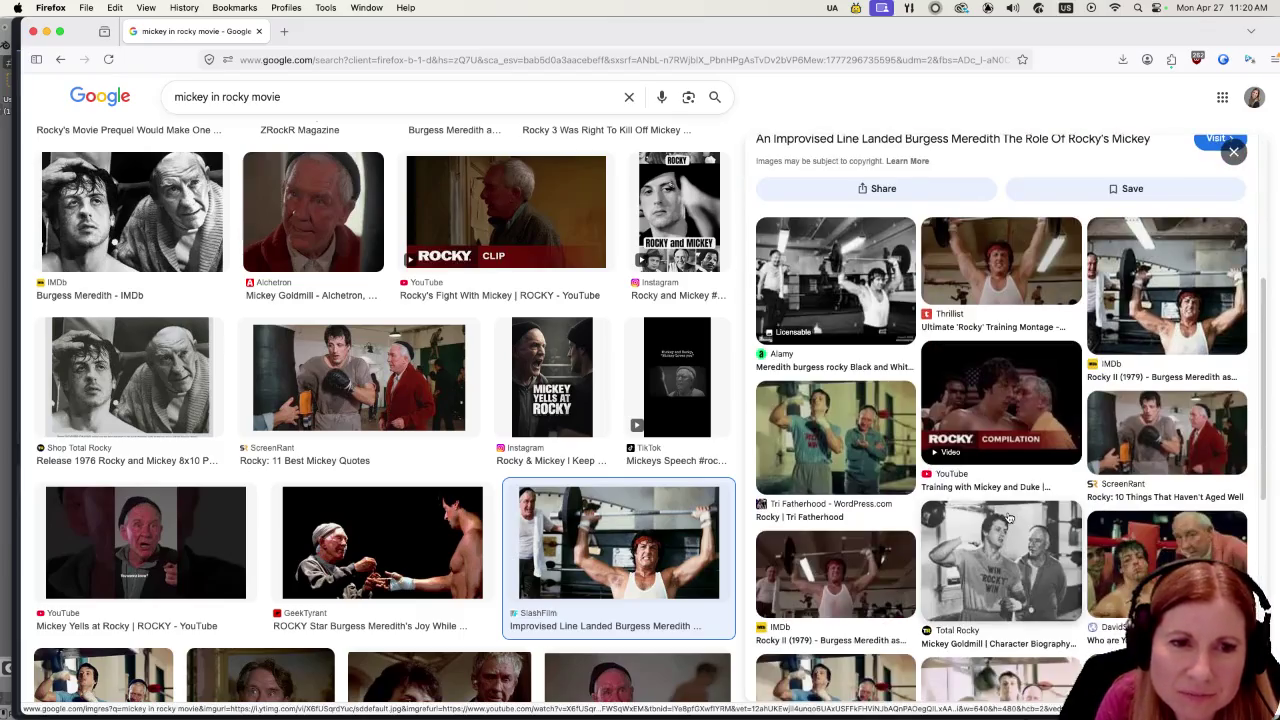
scroll(1032, 532, down, 3)
click(1008, 525)
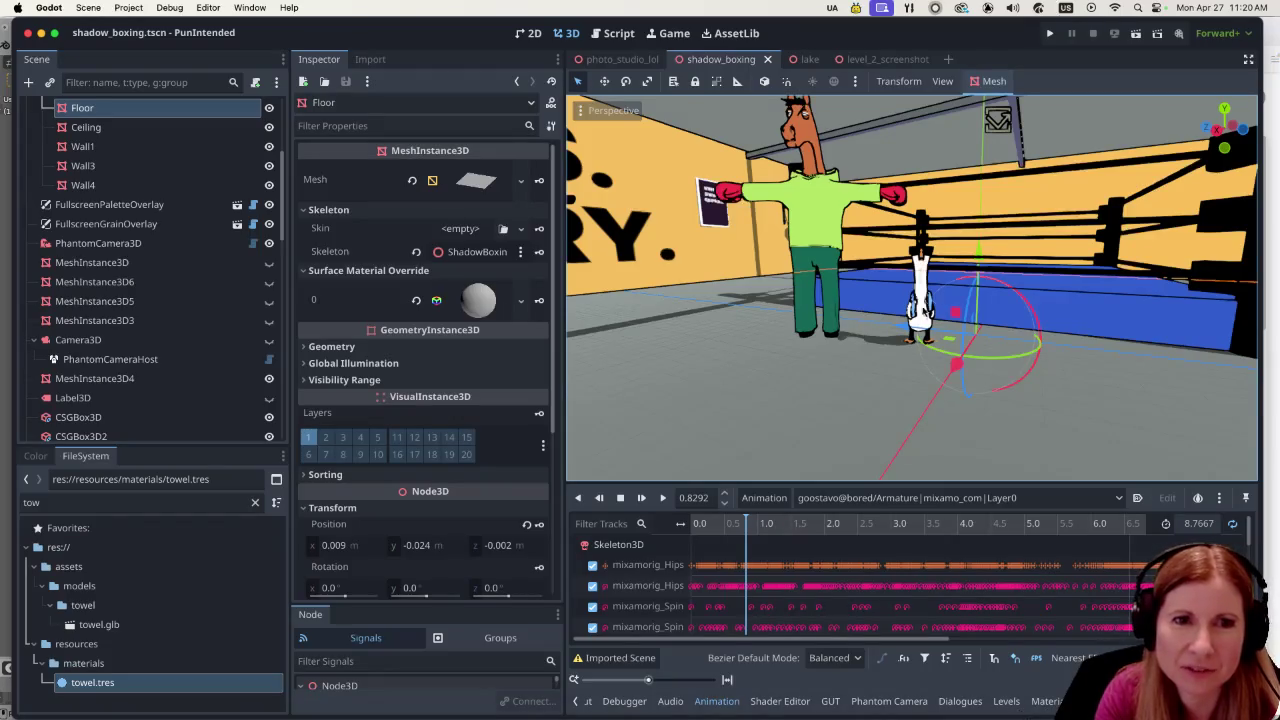
scroll(945, 393, up, 10)
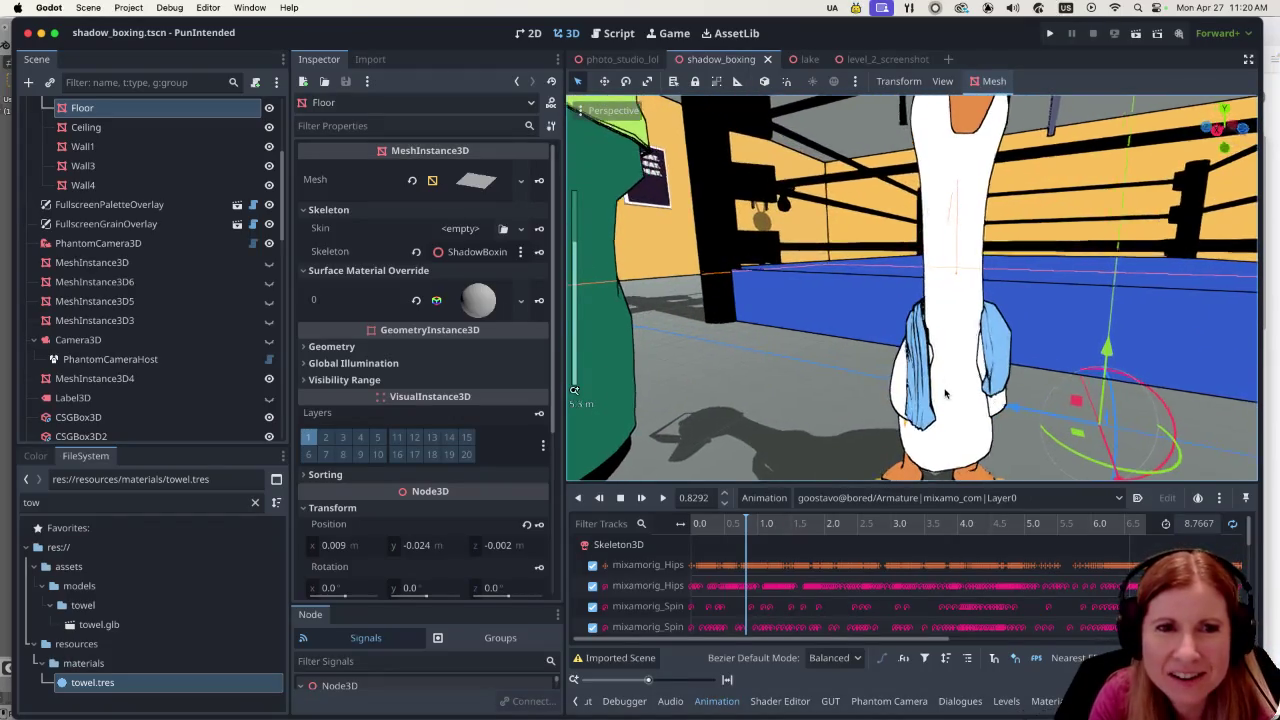
scroll(945, 393, up, 5)
scroll(918, 407, left, 10)
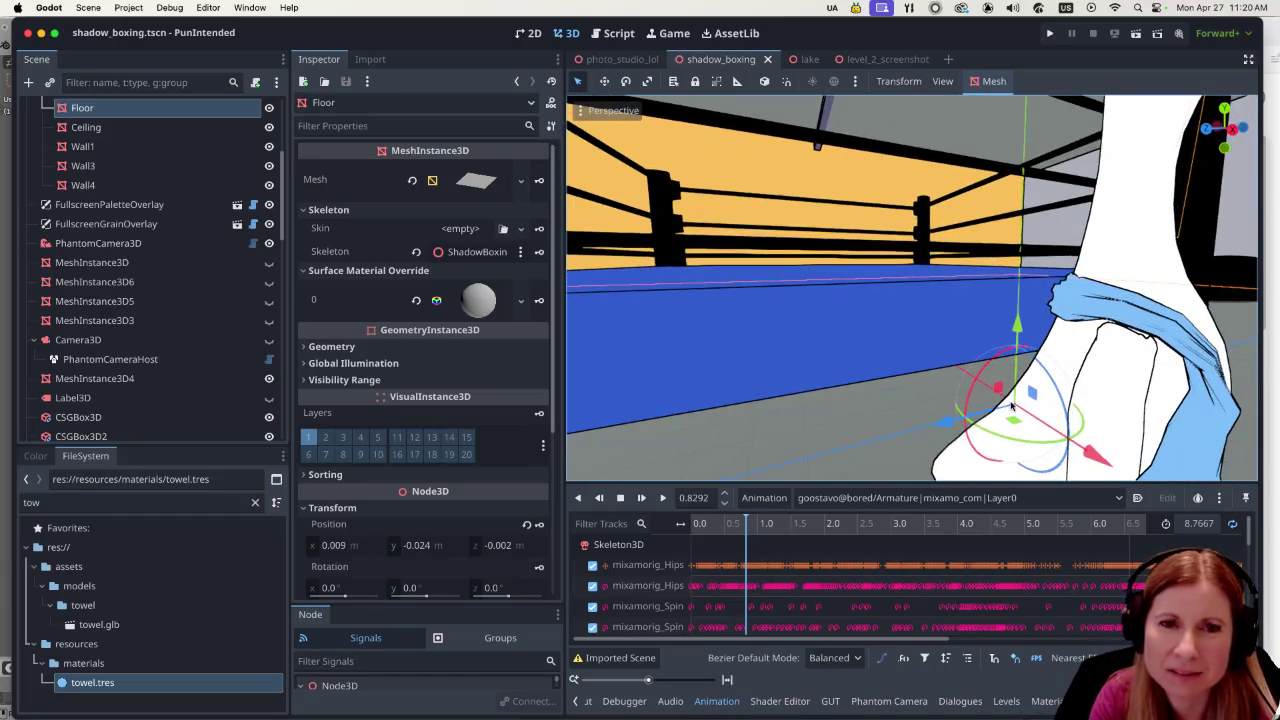
scroll(1090, 391, left, 10)
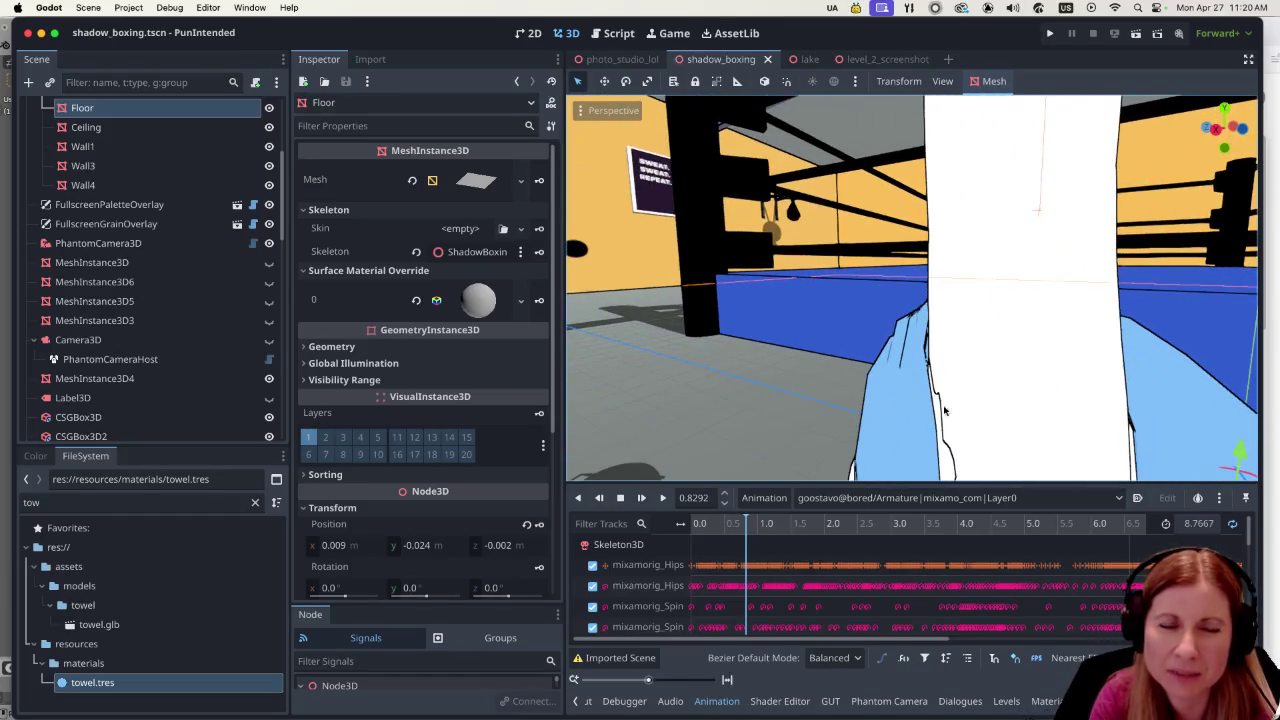
scroll(937, 398, down, 5)
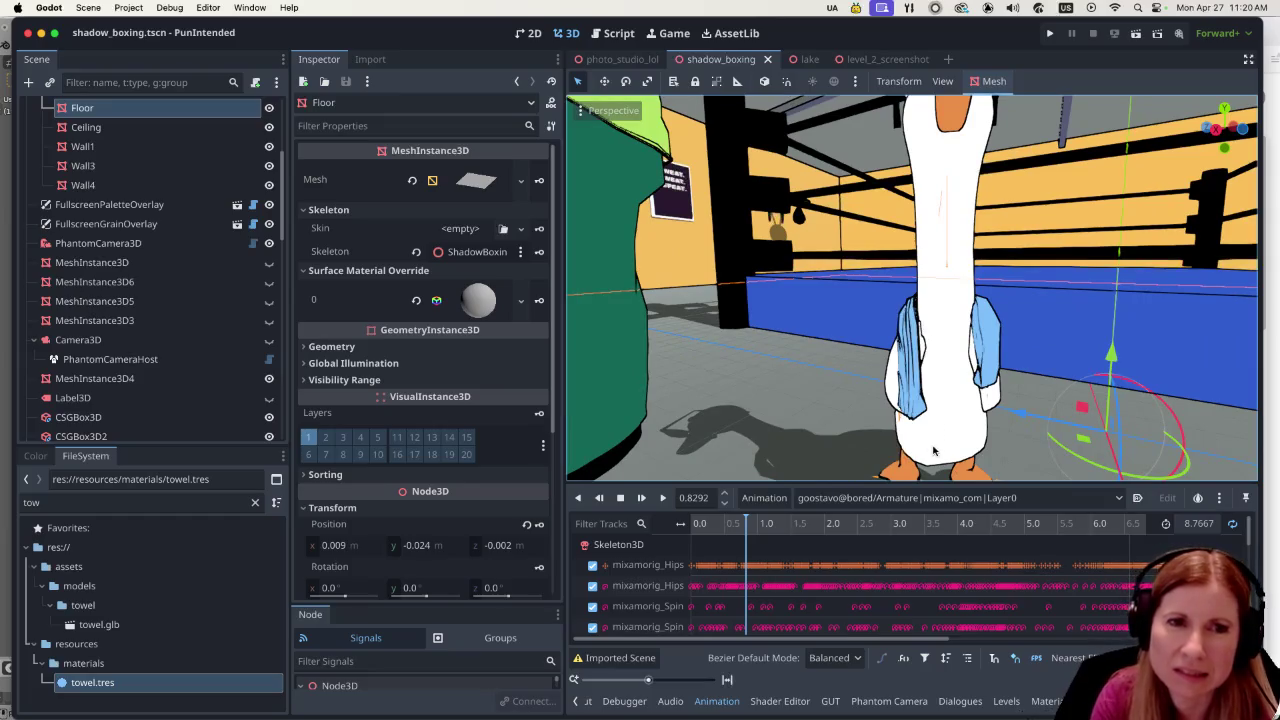
scroll(951, 399, left, 15)
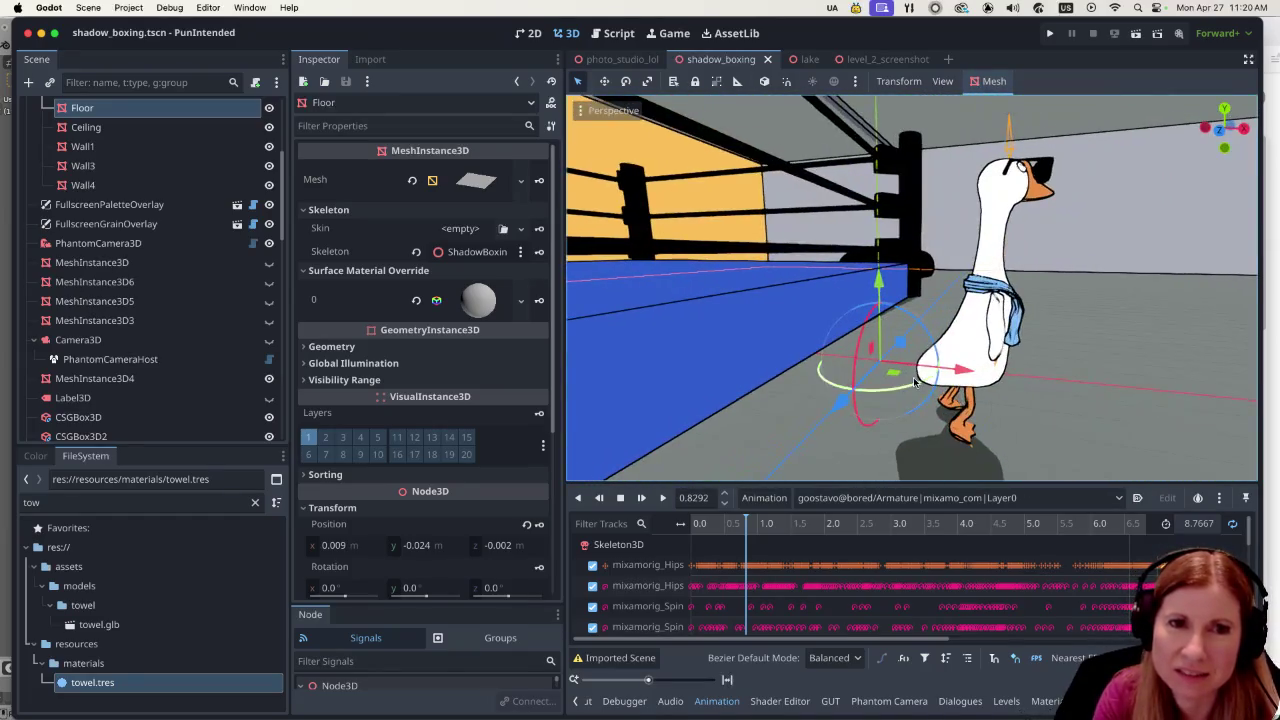
scroll(1038, 355, left, 15)
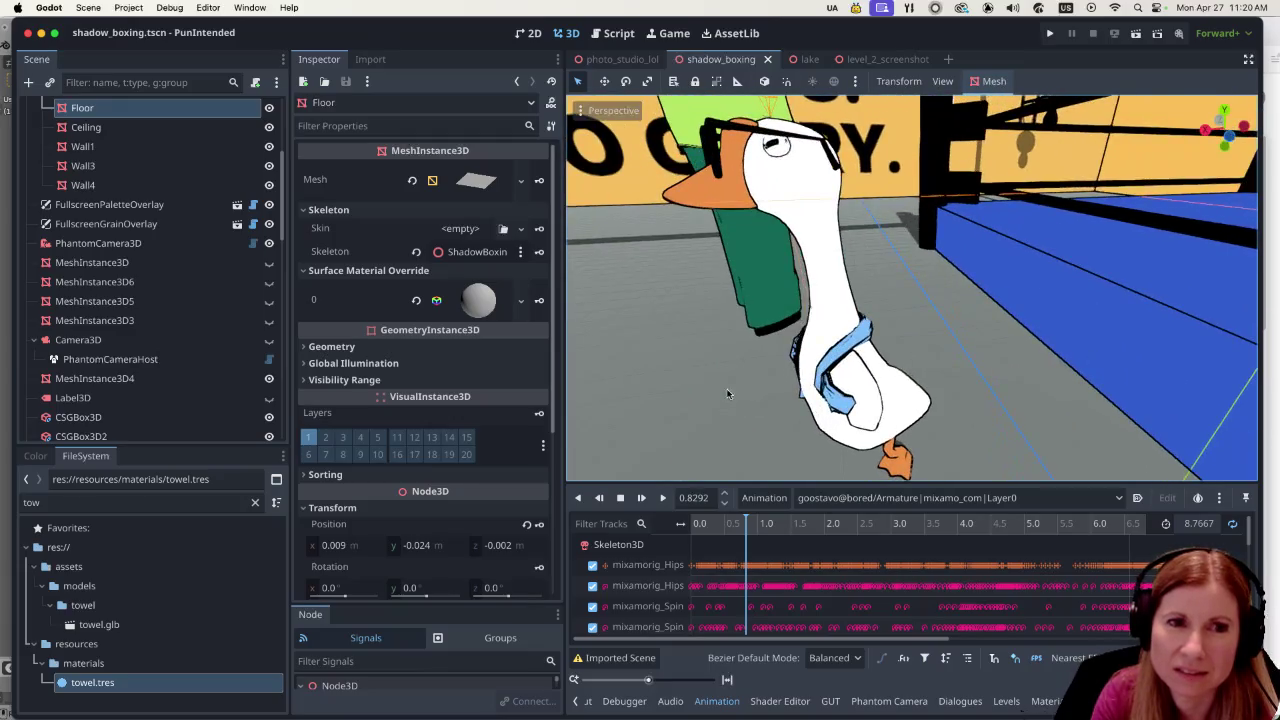
scroll(906, 370, left, 15)
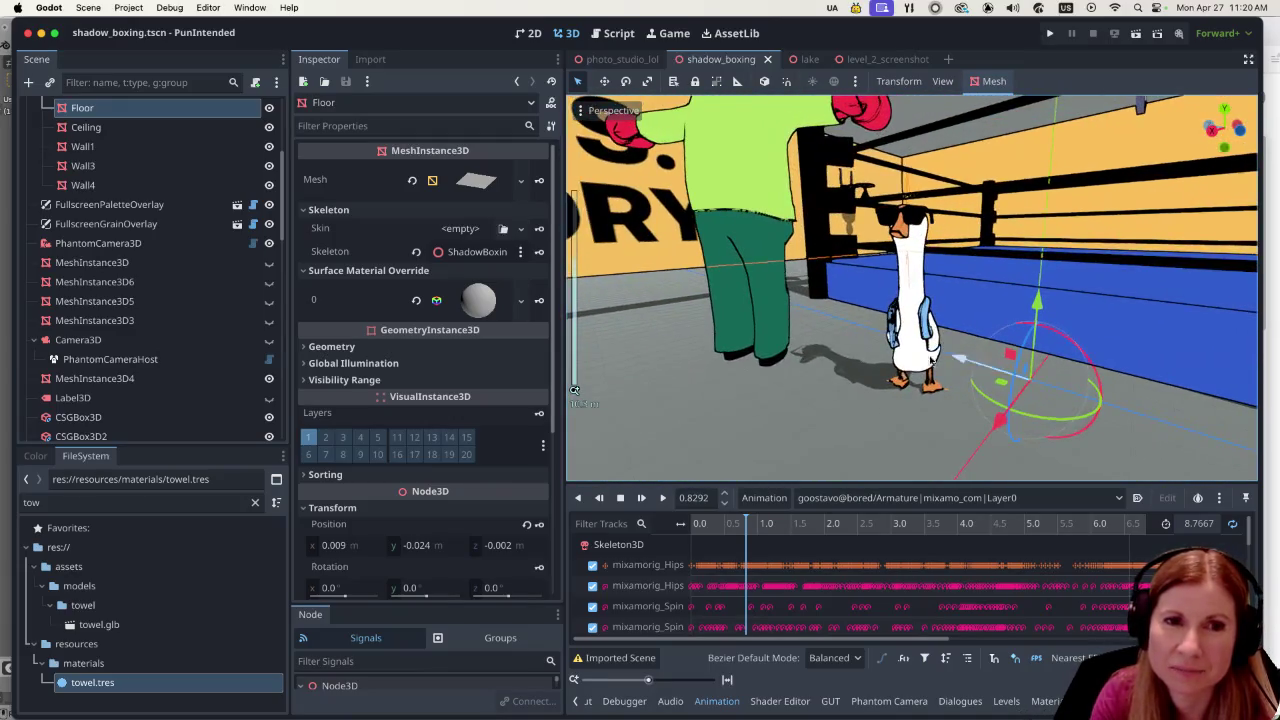
scroll(893, 399, left, 3)
scroll(886, 398, left, 6)
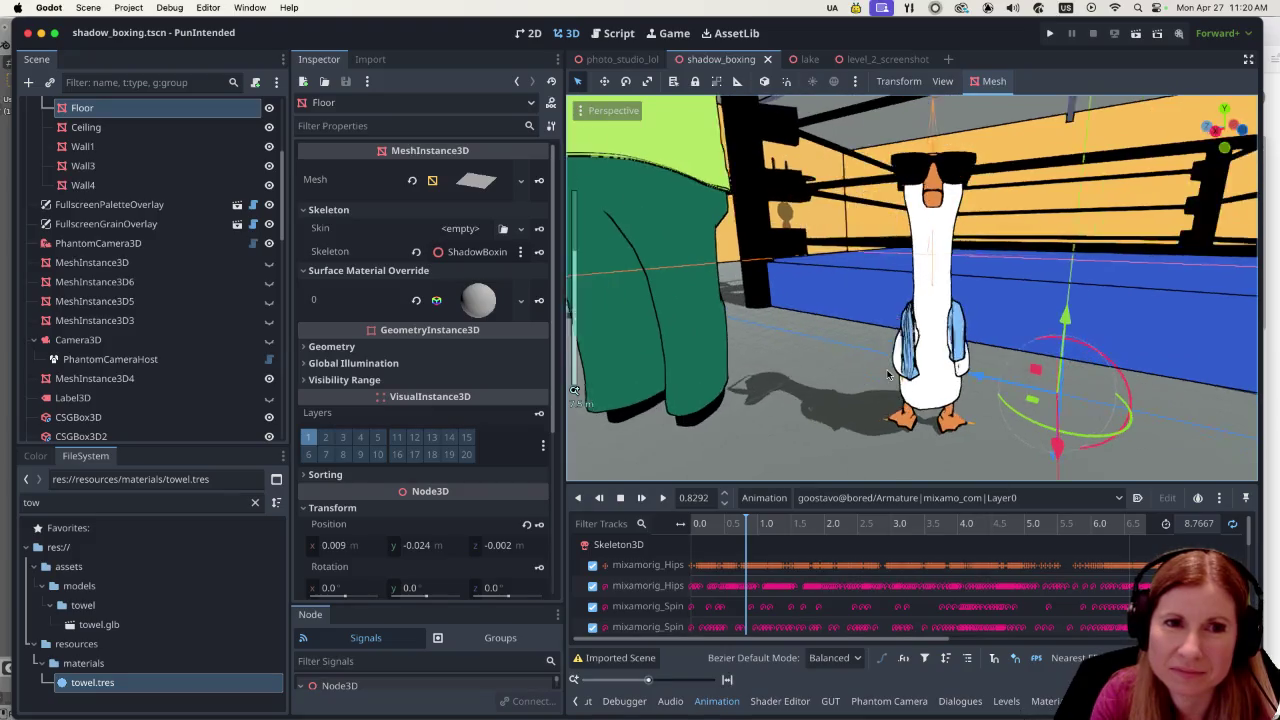
scroll(877, 371, left, 10)
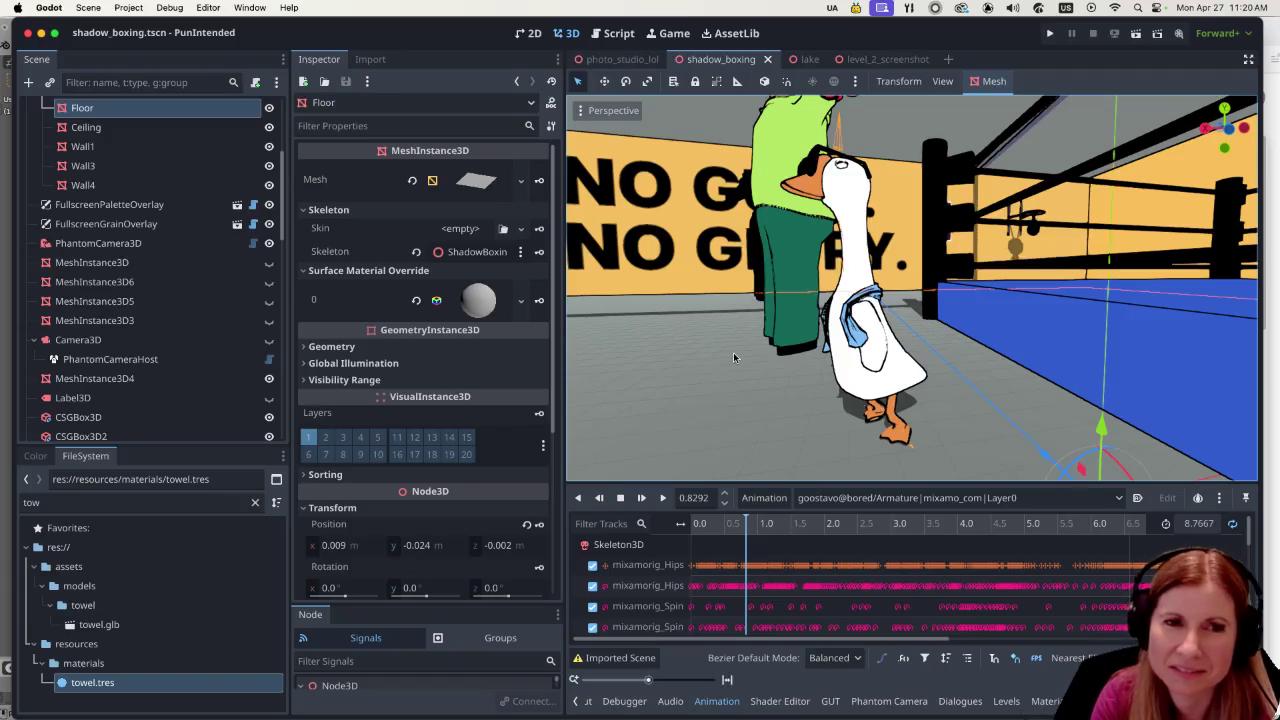
scroll(710, 359, left, 10)
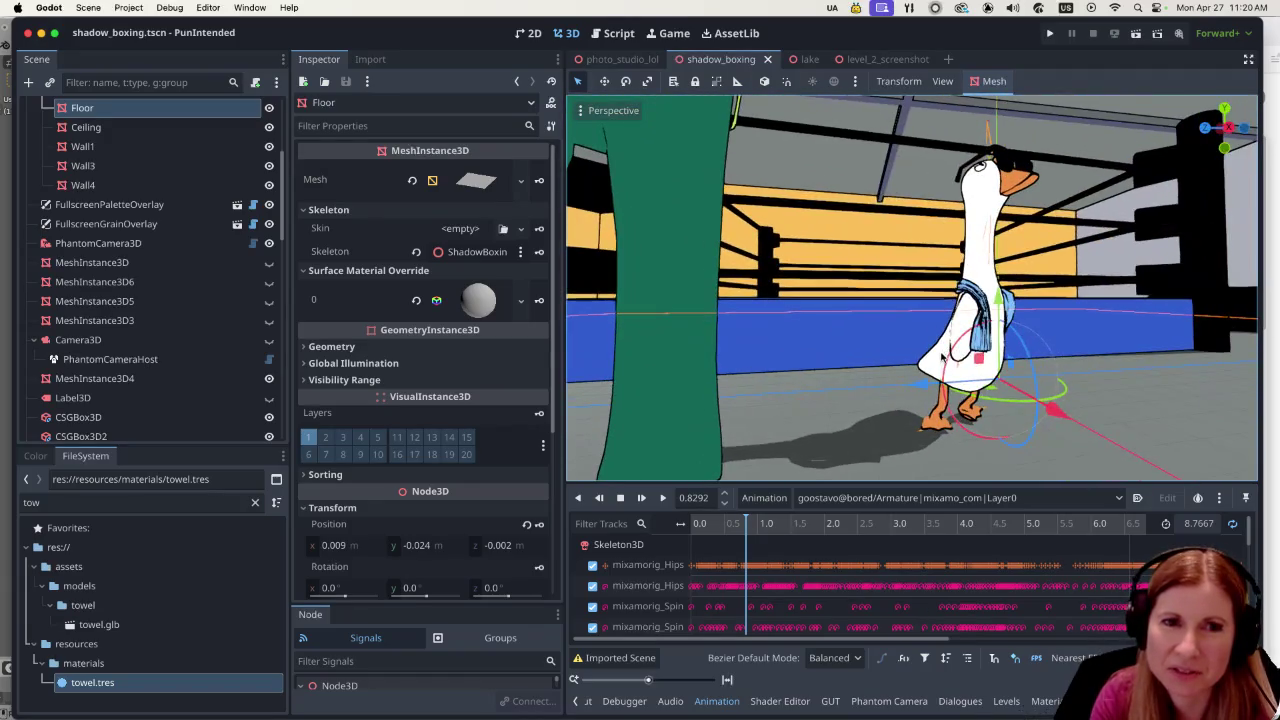
scroll(1042, 358, left, 10)
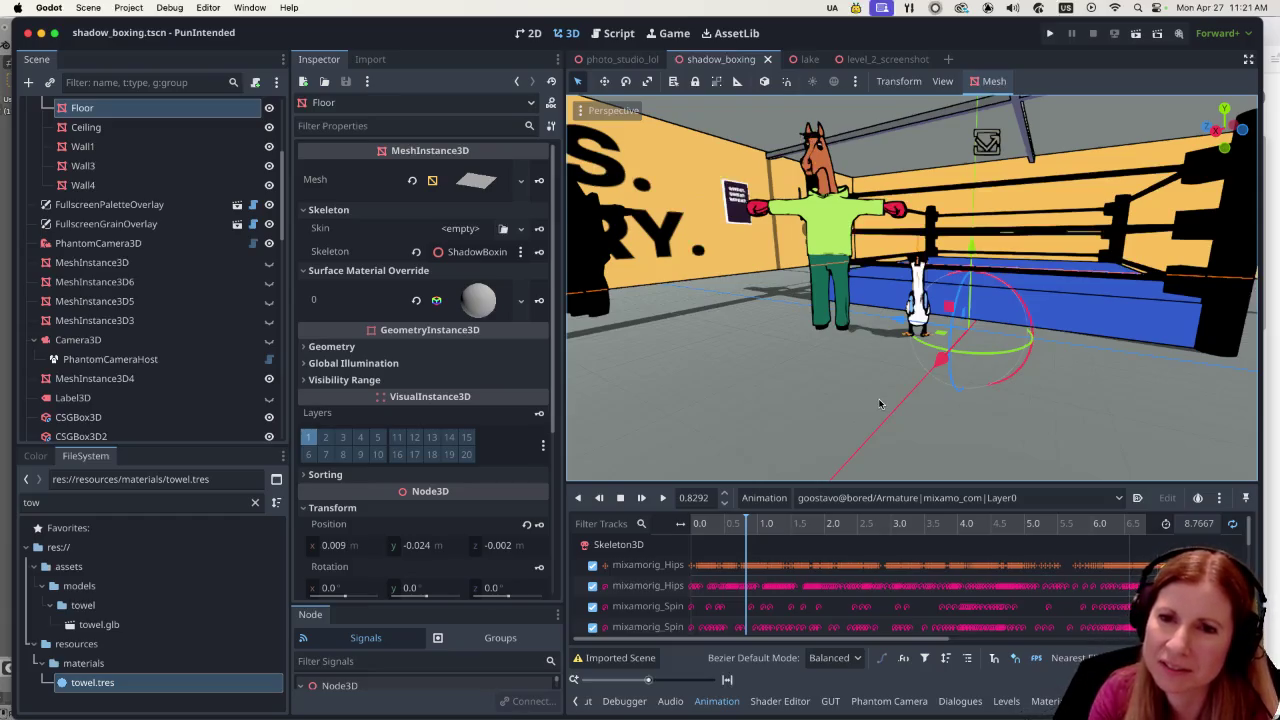
scroll(872, 360, up, 5)
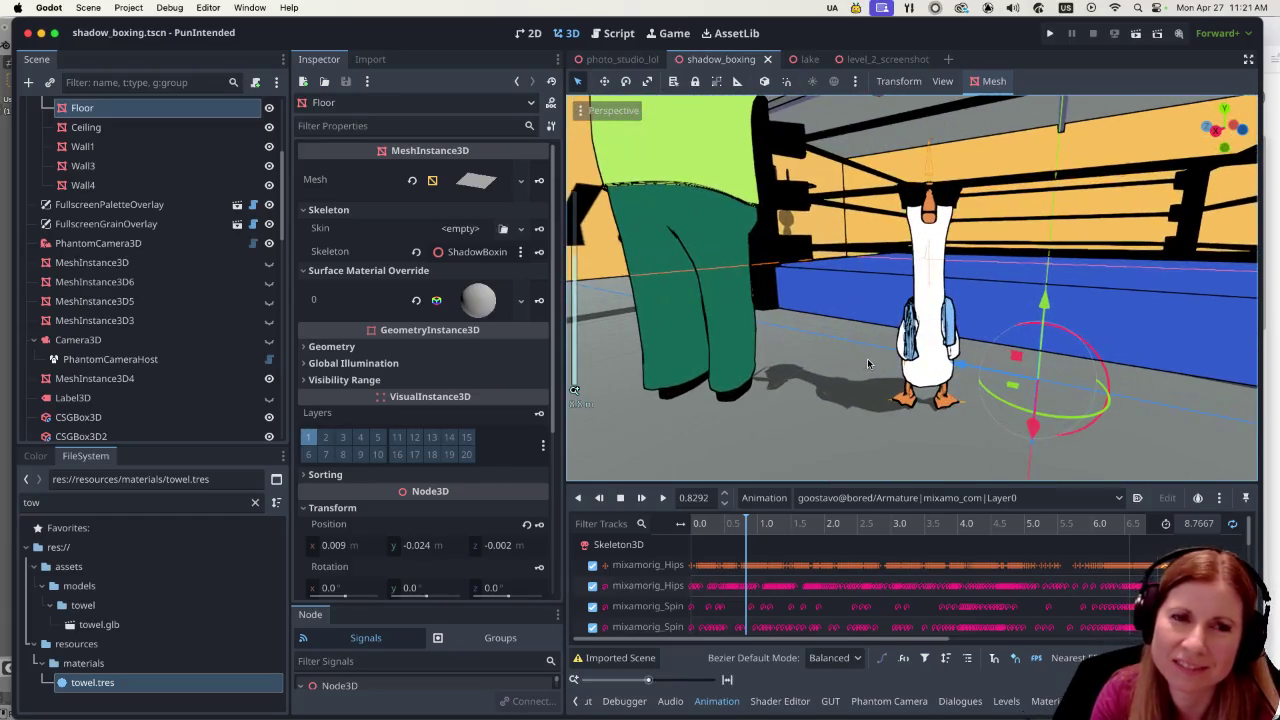
drag(887, 347, 836, 368)
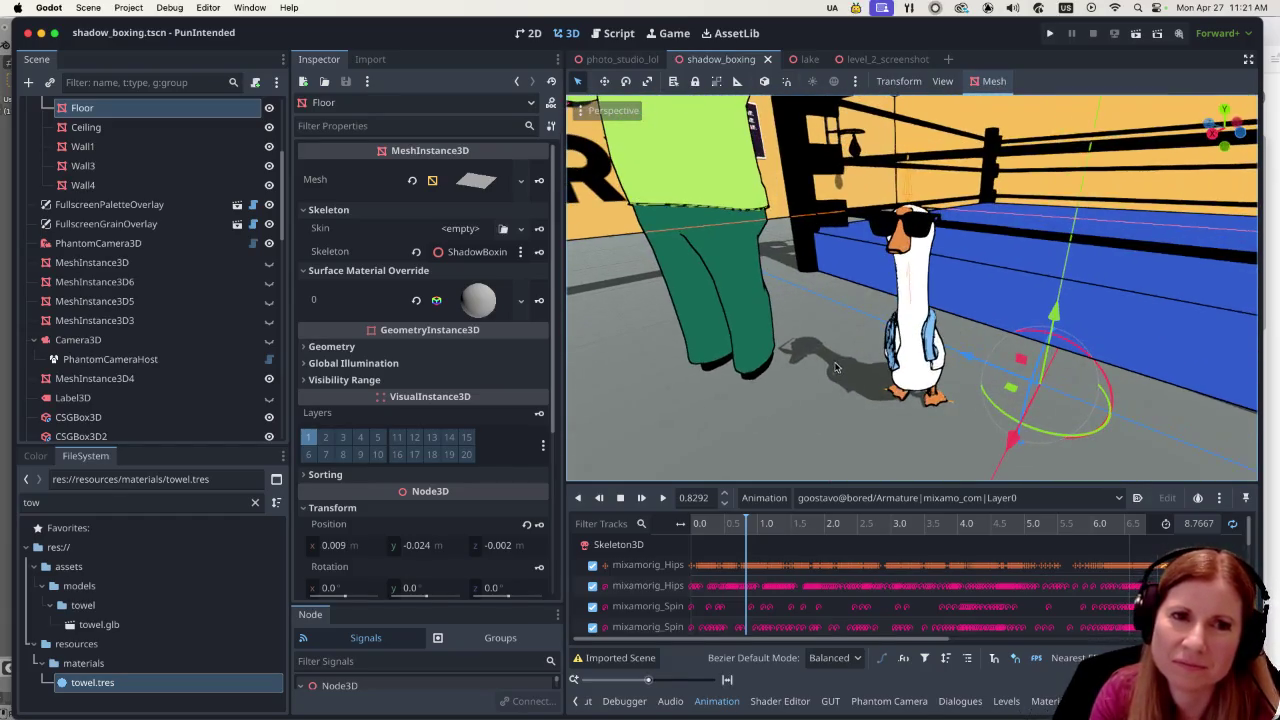
scroll(850, 395, down, 8)
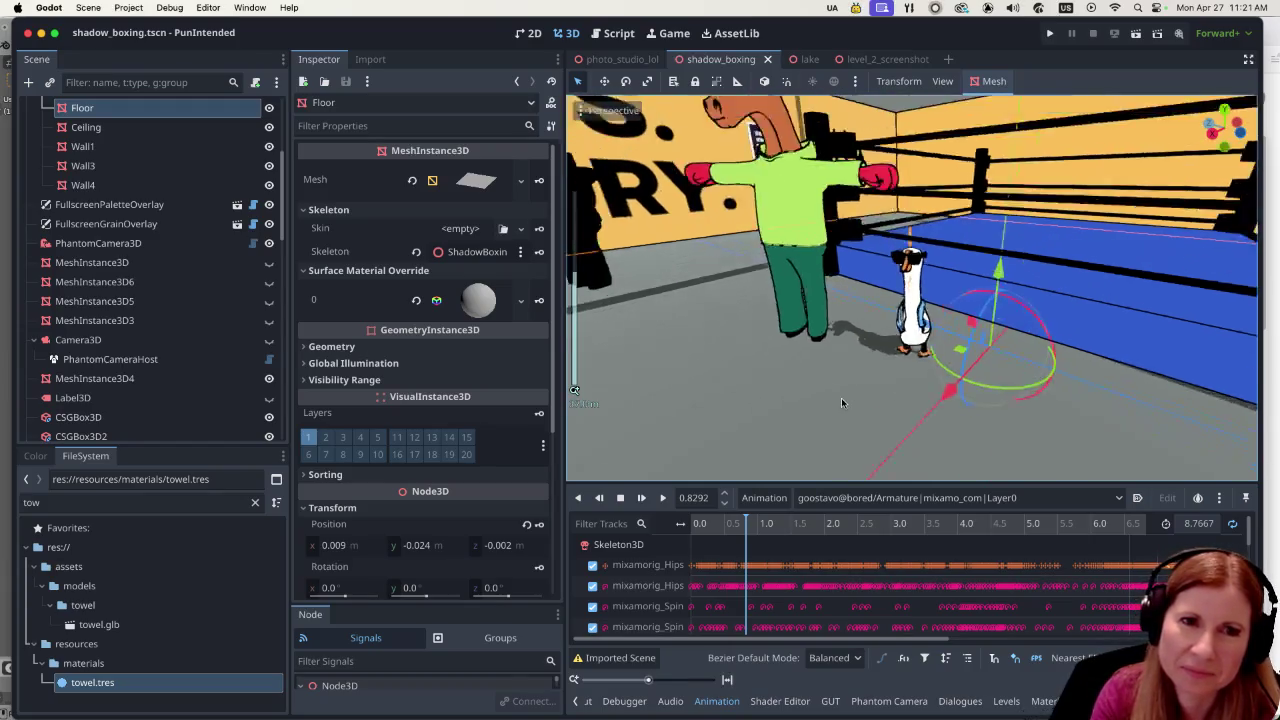
scroll(831, 386, up, 5)
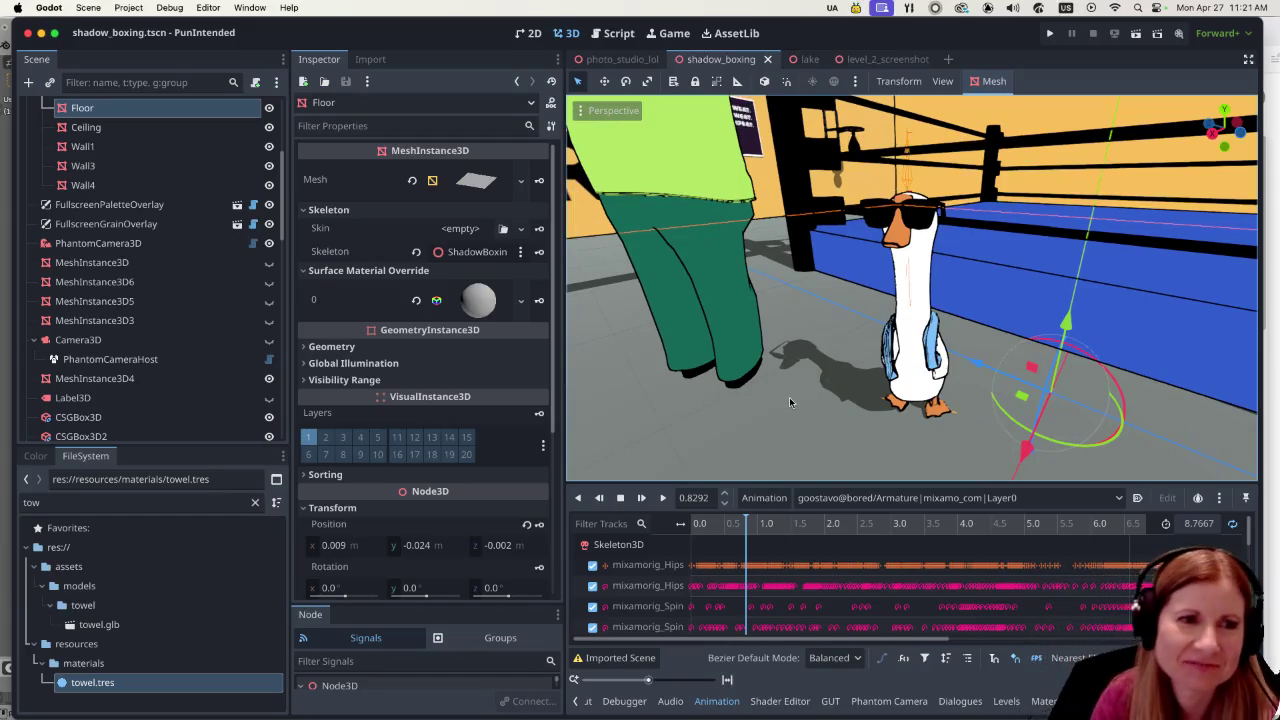
Search the FileSystem for 'dumb' and drag dumbellblend.glb into the Scene tree.
click(255, 504)
text(dumb)
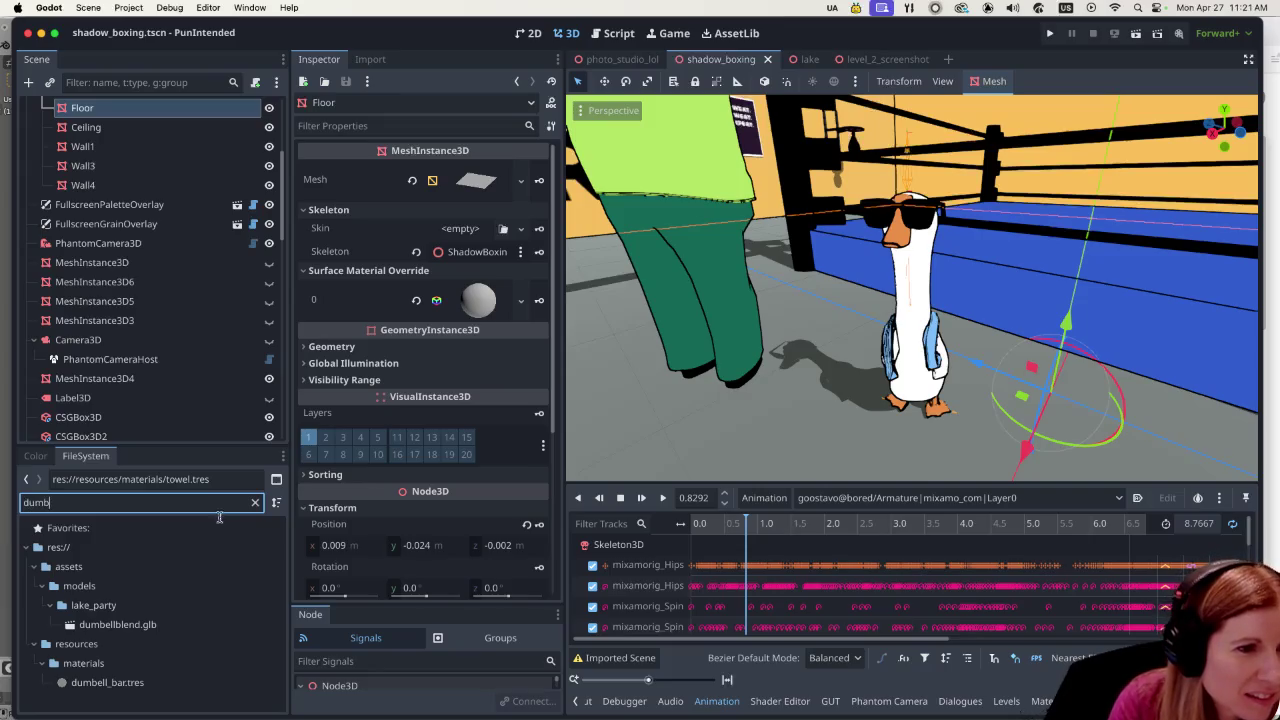
click(170, 626)
drag(170, 622, 146, 112)
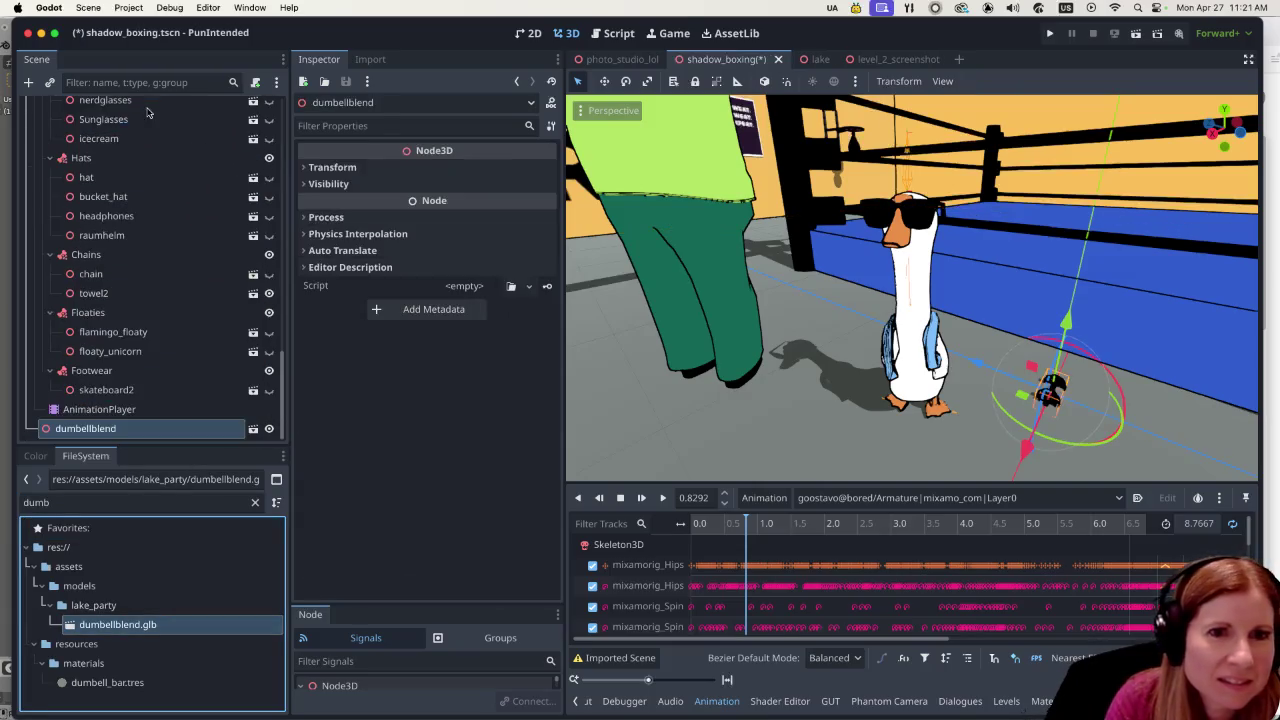
Rotate the dumbbell and slide it along X onto the floor near the GUTS. GLORY. wall.
mouse_move(1020, 450)
mouse_down()
mouse_move(1064, 340)
mouse_move(1090, 415)
mouse_move(1100, 410)
mouse_move(1045, 406)
mouse_move(1033, 430)
mouse_up()
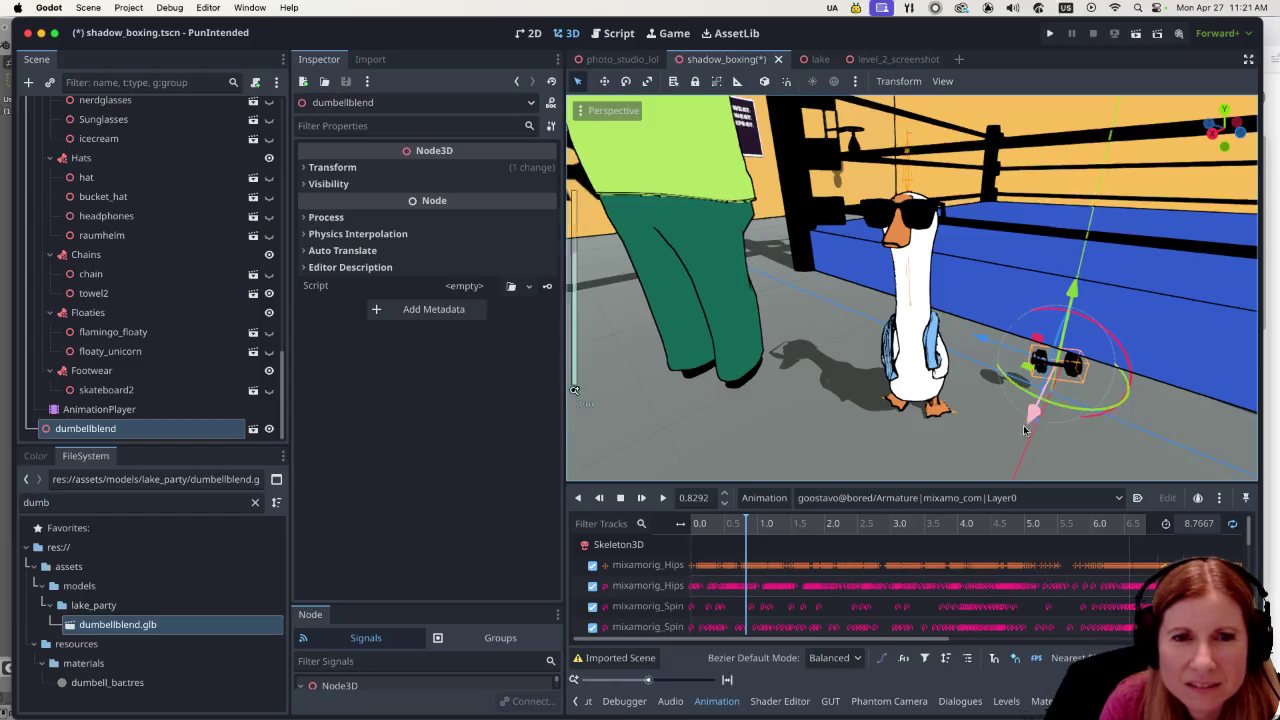
scroll(1033, 430, down, 5)
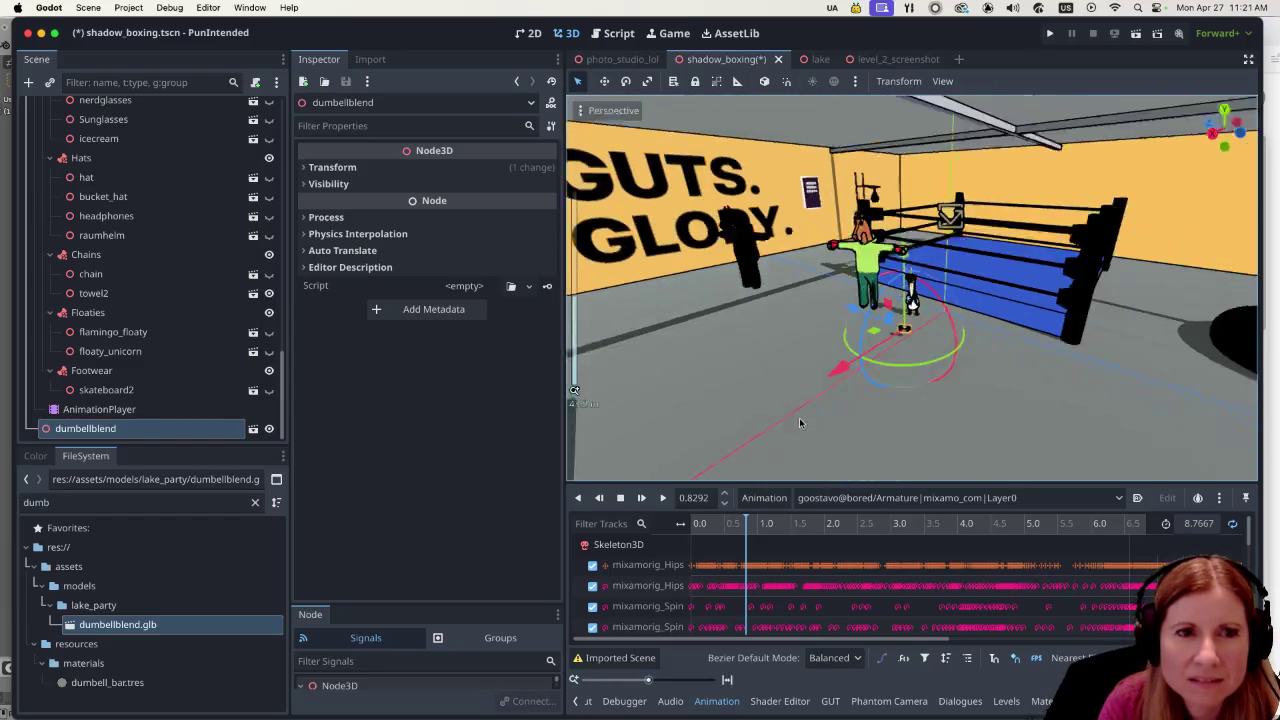
mouse_move(792, 398)
mouse_down()
mouse_move(826, 348)
mouse_move(666, 323)
mouse_move(682, 343)
mouse_up()
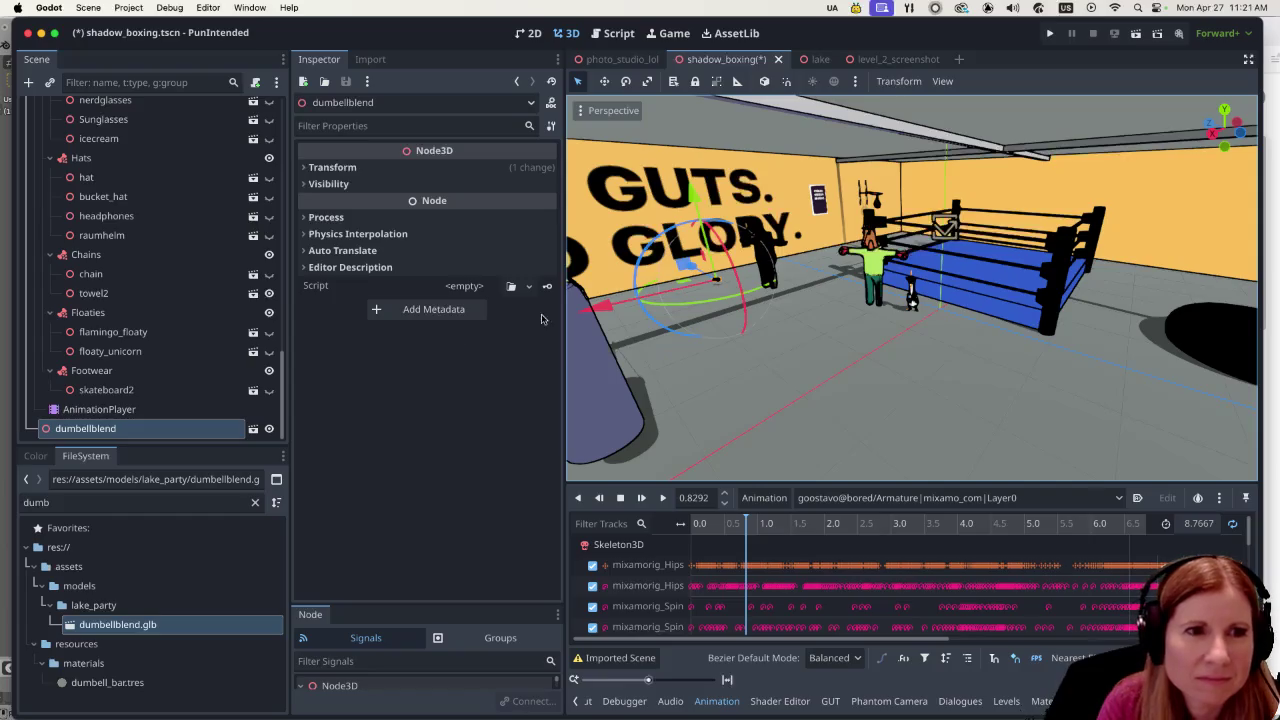
scroll(637, 333, up, 5)
scroll(637, 333, down, 5)
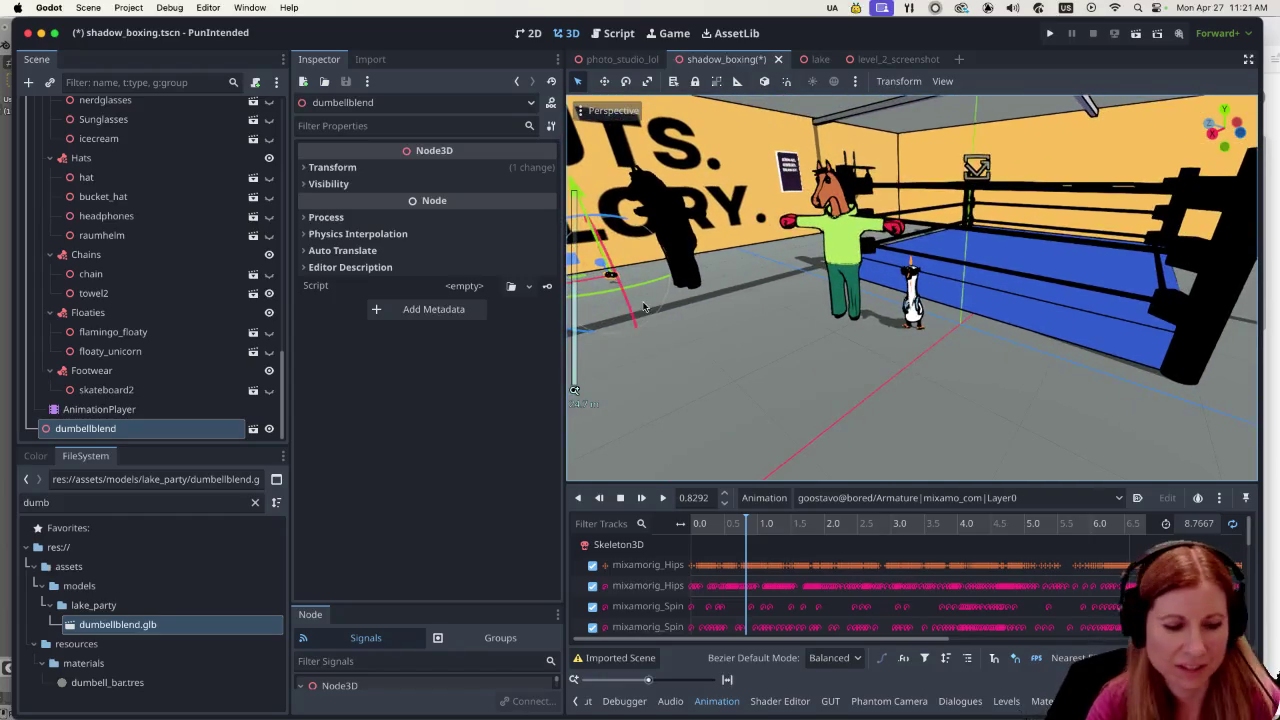
scroll(798, 315, down, 5)
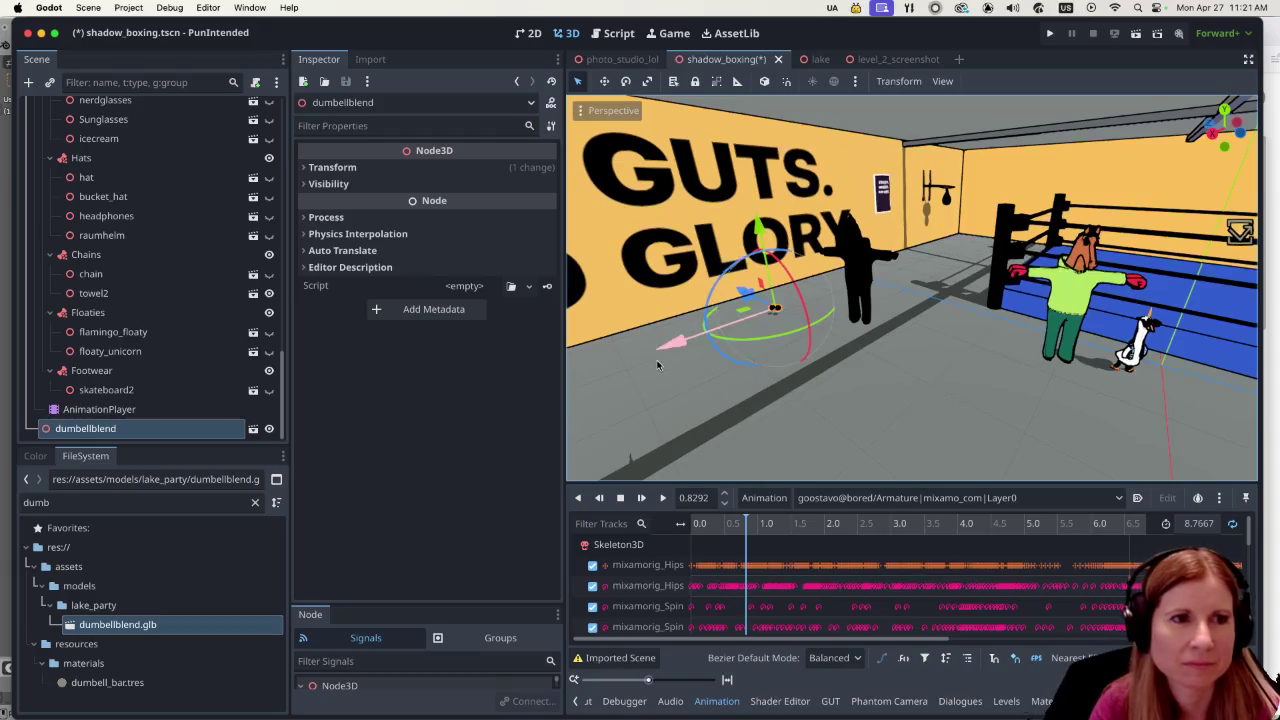
Set the dumbbell's Transform scale to 1.5 in the Inspector.
click(310, 168)
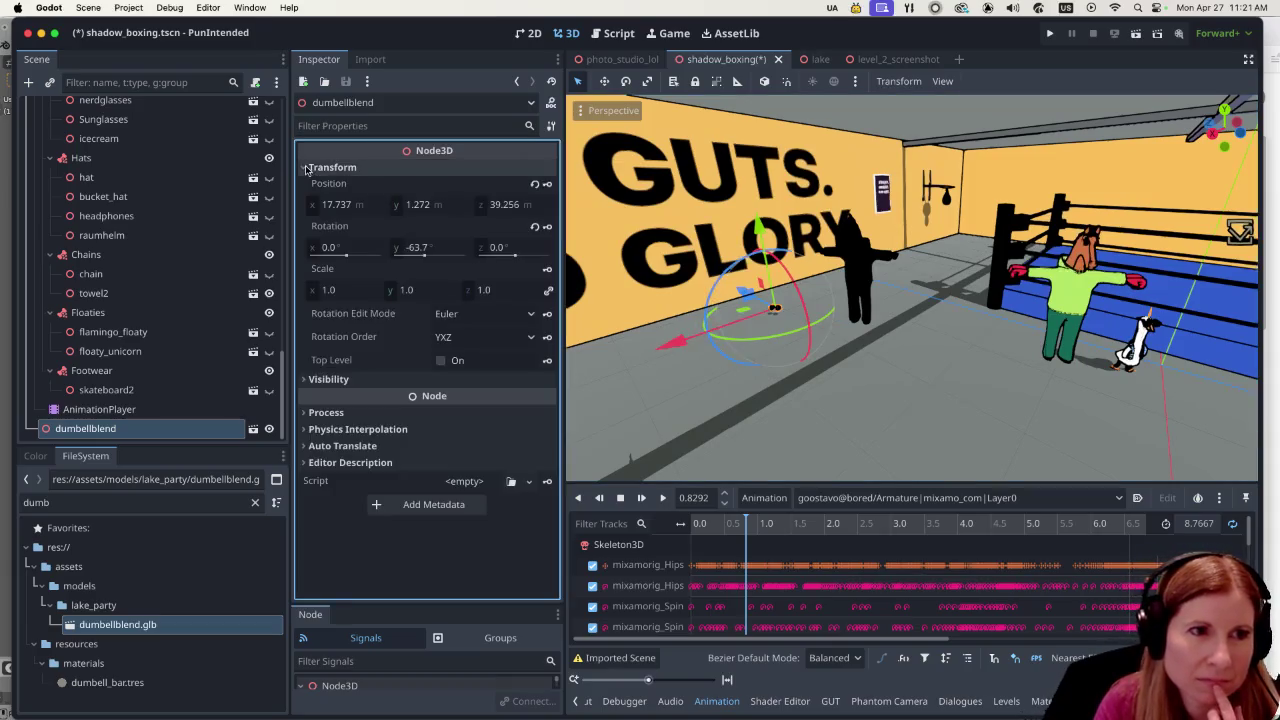
click(345, 289)
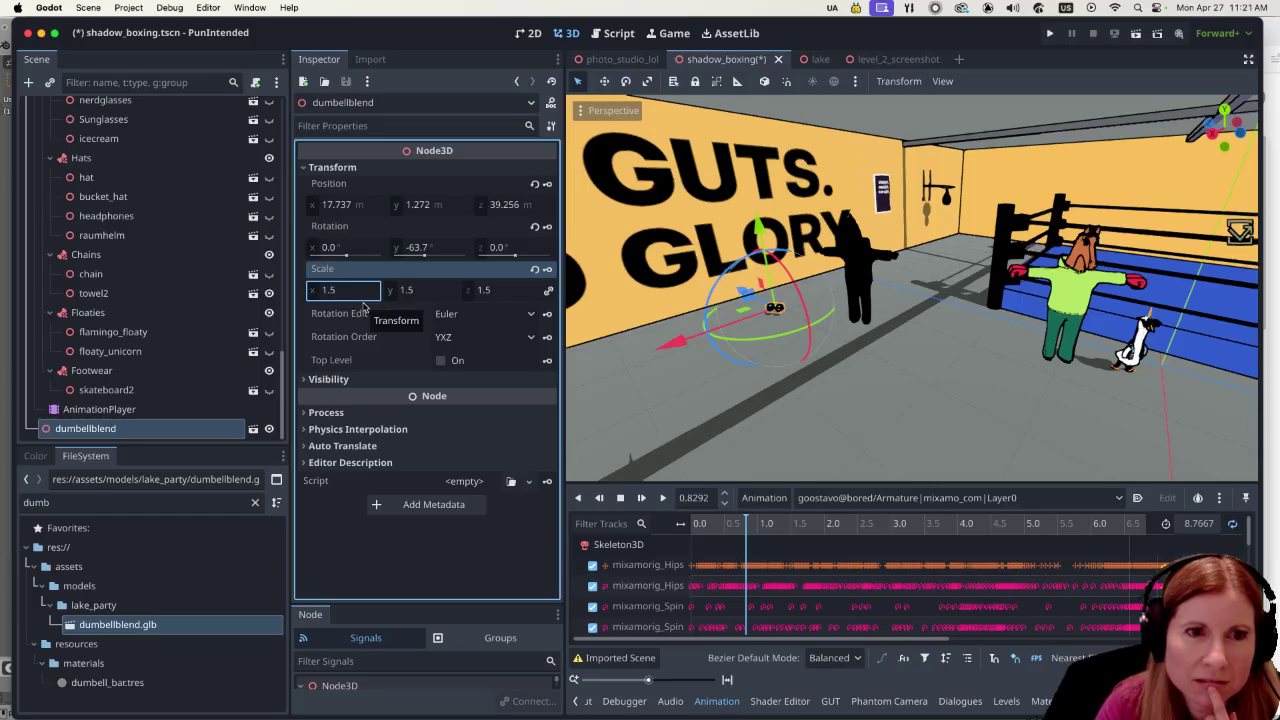
key(Return)
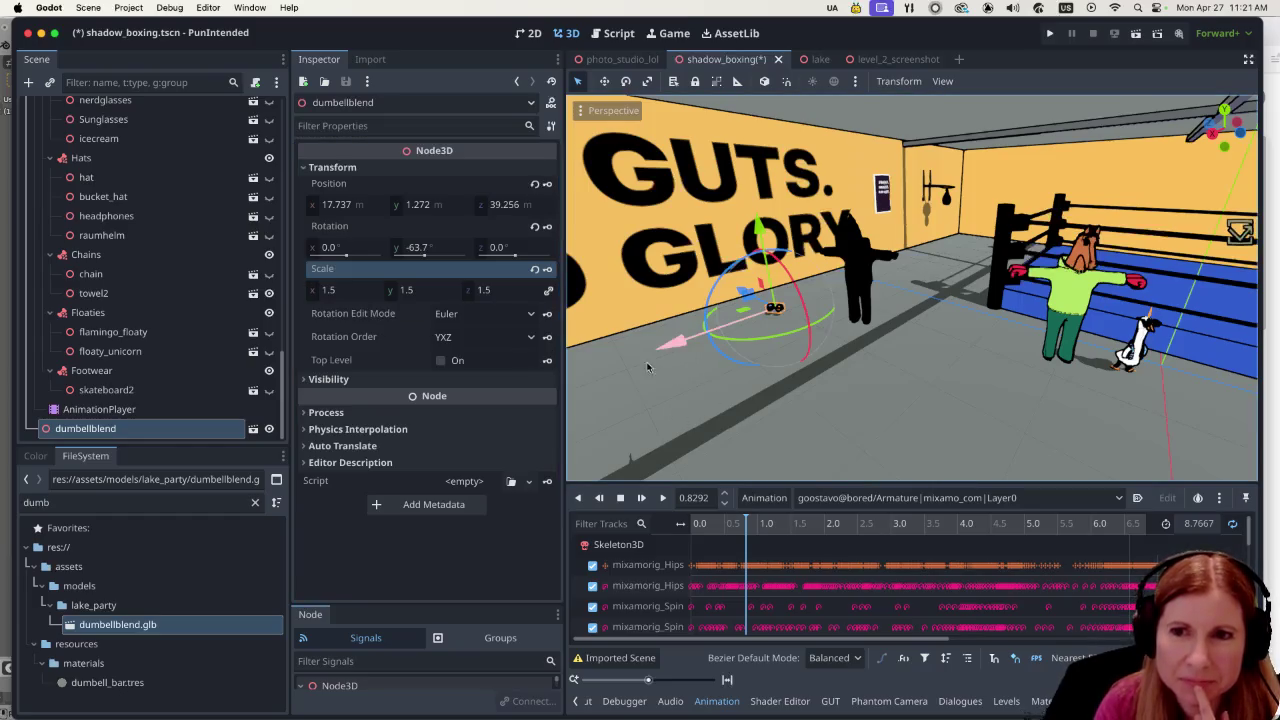
scroll(625, 340, up, 3)
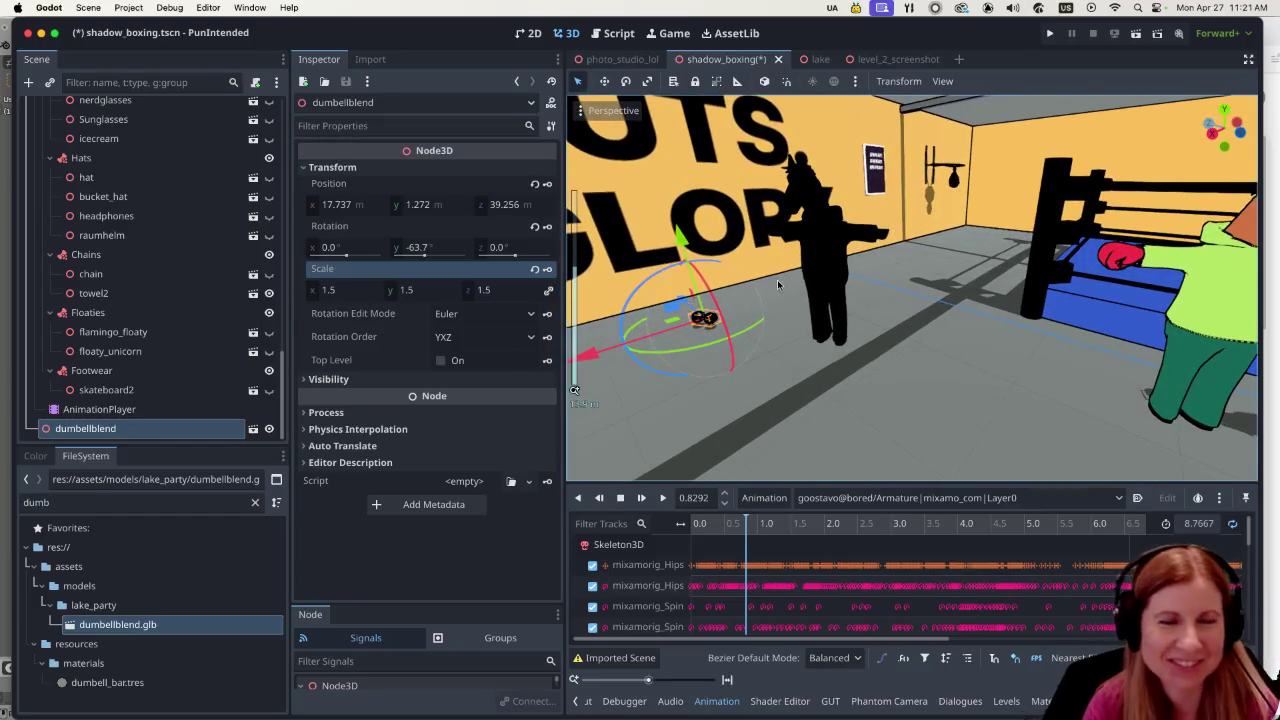
scroll(711, 331, up, 5)
scroll(786, 312, left, 3)
Move the dumbbell along the X axis and turn it around the vertical axis.
key(g)
key(x)
click(625, 370)
key(r)
key(y)
click(700, 300)
drag(623, 380, 613, 380)
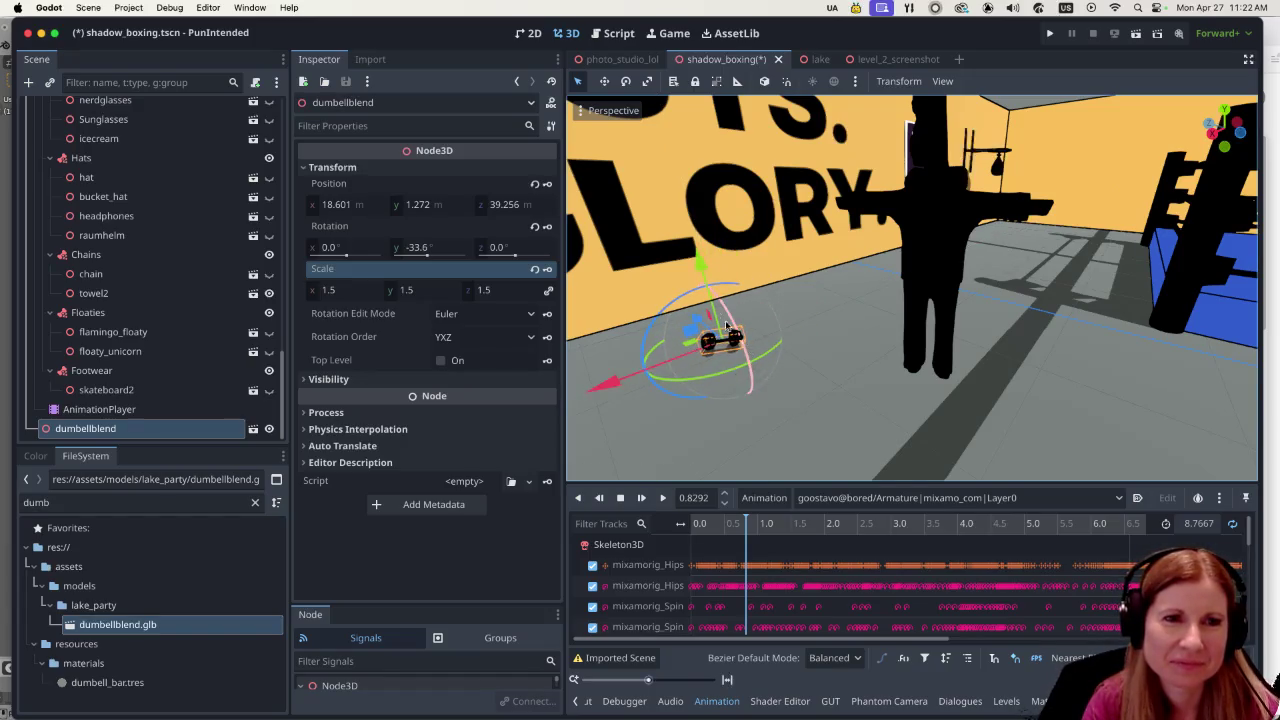
Drag the dumbbell along Z and lower it onto the floor at 18.601, 0.507, 43.447 m.
scroll(740, 330, left, 5)
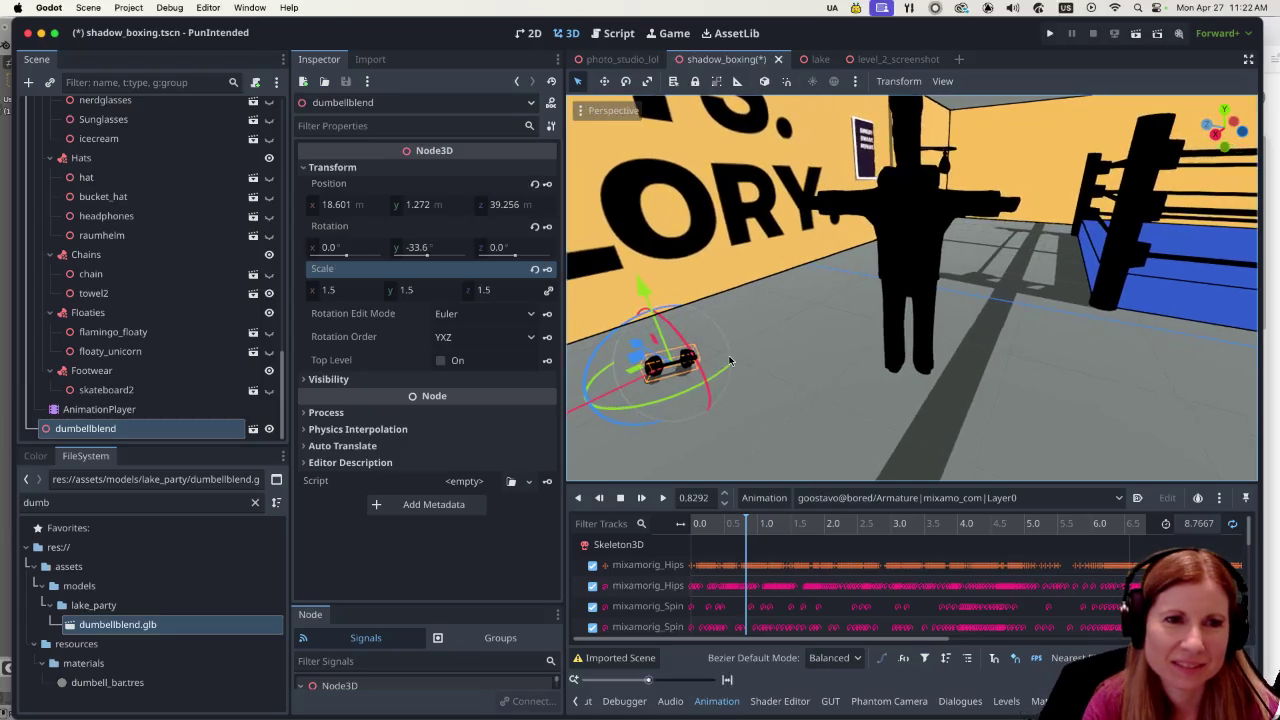
scroll(812, 341, left, 5)
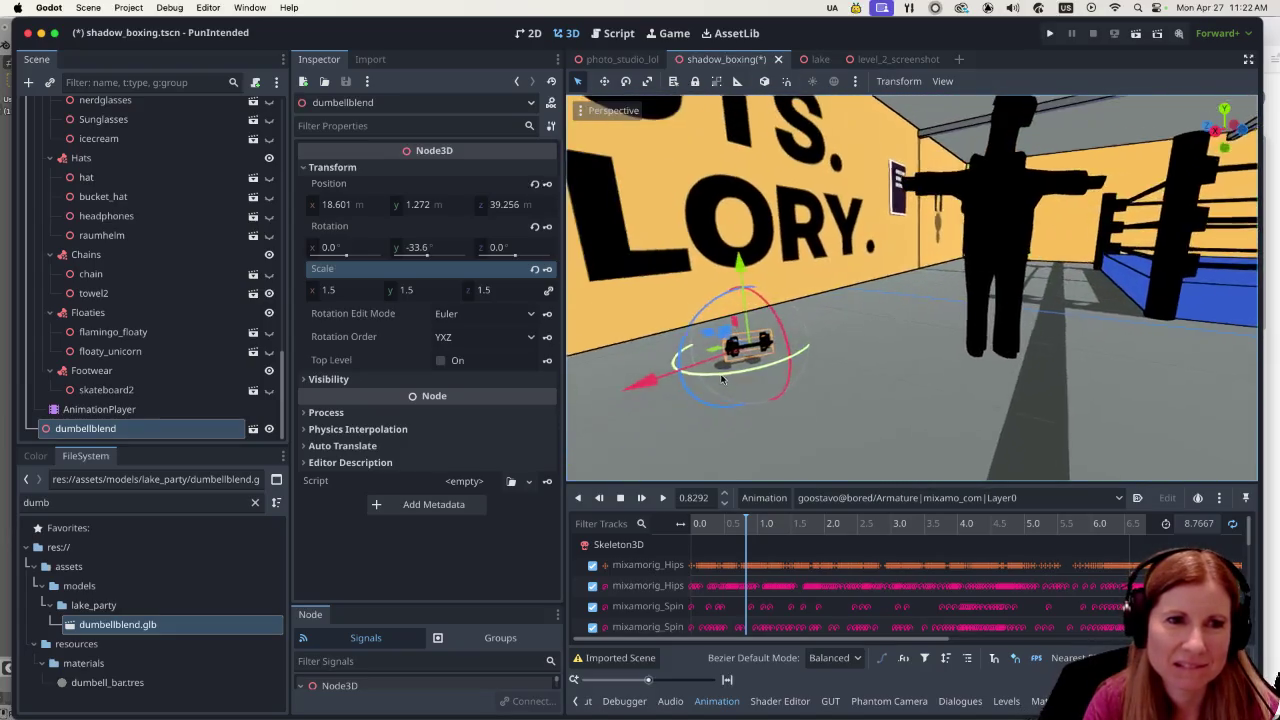
scroll(882, 365, left, 5)
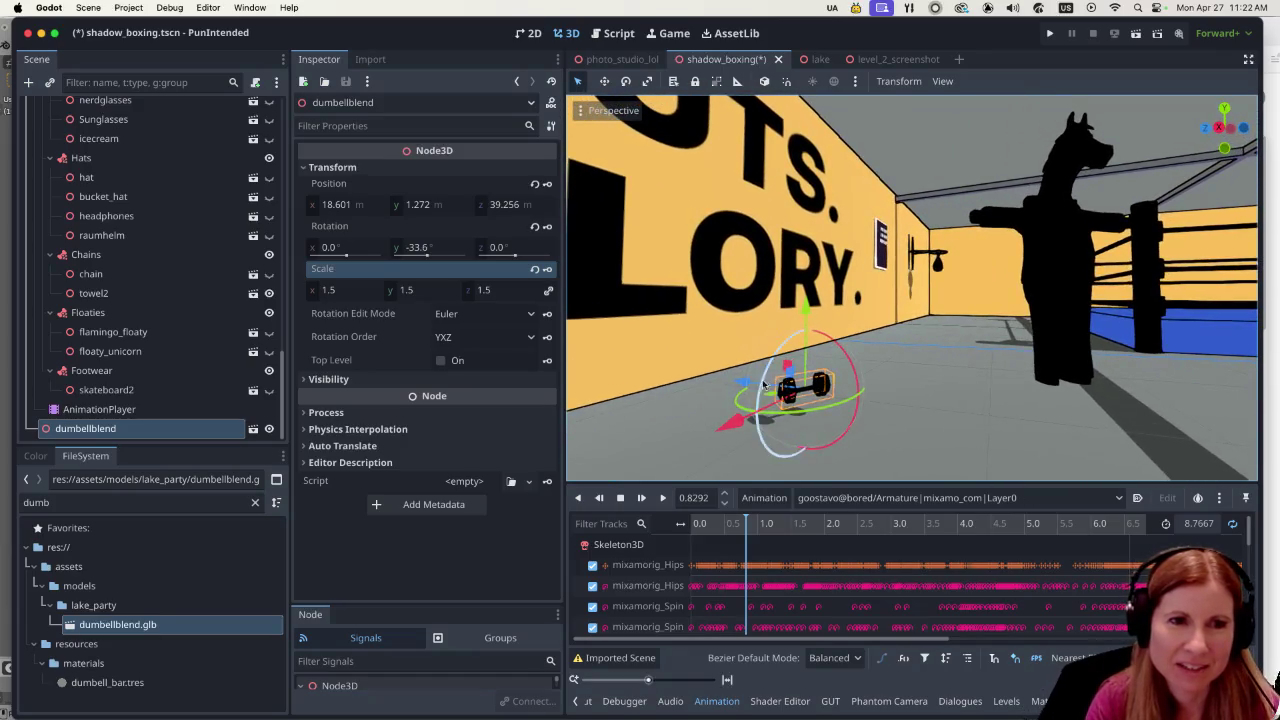
drag(728, 374, 675, 372)
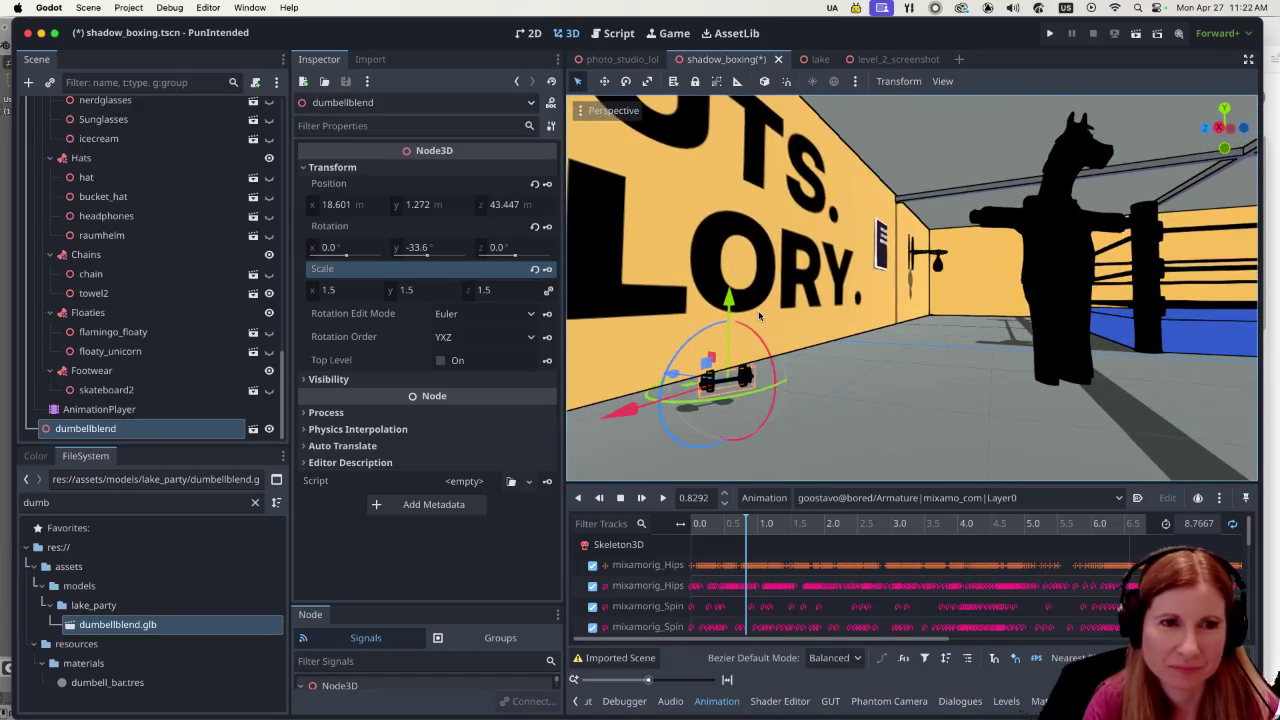
drag(727, 302, 701, 322)
scroll(789, 404, left, 3)
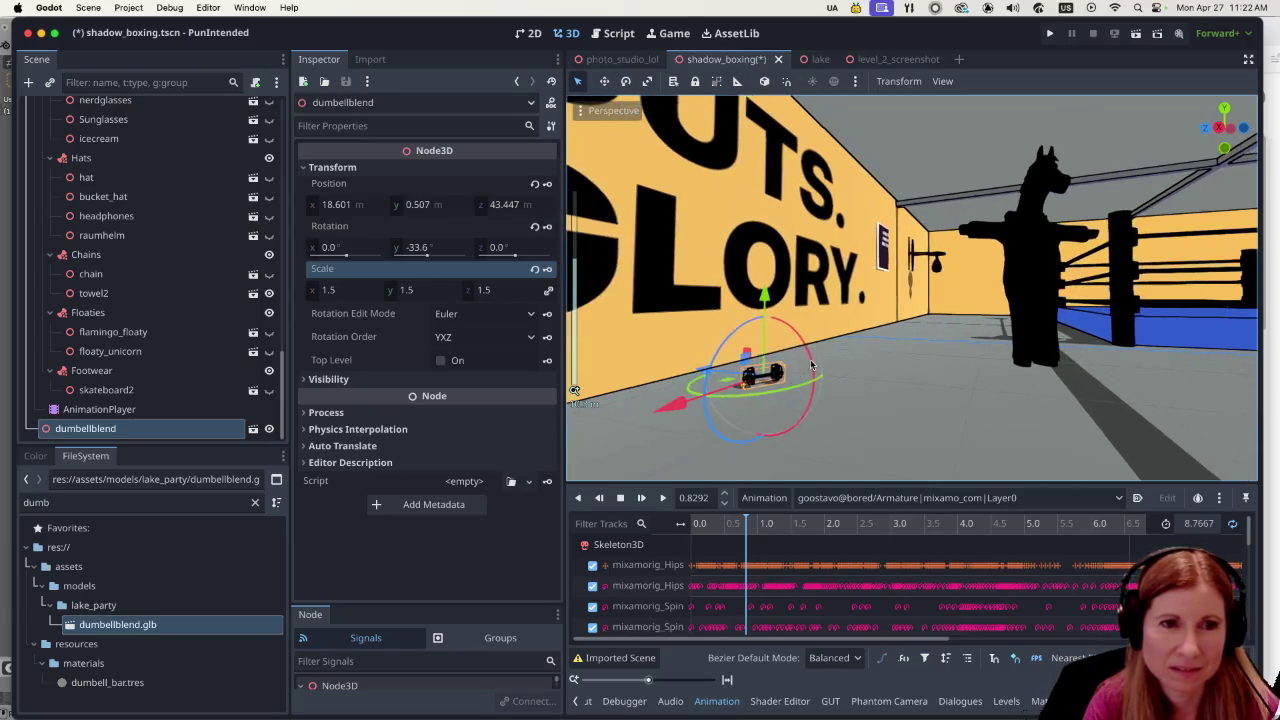
click(789, 404)
scroll(789, 404, left, 3)
scroll(789, 405, left, 3)
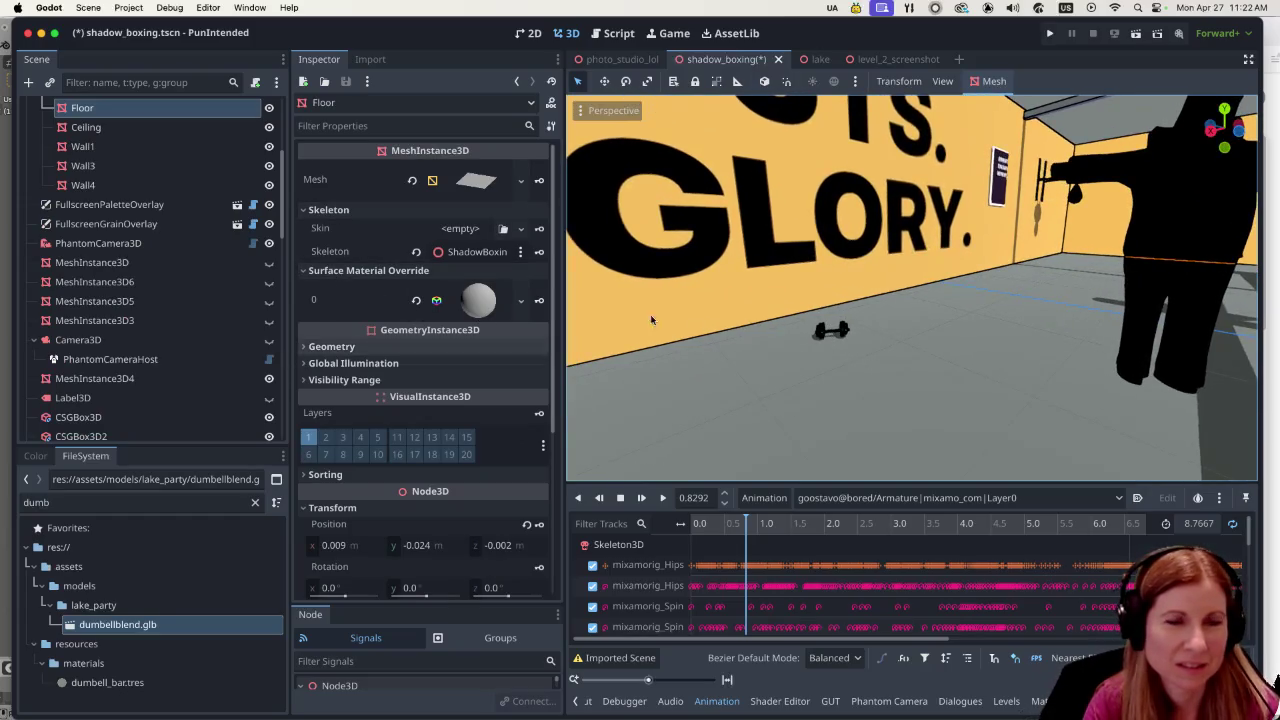
Set the dumbbell's scale to 2 and check it in the viewport.
click(838, 332)
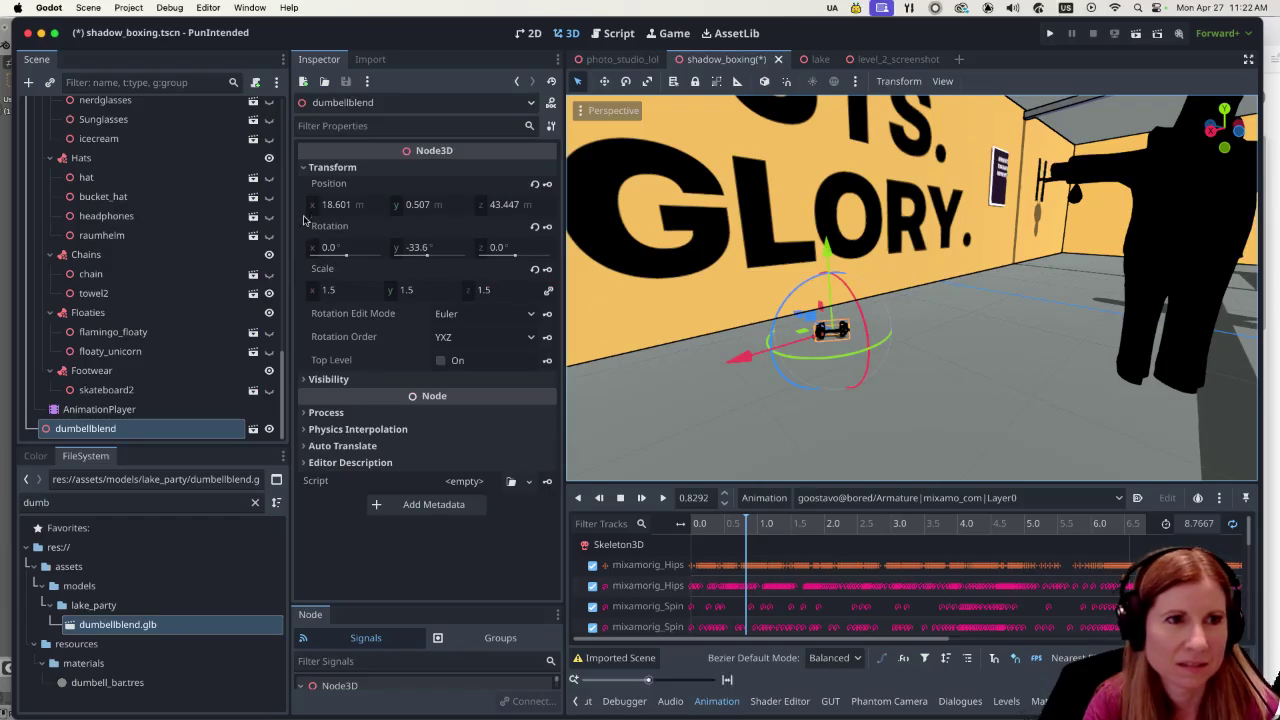
click(340, 290)
text(2)
key(Return)
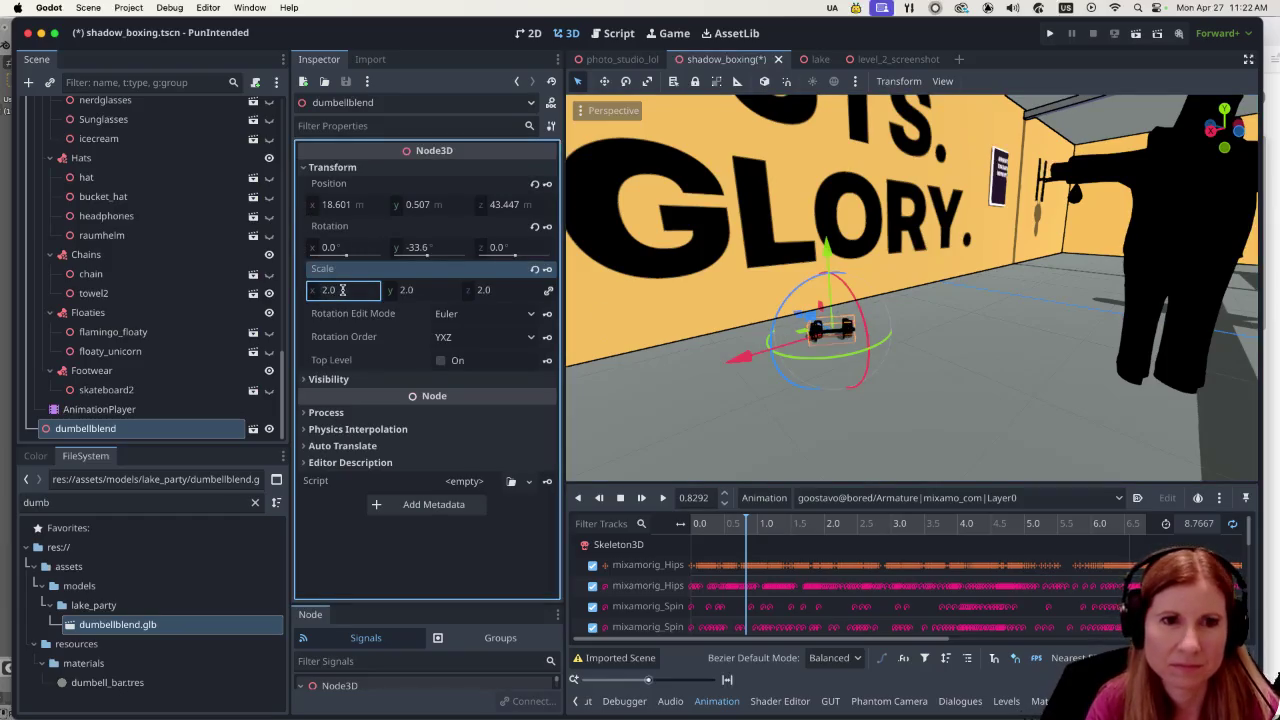
key(Return)
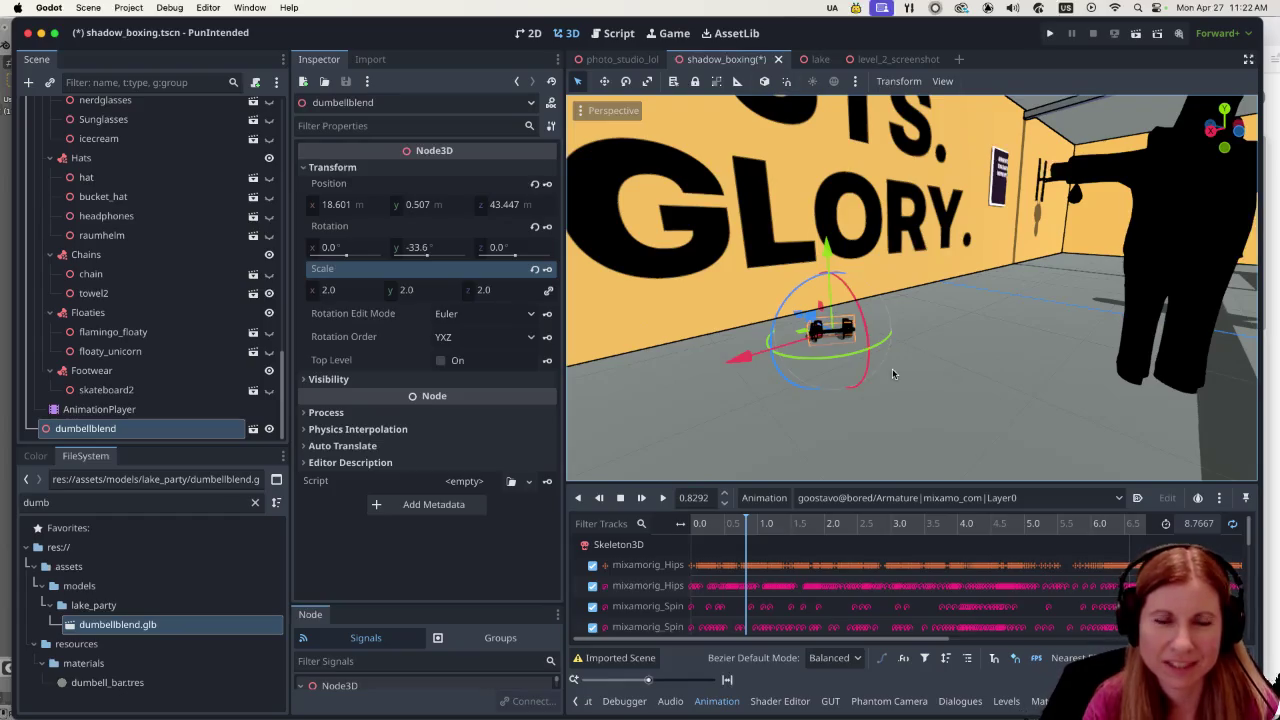
click(825, 329)
click(825, 329)
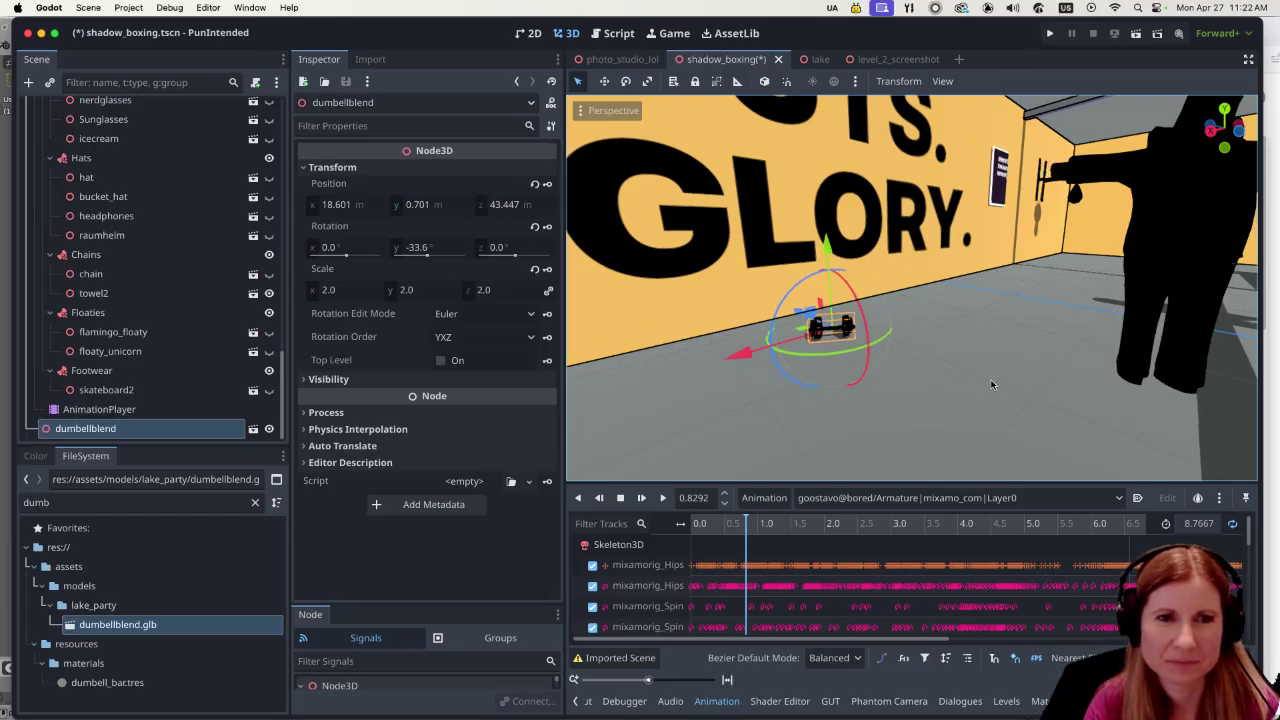
click(930, 345)
scroll(930, 345, down, 10)
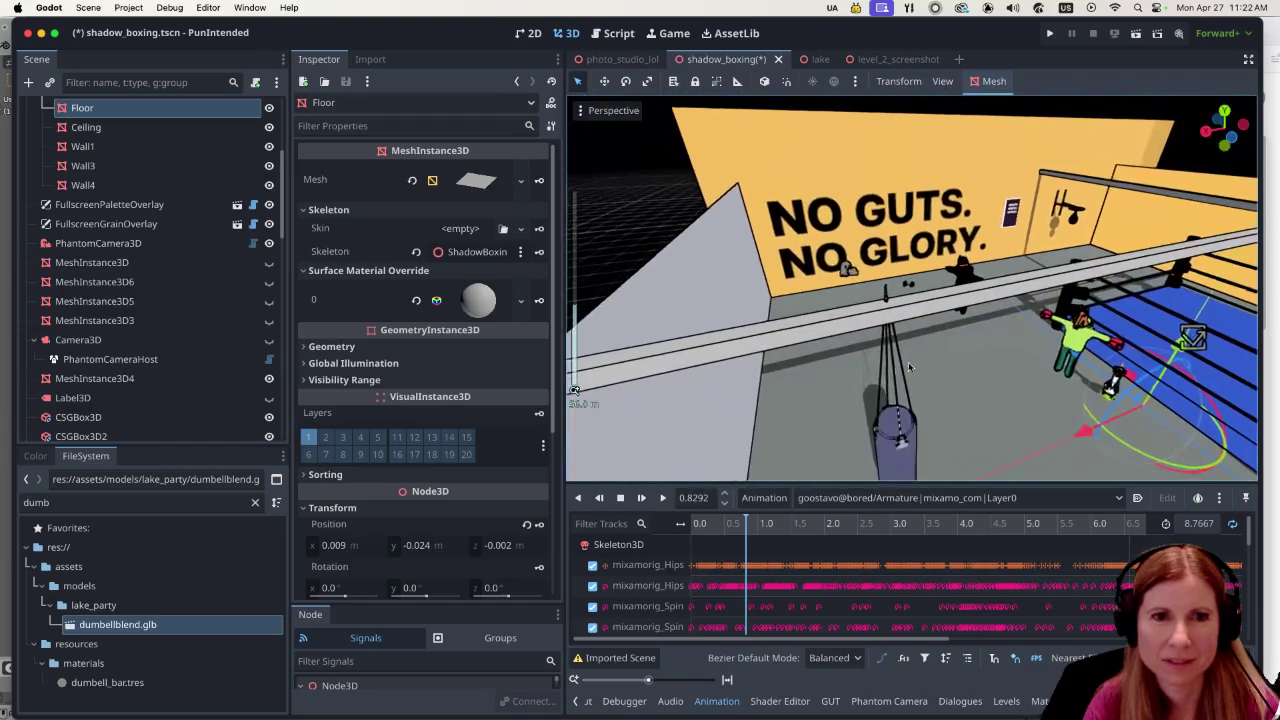
scroll(901, 355, up, 10)
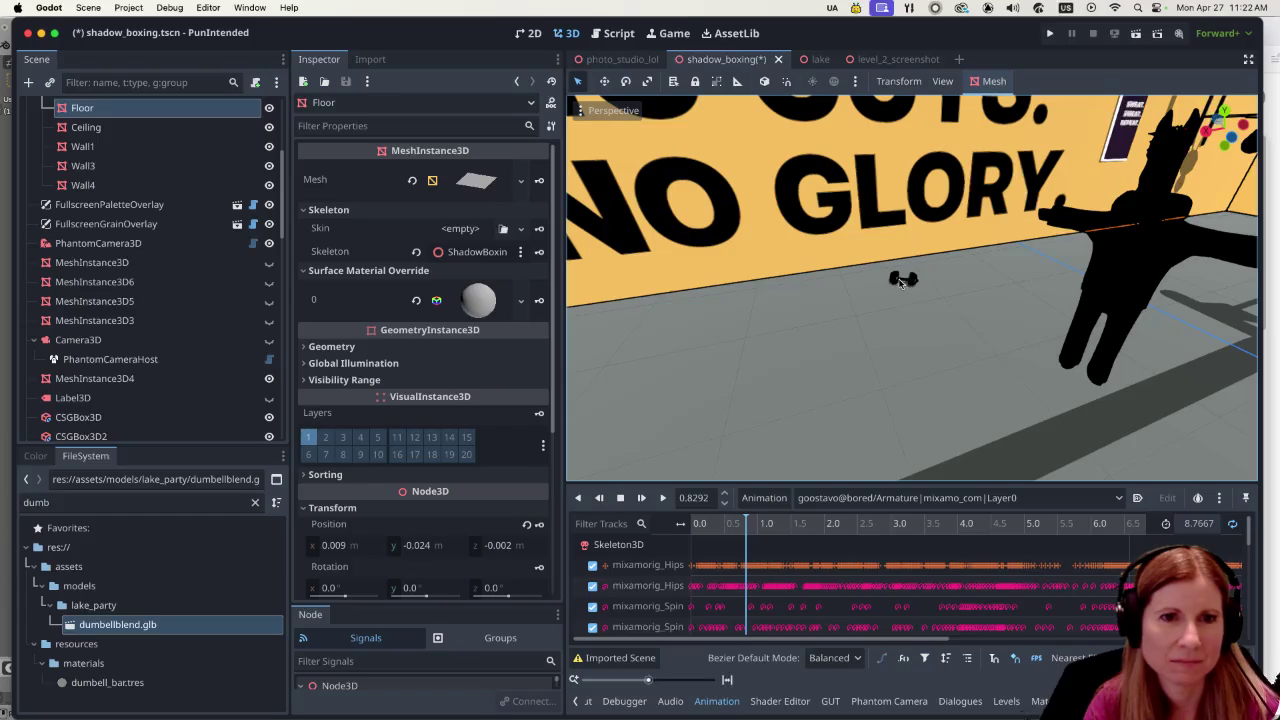
scroll(186, 340, down, 10)
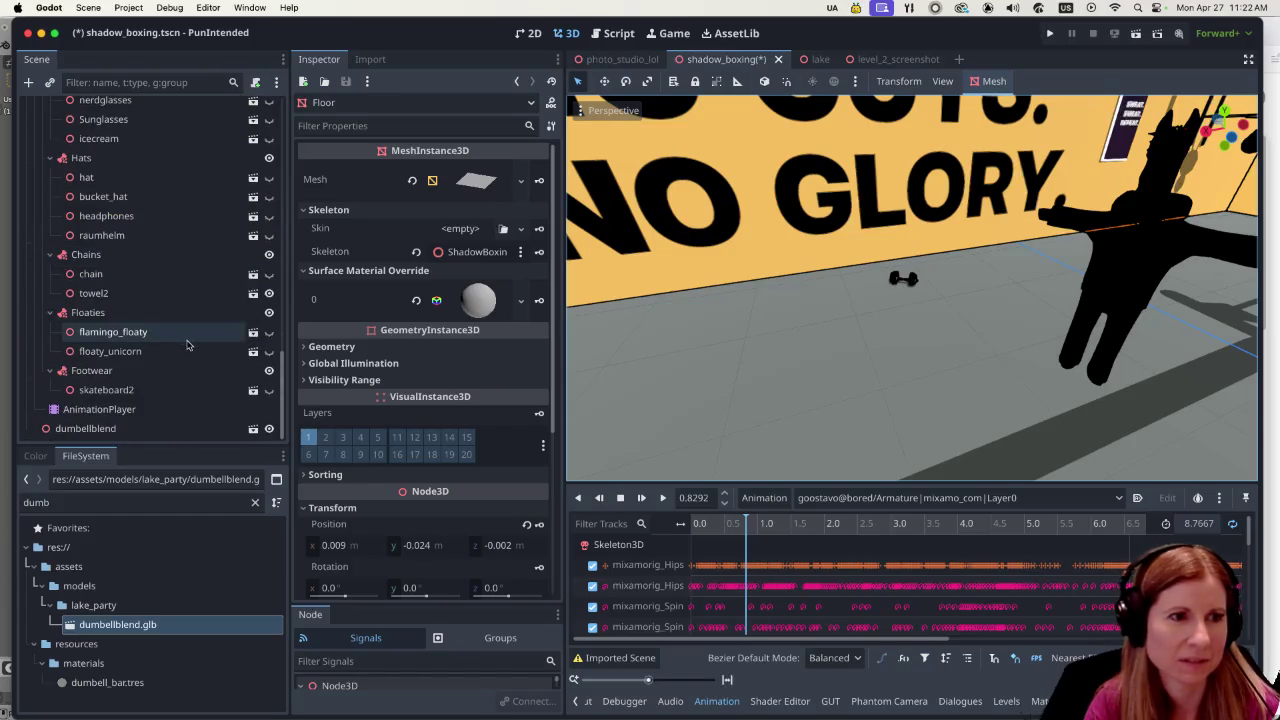
Increase the dumbbellblend scale to 2.5 and reselect it.
click(168, 426)
click(337, 290)
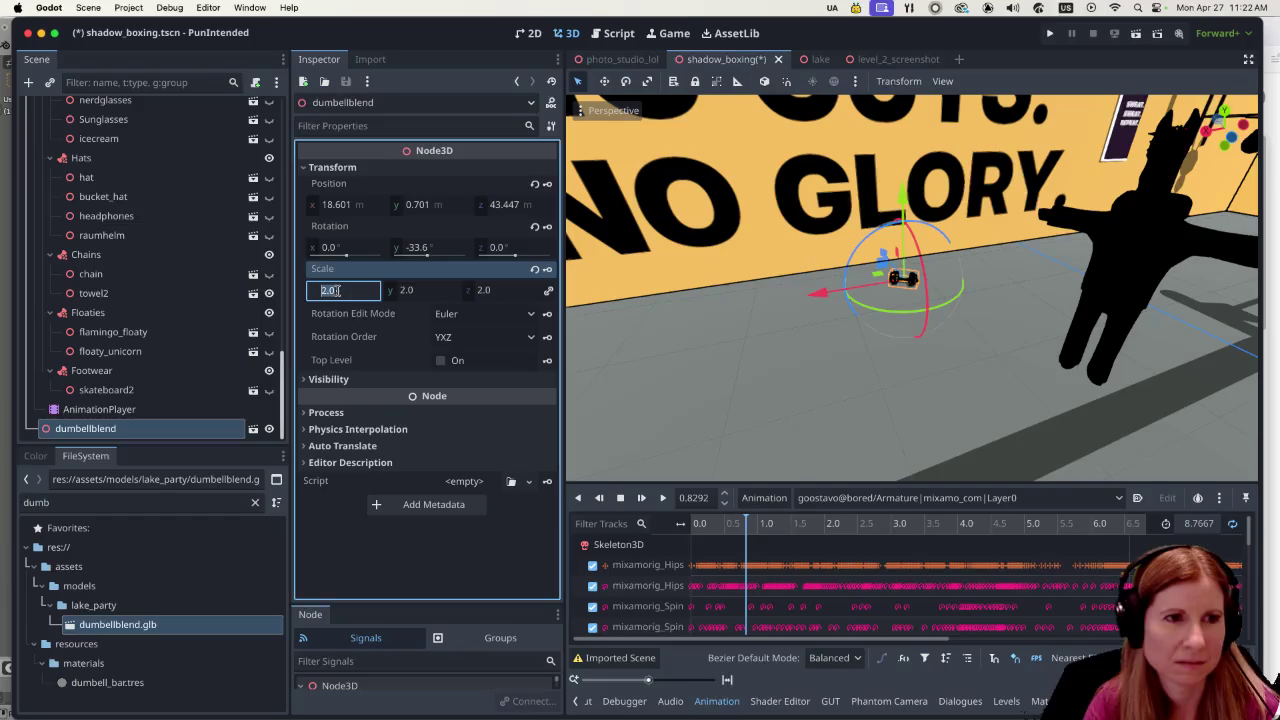
text(2.5)
key(Return)
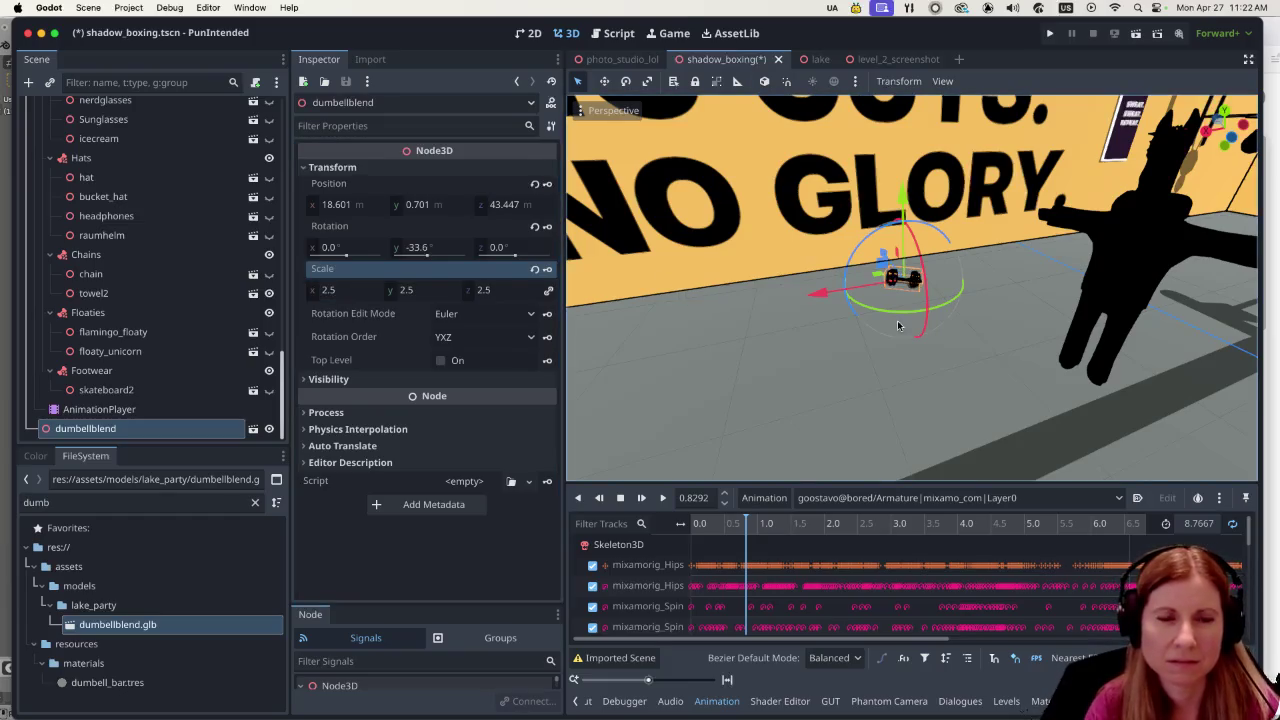
click(810, 378)
scroll(915, 333, up, 4)
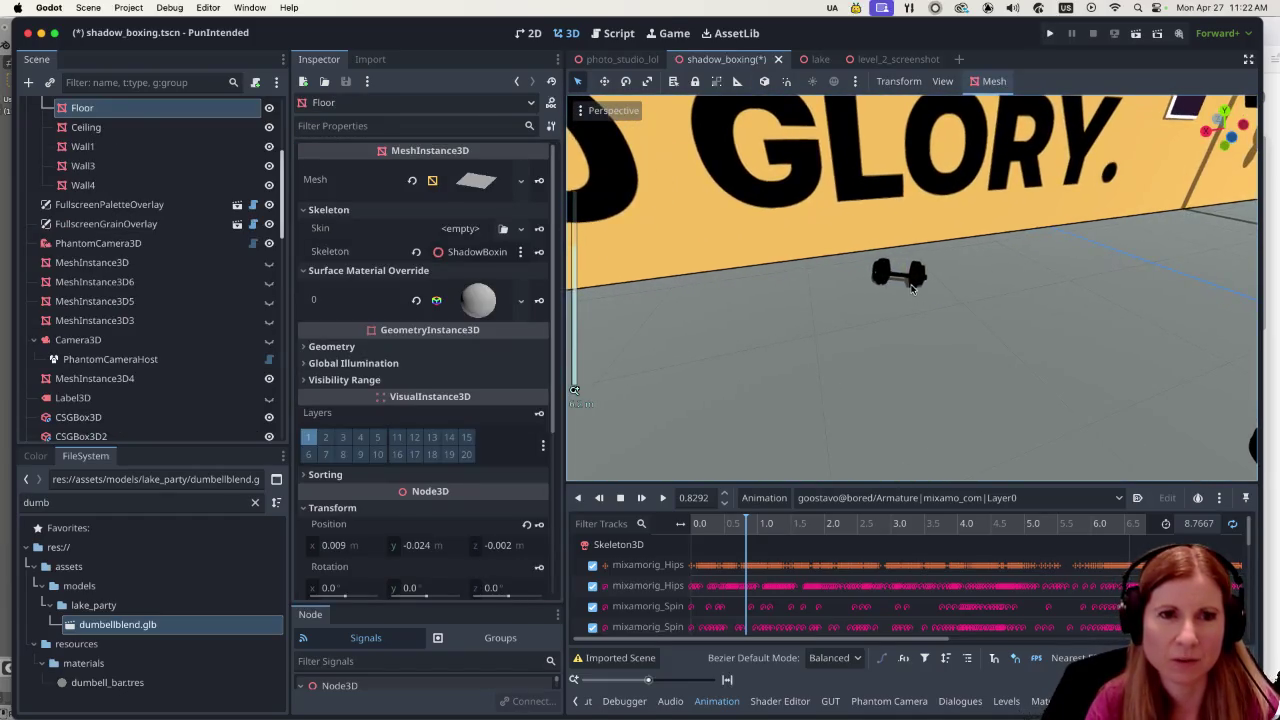
click(912, 285)
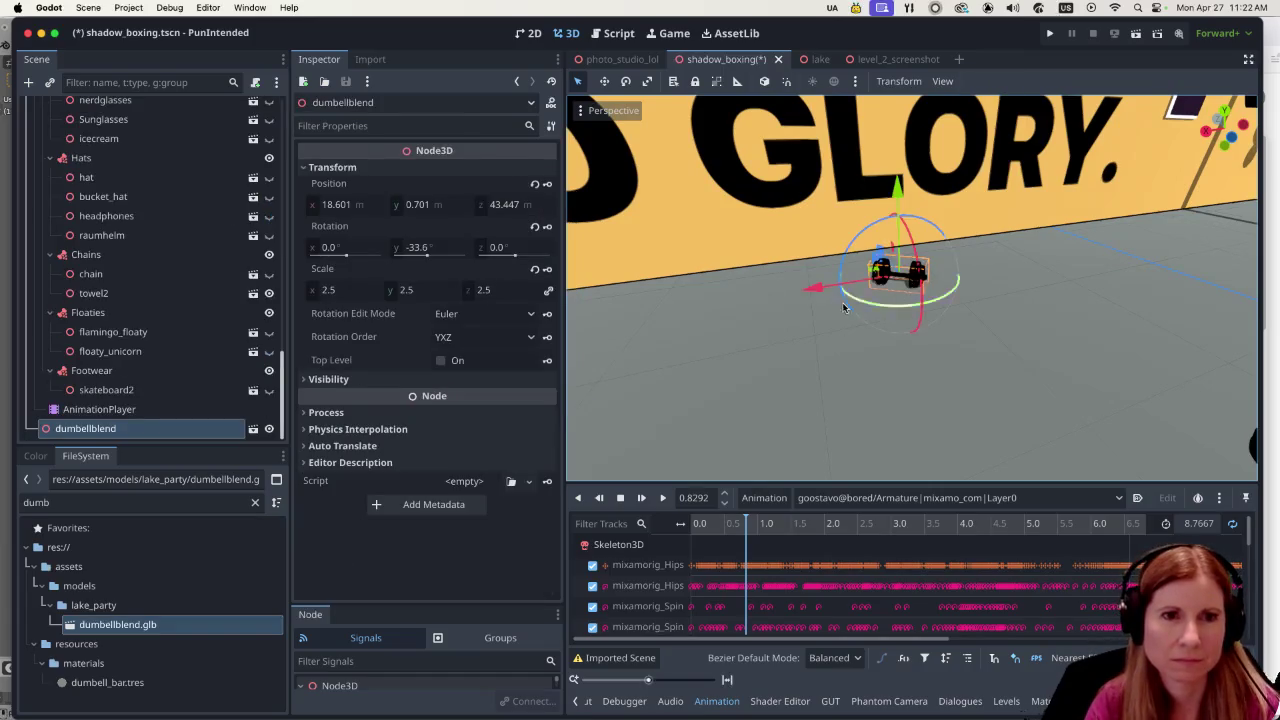
Duplicate the dumbbell and slide the copy along the X and Z axes.
key(super+d)
drag(813, 290, 751, 307)
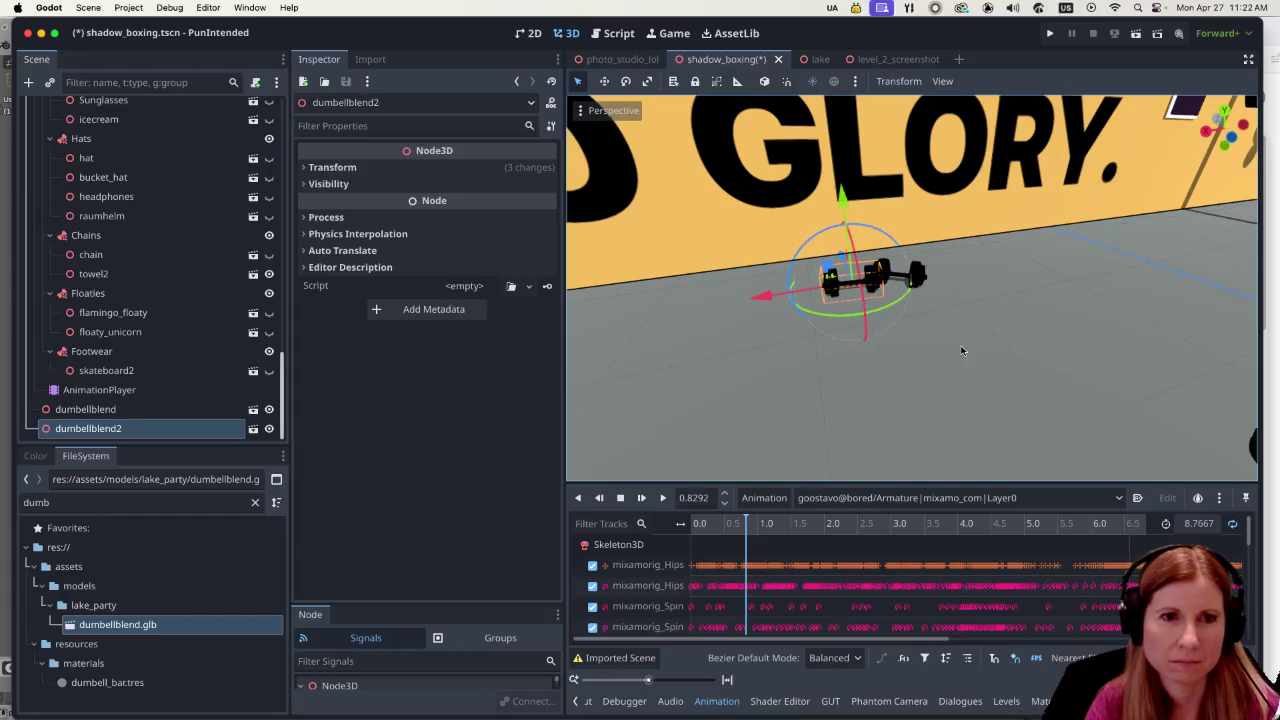
scroll(831, 210, right, 5)
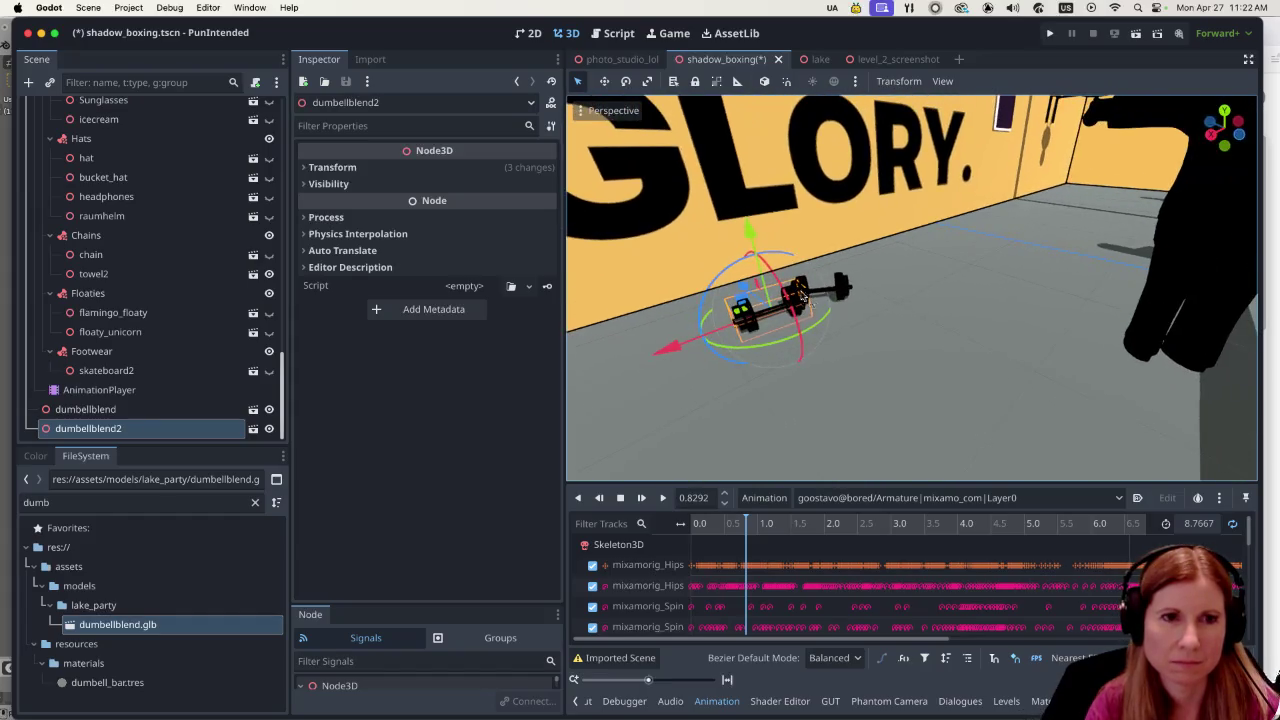
mouse_move(741, 287)
mouse_down()
mouse_move(751, 294)
mouse_move(724, 282)
mouse_up()
click(734, 345)
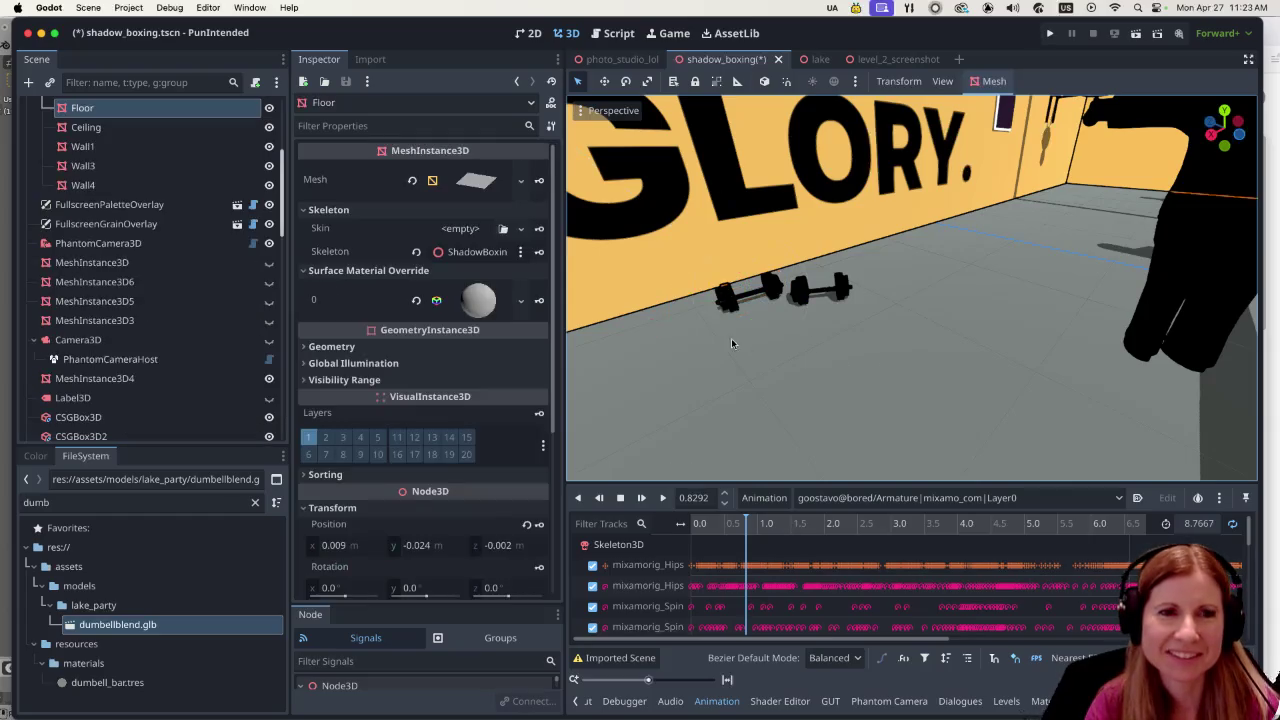
scroll(946, 351, up, 2)
Shift the original dumbbell along the X axis next to its copy.
click(862, 303)
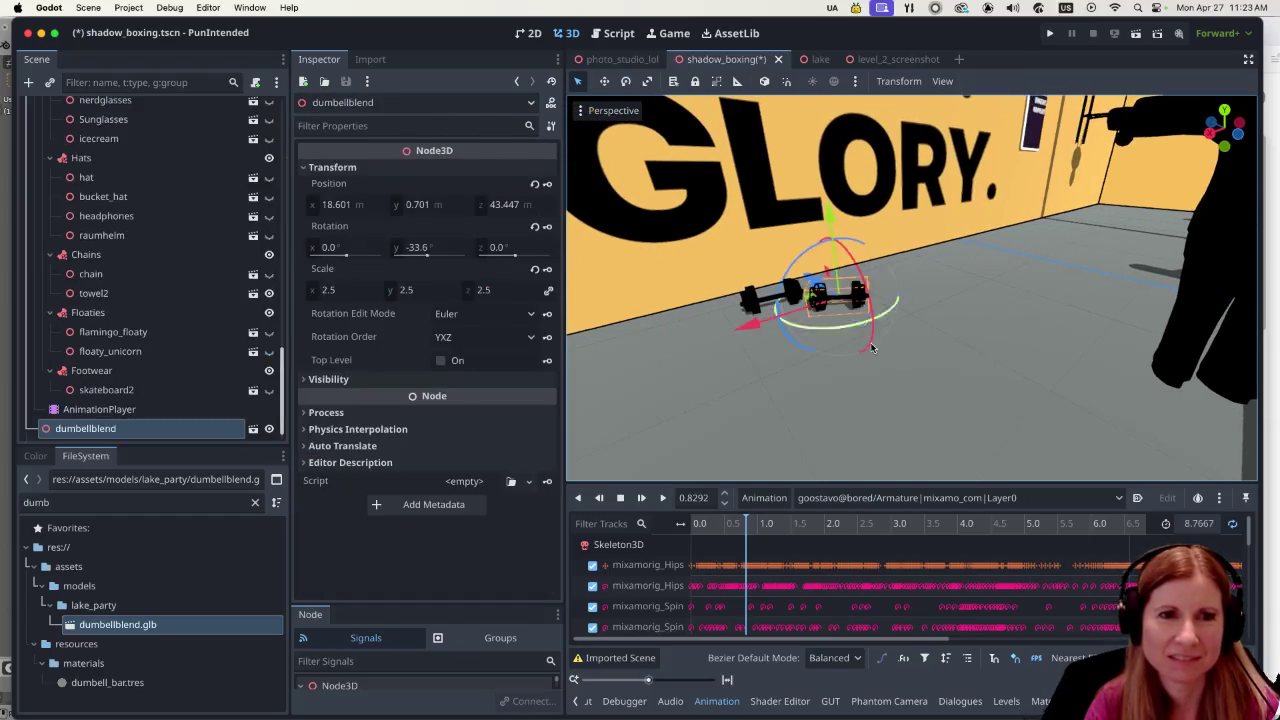
click(787, 408)
mouse_move(727, 403)
mouse_down()
mouse_move(806, 373)
mouse_move(795, 340)
mouse_up()
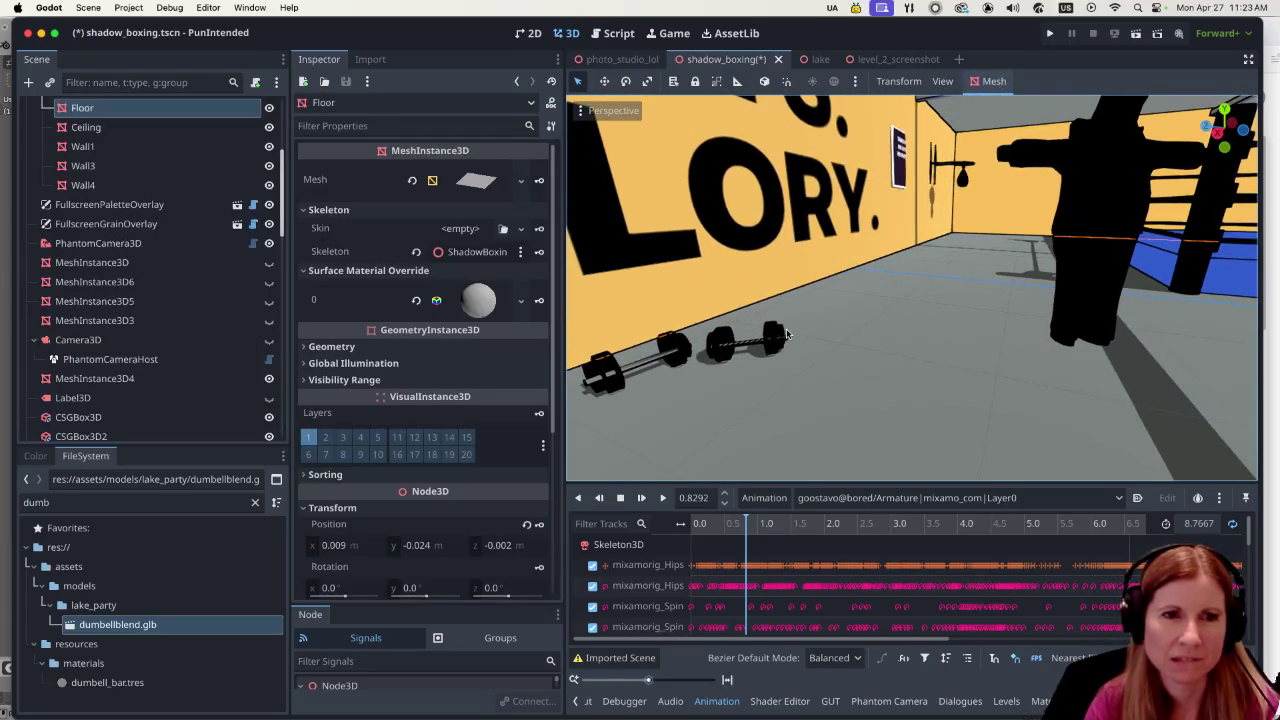
click(775, 350)
mouse_move(662, 392)
mouse_down()
mouse_move(625, 412)
mouse_move(672, 368)
mouse_up()
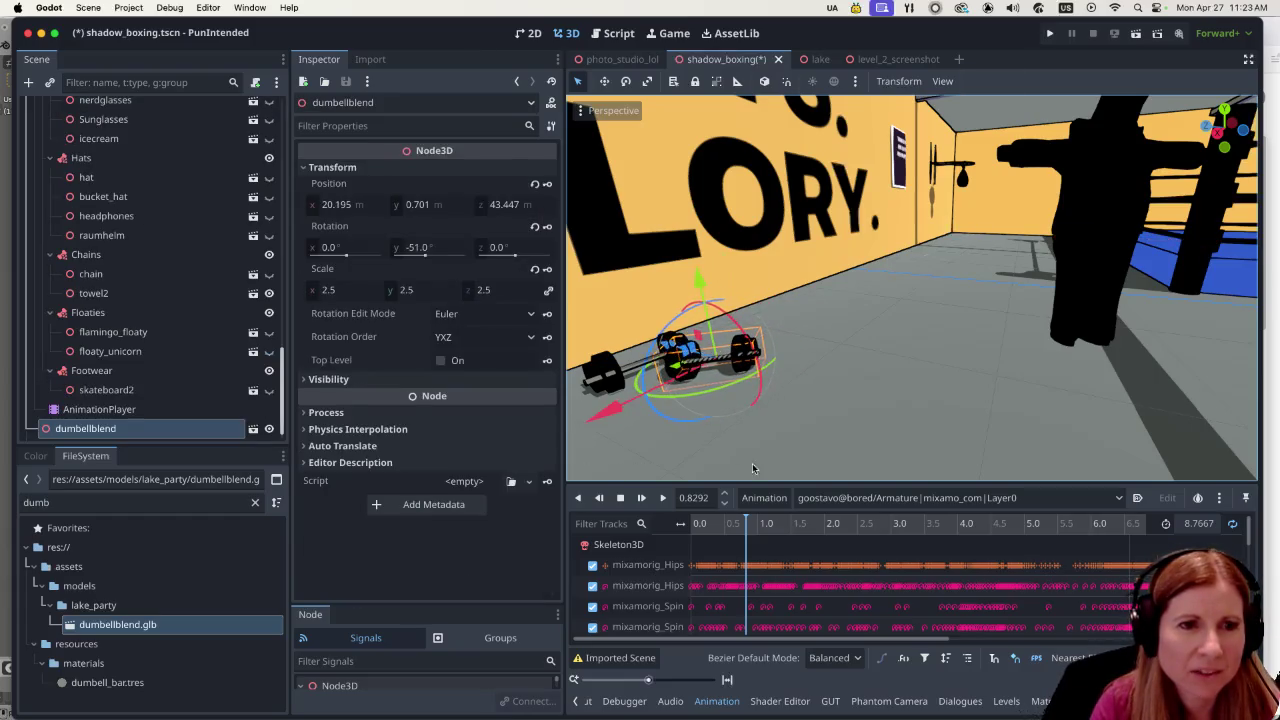
click(927, 399)
mouse_move(927, 399)
mouse_down()
mouse_move(665, 397)
mouse_move(884, 266)
mouse_move(903, 271)
mouse_up()
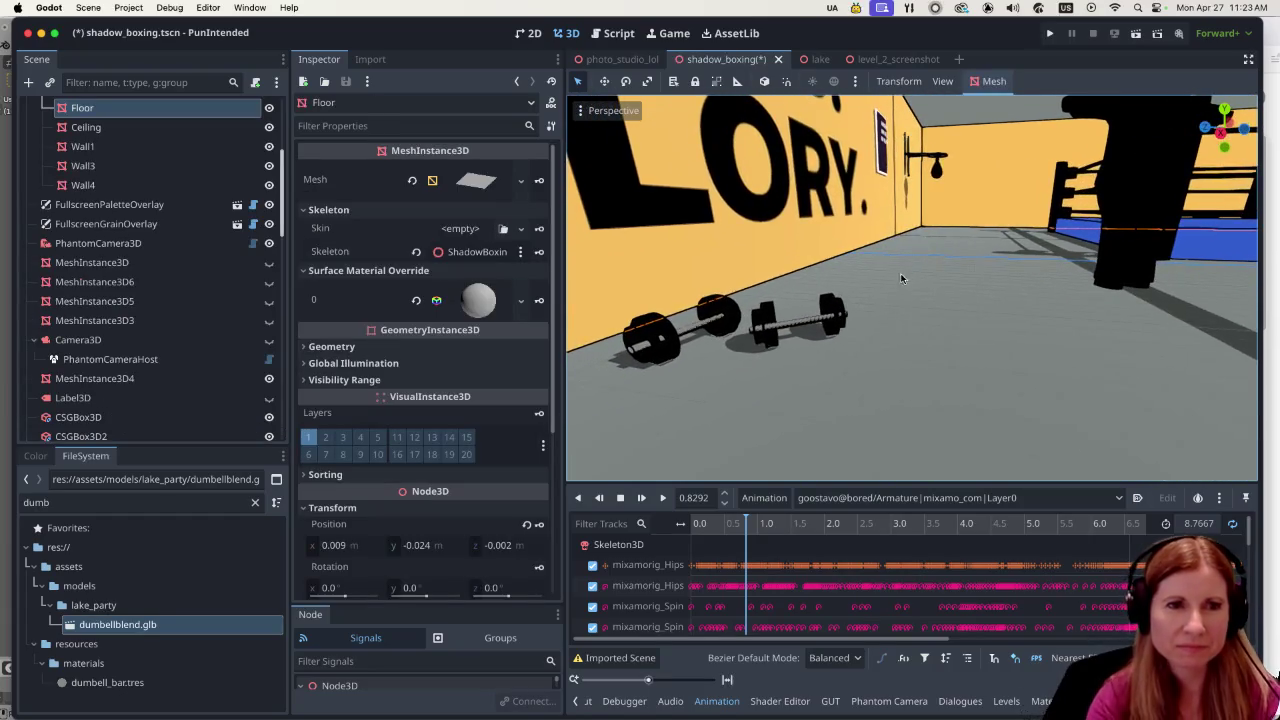
scroll(883, 327, down, 3)
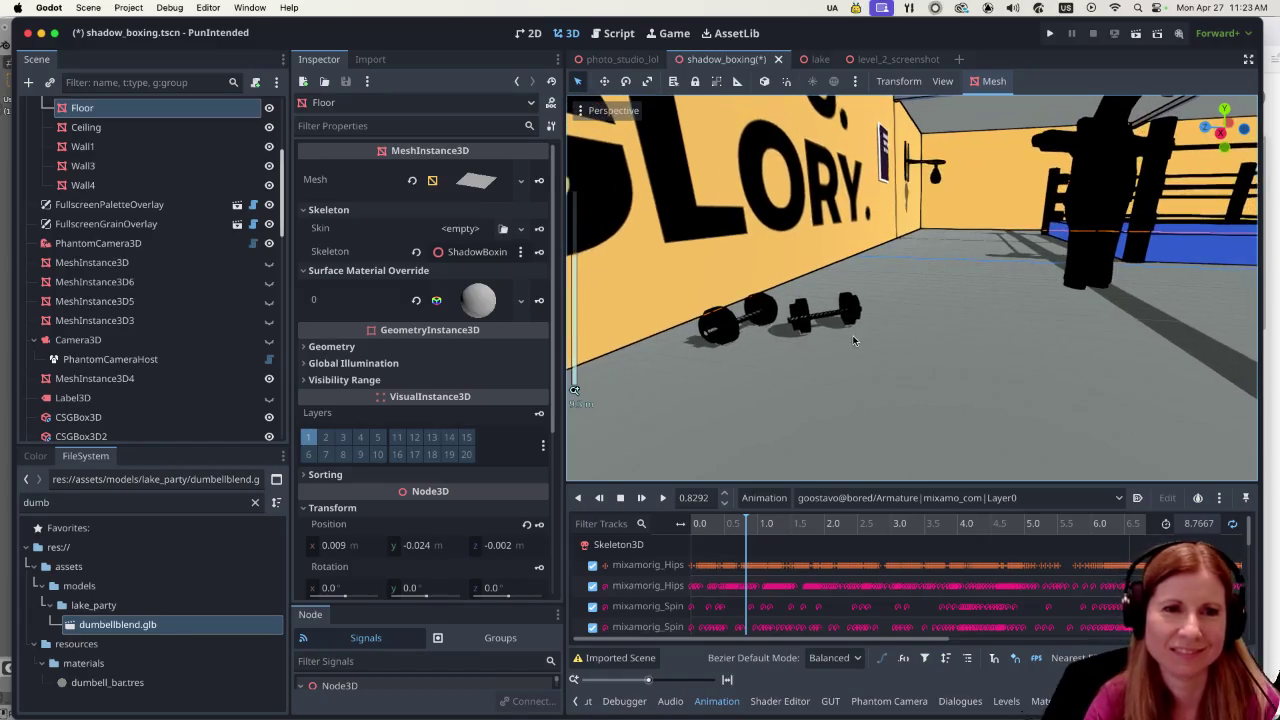
Turn the dumbbell slightly around its vertical axis and view the pair by the NO GUTS. NO GLORY. wall.
click(855, 308)
drag(918, 326, 900, 322)
click(1010, 370)
scroll(1019, 386, down, 3)
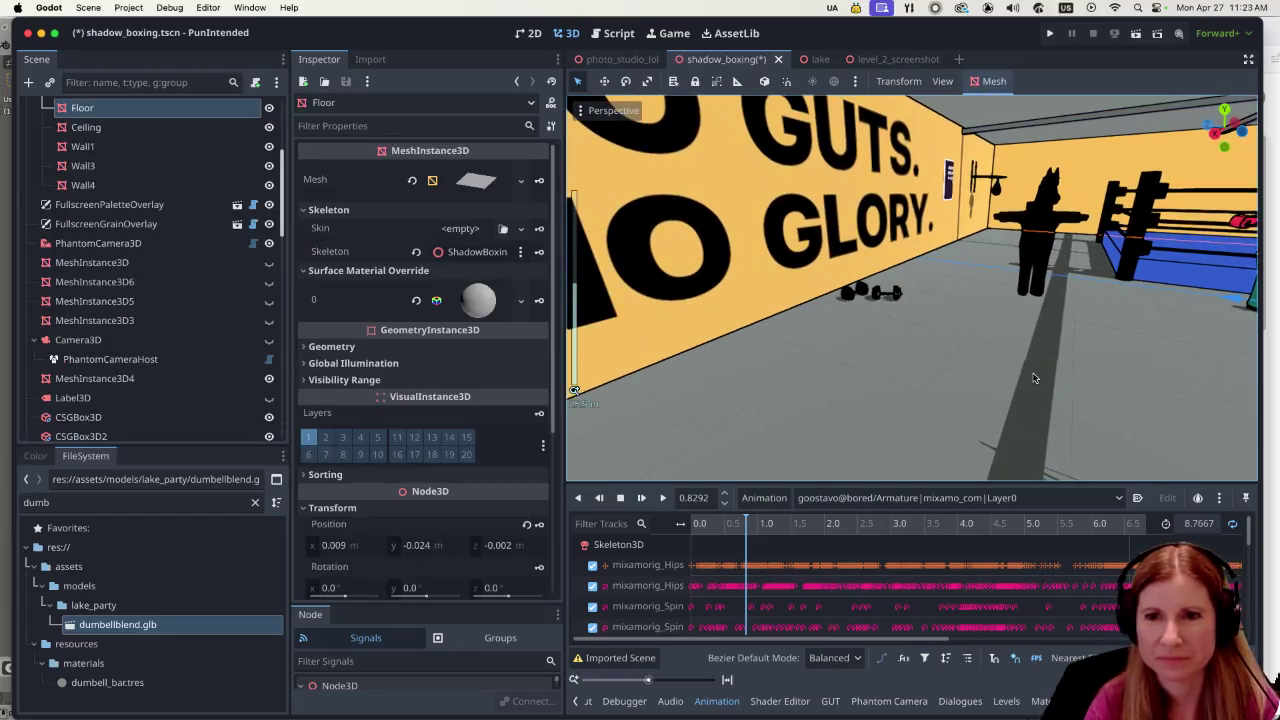
mouse_move(1034, 378)
mouse_down()
mouse_move(1001, 359)
mouse_move(965, 373)
mouse_up()
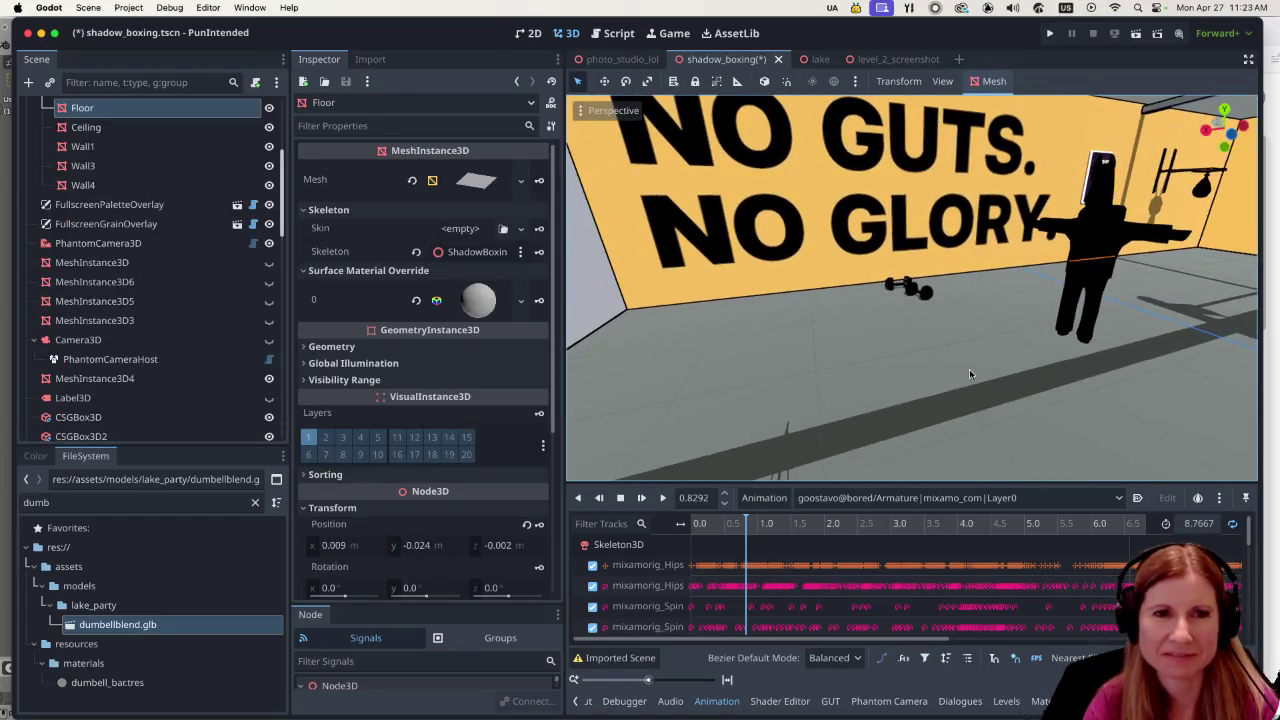
drag(1016, 336, 832, 370)
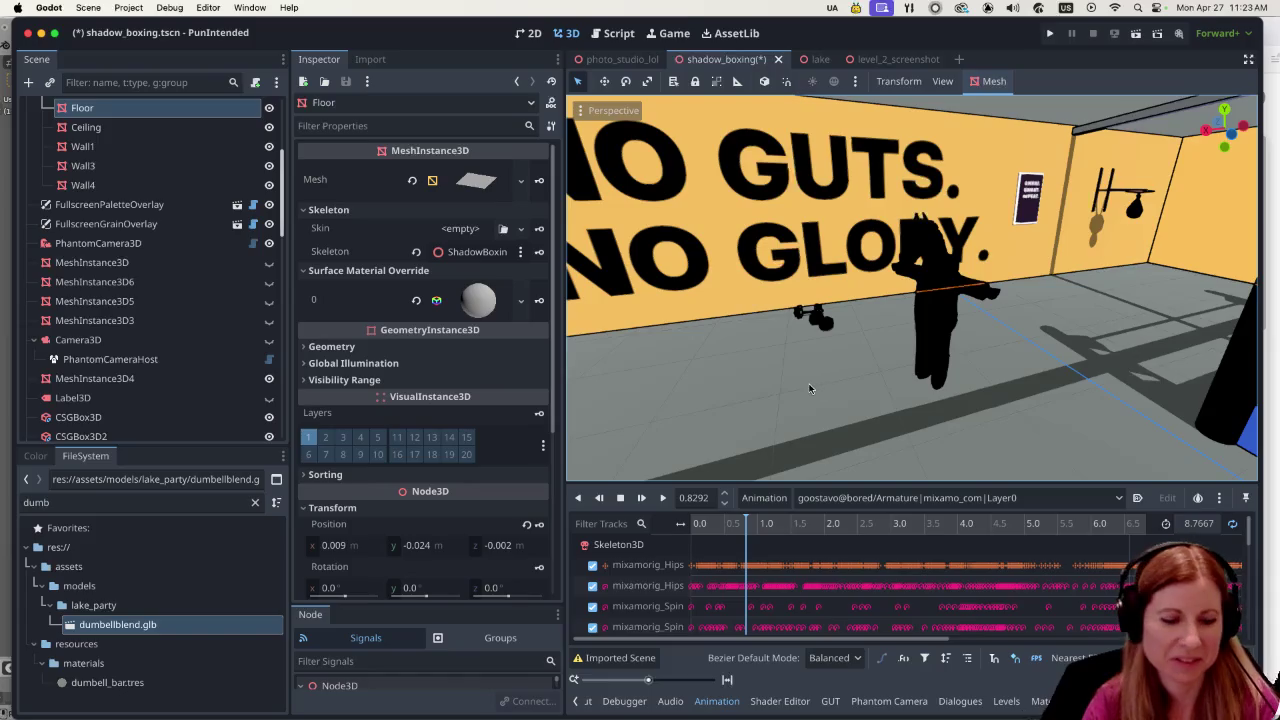
scroll(776, 370, up, 3)
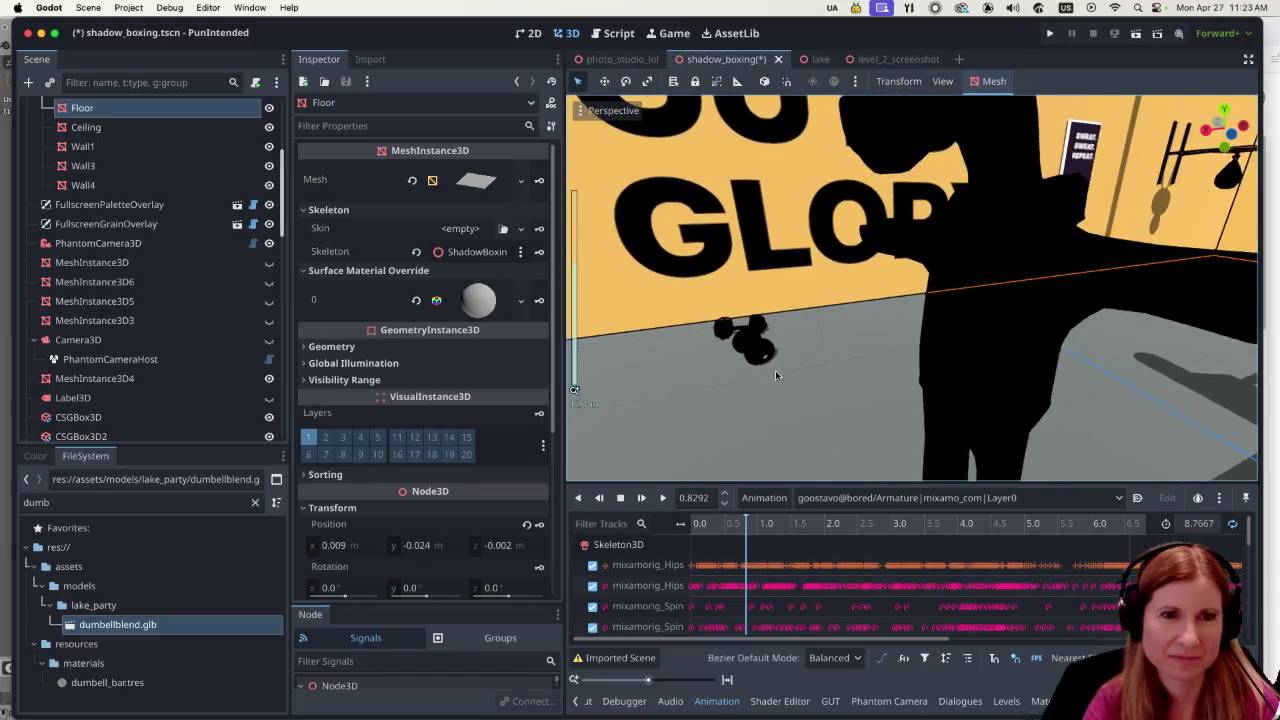
scroll(775, 370, down, 10)
scroll(762, 368, up, 8)
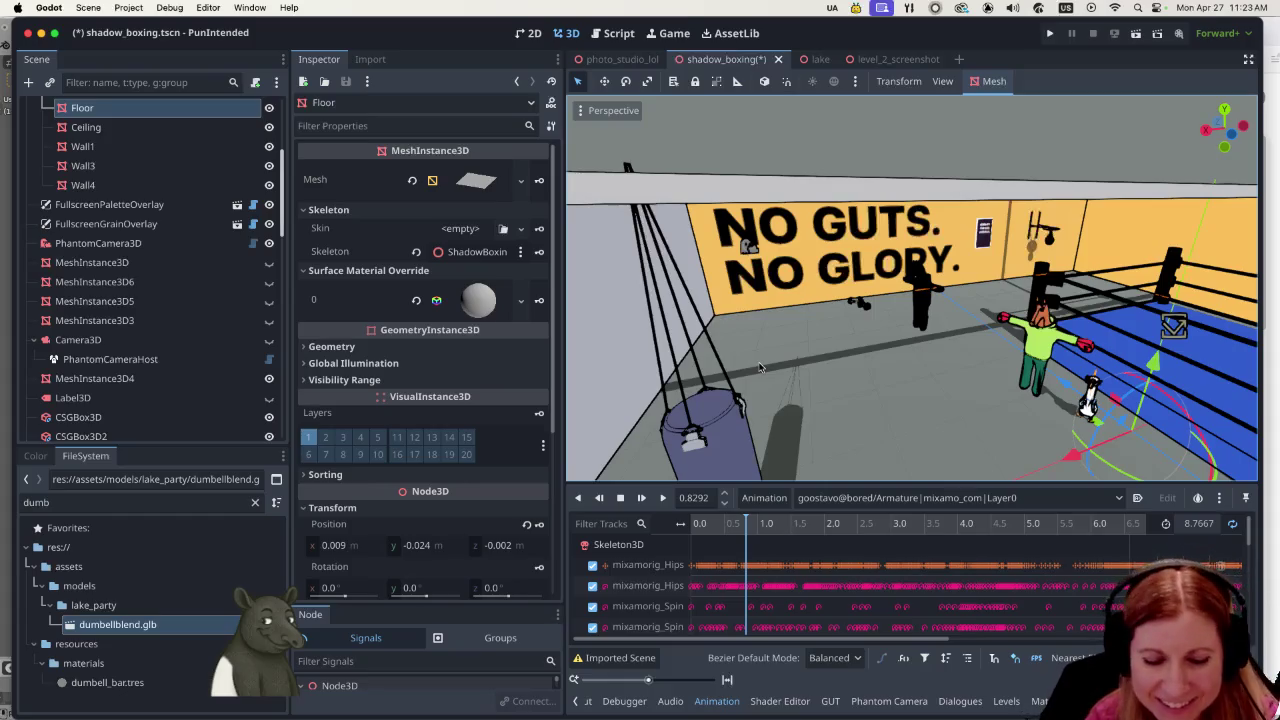
scroll(908, 360, up, 5)
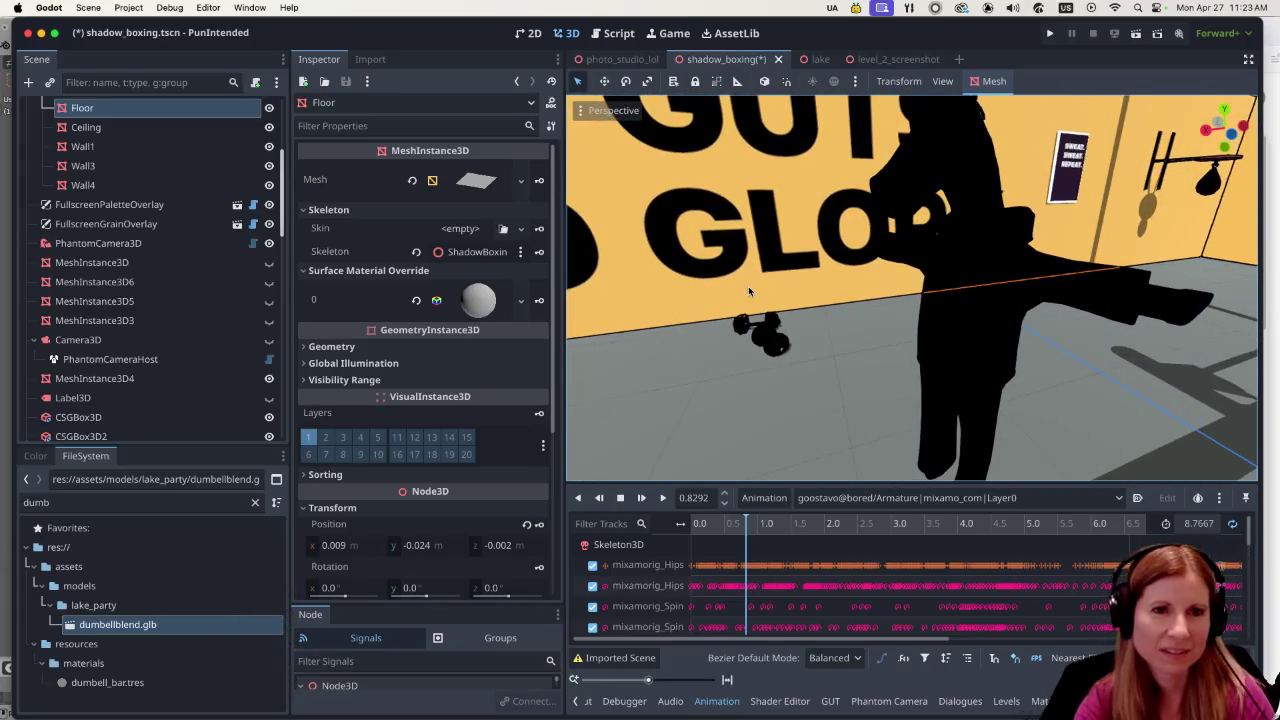
key(super+s)
scroll(720, 378, down, 5)
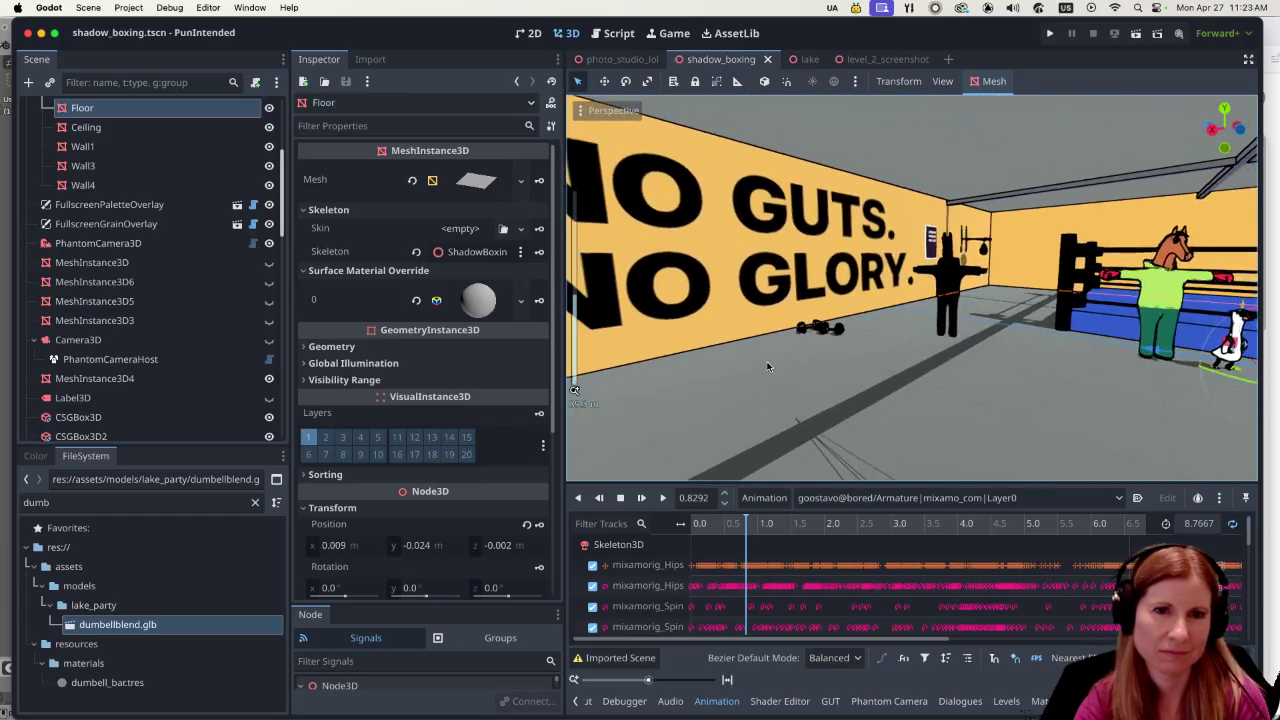
scroll(900, 370, down, 3)
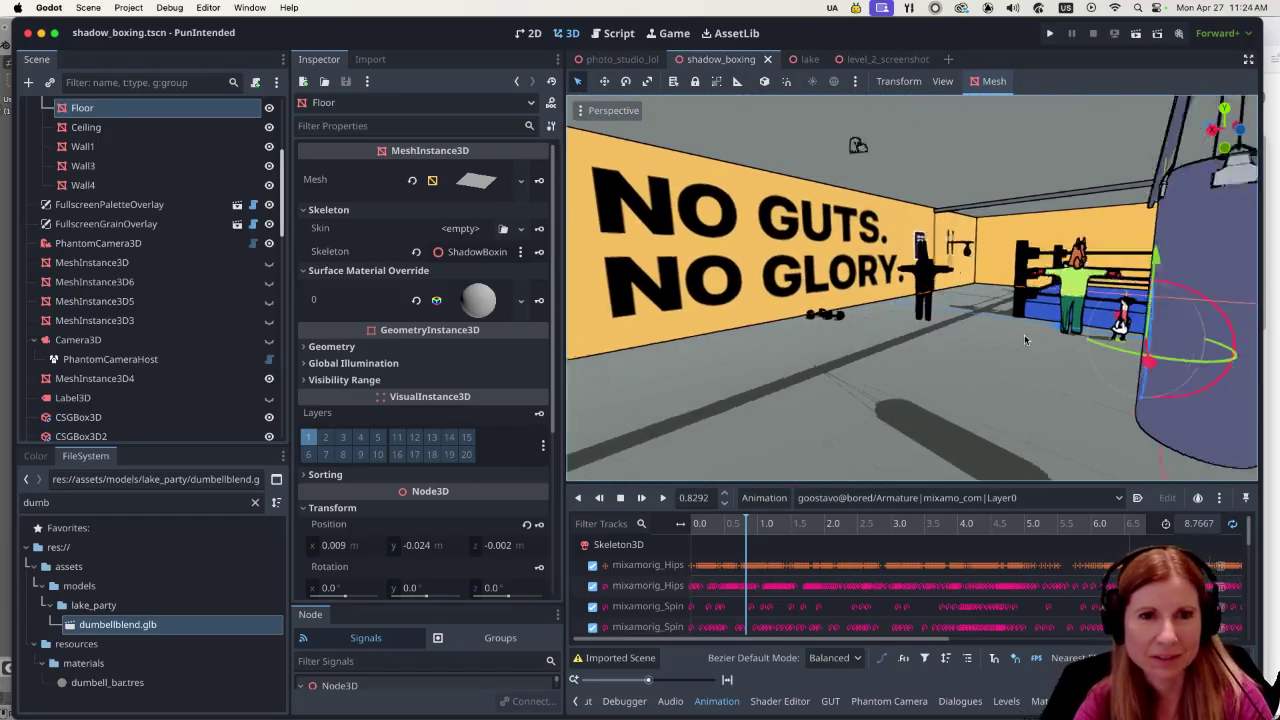
scroll(1025, 340, up, 5)
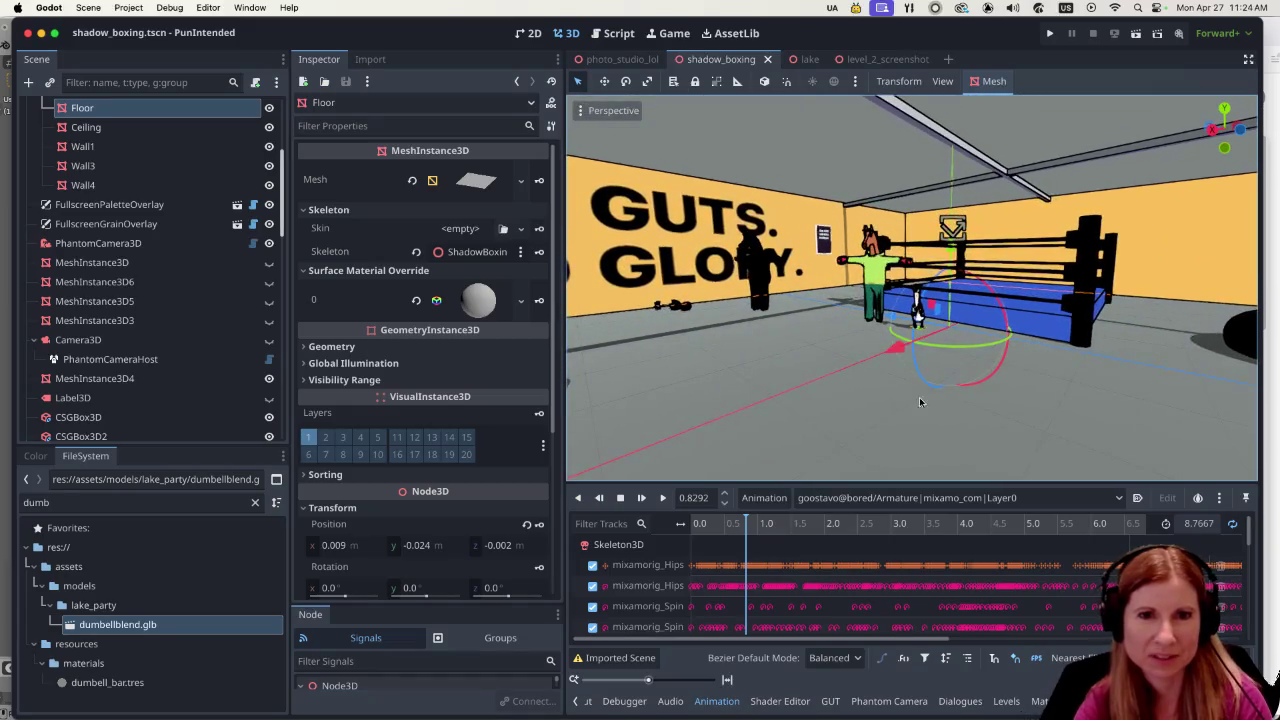
scroll(960, 430, down, 3)
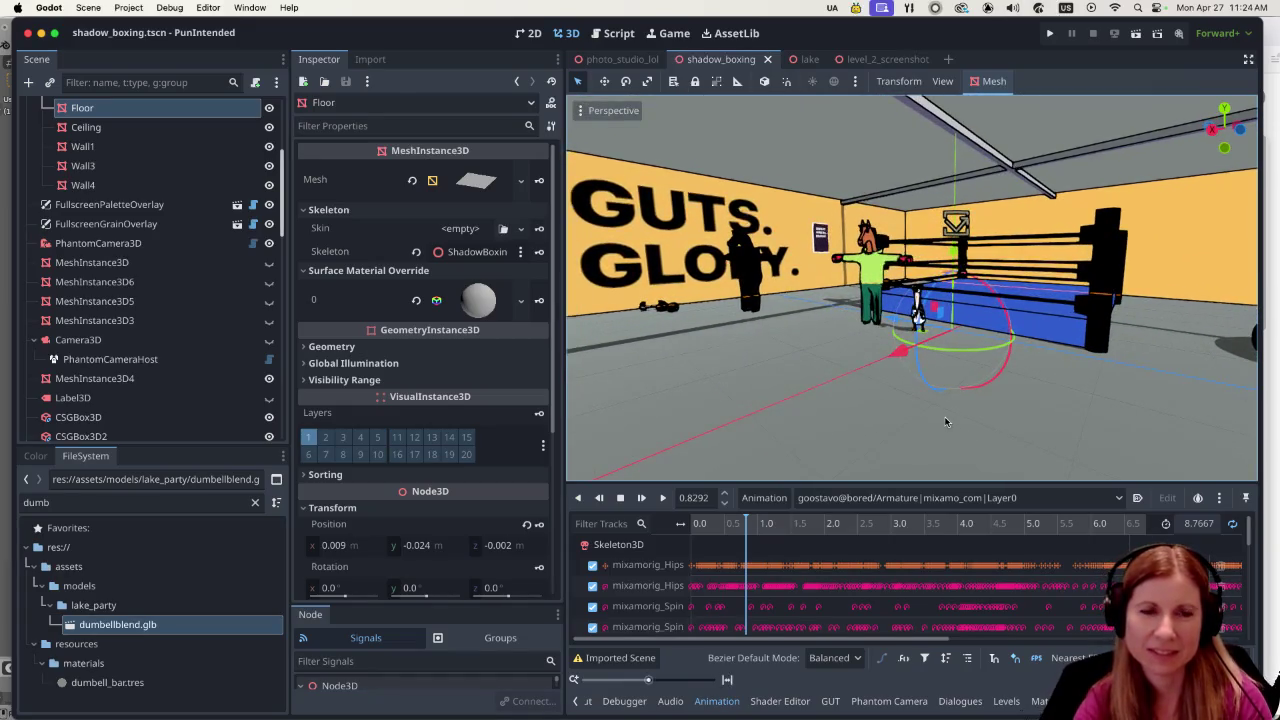
scroll(926, 422, up, 5)
scroll(920, 420, down, 6)
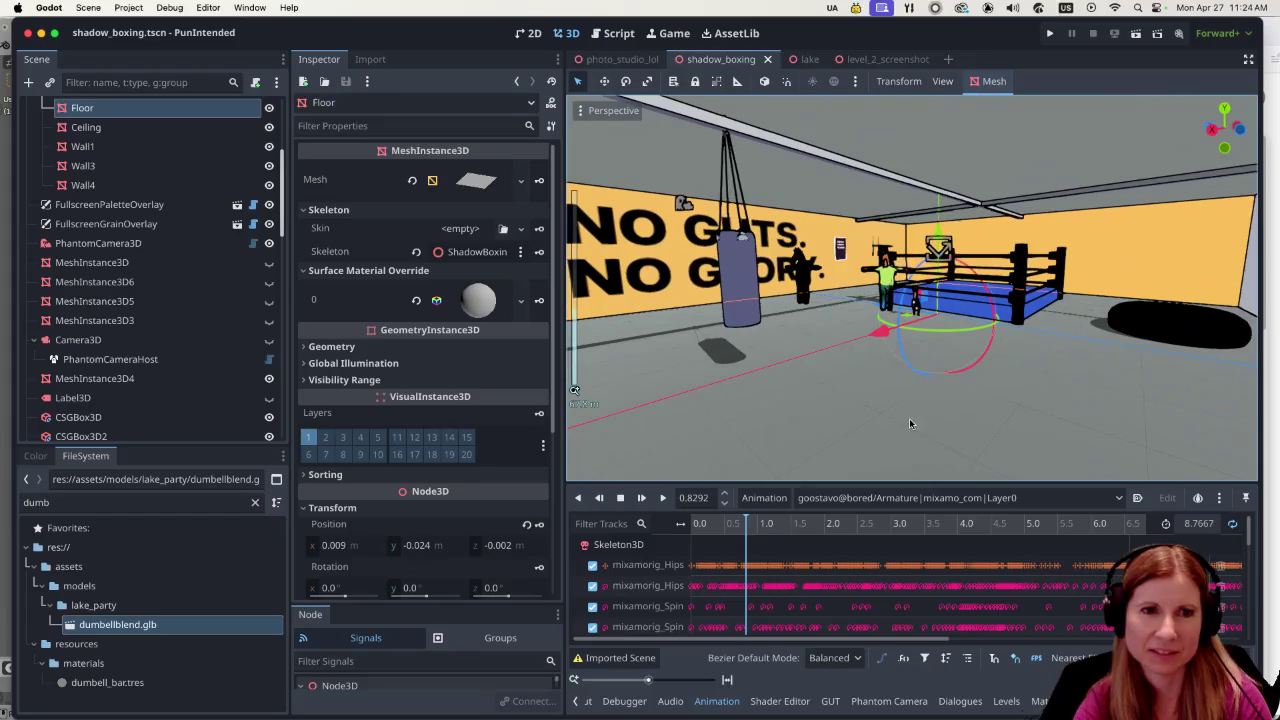
scroll(898, 413, up, 6)
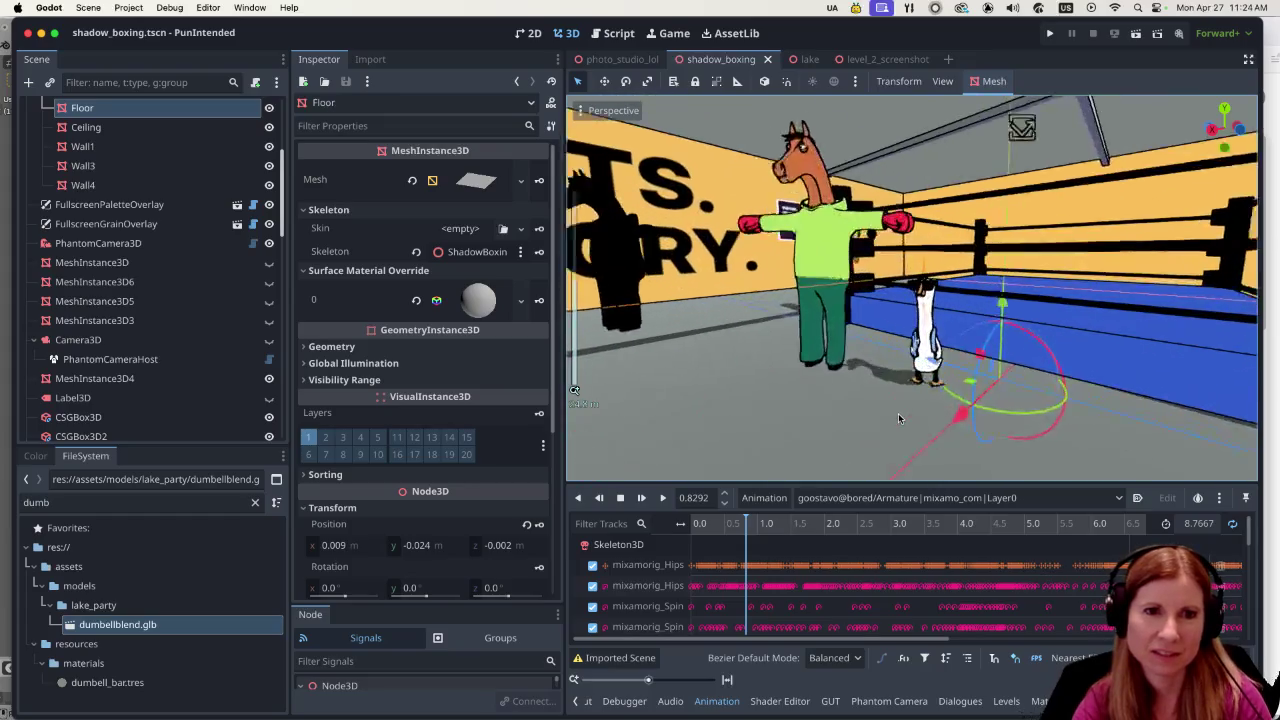
scroll(894, 418, up, 2)
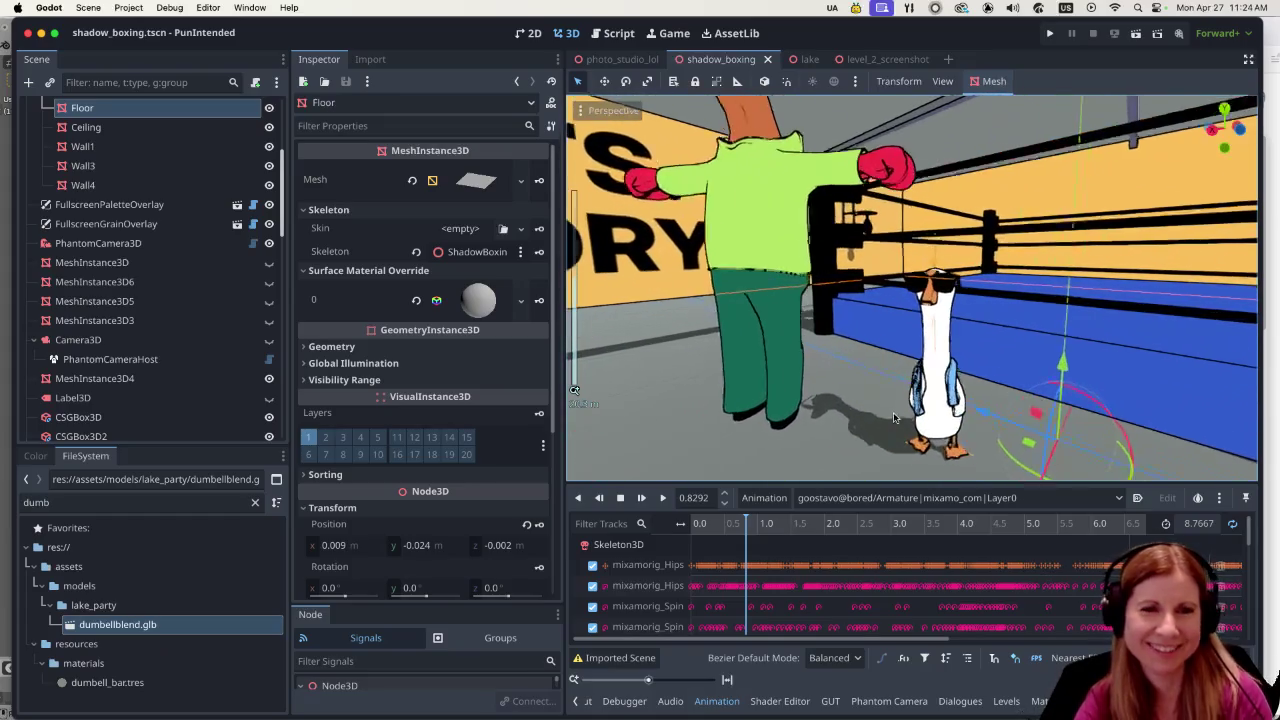
scroll(894, 418, up, 2)
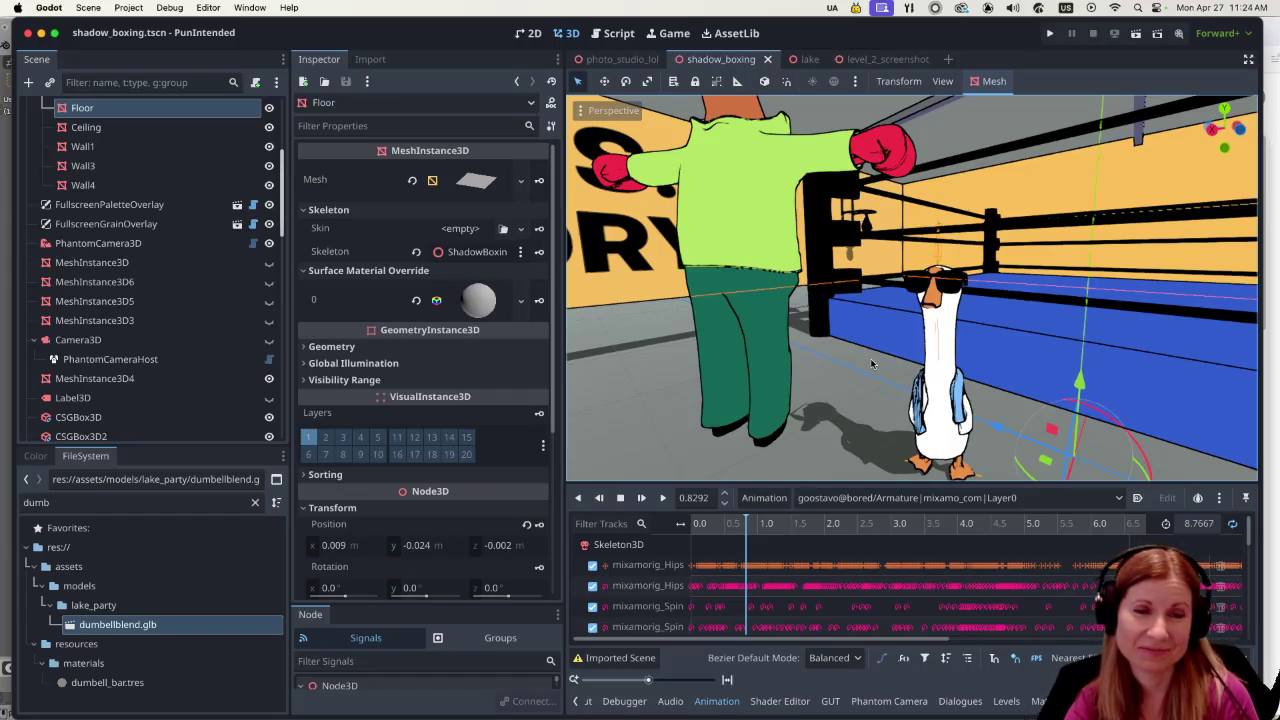
scroll(860, 352, down, 10)
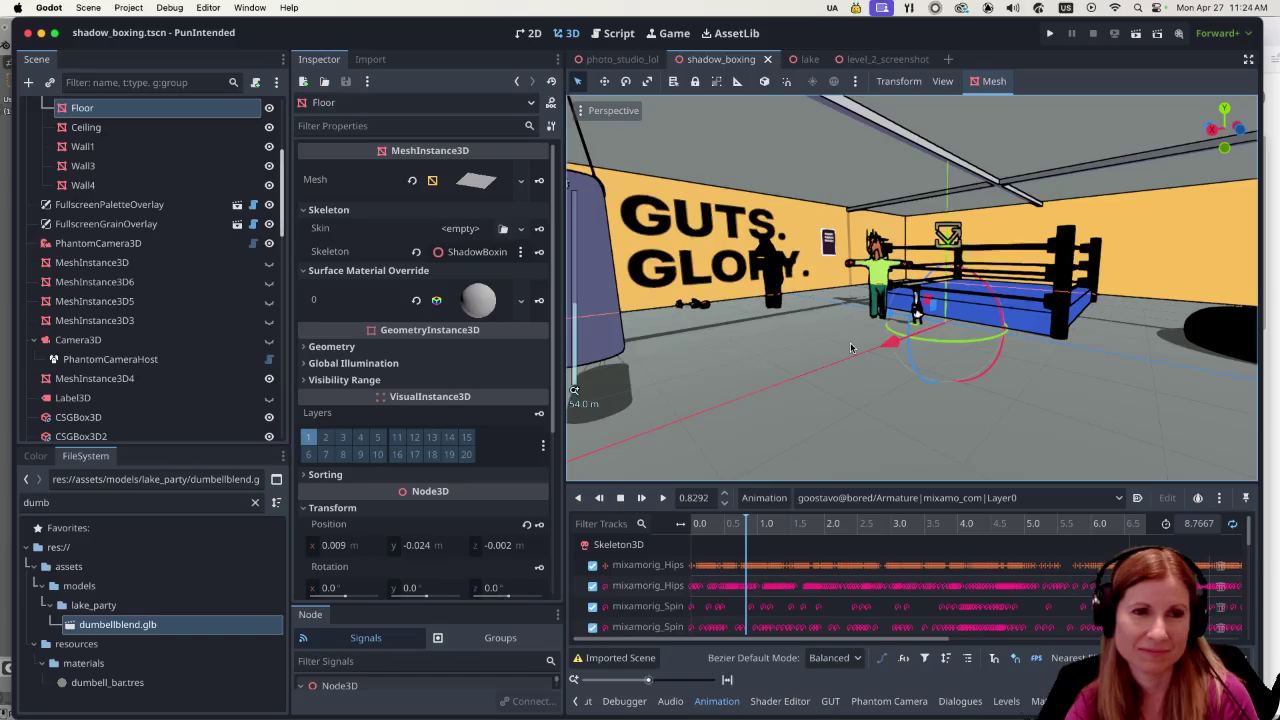
scroll(851, 348, down, 2)
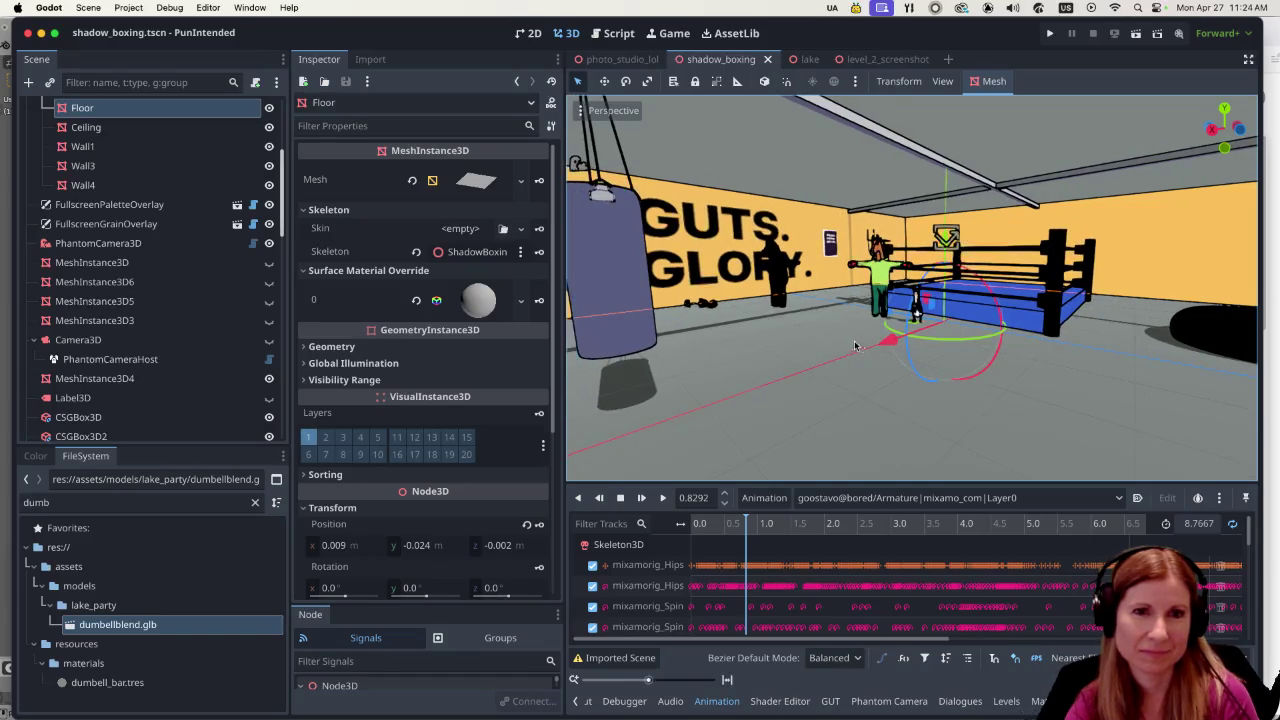
scroll(851, 345, up, 10)
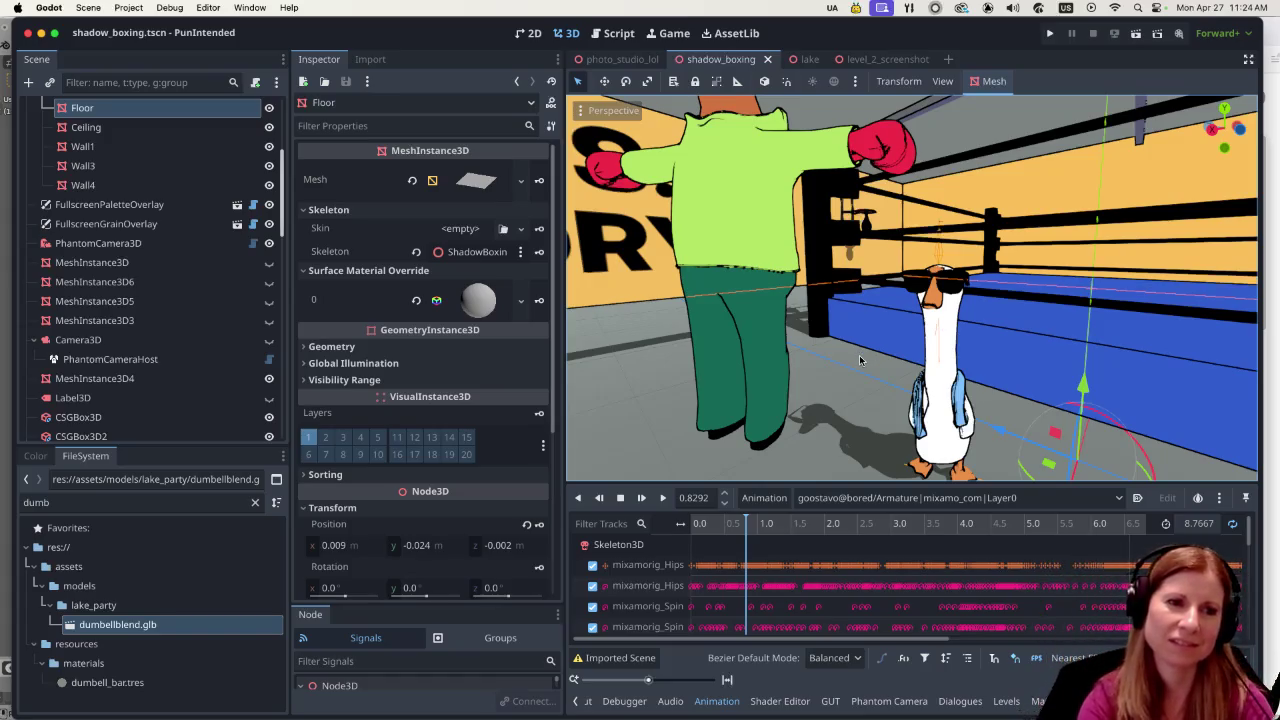
scroll(928, 437, down, 1)
scroll(928, 437, down, 2)
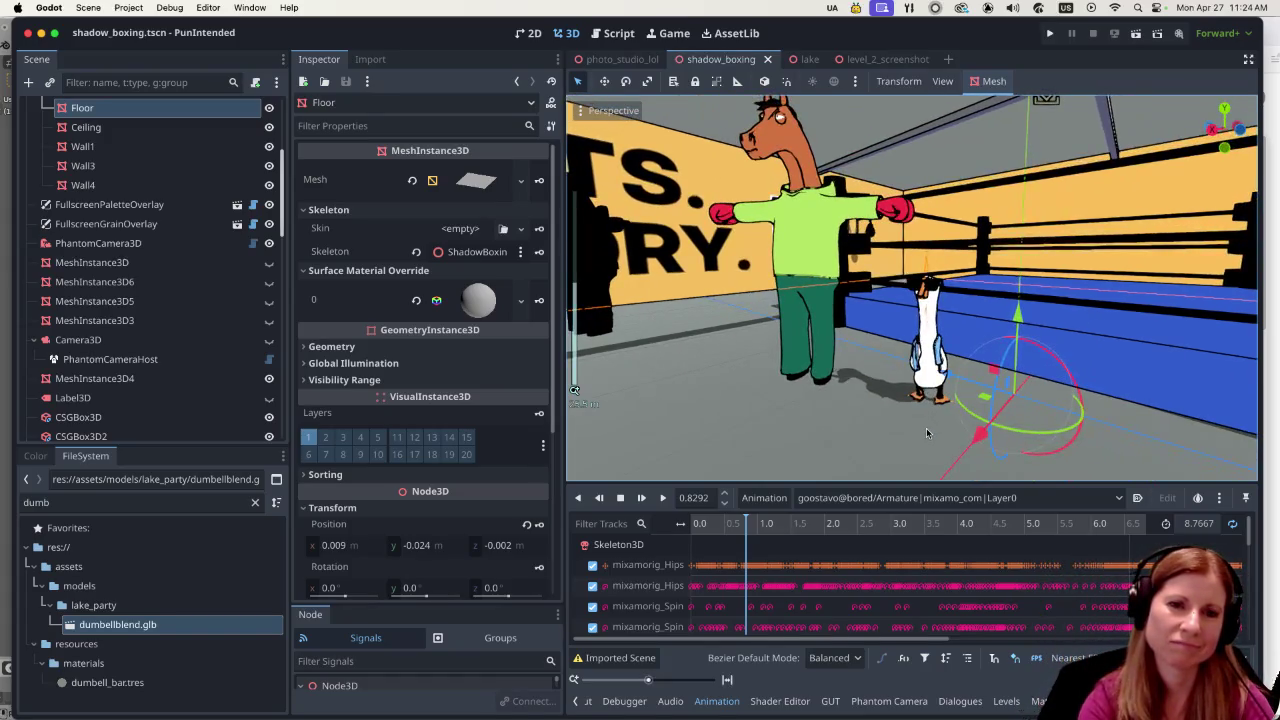
scroll(912, 435, down, 1)
scroll(912, 435, up, 4)
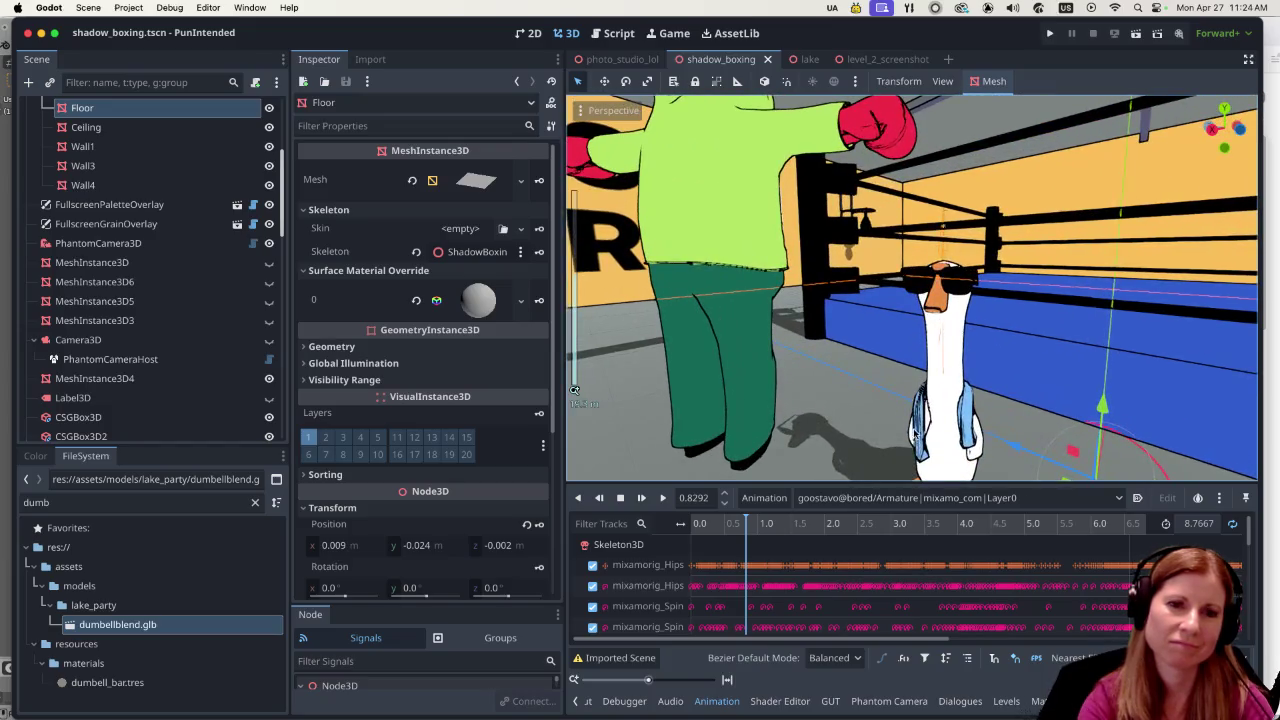
scroll(918, 432, down, 1)
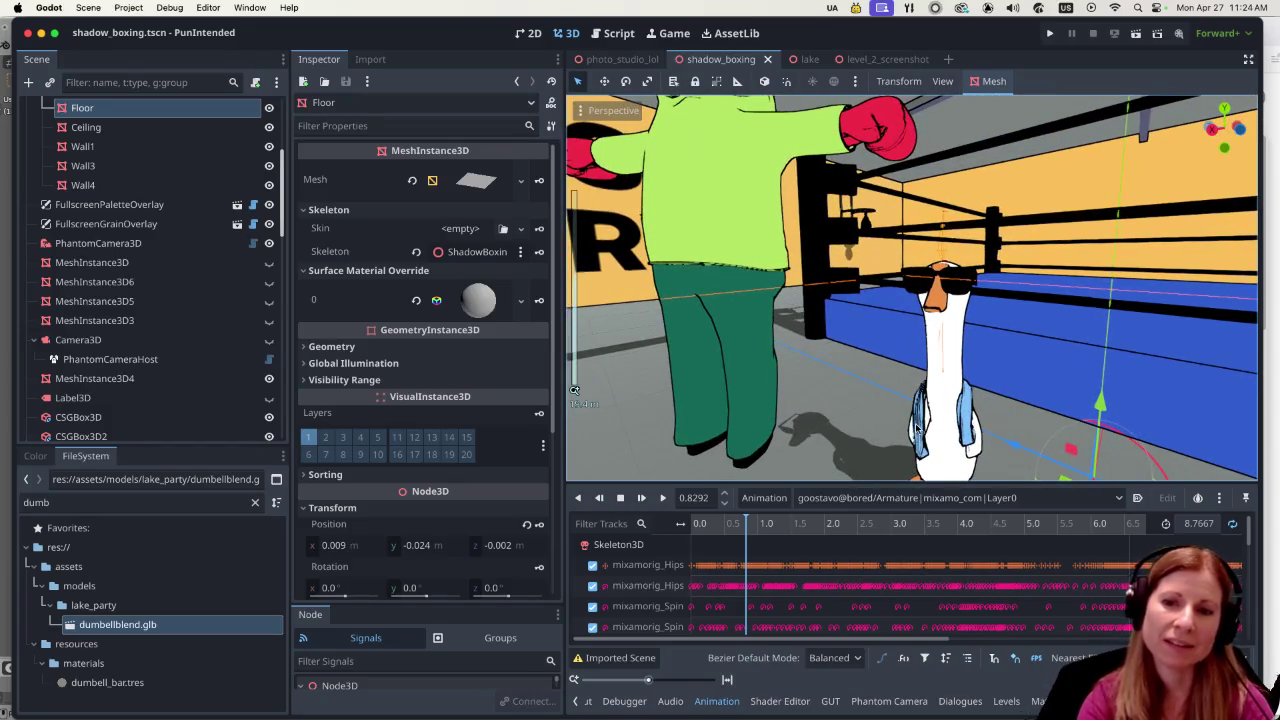
scroll(918, 392, down, 1)
scroll(905, 396, down, 2)
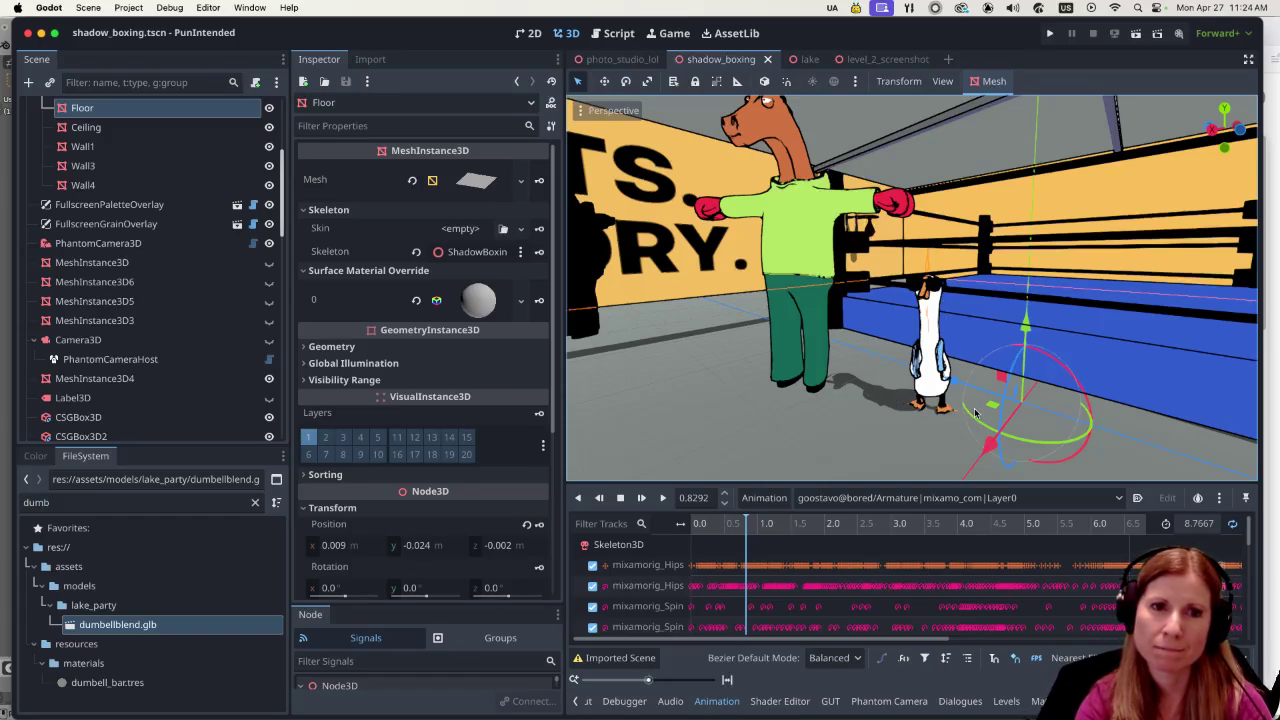
scroll(860, 415, right, 5)
scroll(822, 428, right, 5)
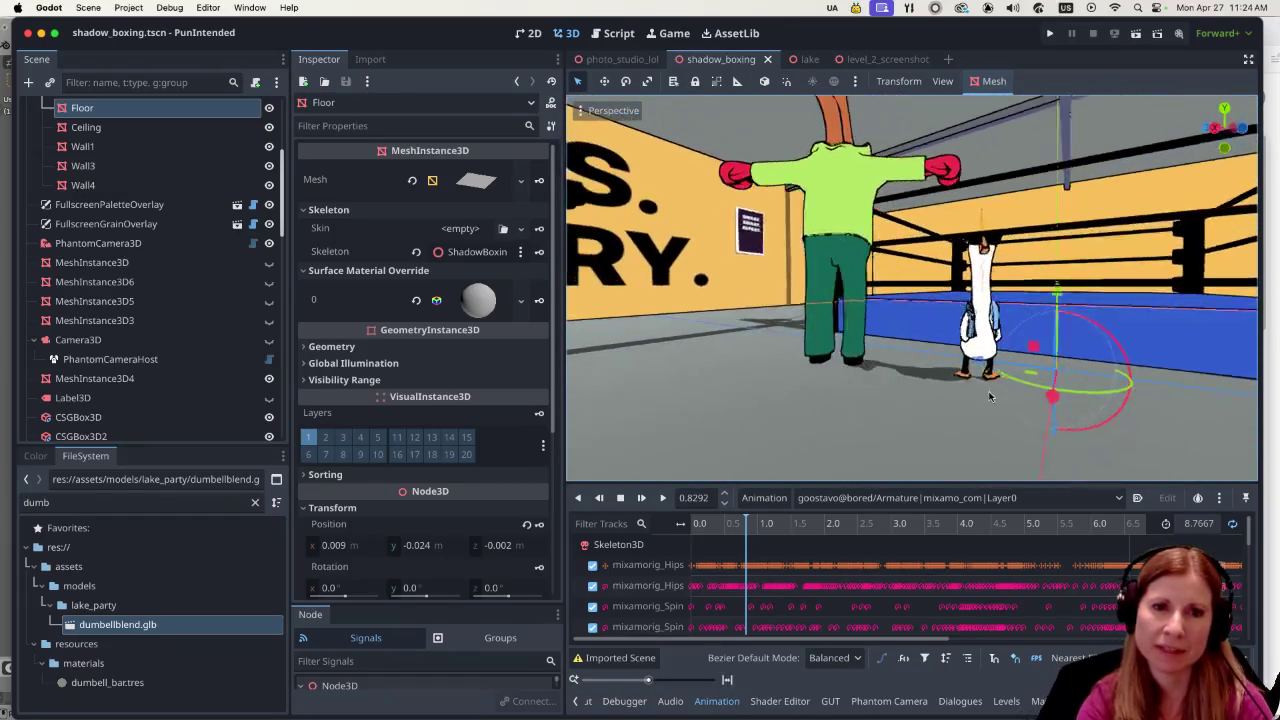
scroll(962, 406, up, 5)
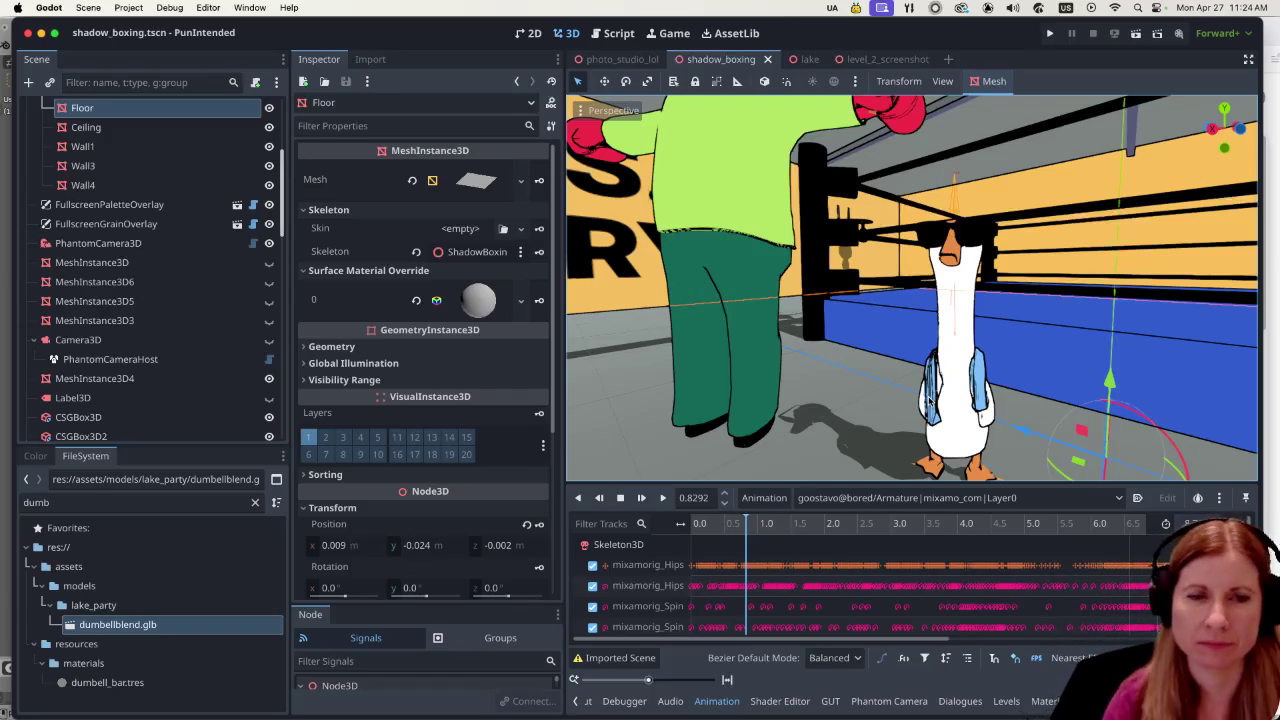
scroll(940, 405, down, 3)
scroll(953, 411, down, 6)
scroll(937, 419, up, 6)
scroll(937, 419, up, 5)
scroll(933, 415, down, 4)
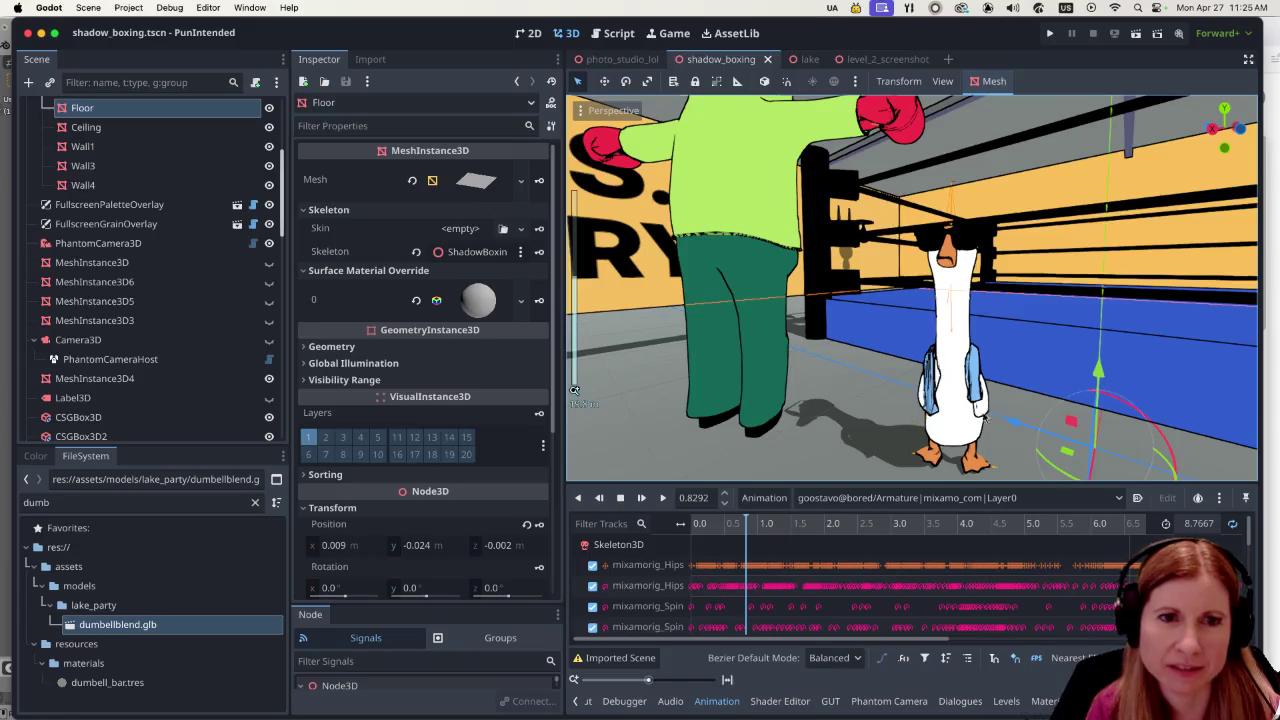
scroll(990, 417, left, 5)
scroll(1005, 408, right, 5)
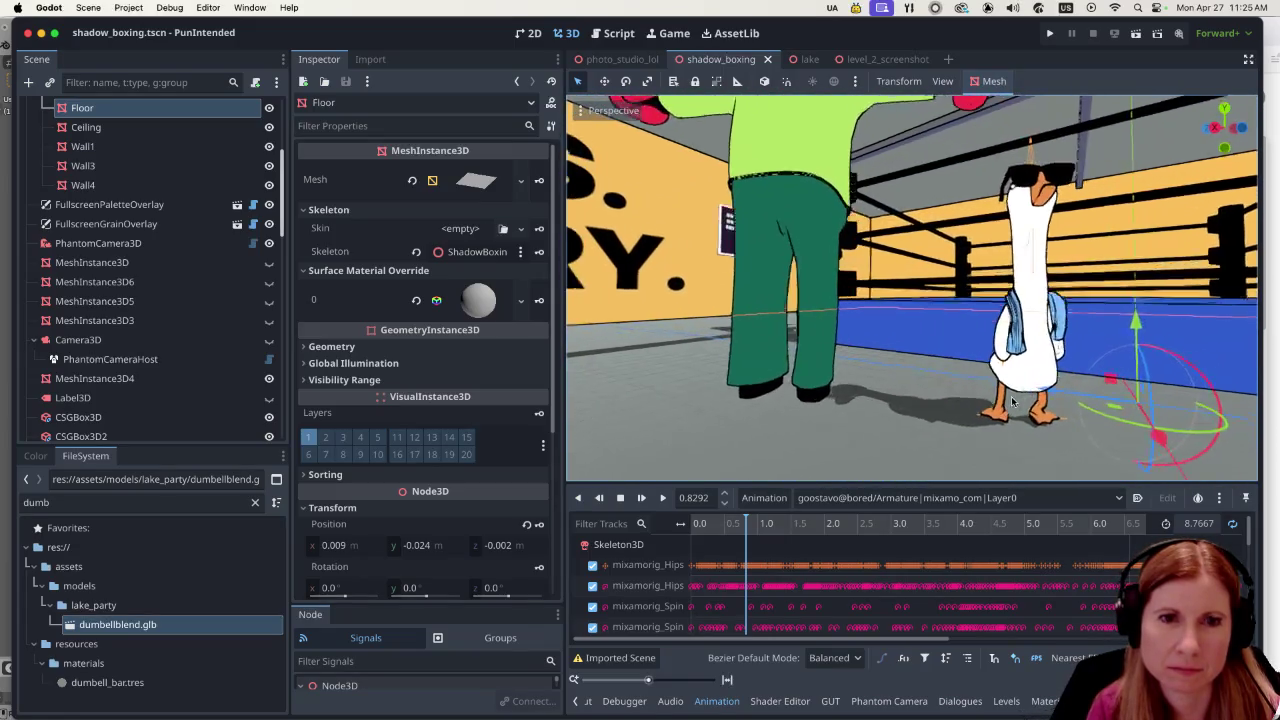
scroll(1013, 401, right, 3)
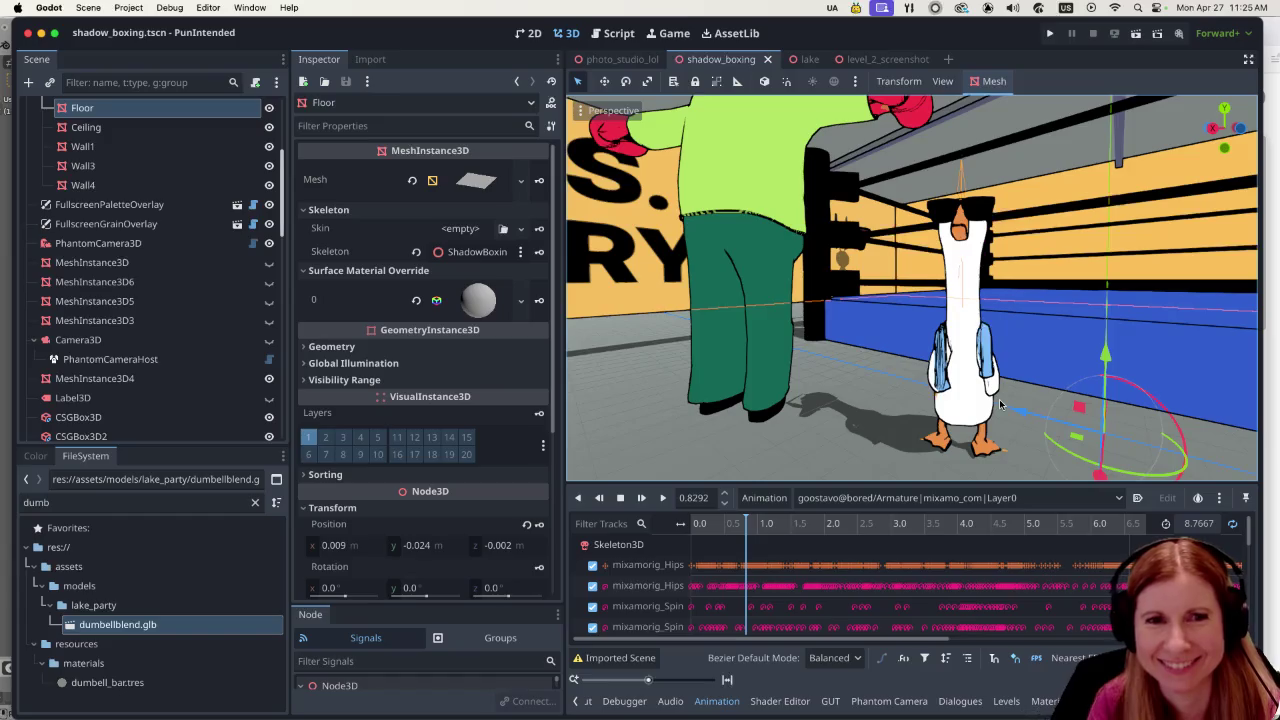
scroll(1000, 404, right, 2)
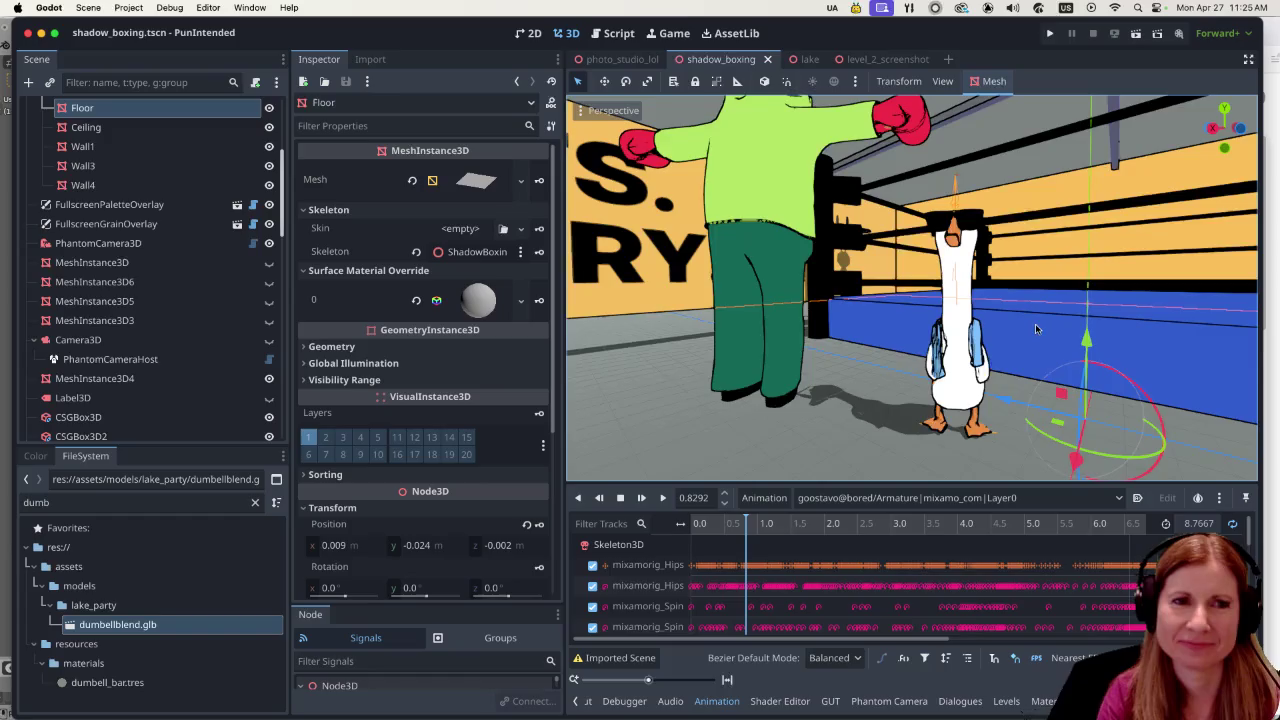
scroll(1035, 328, left, 3)
scroll(1020, 349, down, 5)
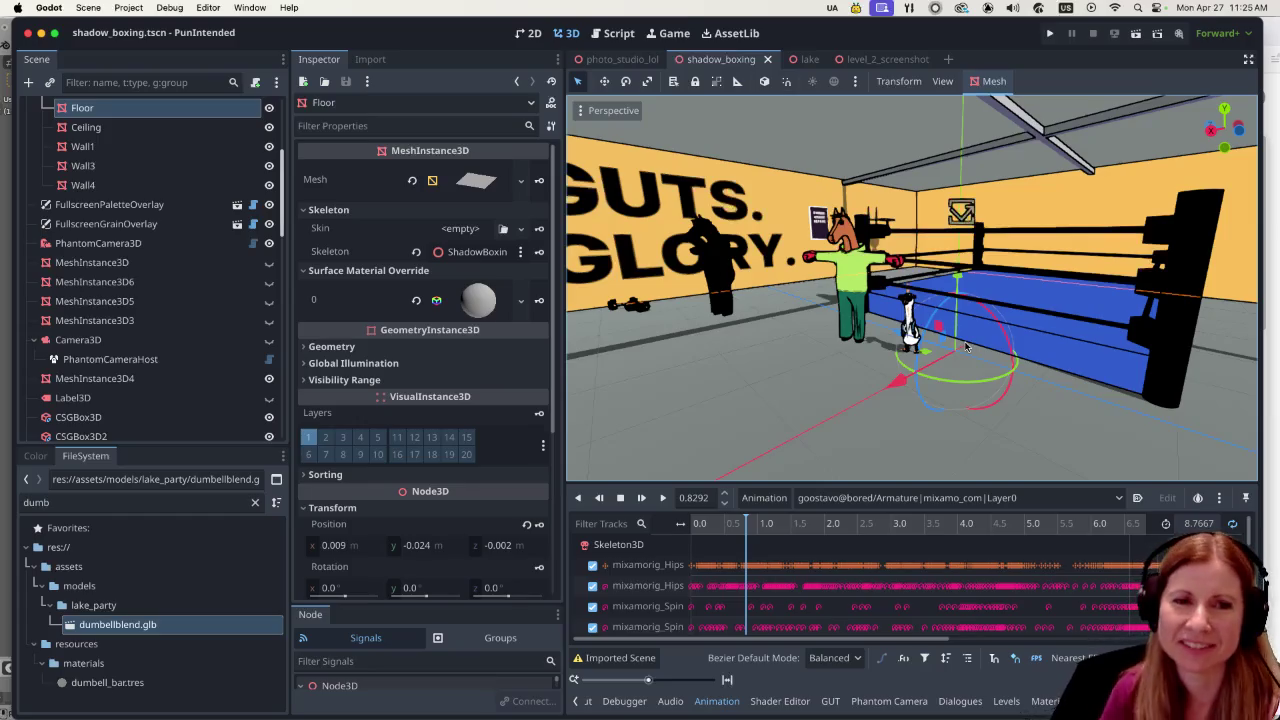
scroll(865, 377, up, 5)
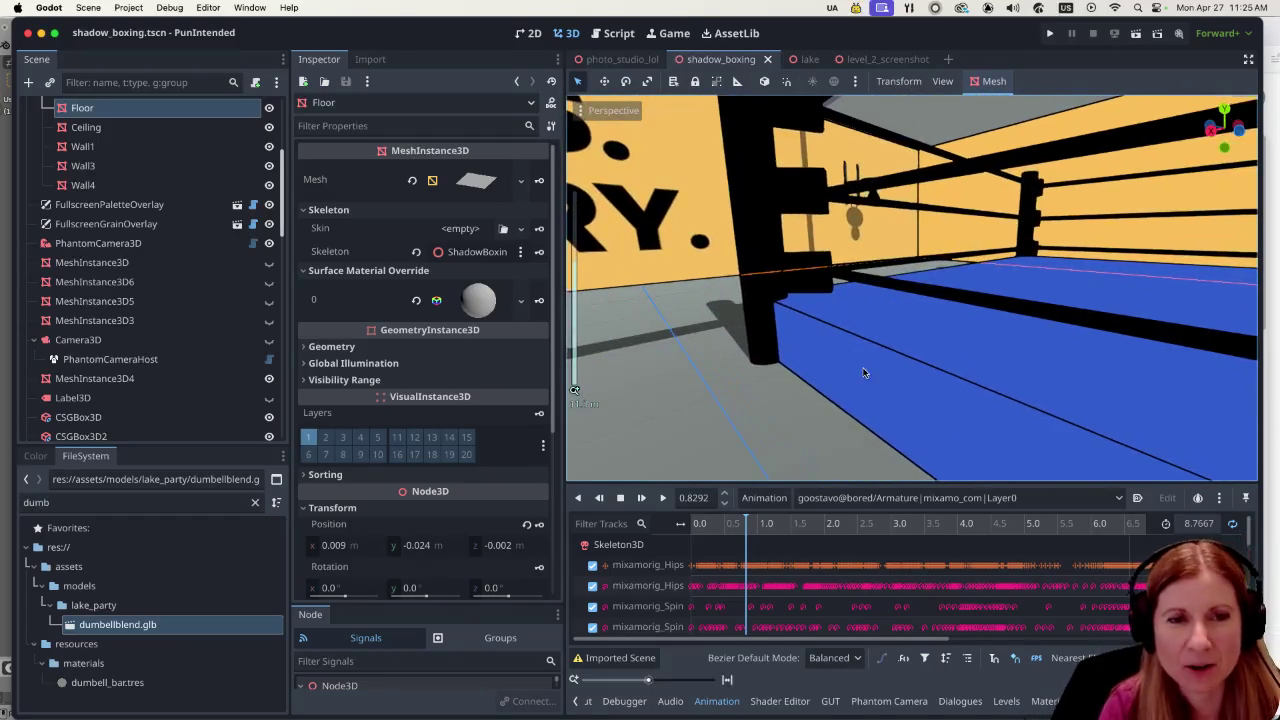
scroll(860, 368, down, 5)
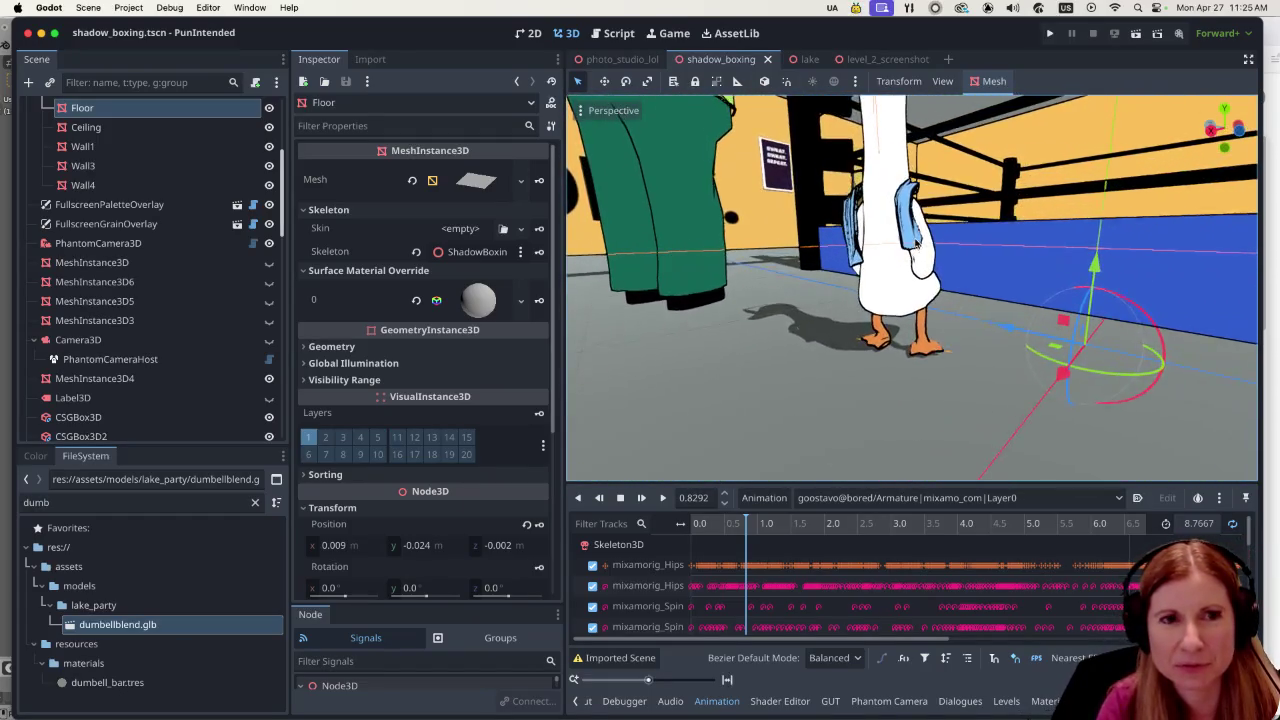
scroll(889, 328, up, 4)
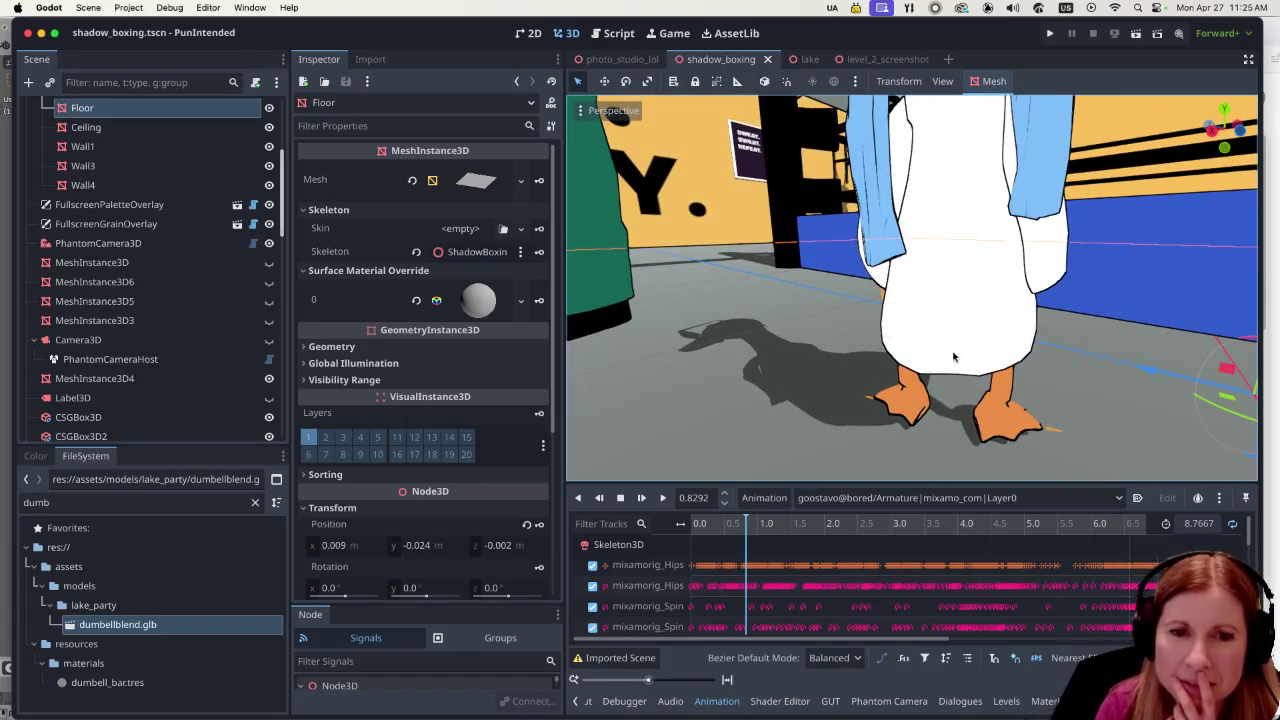
mouse_move(1021, 712)
click(876, 712)
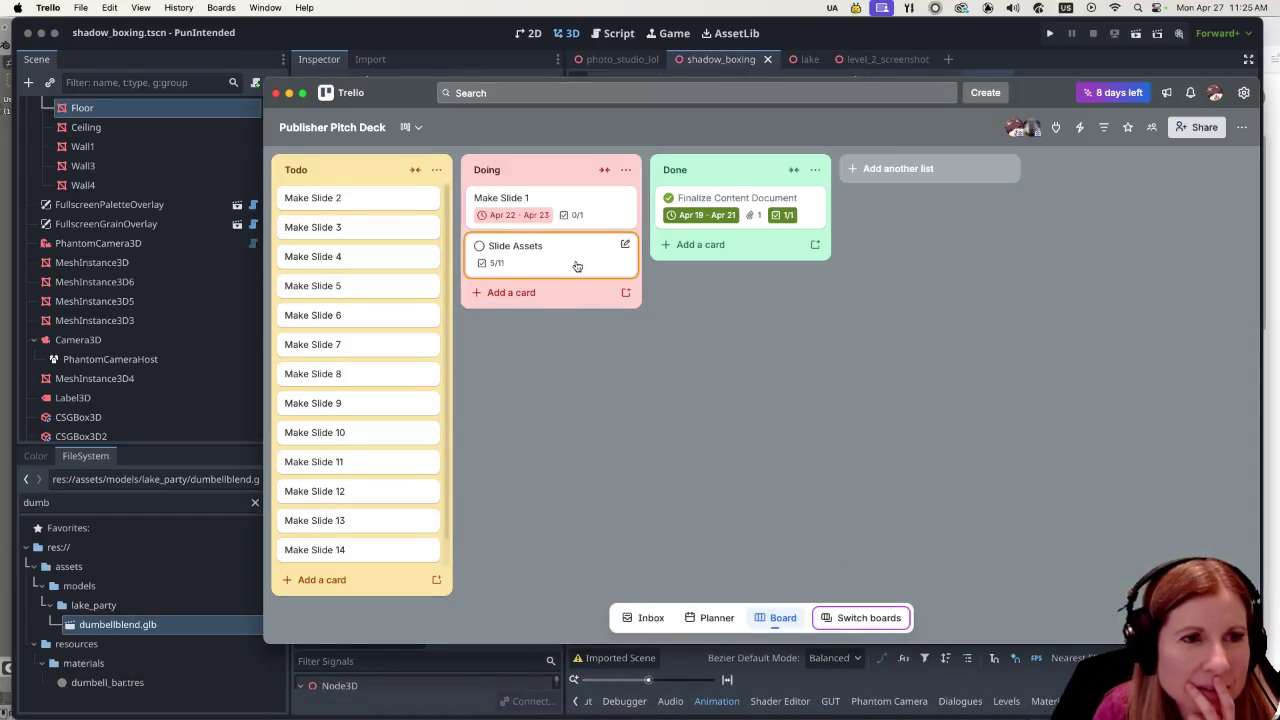
Tick the goostavo with towel item on the Slide Assets card's checklist.
click(577, 266)
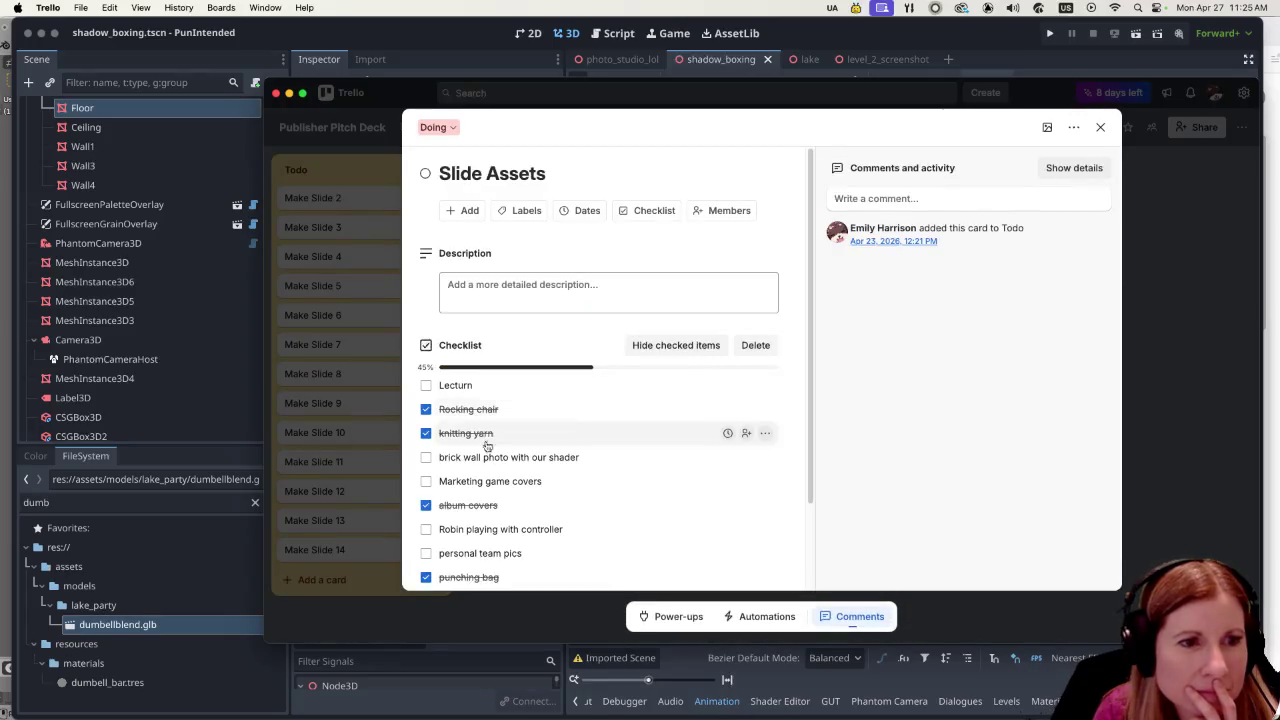
scroll(540, 465, down, 2)
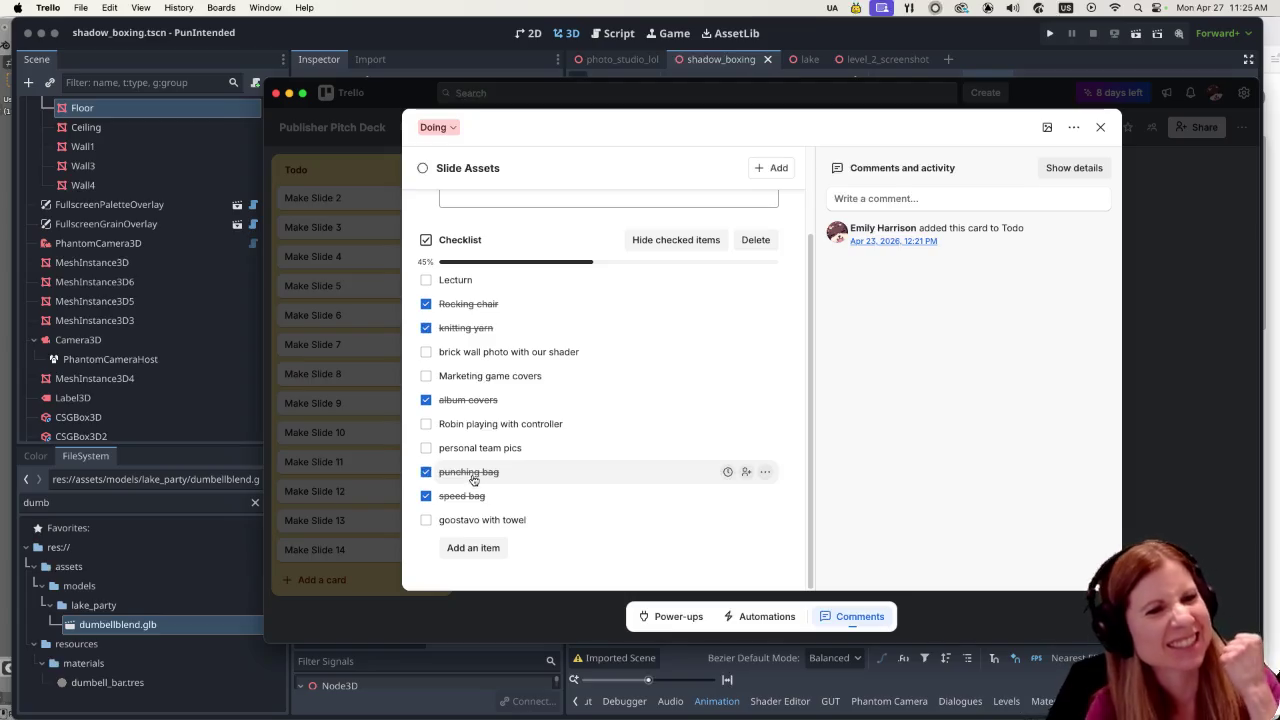
click(425, 521)
Add a whistle checklist item, close the card and return to Godot.
click(505, 548)
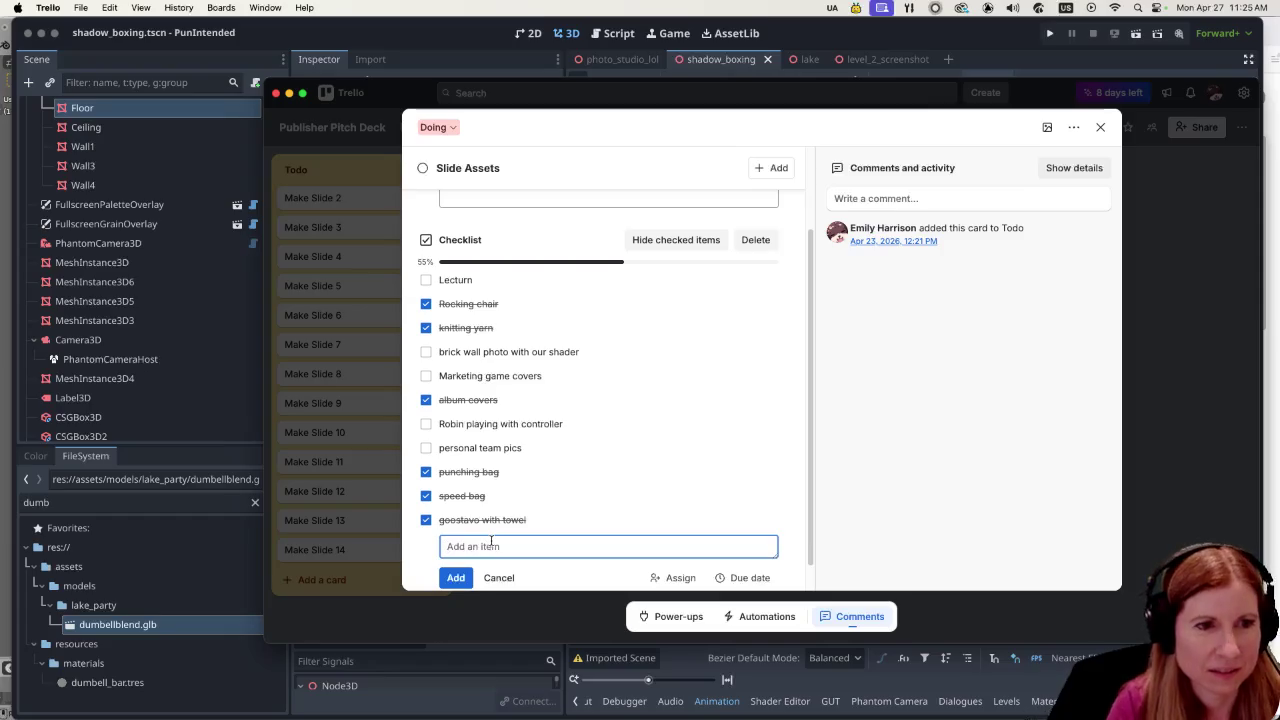
text(wi)
text(h)
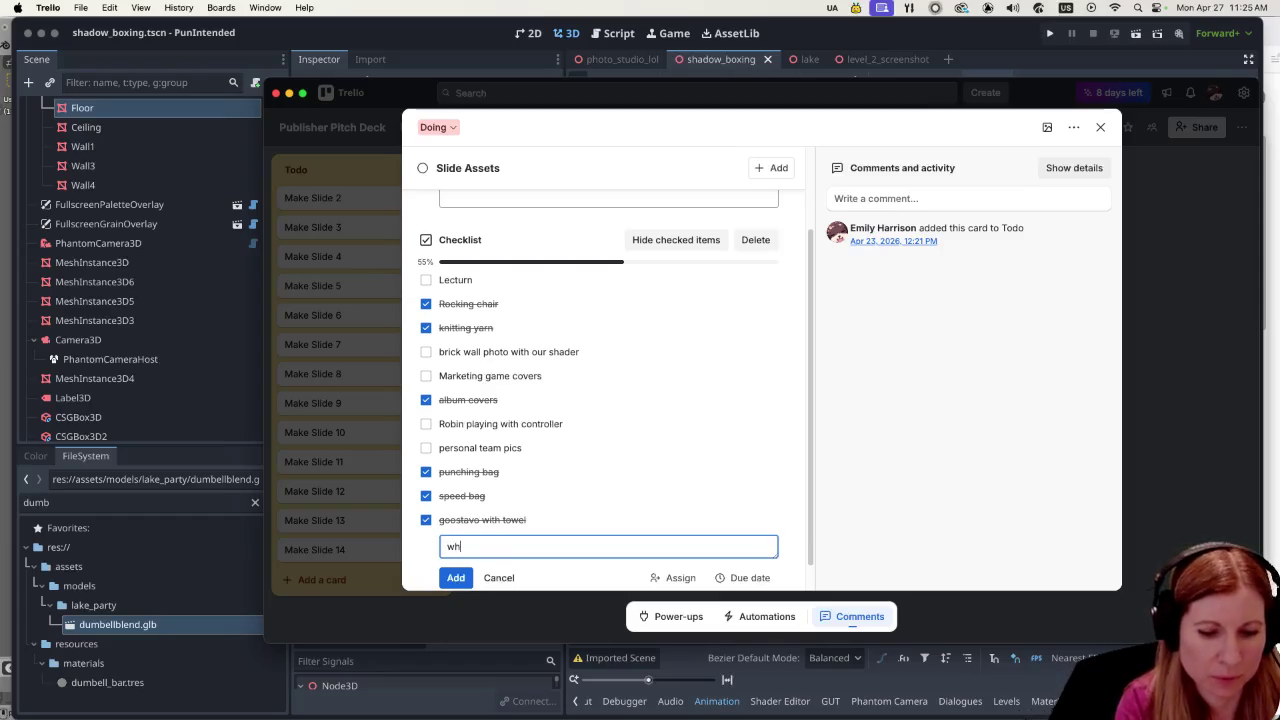
text(stle)
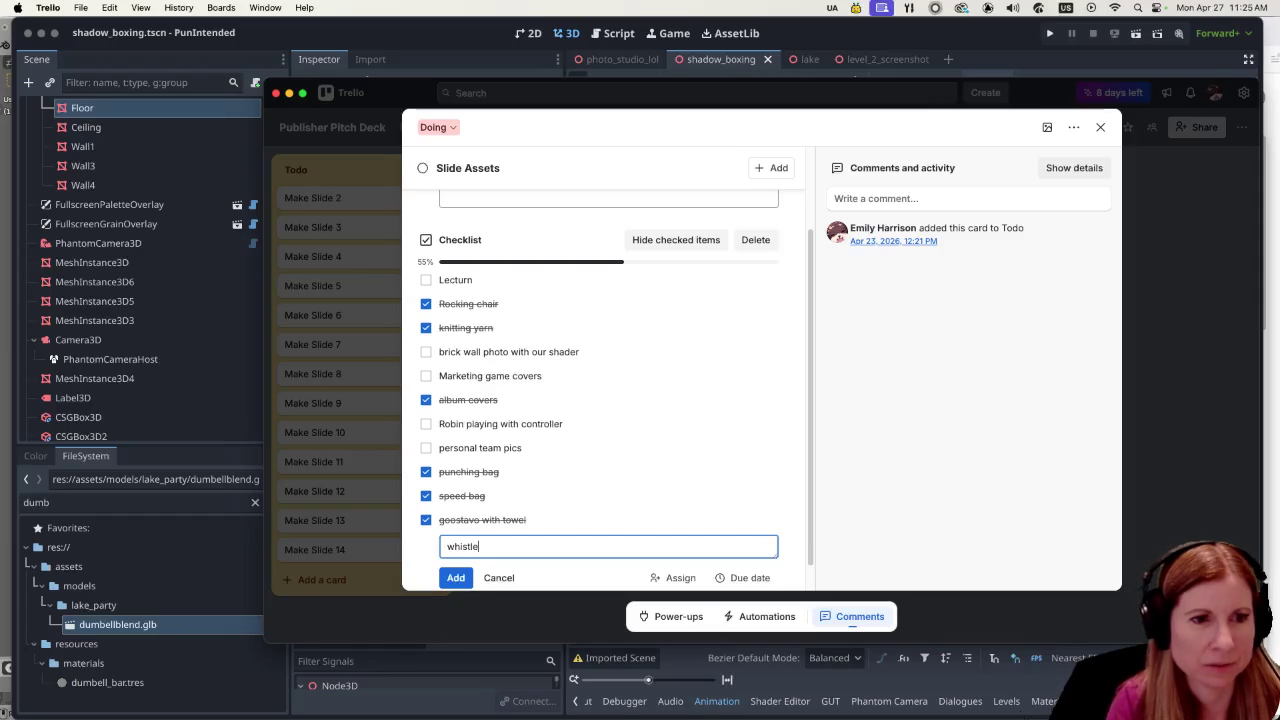
click(463, 570)
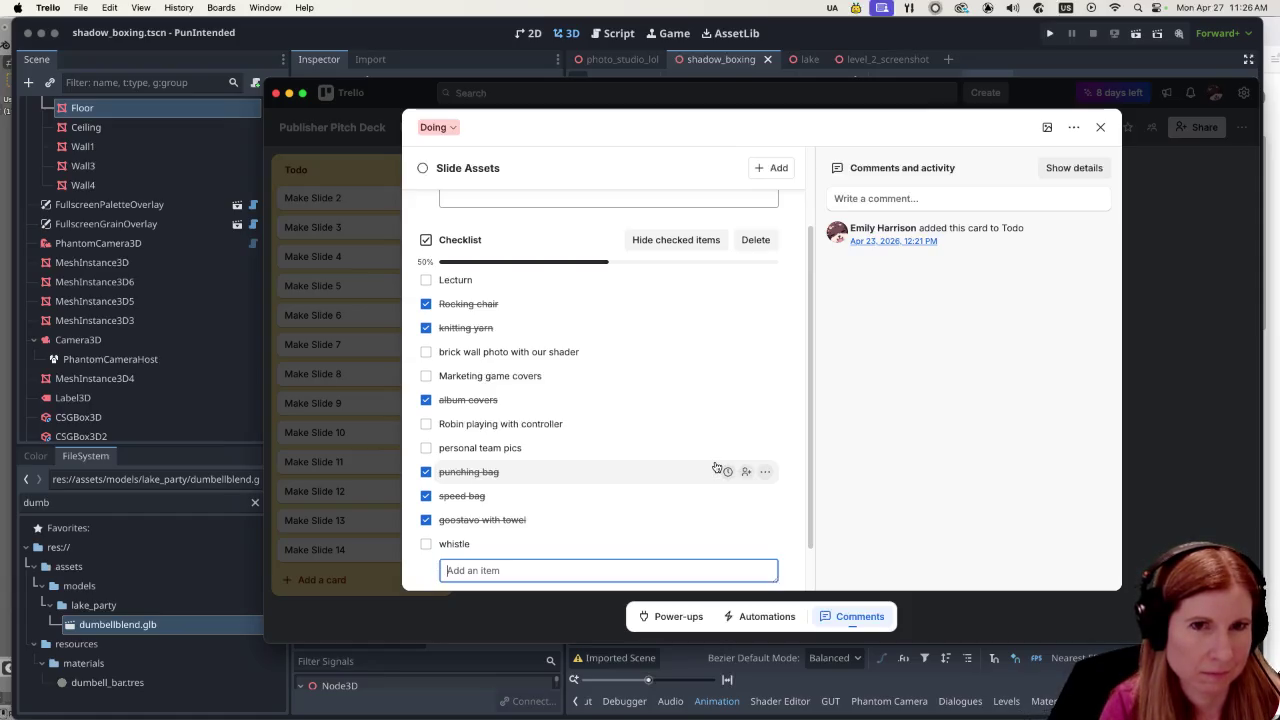
scroll(715, 468, up, 5)
click(1100, 127)
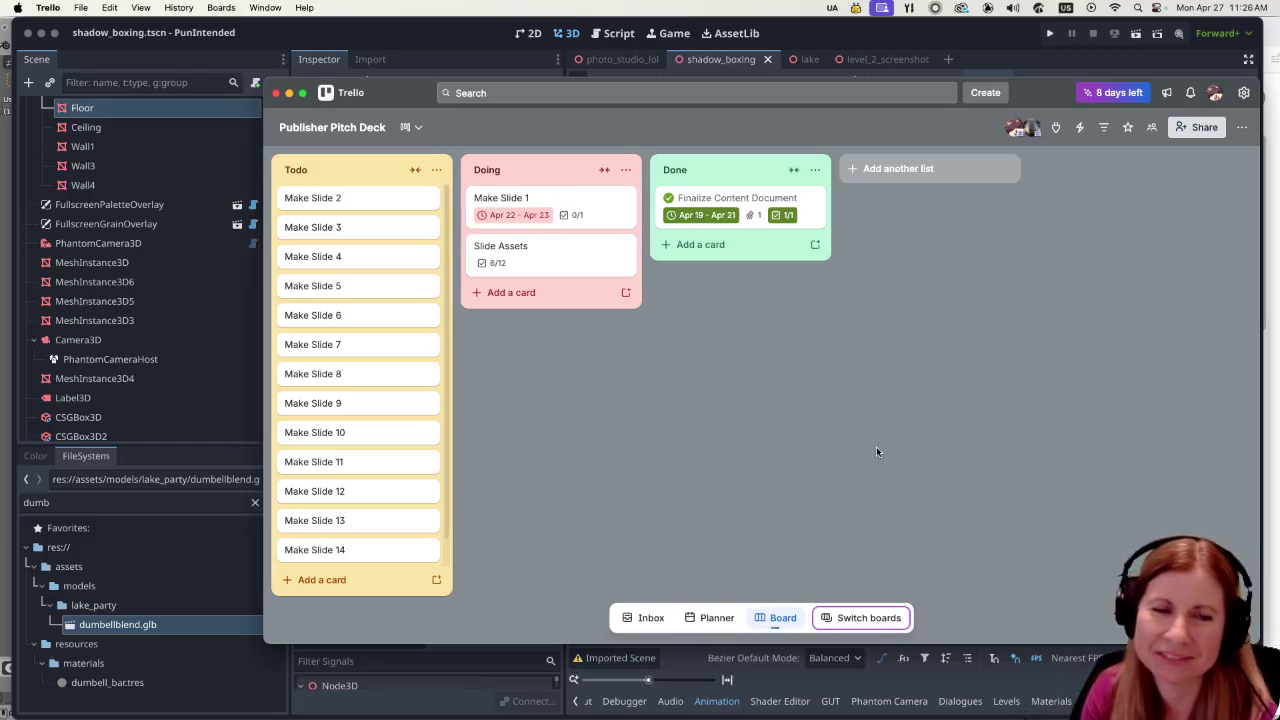
click(490, 40)
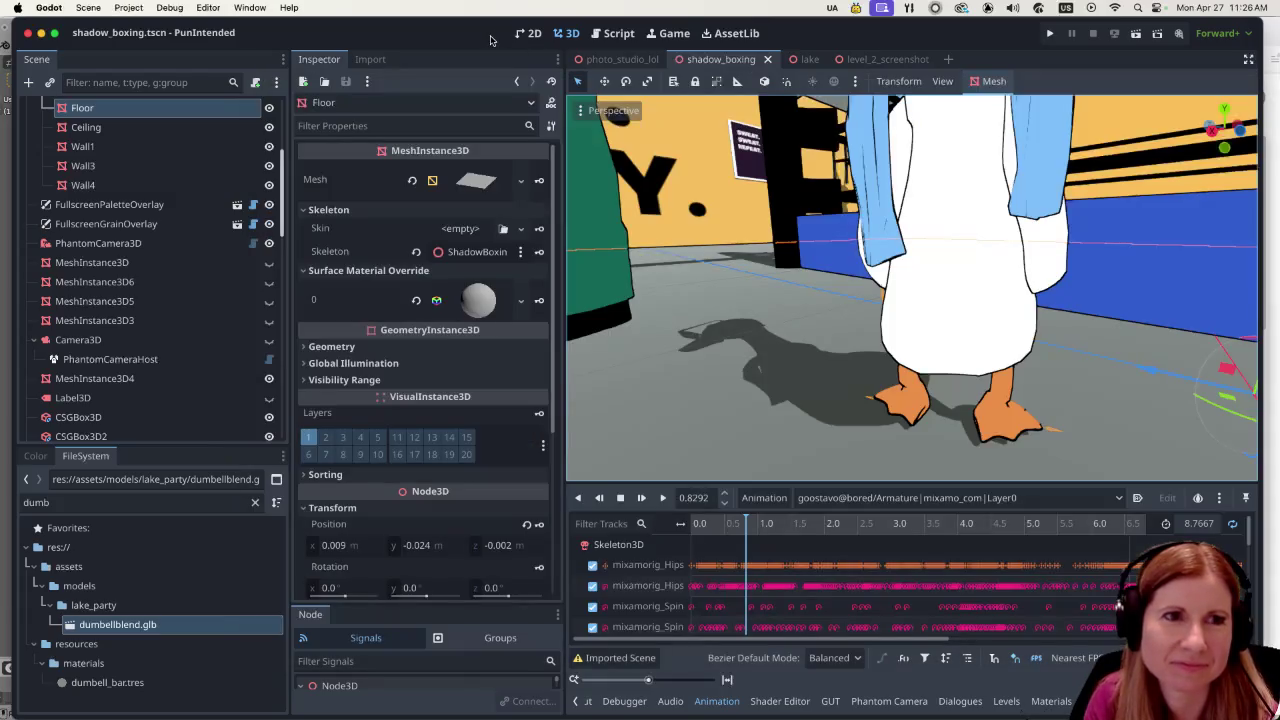
scroll(684, 295, down, 5)
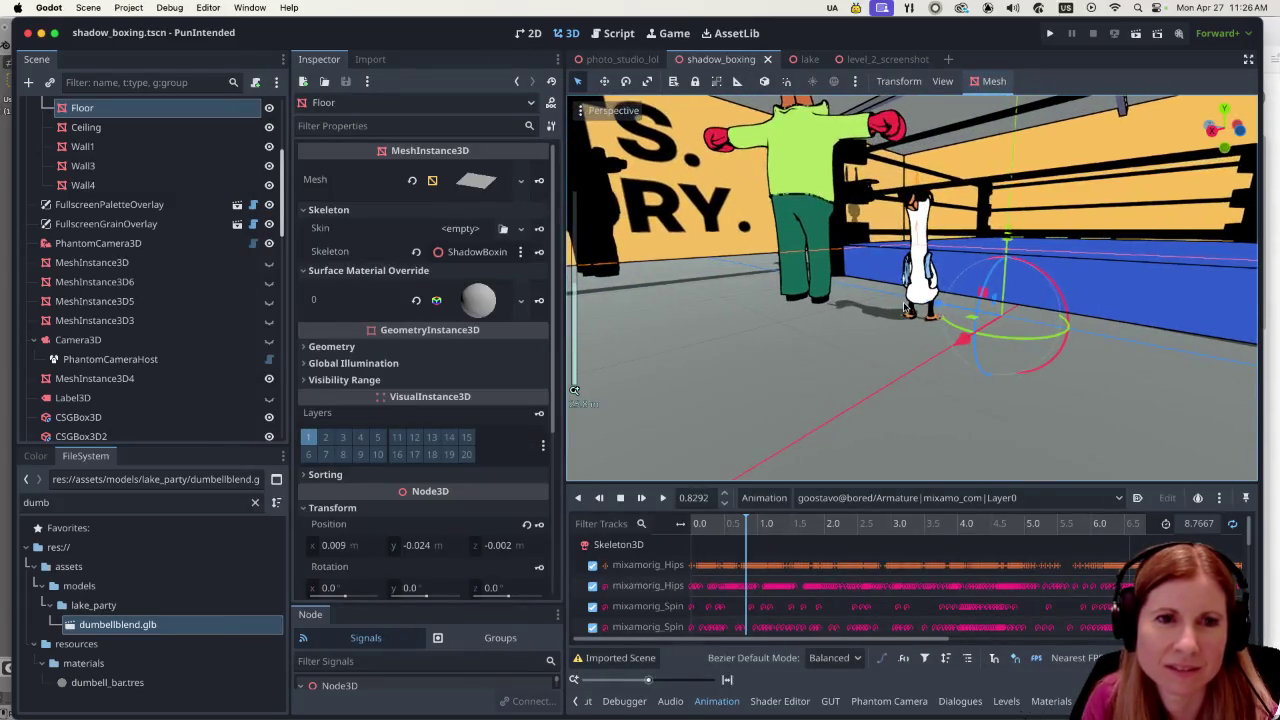
scroll(905, 307, up, 1)
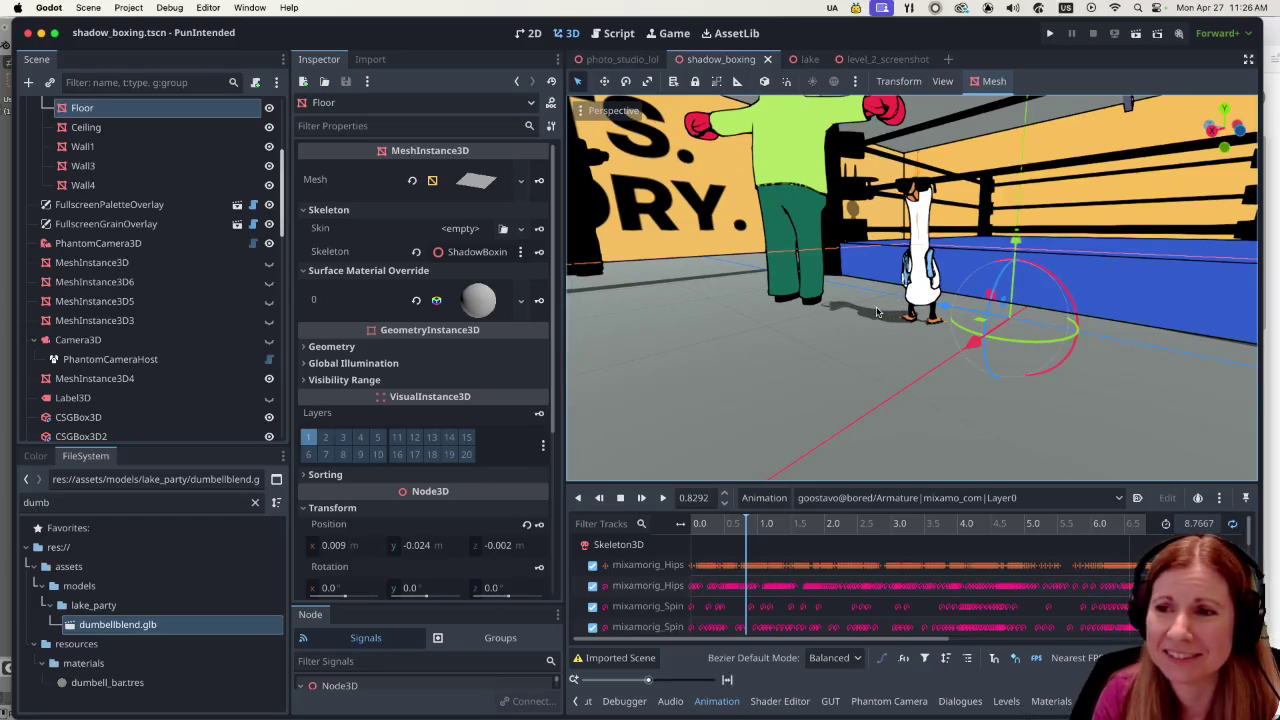